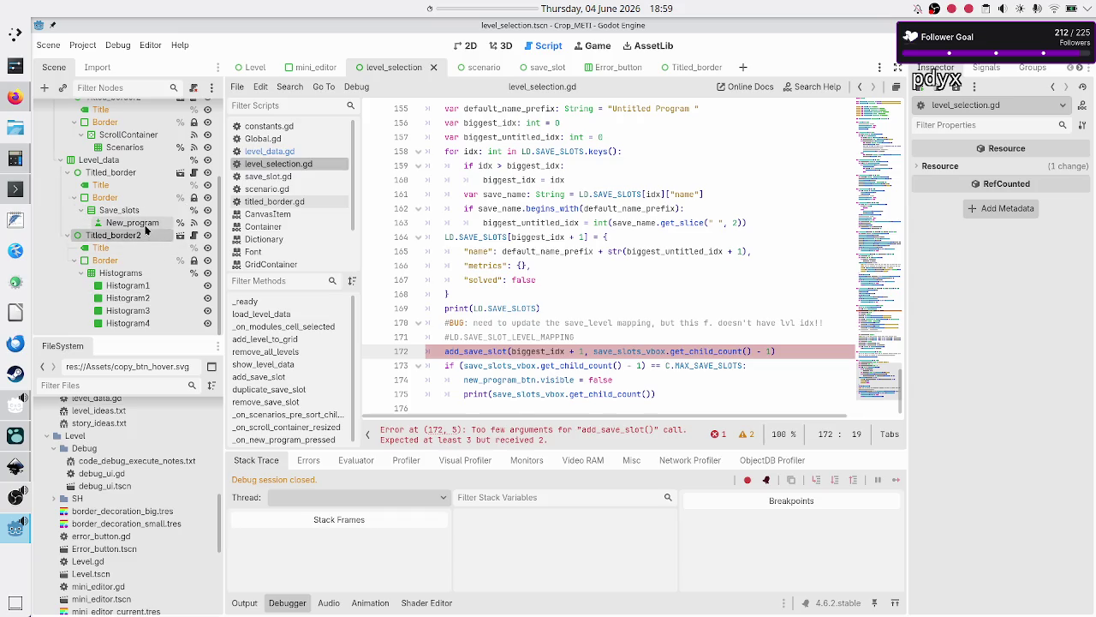
- Select the New_program node in the Scene dock so the Inspector shows its properties
left_click(133, 222)
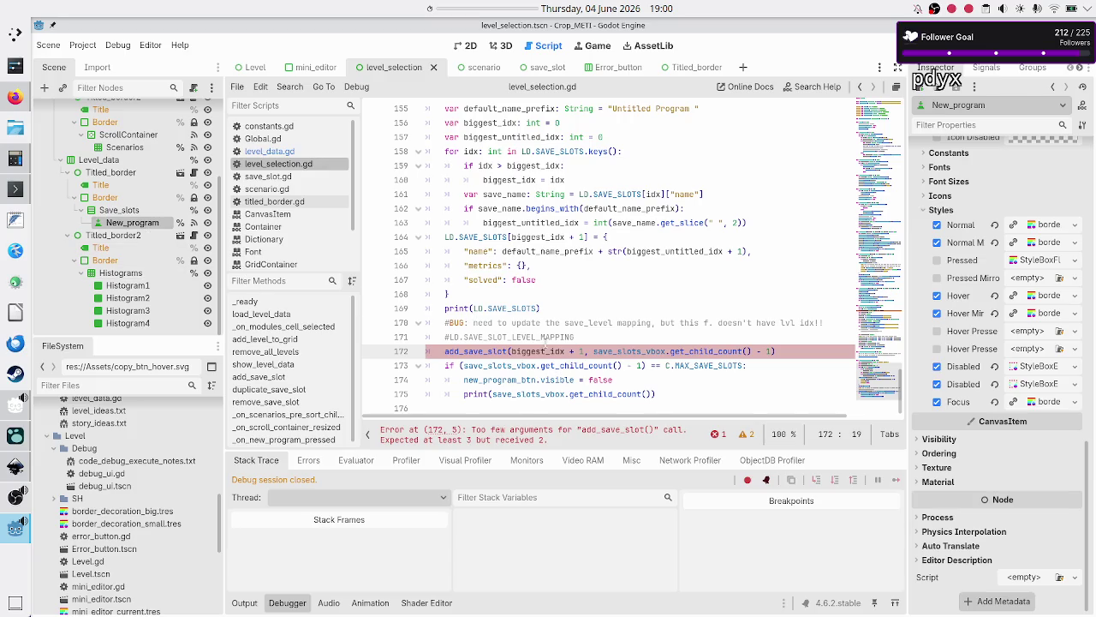
scroll(545, 343, "up", 4)
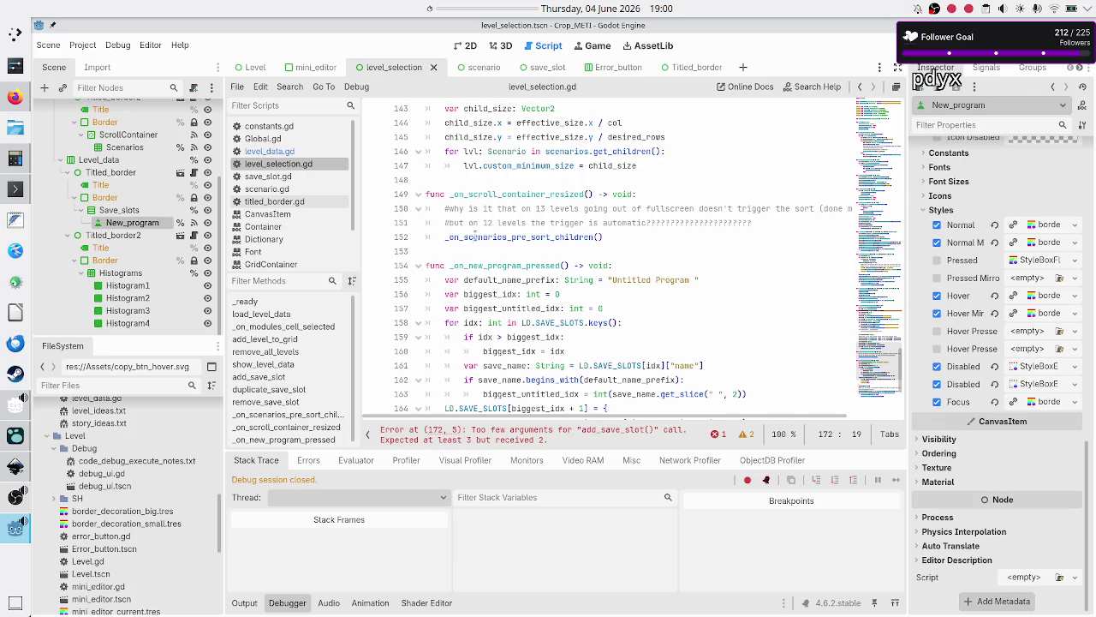
left_click(471, 72)
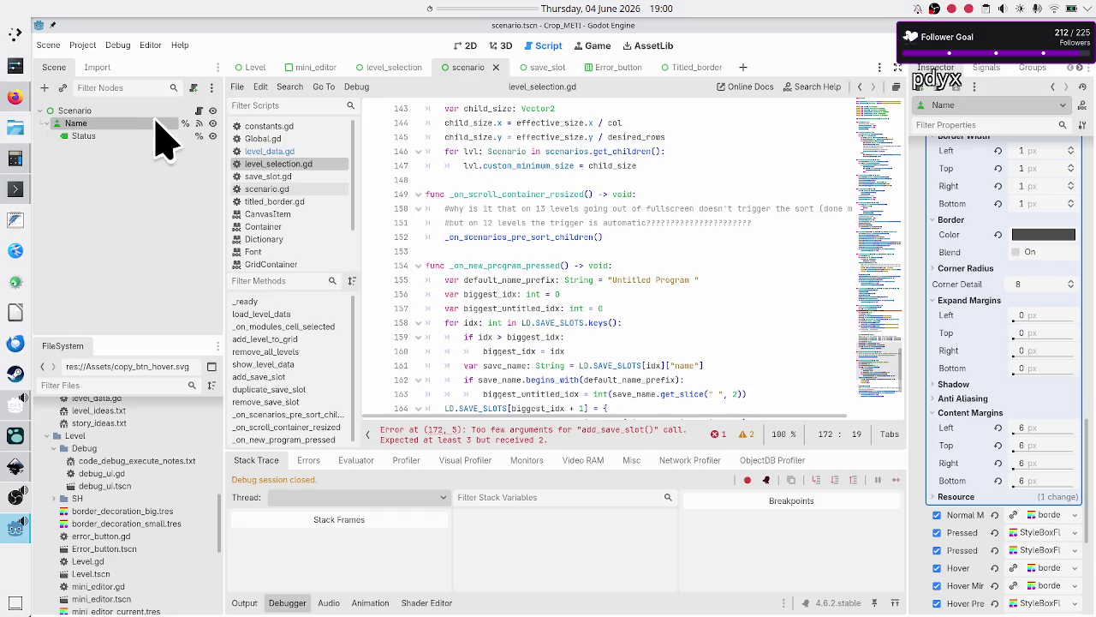
left_click(414, 74)
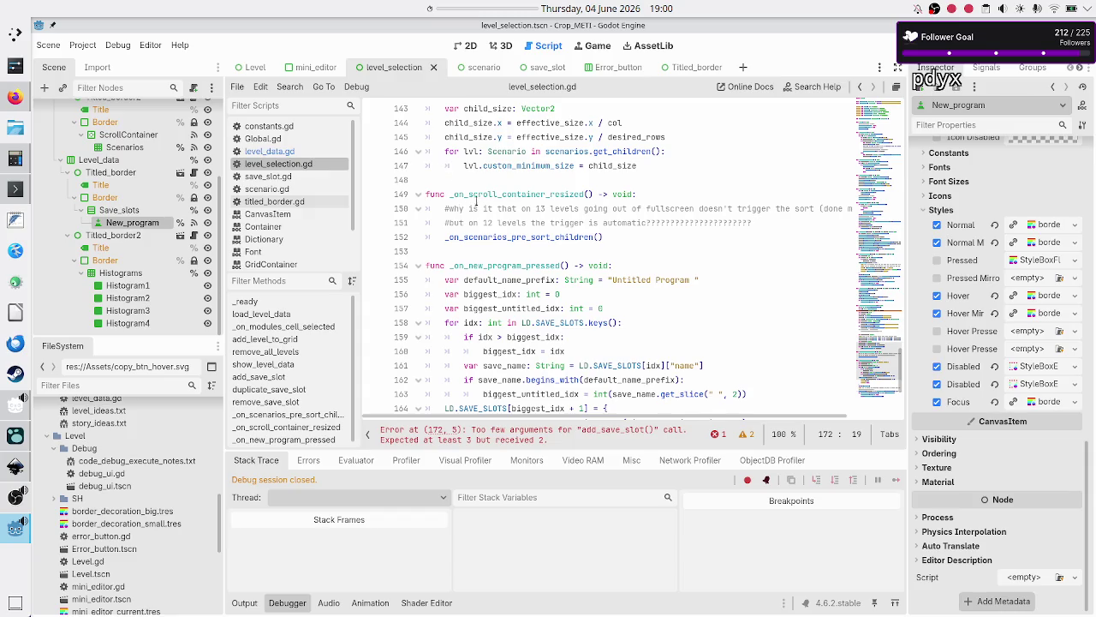
scroll(520, 233, "up", 4)
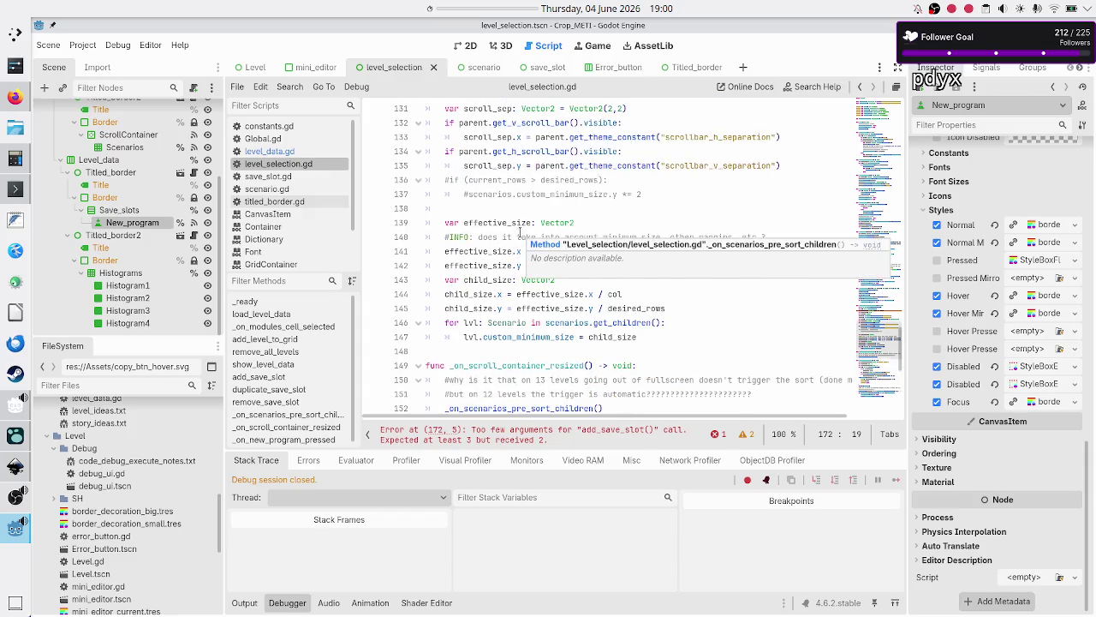
scroll(520, 233, "up", 10)
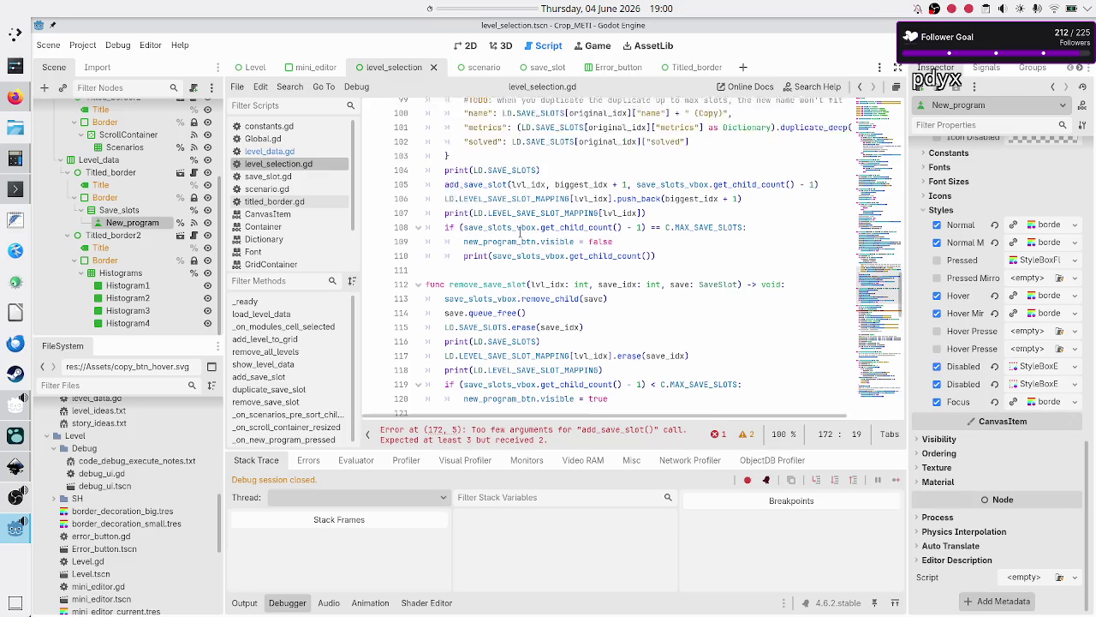
scroll(520, 233, "up", 5)
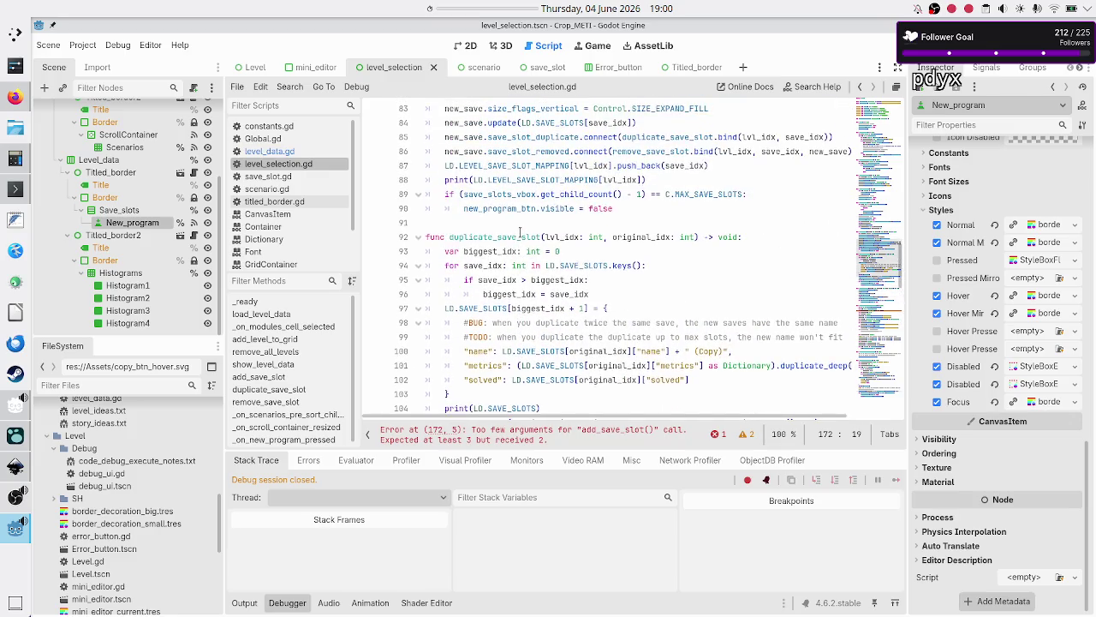
scroll(520, 233, "up", 6)
scroll(520, 233, "up", 3)
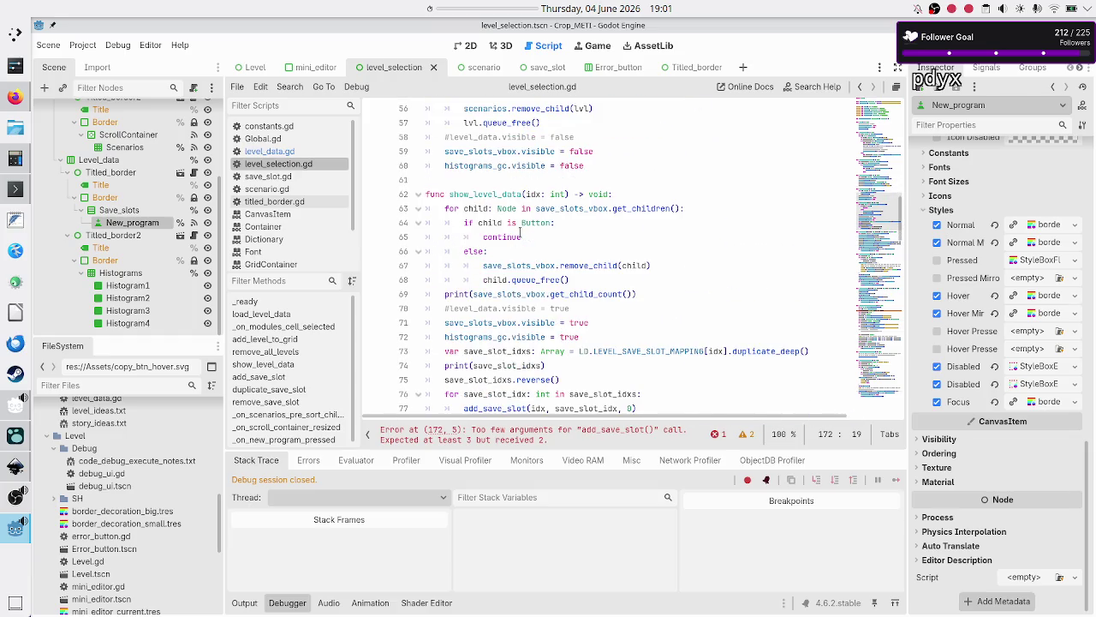
scroll(519, 233, "down", 1)
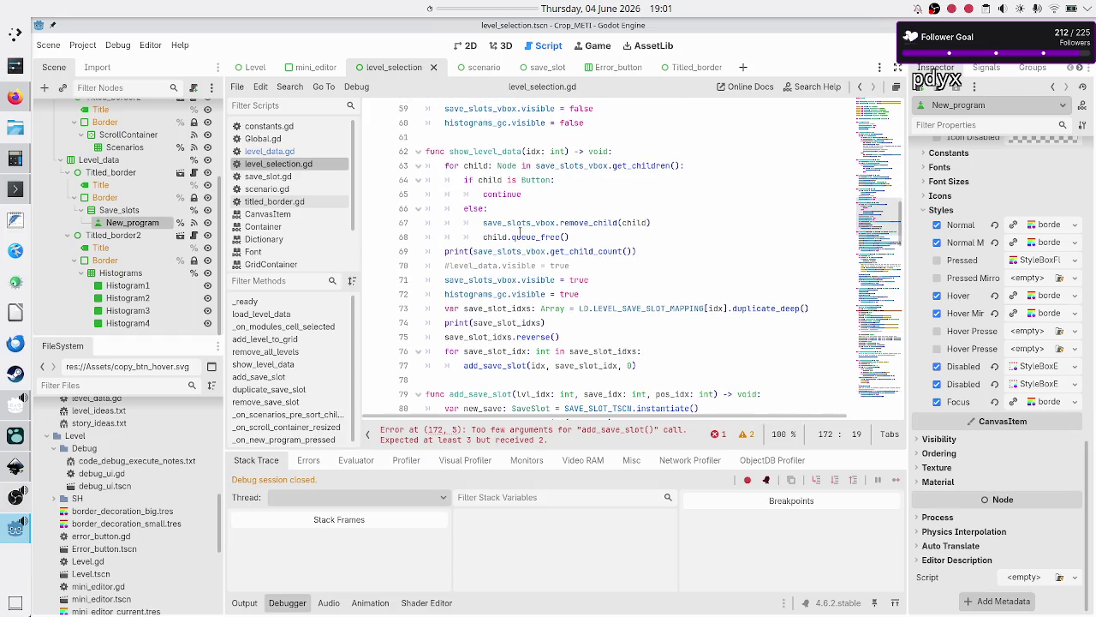
double_click(533, 151)
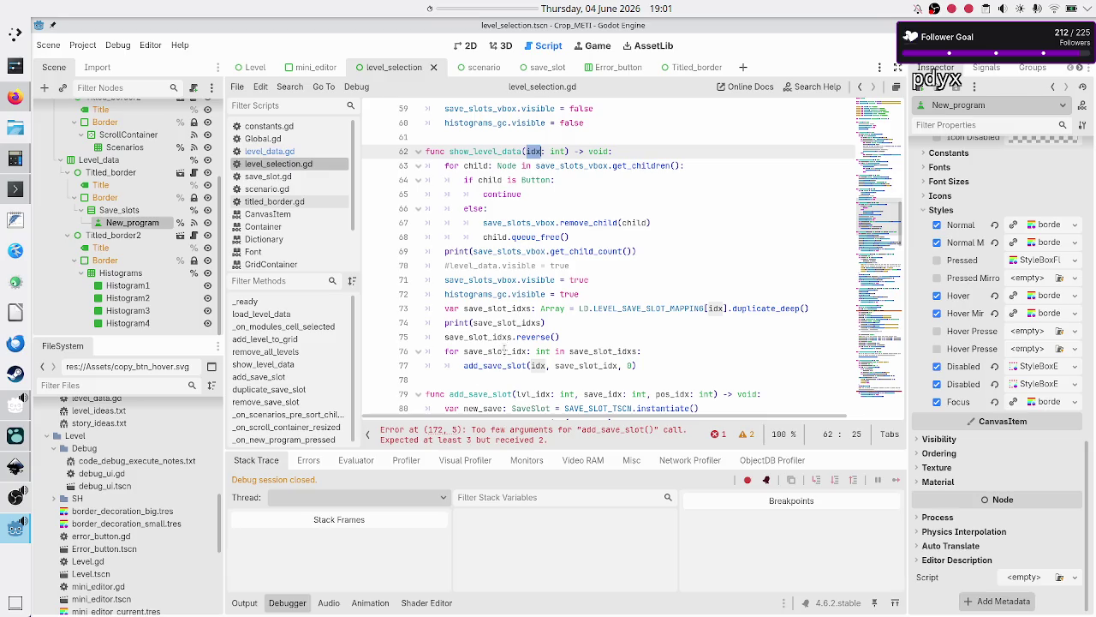
double_click(494, 366)
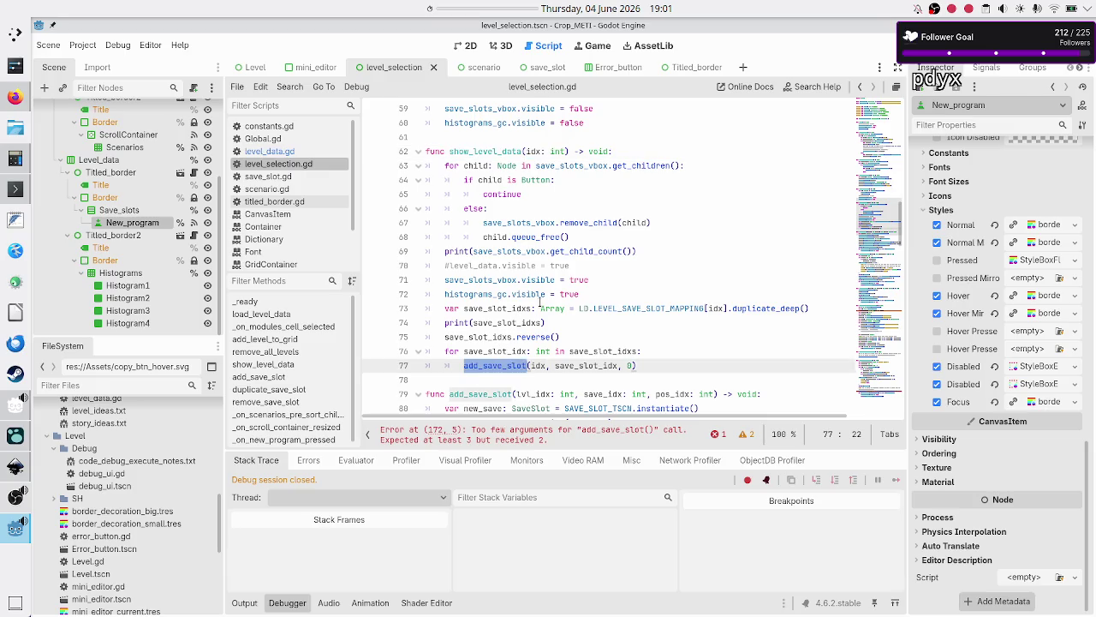
scroll(540, 303, "down", 4)
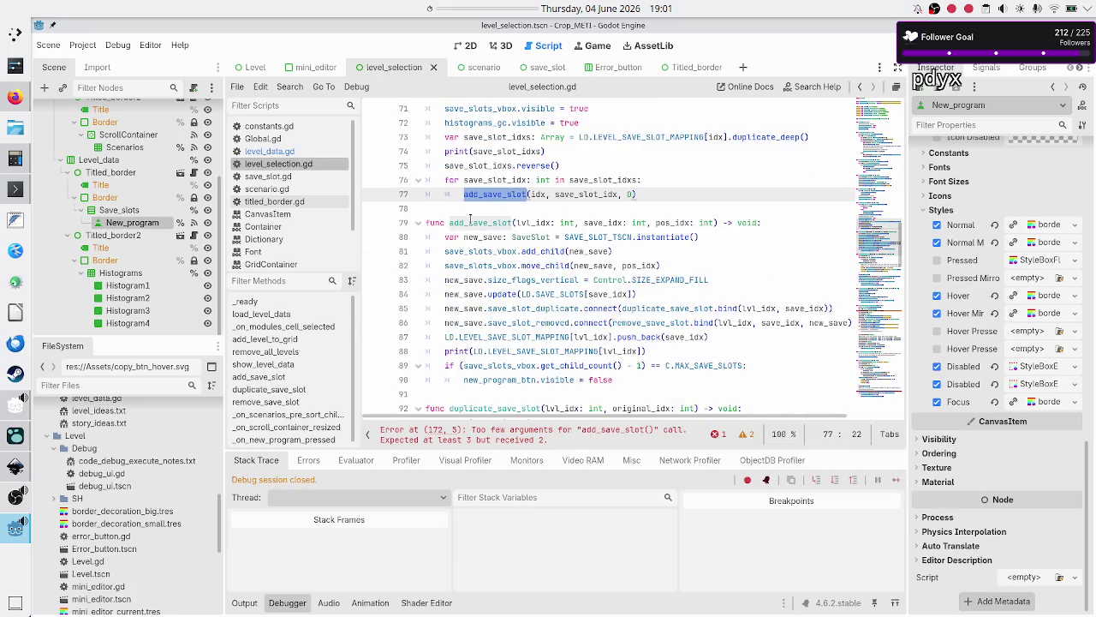
double_click(470, 222)
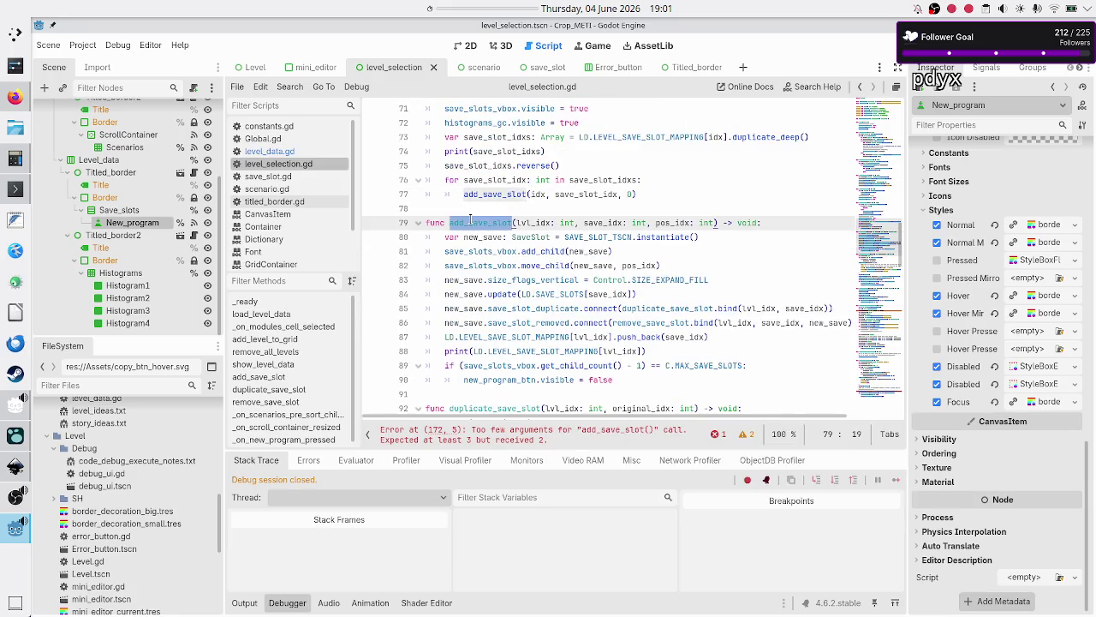
scroll(555, 206, "up", 6)
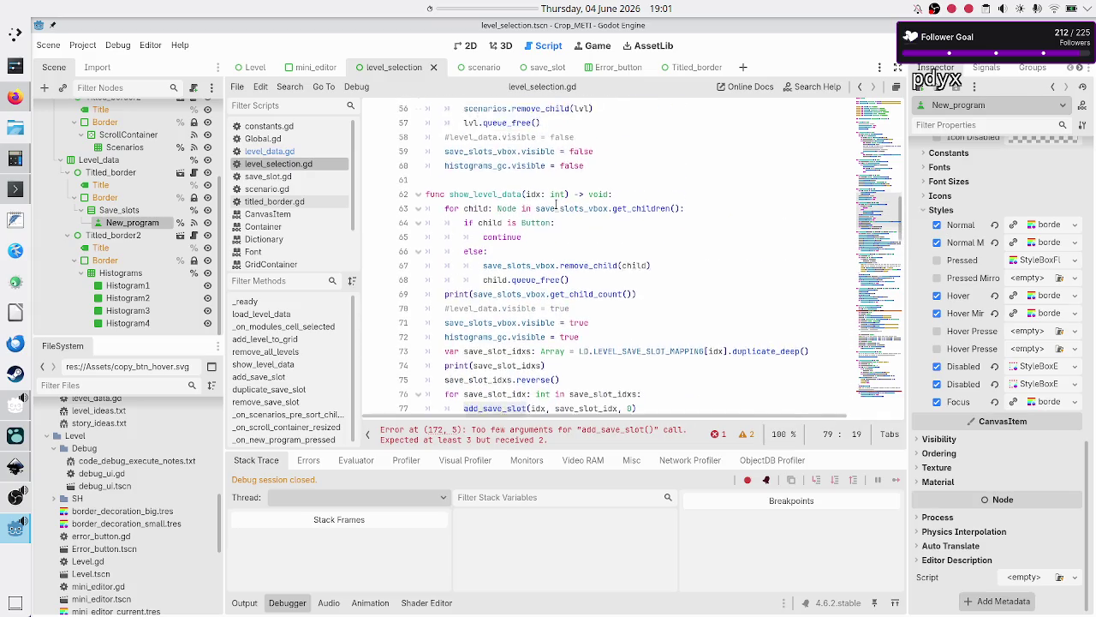
scroll(555, 206, "up", 2)
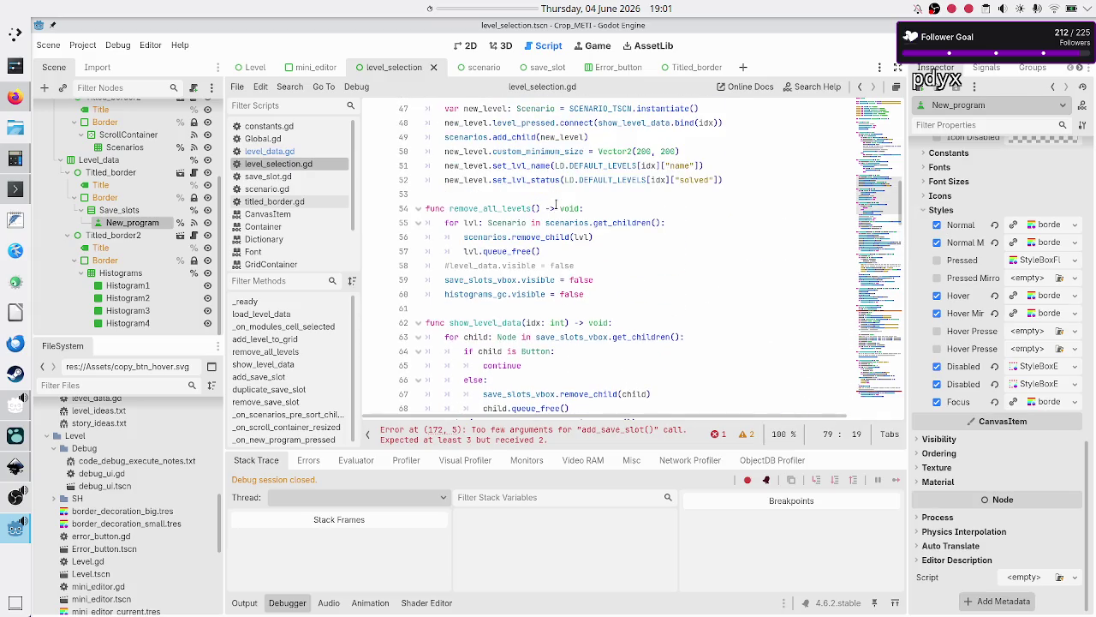
scroll(557, 205, "up", 2)
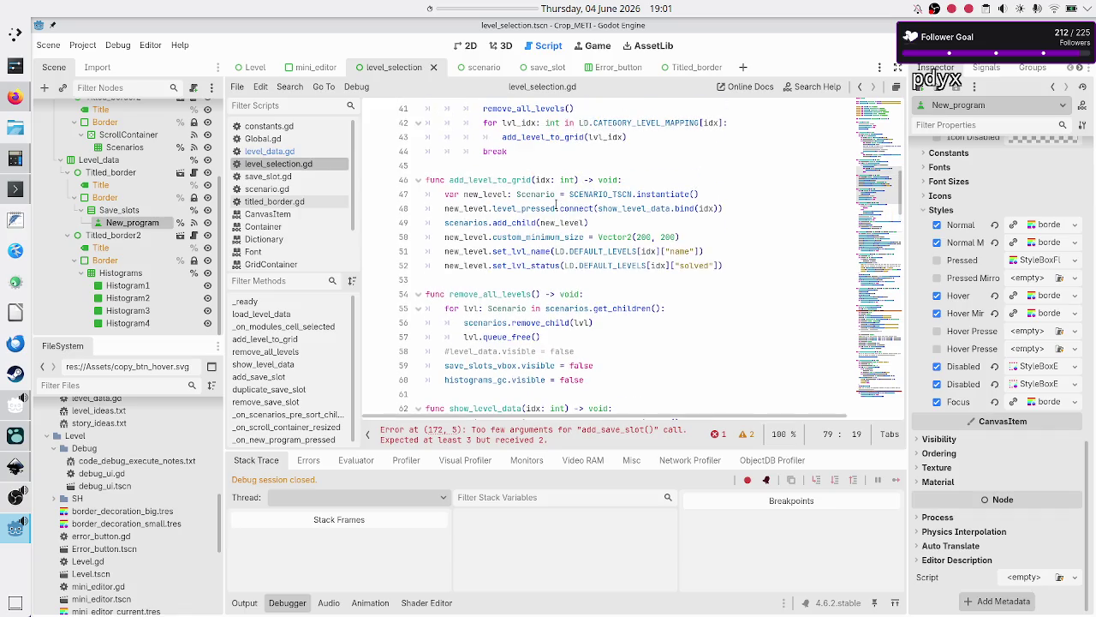
double_click(507, 180)
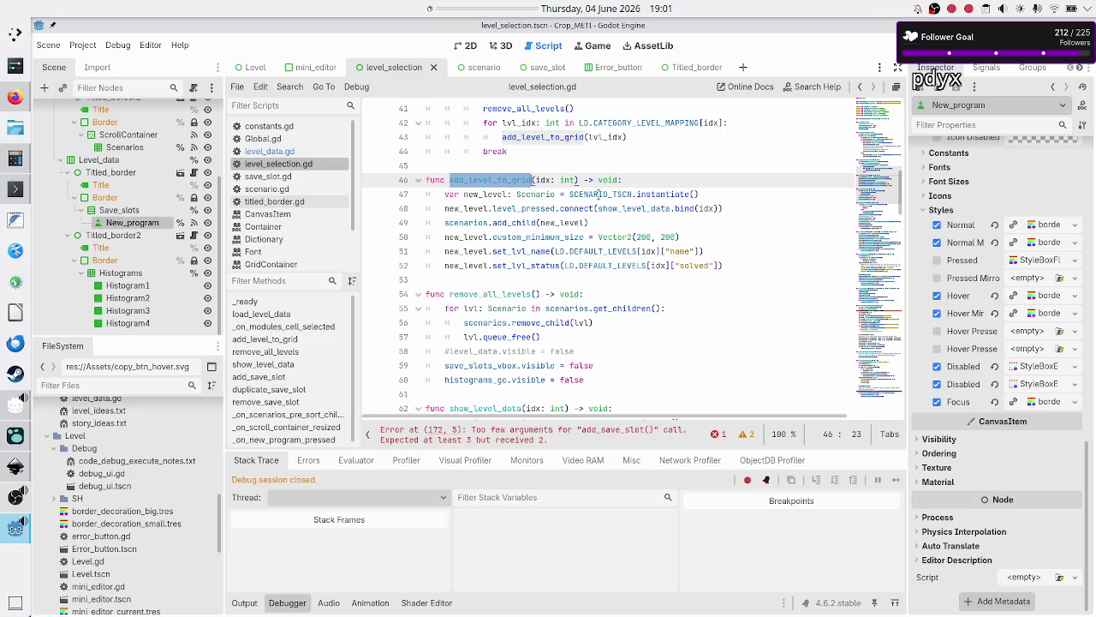
left_click(537, 195)
double_click(537, 195)
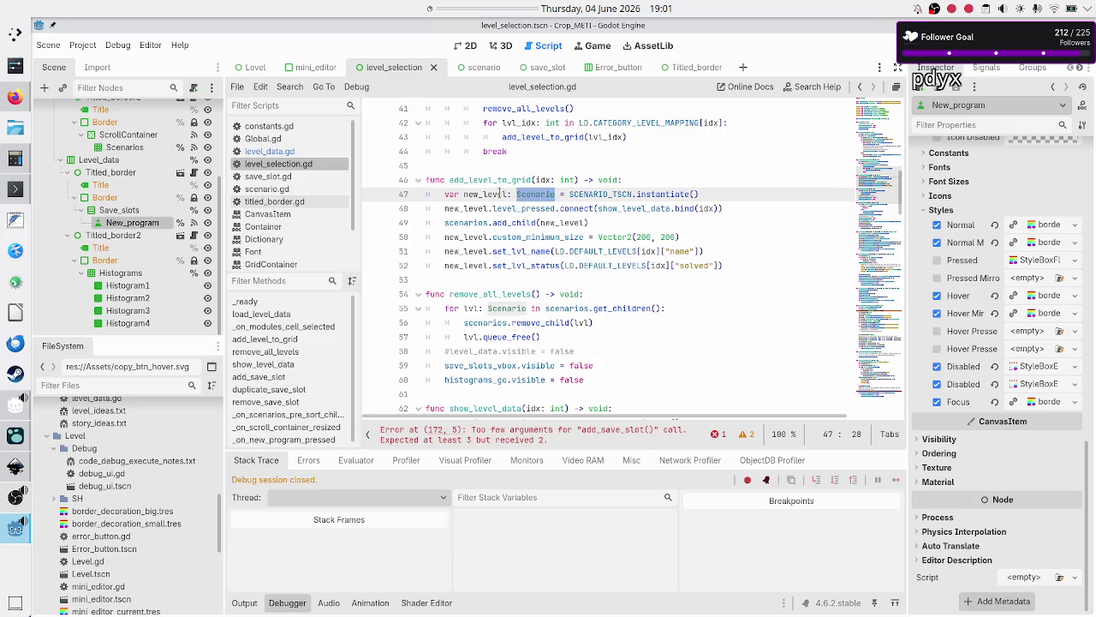
double_click(542, 179)
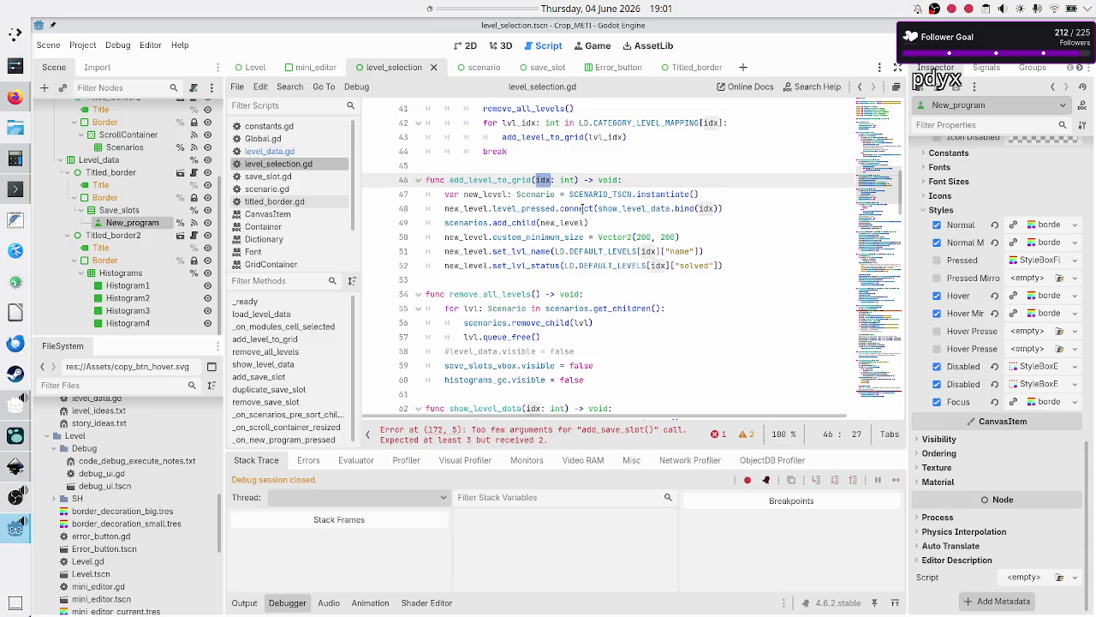
mouse_move(572, 213)
left_click(472, 221)
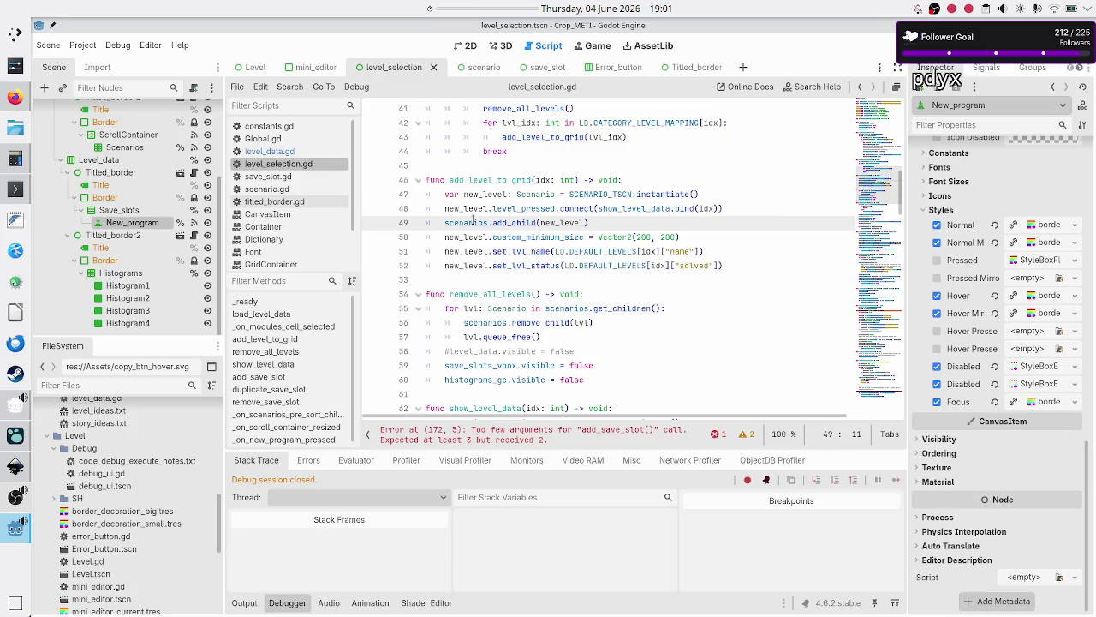
double_click(542, 236)
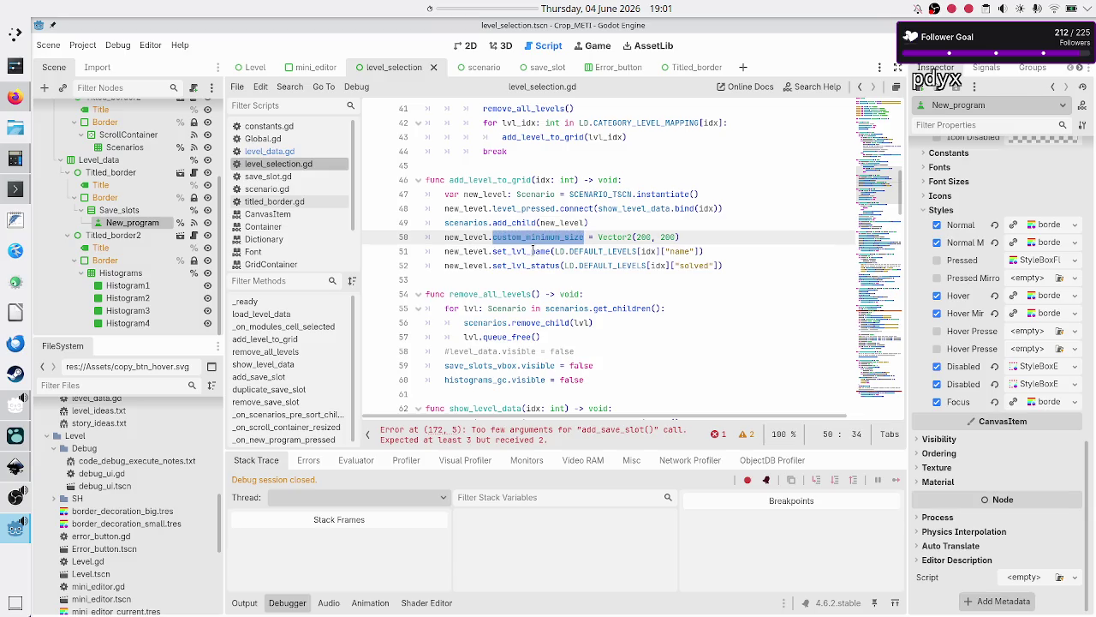
double_click(533, 251)
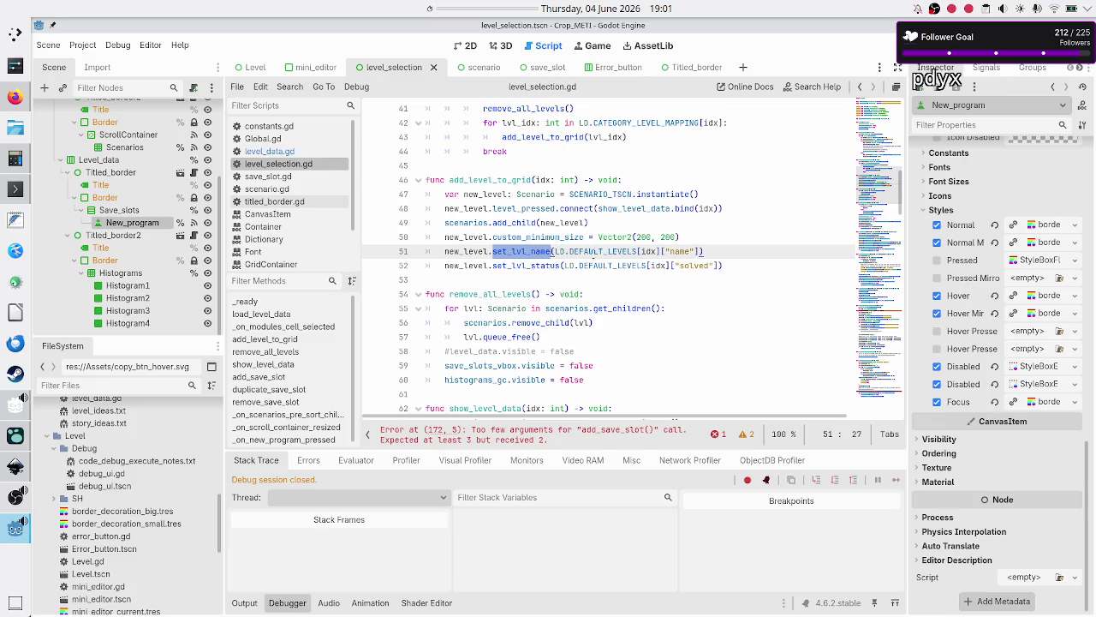
double_click(678, 251)
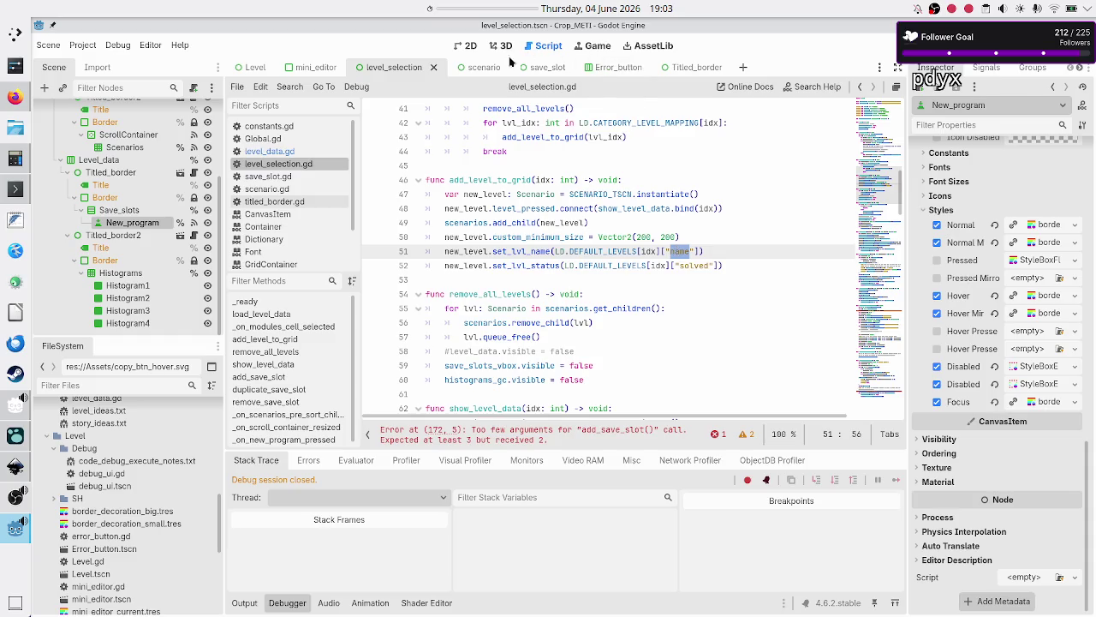
- Switch to the scenario scene tab to see its Scenario root with Name and Status nodes
left_click(475, 71)
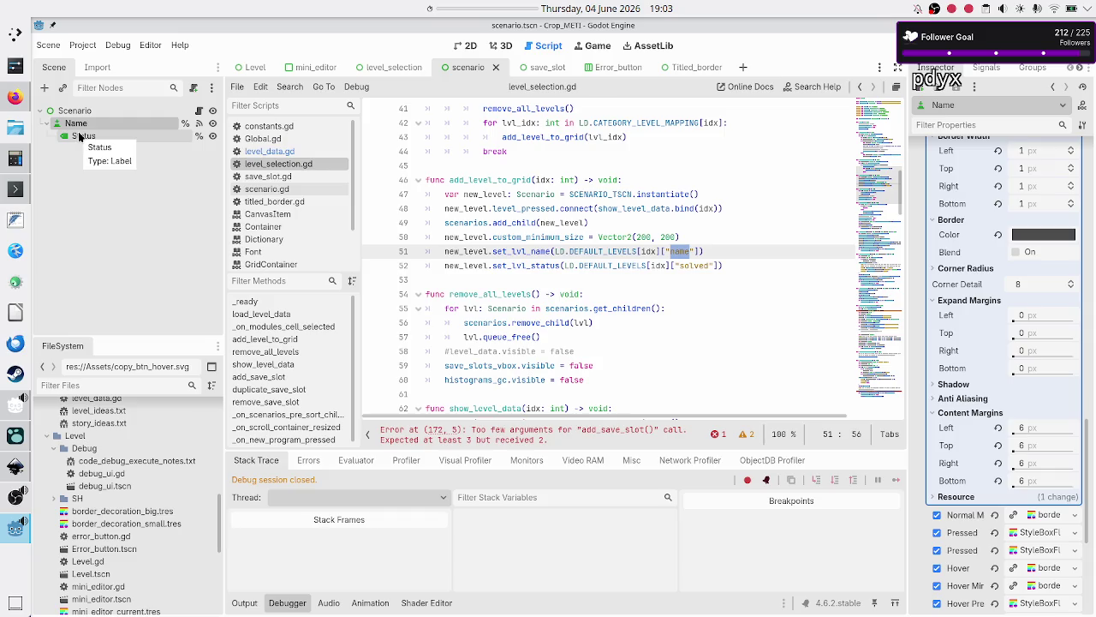
- Inspect the Scenario root node, then return to level_selection and place the caret after line 52
left_click(84, 110)
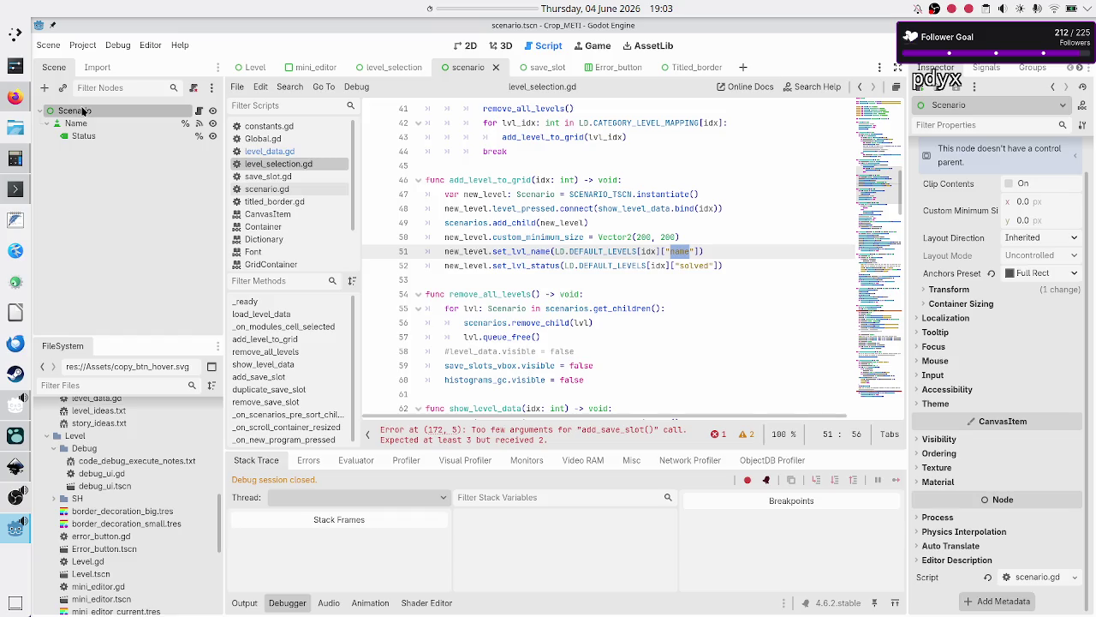
left_click(393, 67)
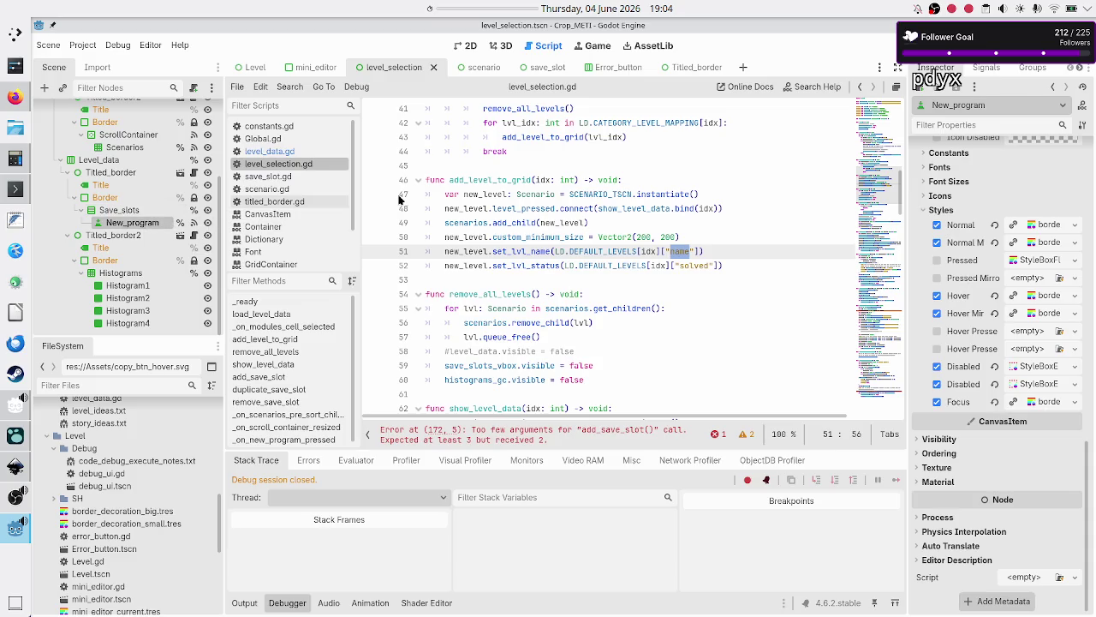
left_click(745, 266)
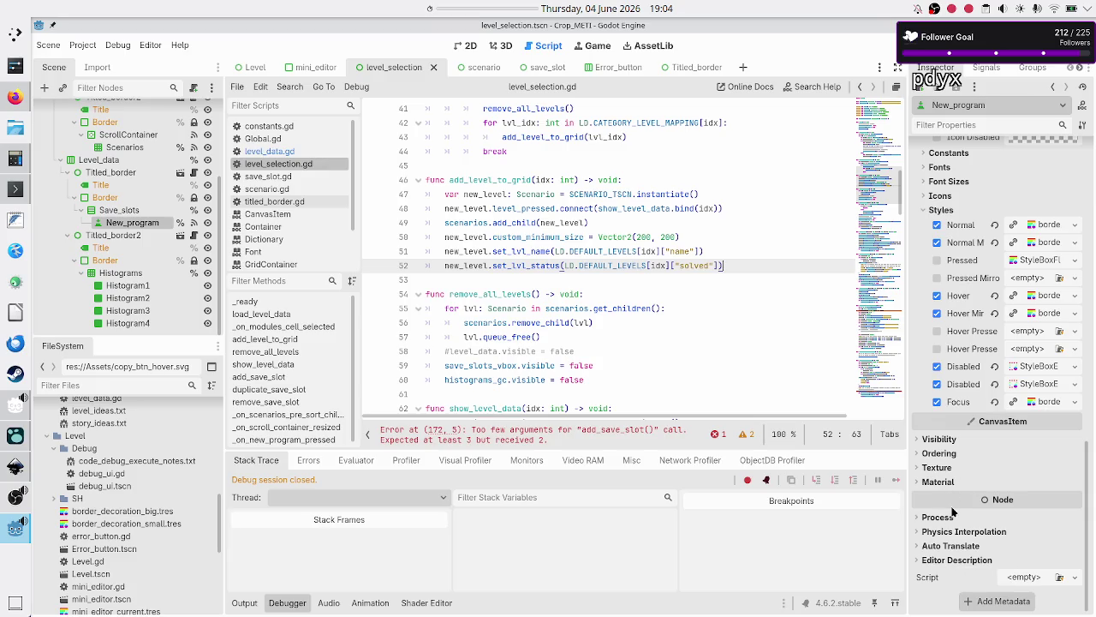
- Add an int metadata property named lvl_idx to the New_program node
left_click(997, 604)
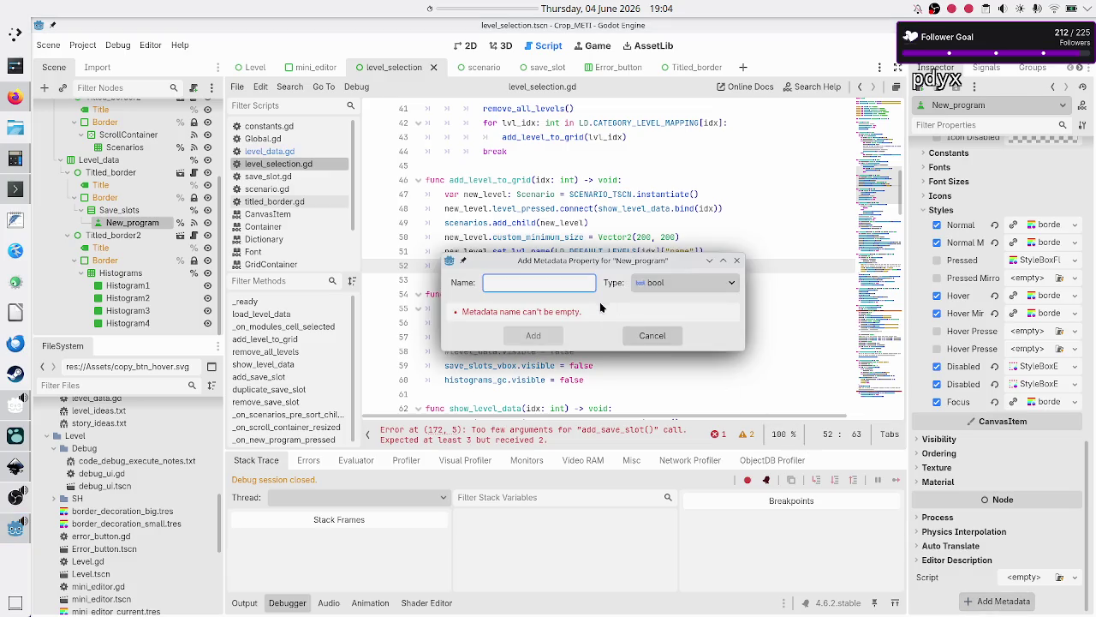
type("lvl")
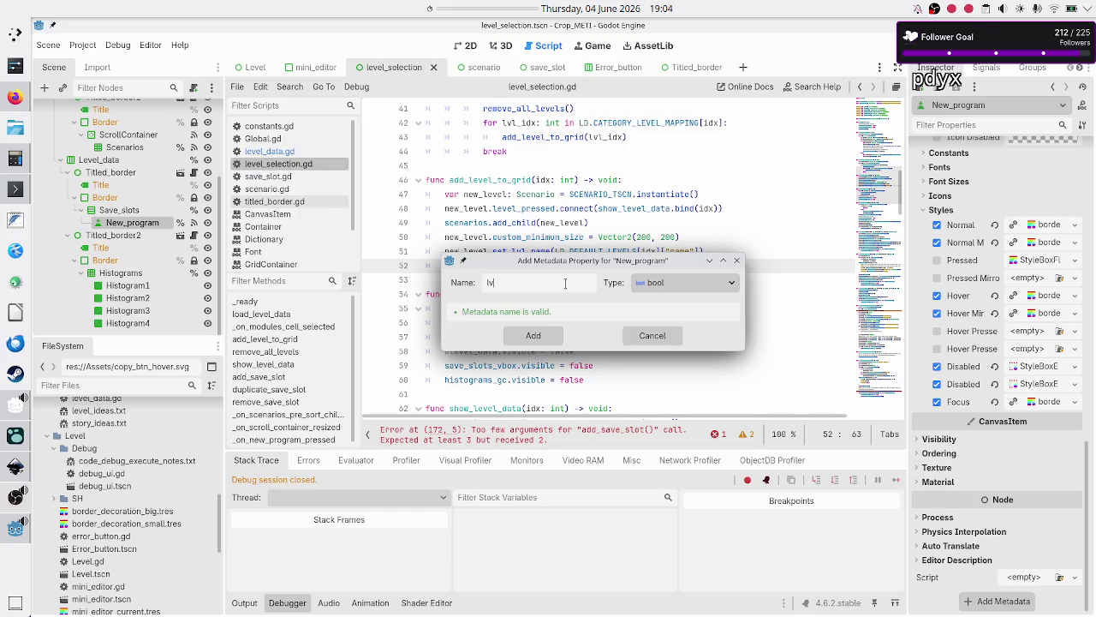
type("_idx")
left_click(711, 290)
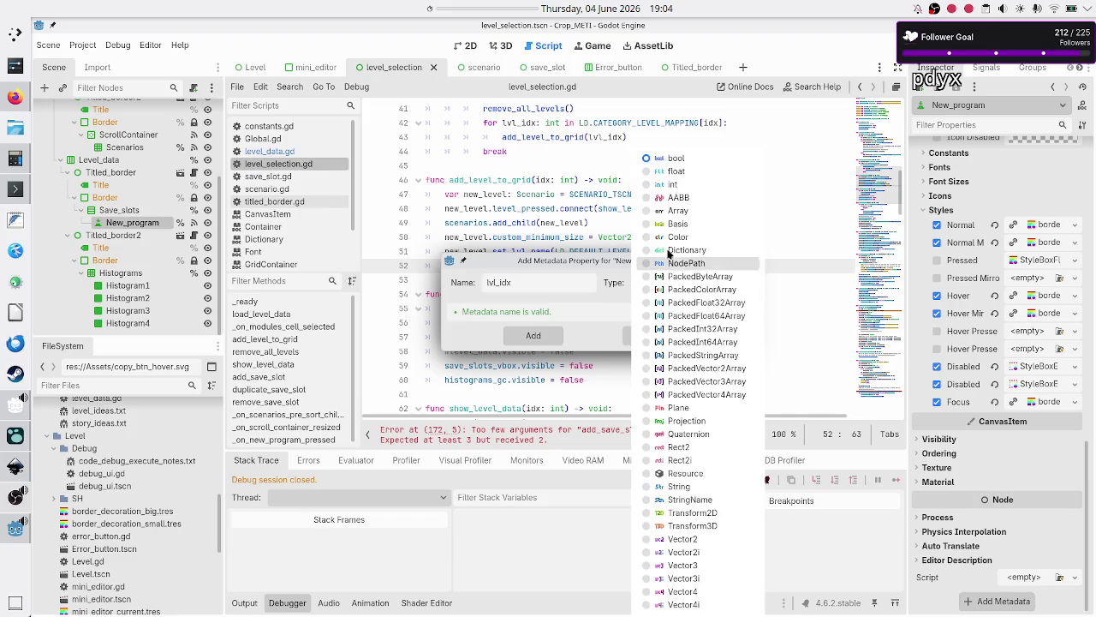
left_click(680, 185)
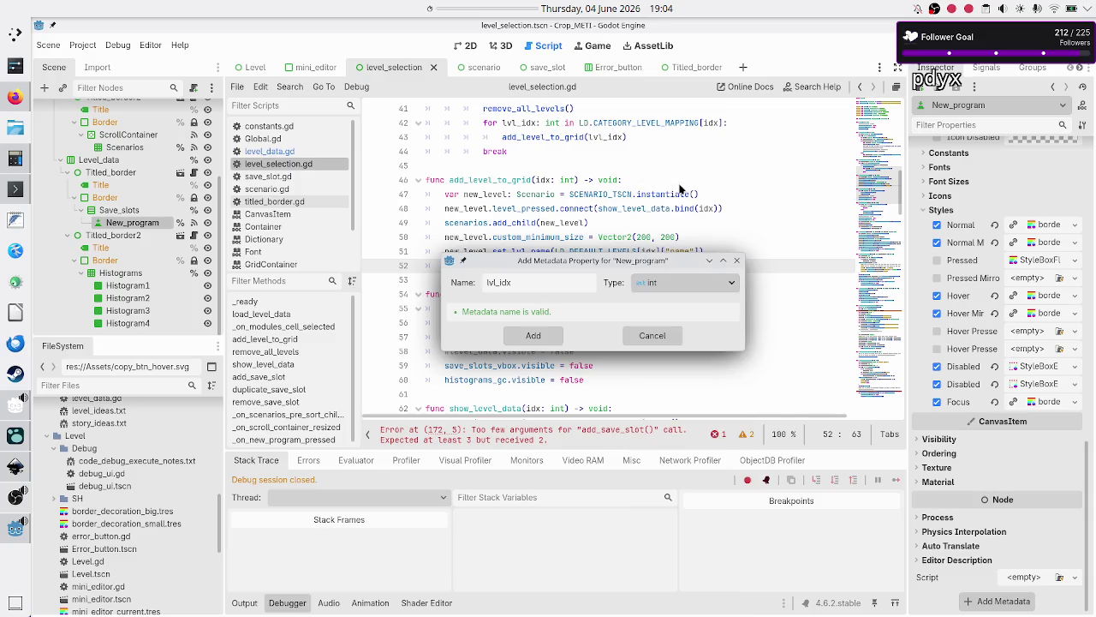
left_click(533, 339)
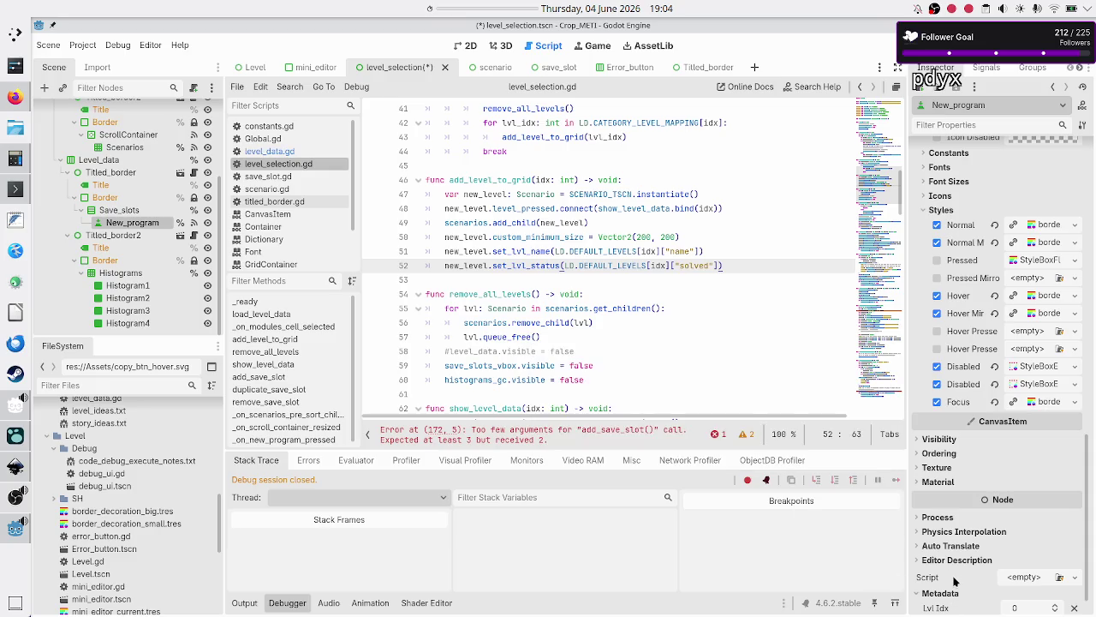
- Lower New_program's Lvl Idx metadata value from 0 to -1
scroll(955, 581, "down", 1)
scroll(951, 526, "up", 10)
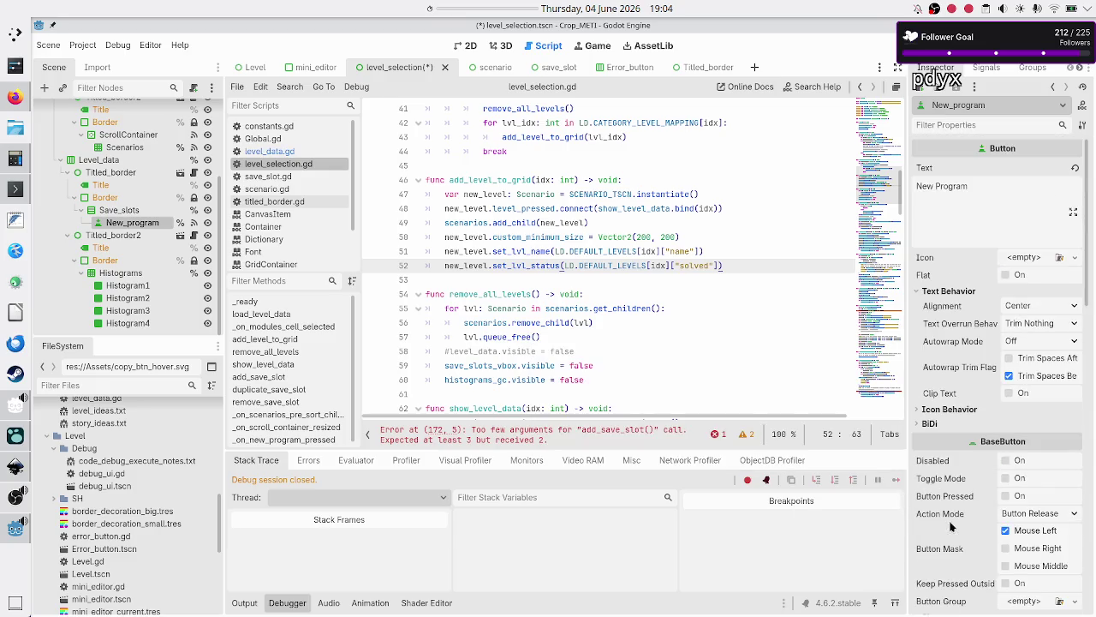
scroll(950, 526, "down", 10)
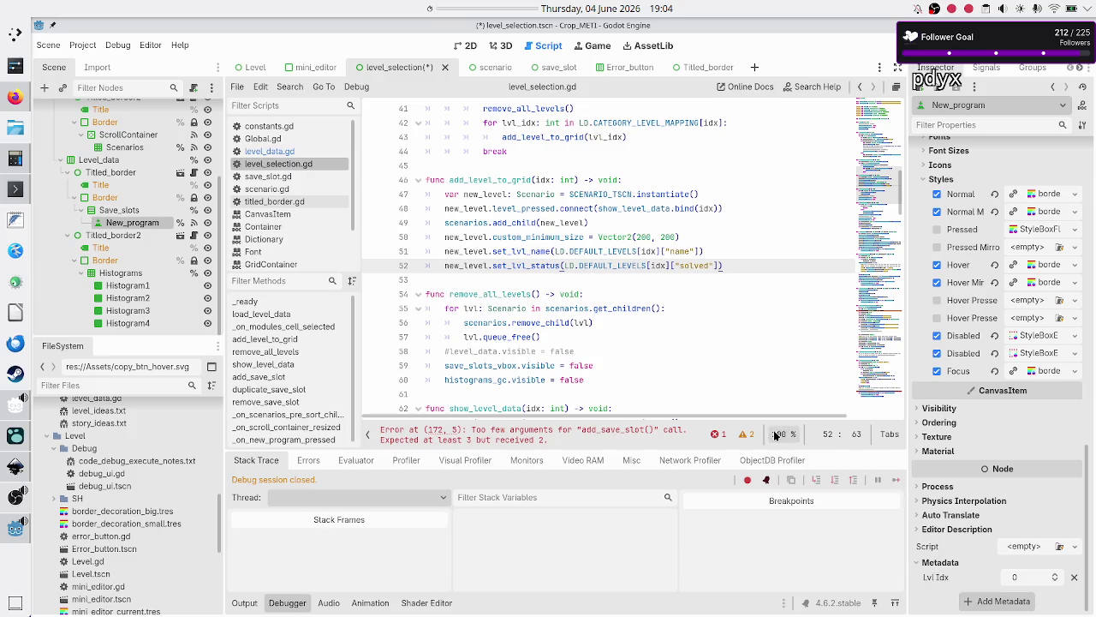
left_click(589, 277)
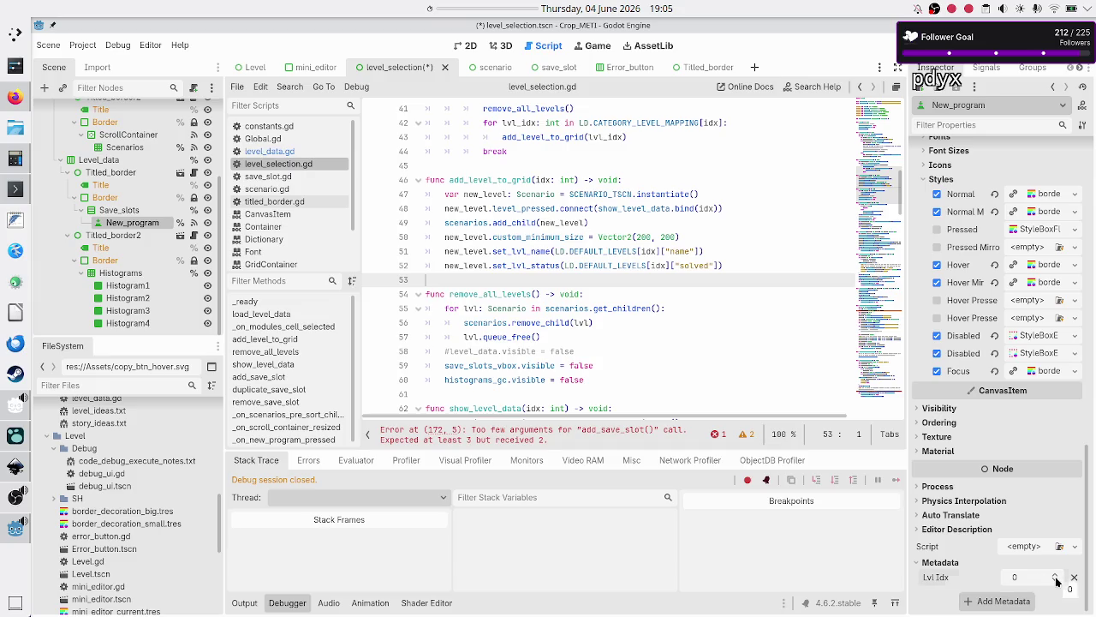
left_click(1057, 580)
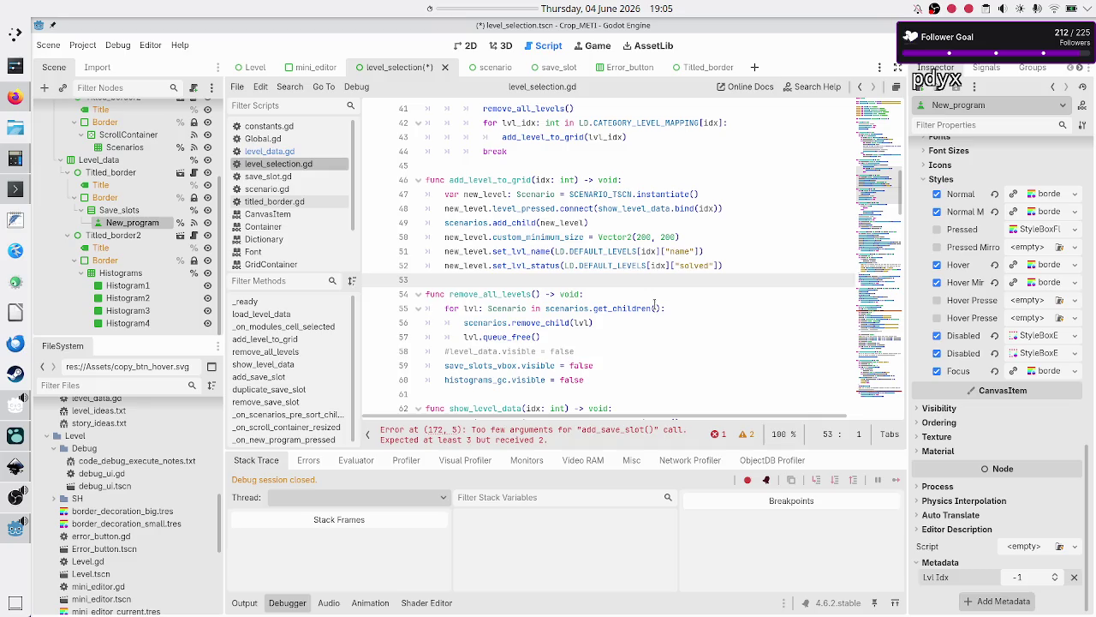
left_click(630, 208)
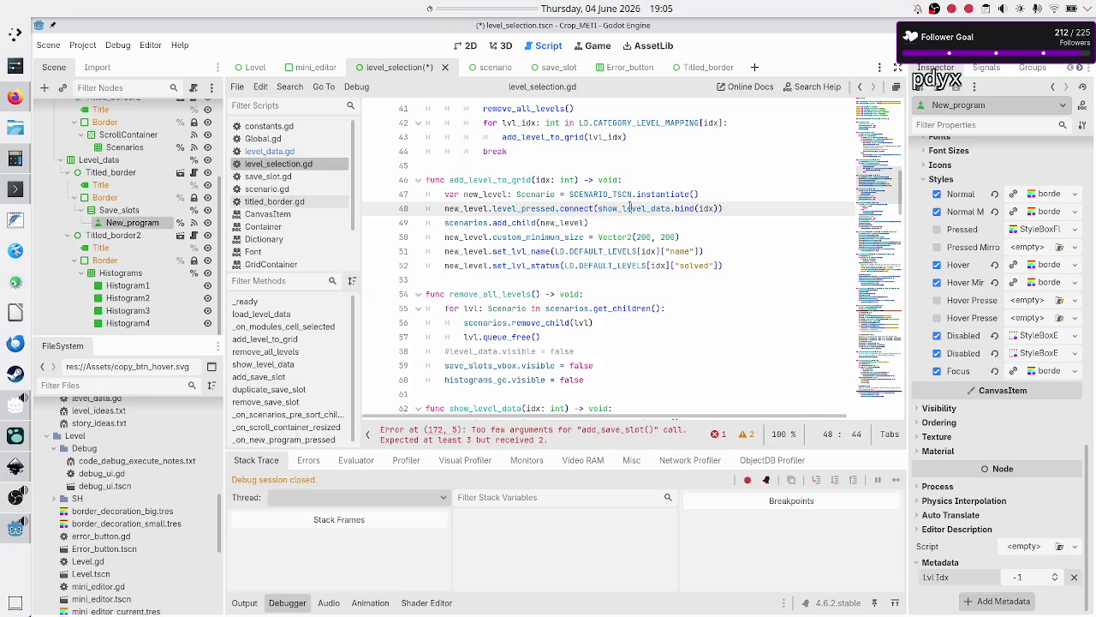
scroll(629, 209, "up", 7)
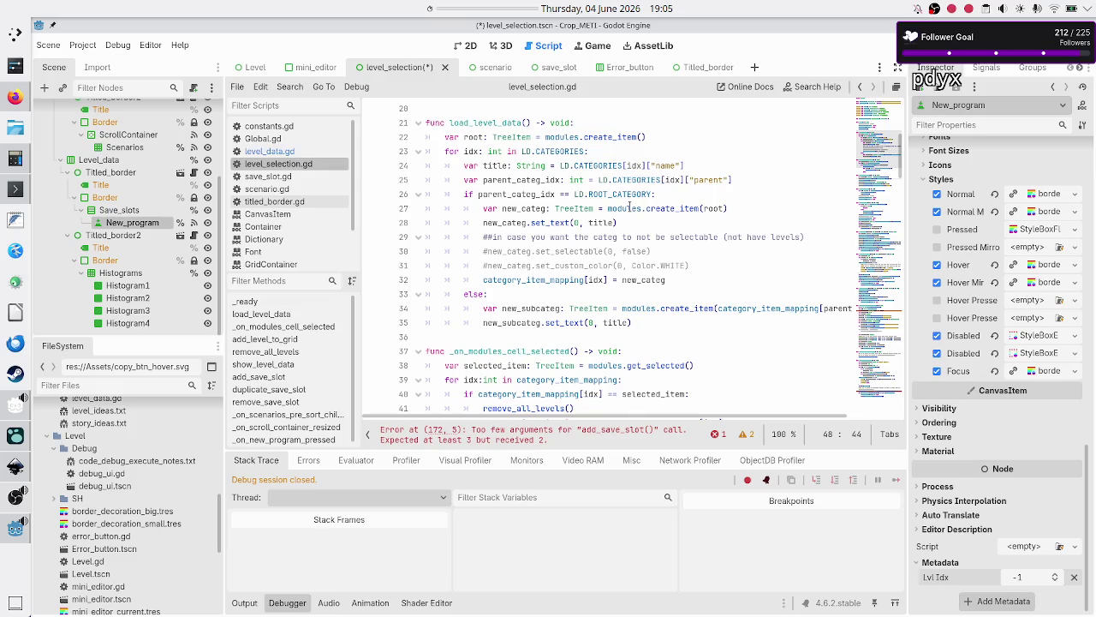
scroll(630, 208, "down", 6)
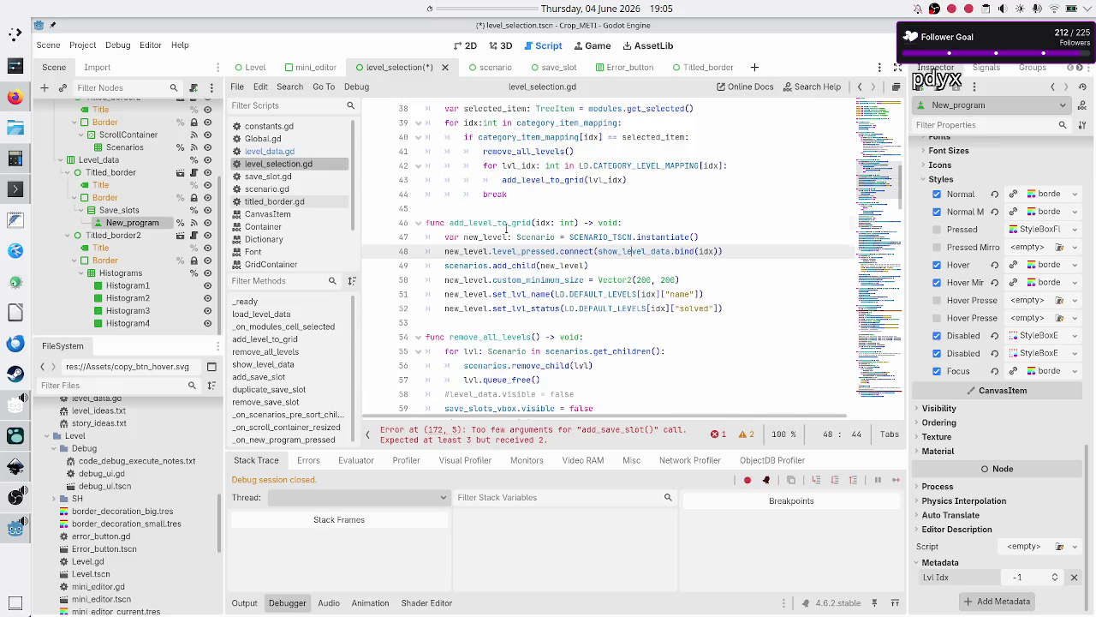
double_click(506, 224)
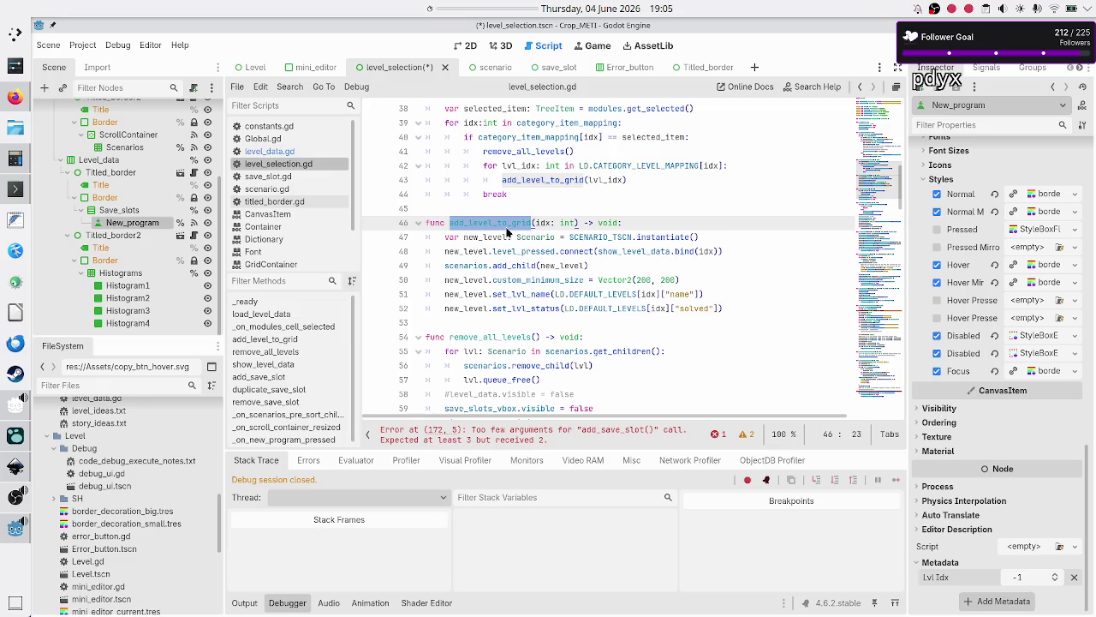
scroll(506, 231, "down", 5)
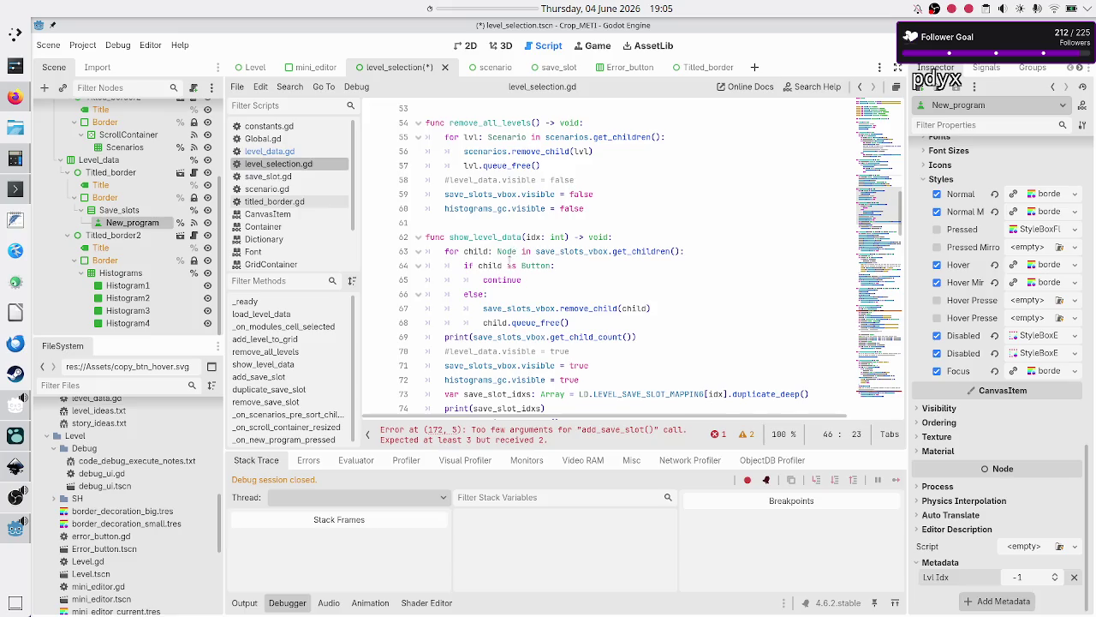
scroll(508, 272, "down", 6)
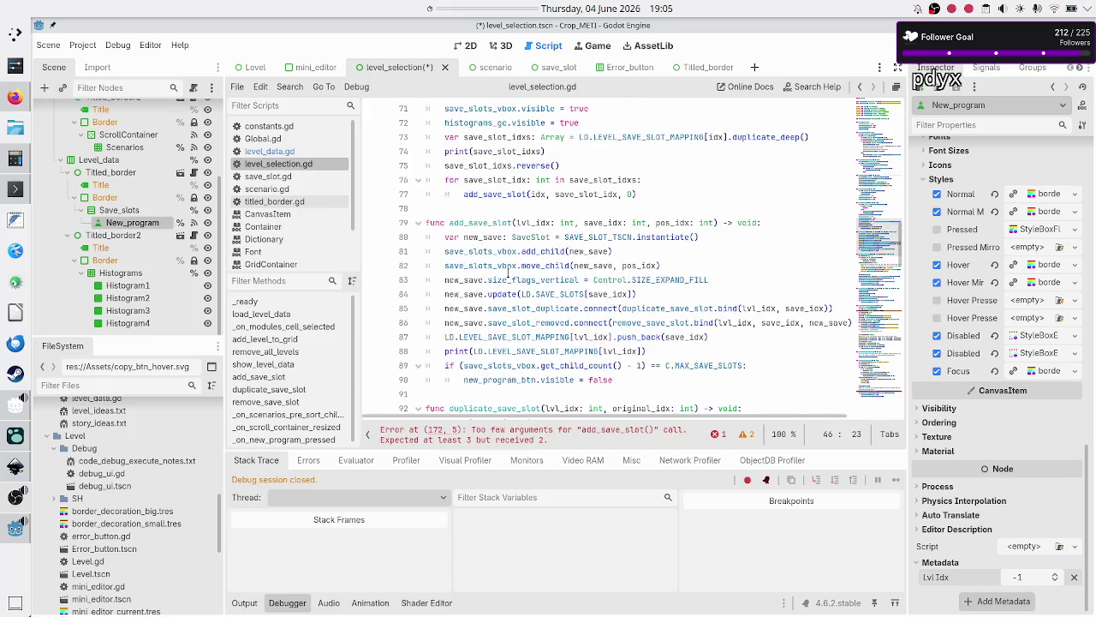
scroll(508, 273, "down", 5)
scroll(508, 272, "down", 9)
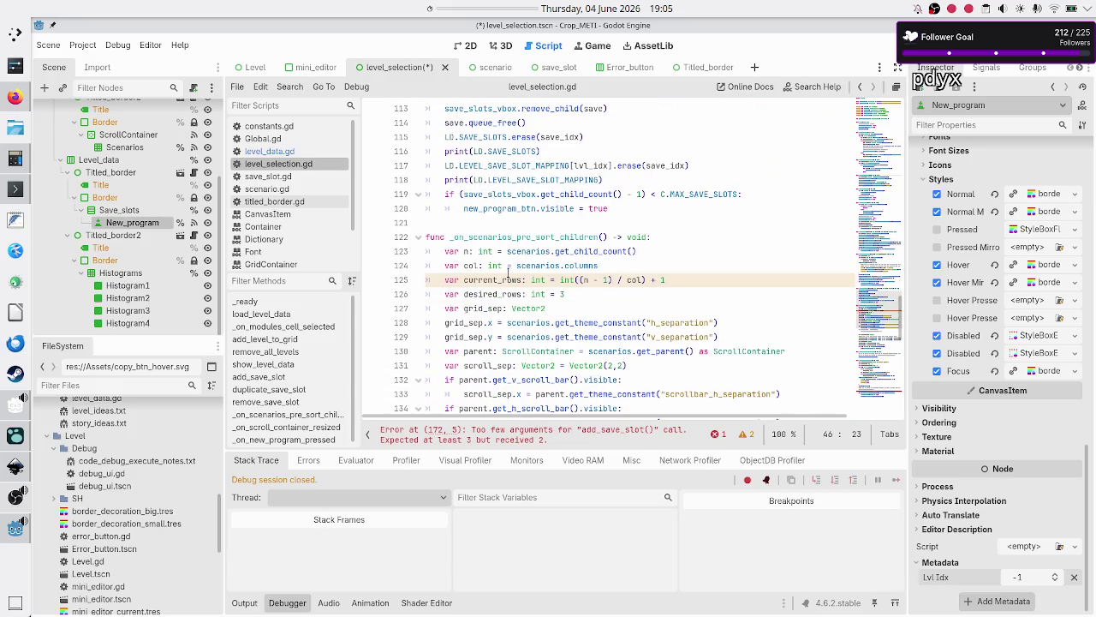
scroll(508, 272, "down", 8)
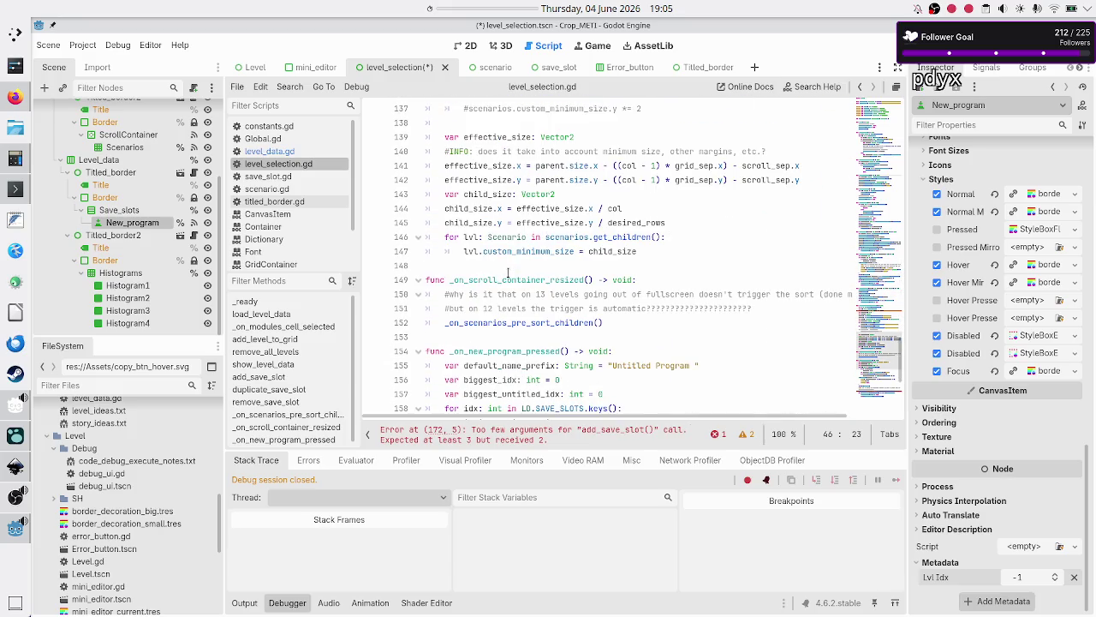
scroll(508, 272, "down", 1)
scroll(508, 272, "down", 5)
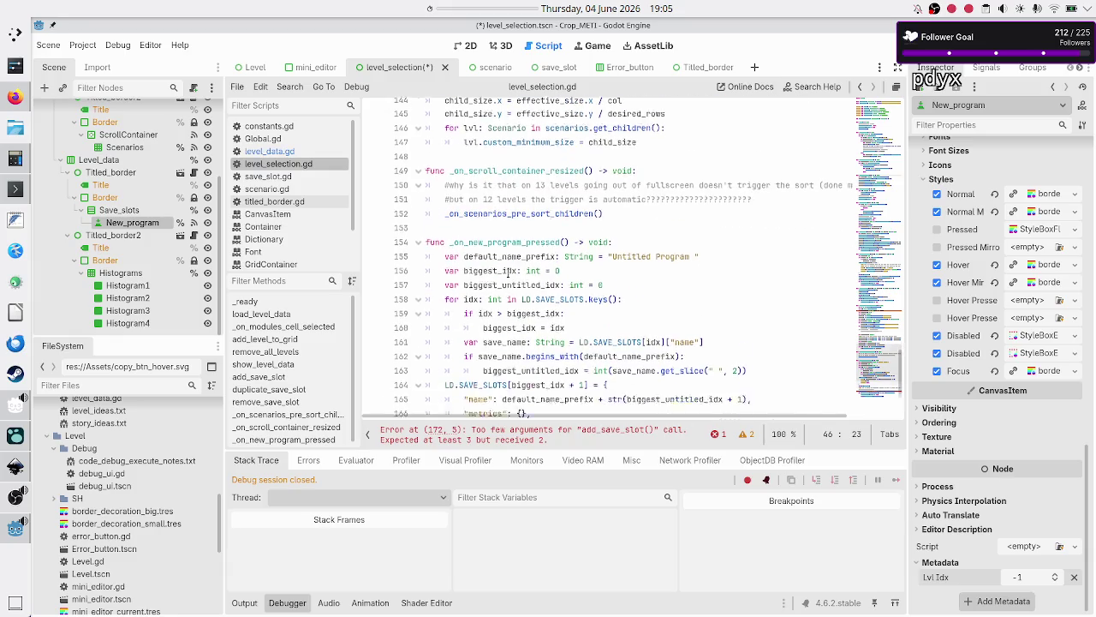
scroll(508, 273, "up", 13)
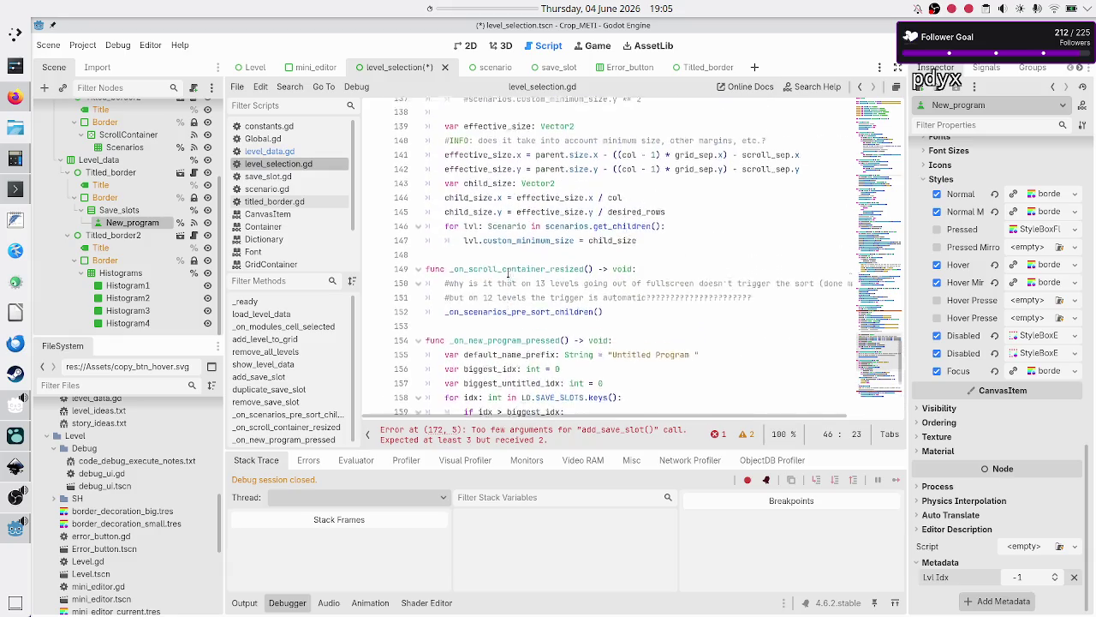
scroll(508, 272, "up", 1)
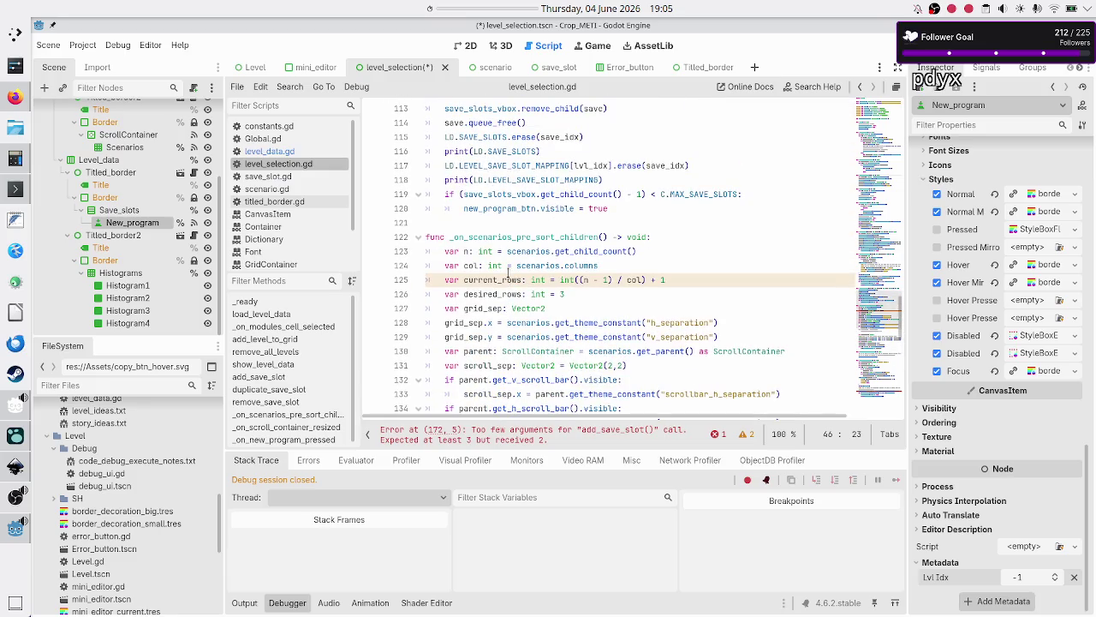
scroll(508, 272, "up", 1)
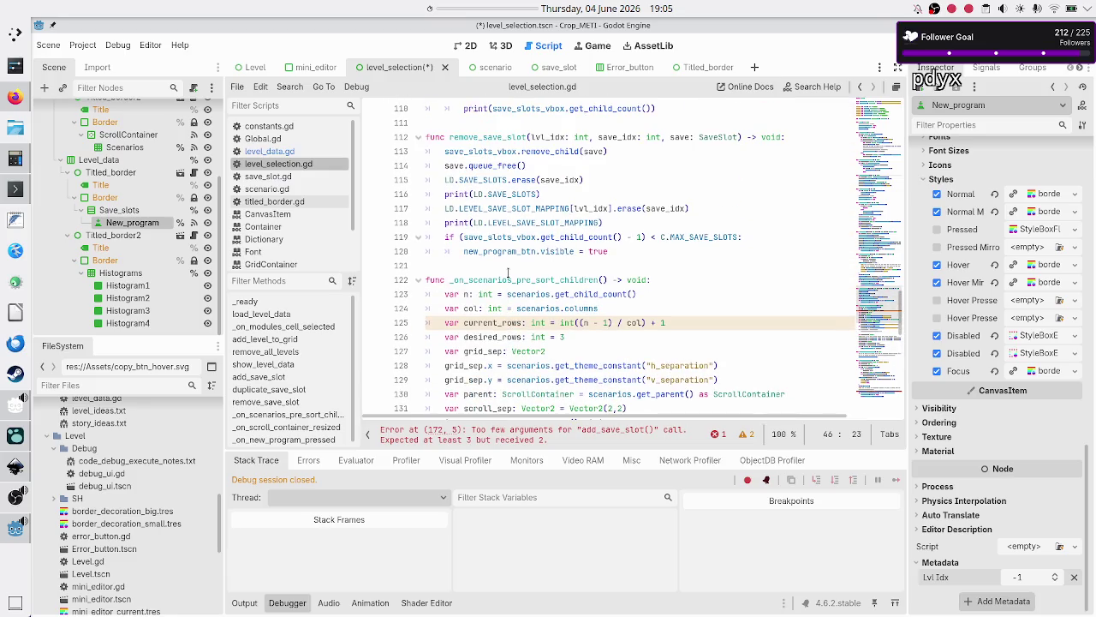
scroll(508, 272, "up", 8)
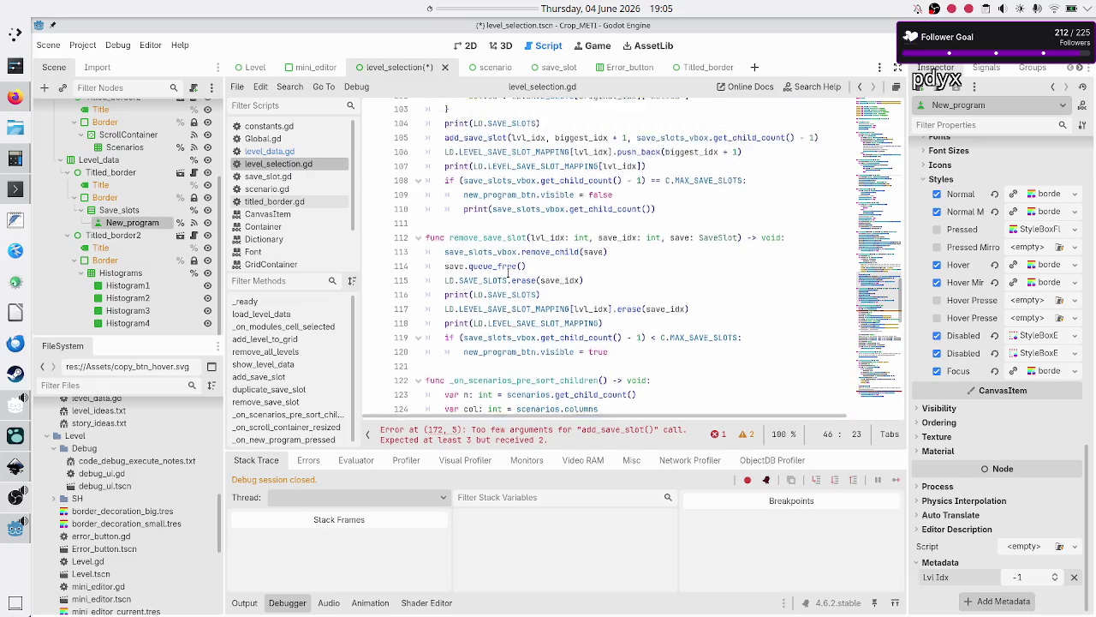
scroll(508, 273, "up", 6)
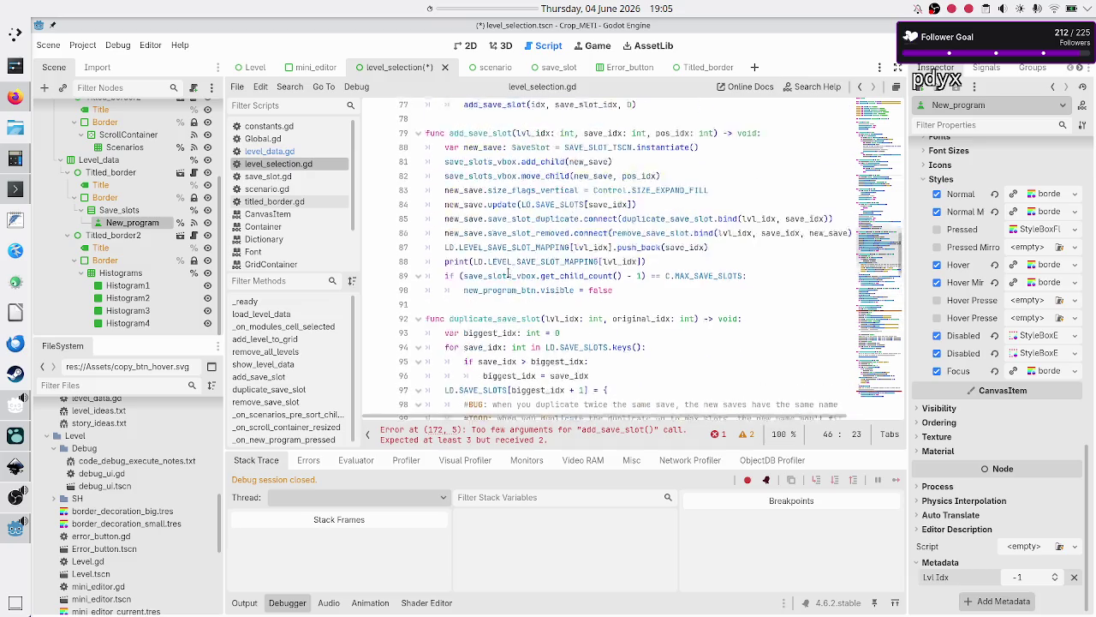
scroll(508, 272, "up", 5)
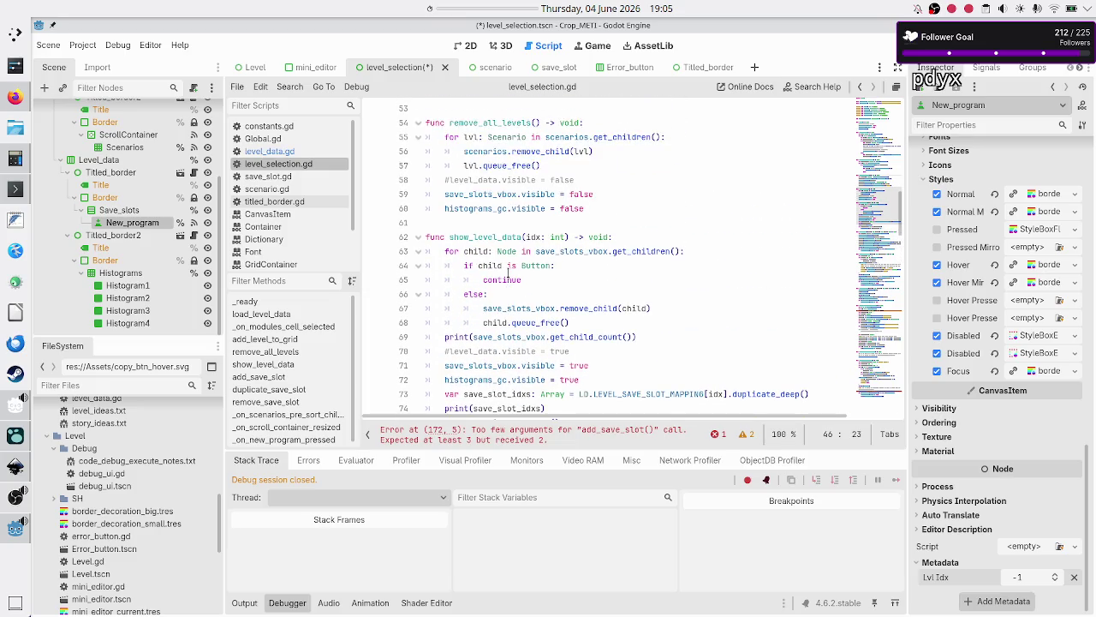
double_click(491, 238)
scroll(490, 237, "up", 2)
scroll(488, 236, "up", 3)
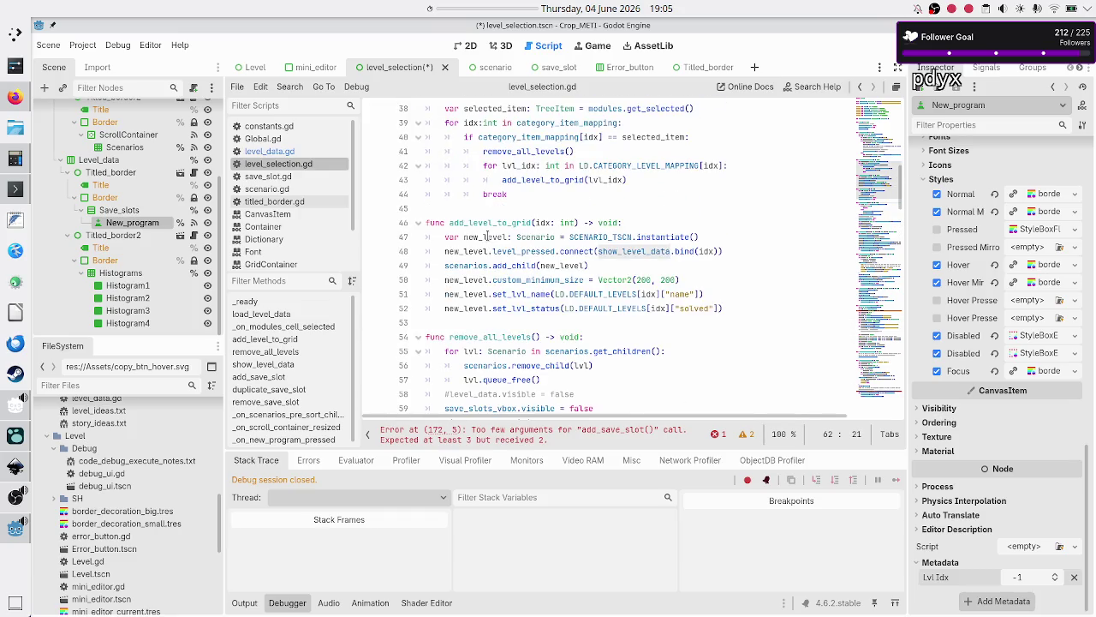
scroll(486, 237, "down", 1)
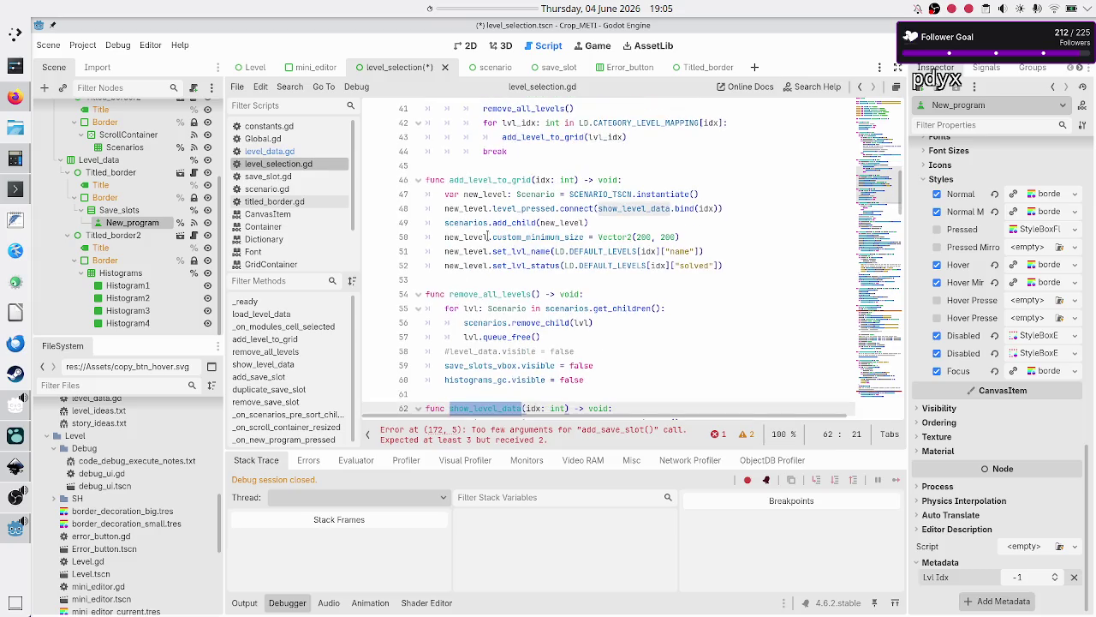
double_click(495, 210)
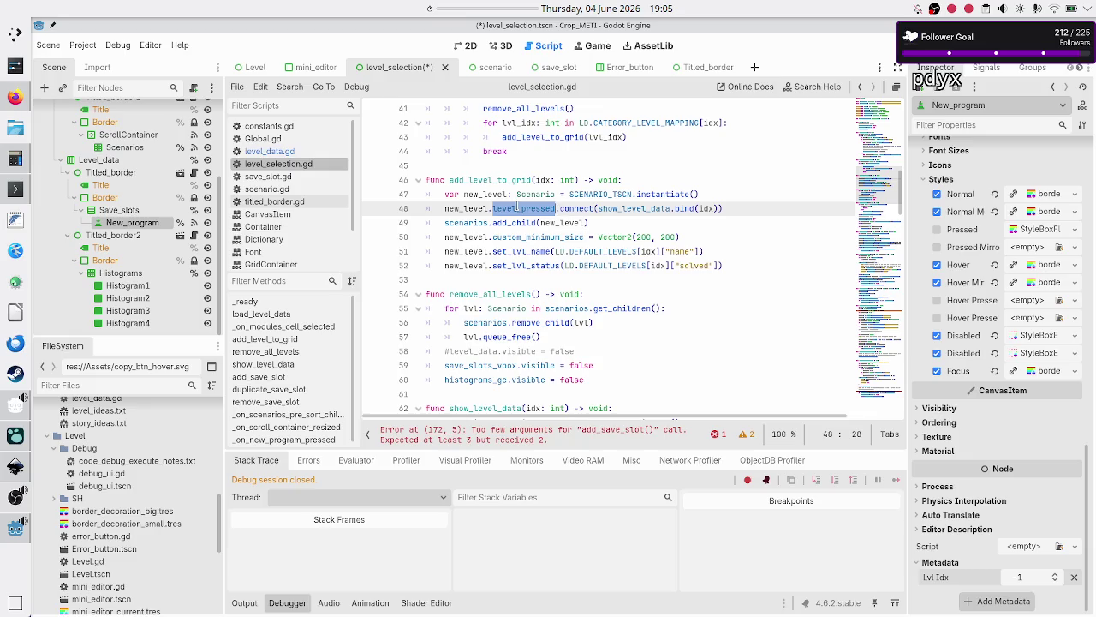
double_click(580, 210)
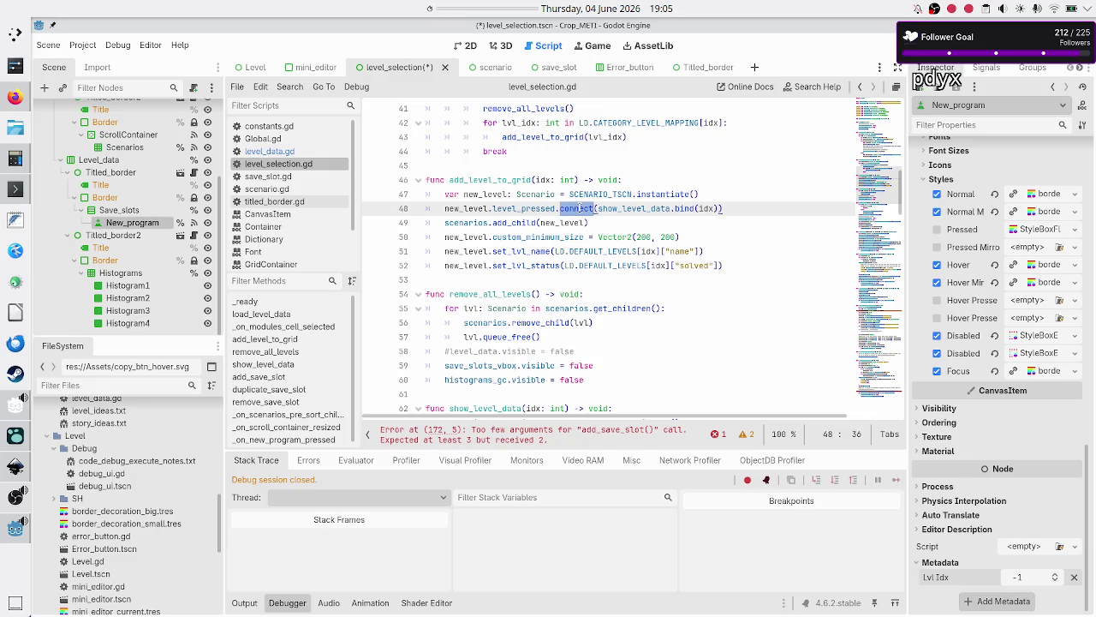
double_click(642, 209)
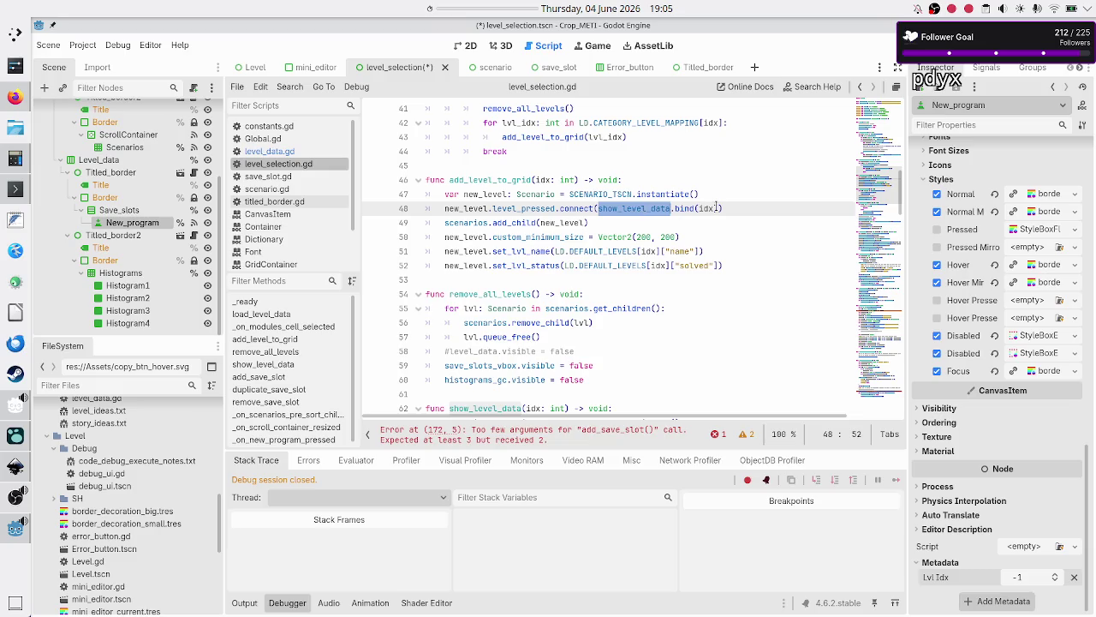
double_click(708, 209)
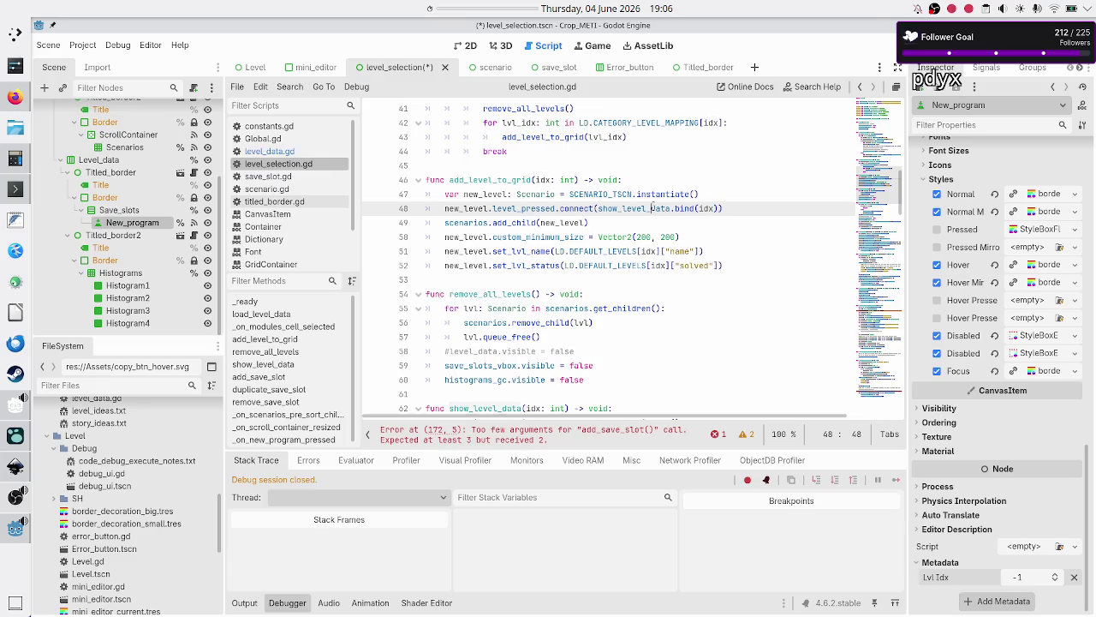
double_click(653, 208)
scroll(533, 291, "down", 3)
scroll(532, 291, "down", 2)
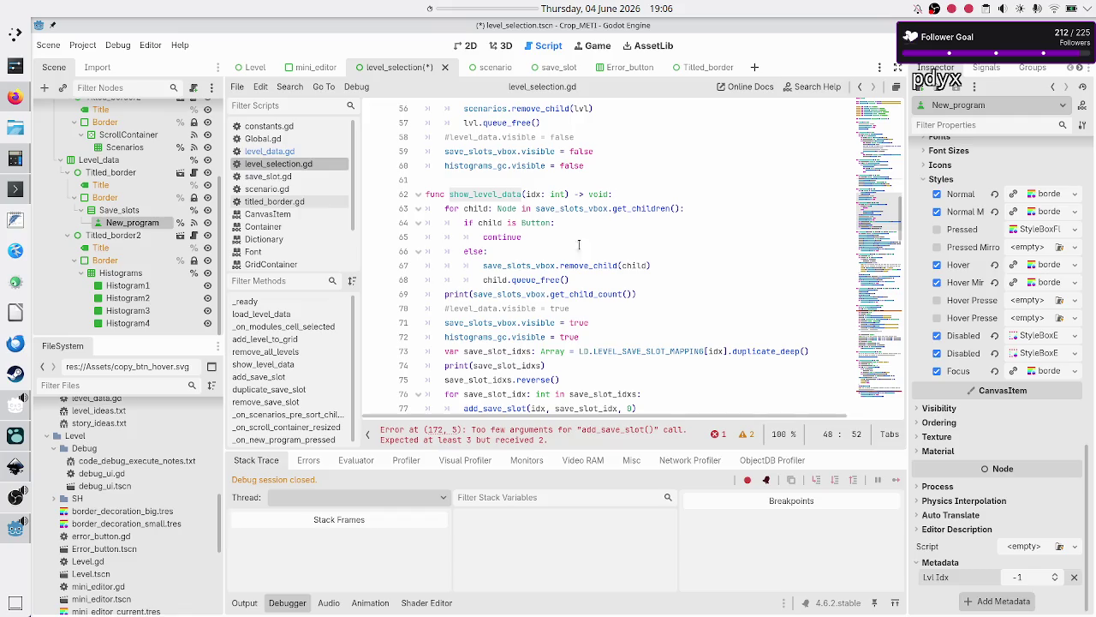
- Write new_program_btn.set_meta("lvl_idx", idx) as the first line of show_level_data
mouse_move(585, 267)
left_click(623, 194)
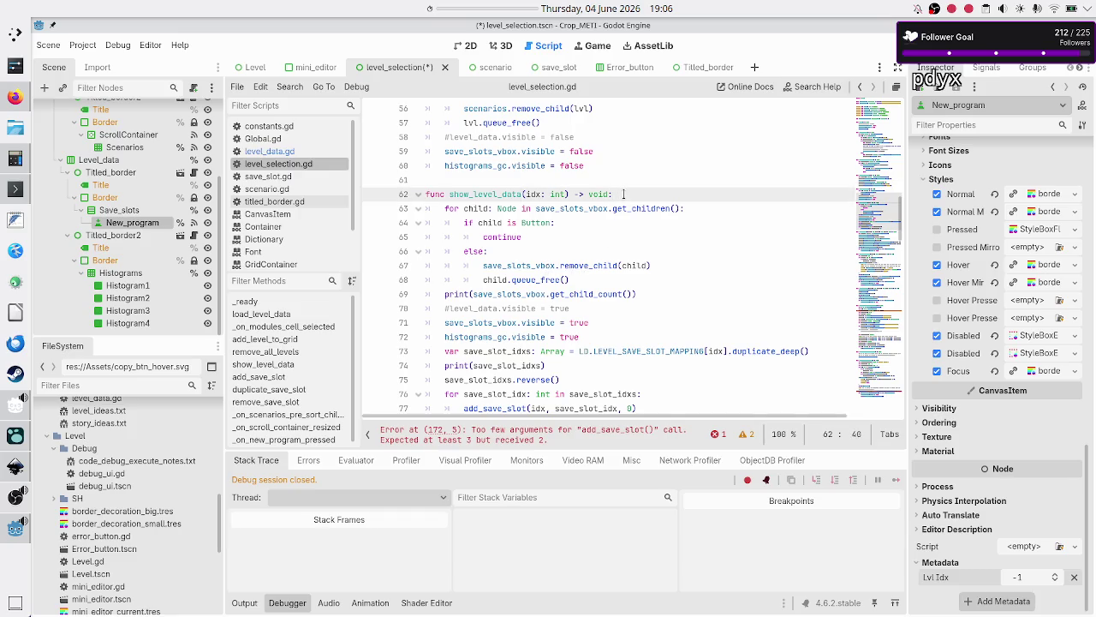
key("Return")
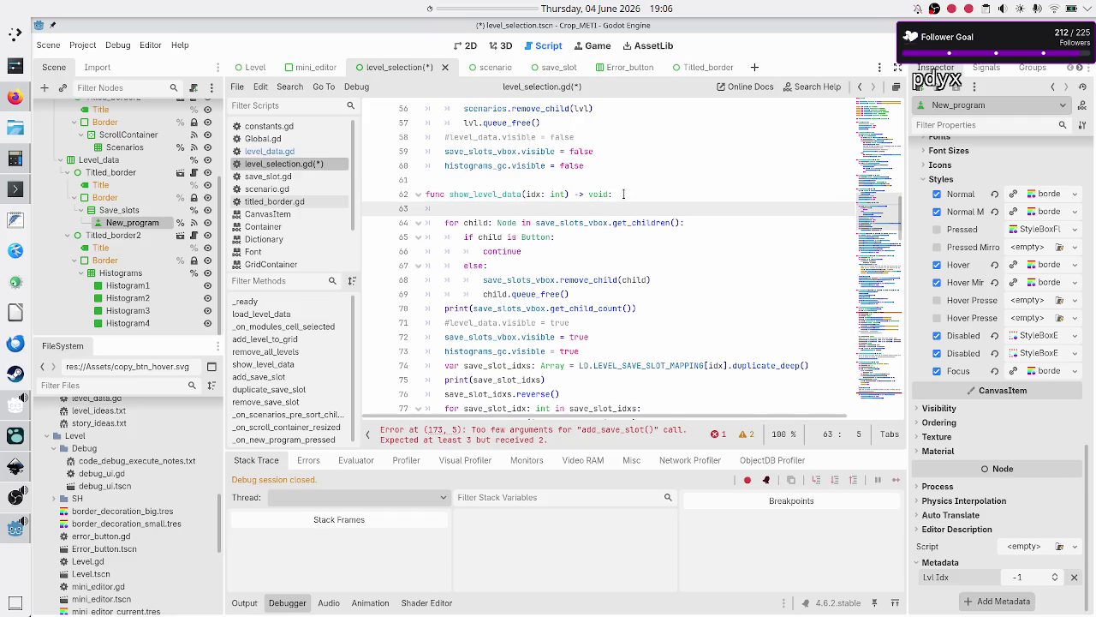
type("new_")
key("Return")
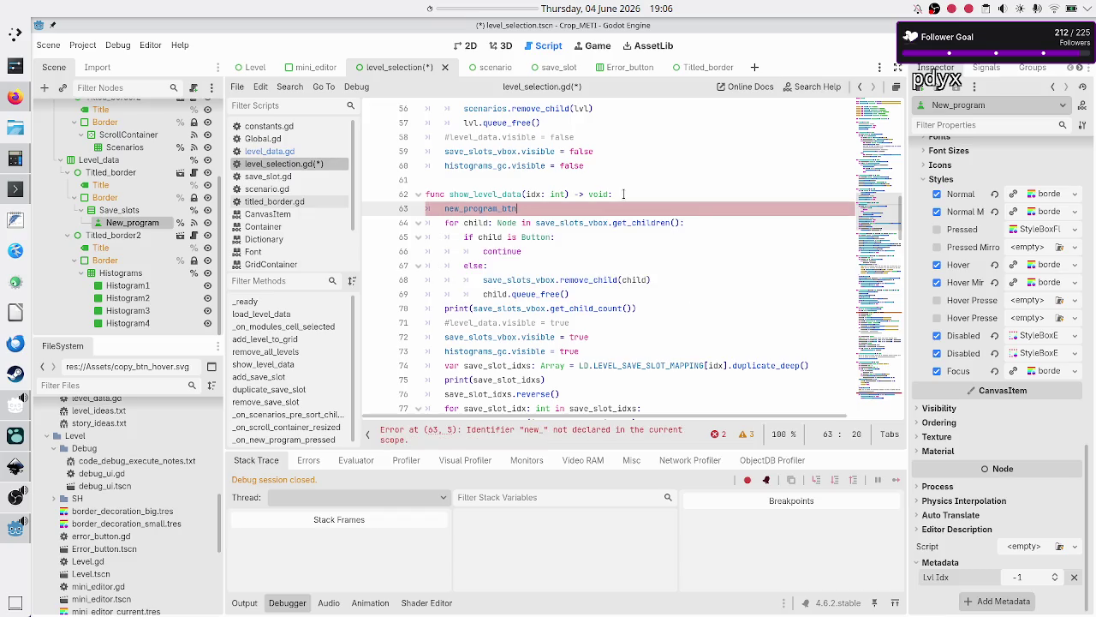
type(".")
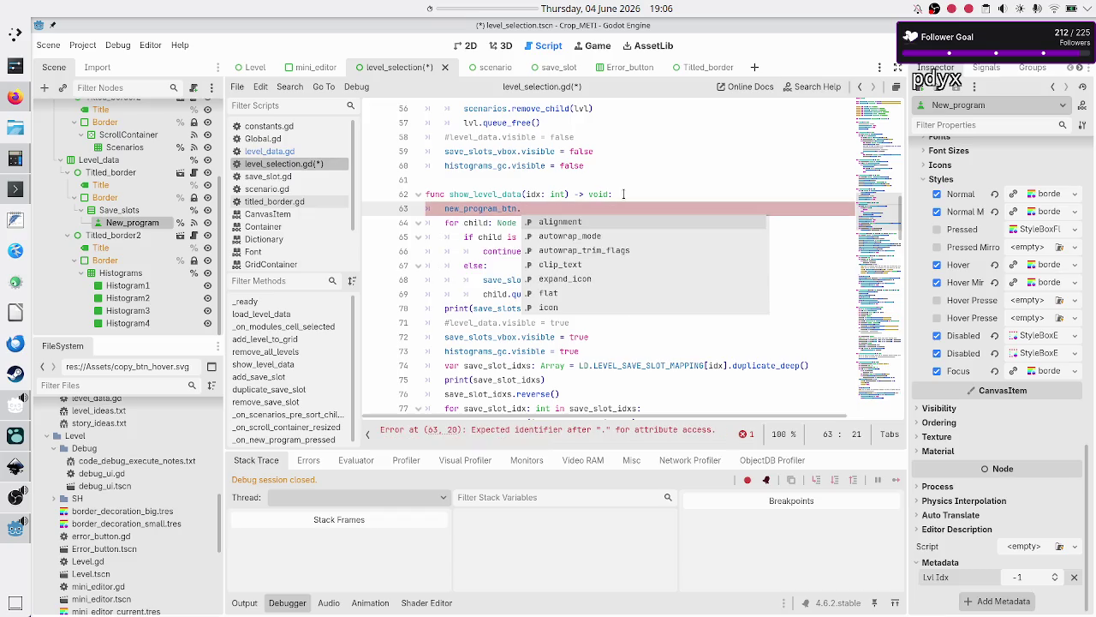
type("meta")
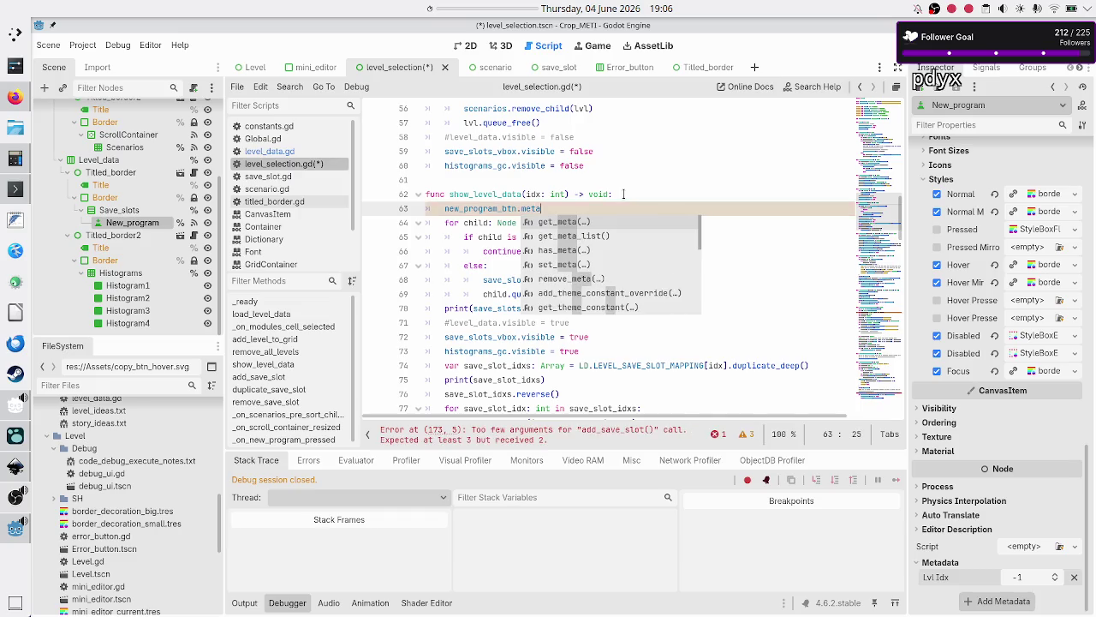
key("Down")
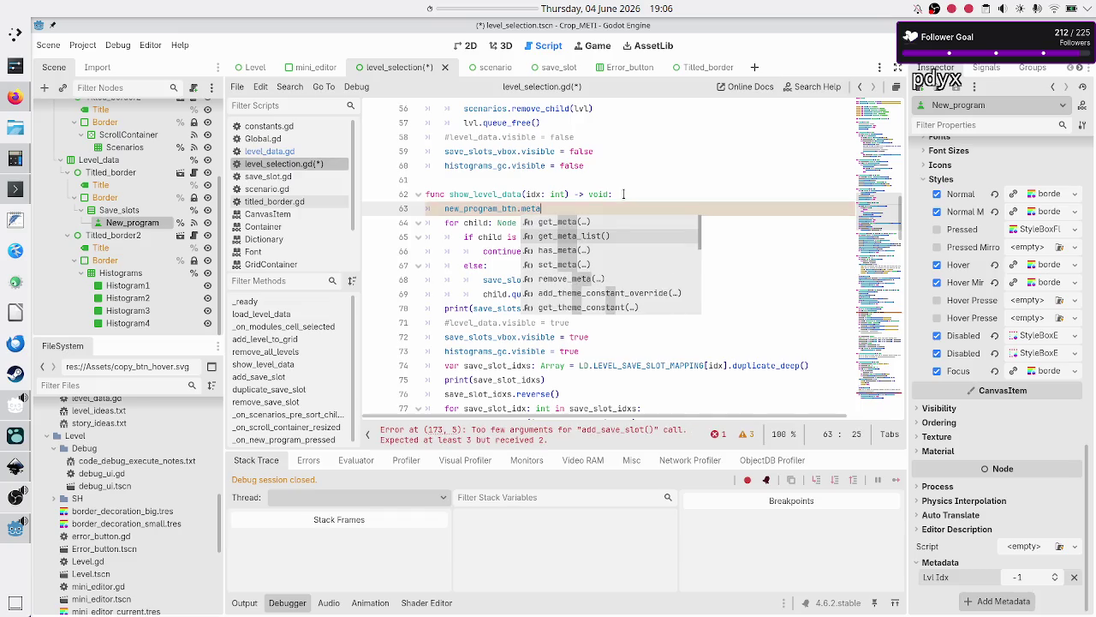
key("Down")
key("Down")
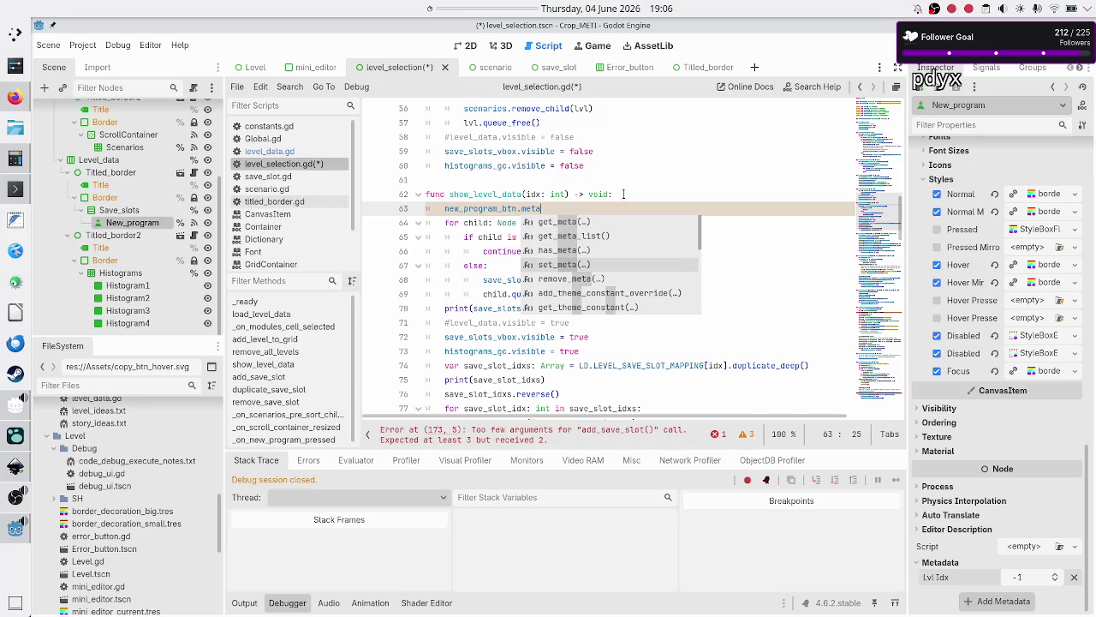
key("Return")
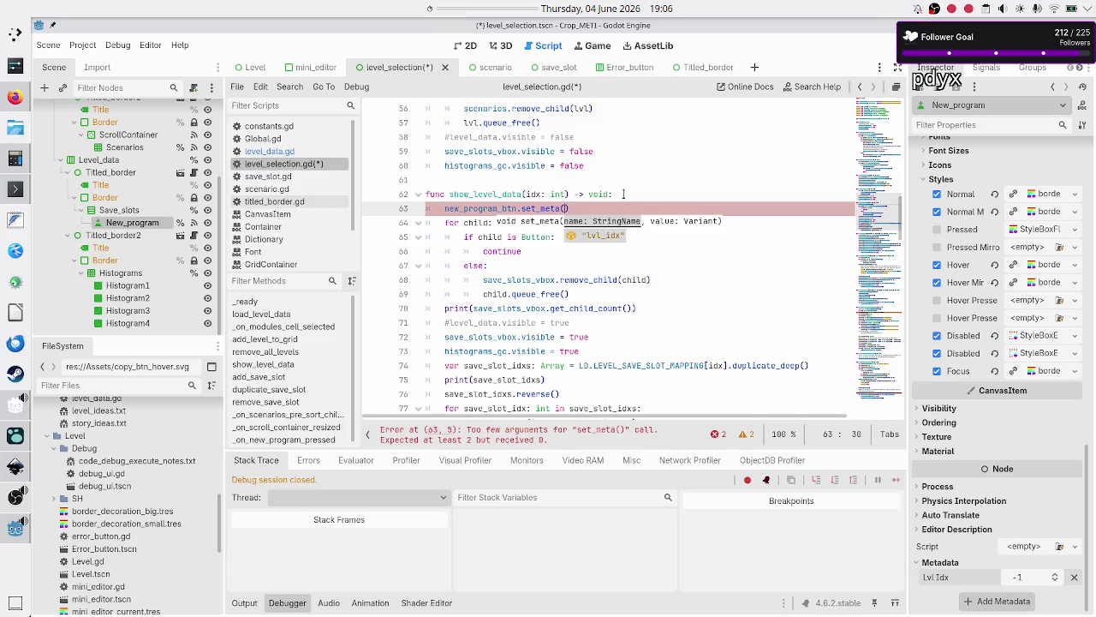
key("Return")
type(", ")
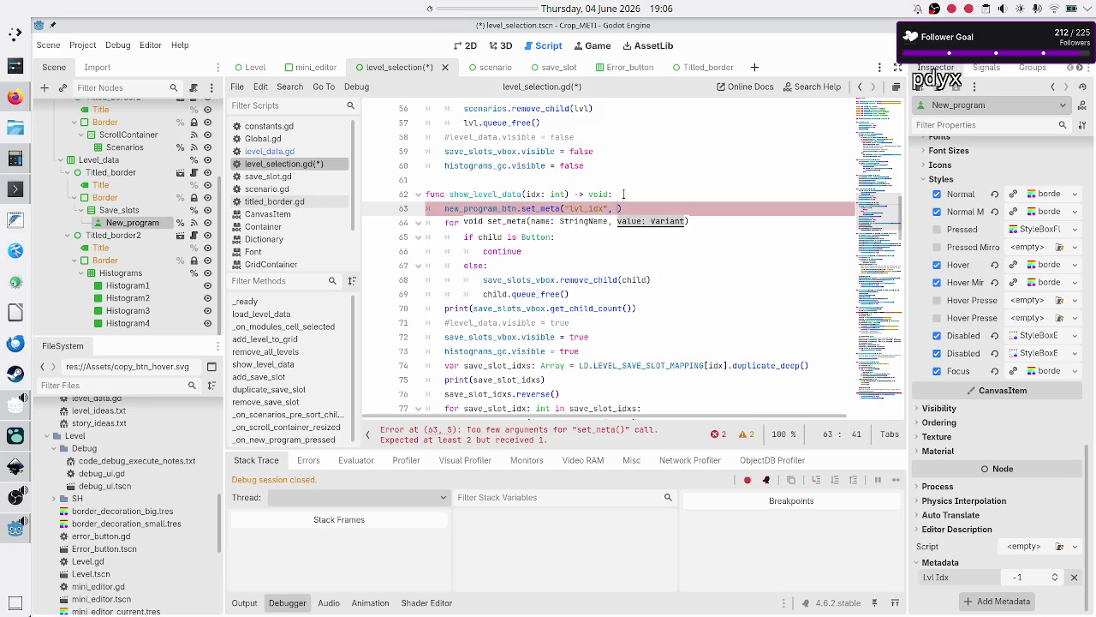
type("idx")
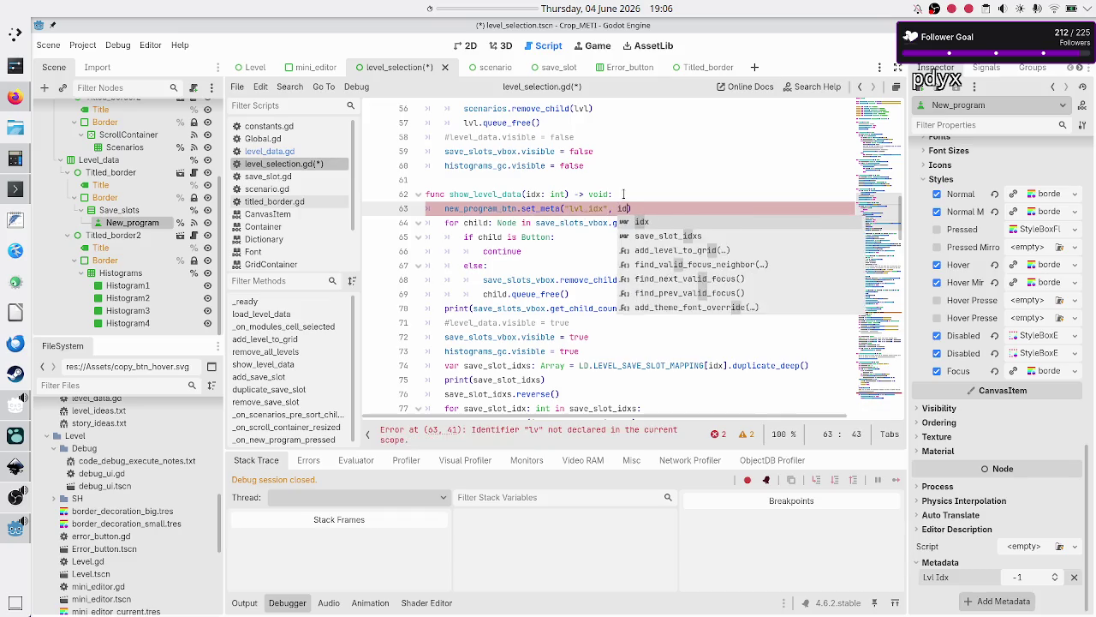
- Close the suggestions, return to the start of line 63, and save level_selection.gd
key("Escape")
key("Down")
key("Home")
key("Up")
key("Home")
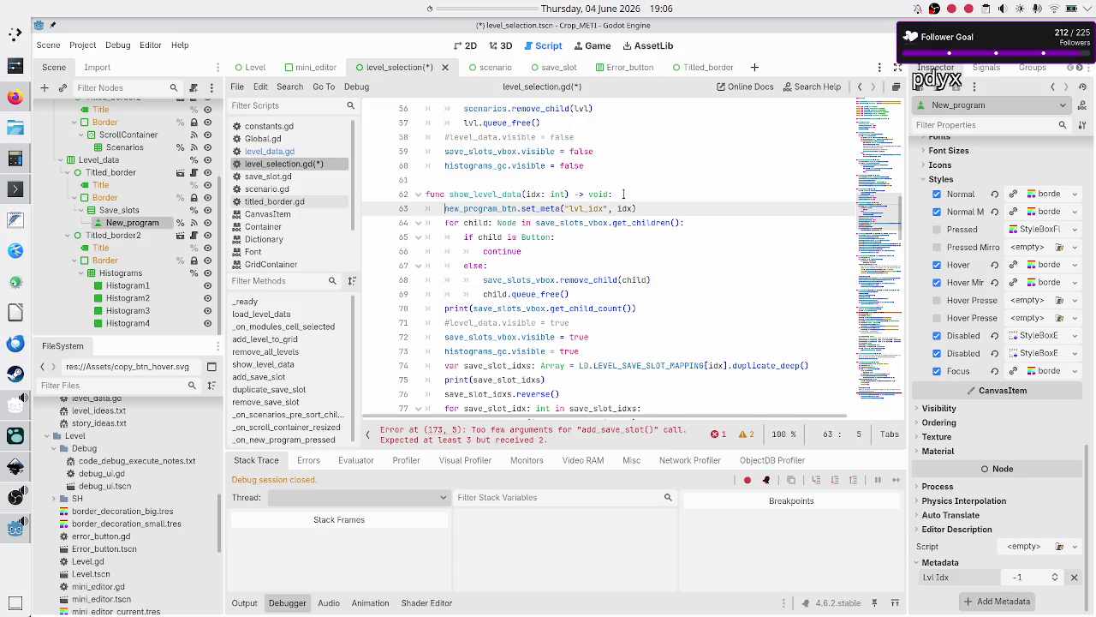
key("ctrl+s")
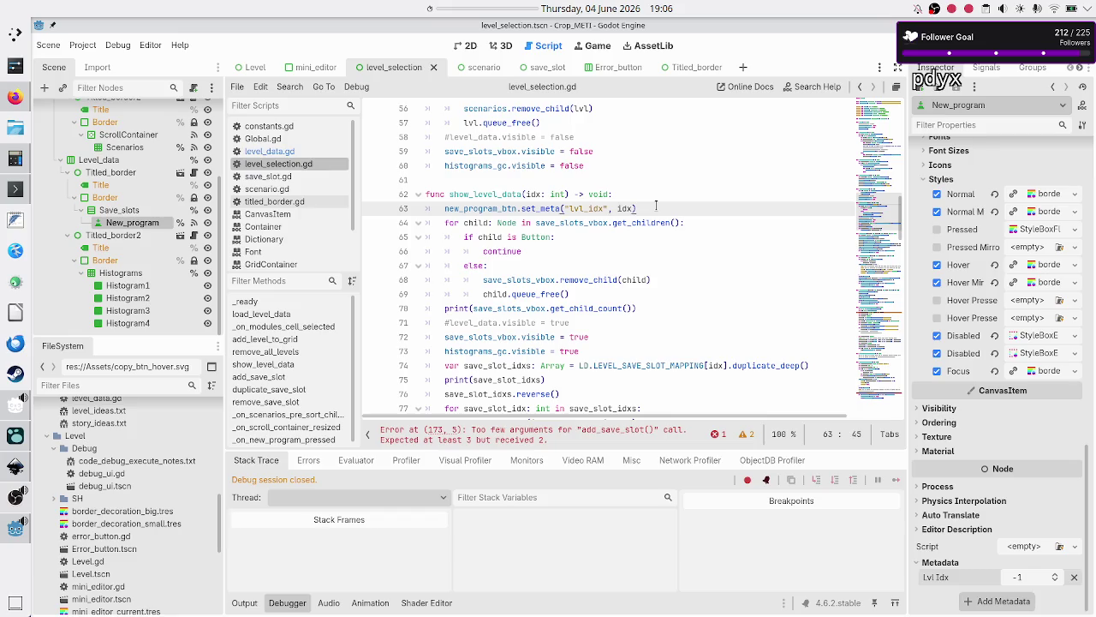
scroll(617, 257, "down", 2)
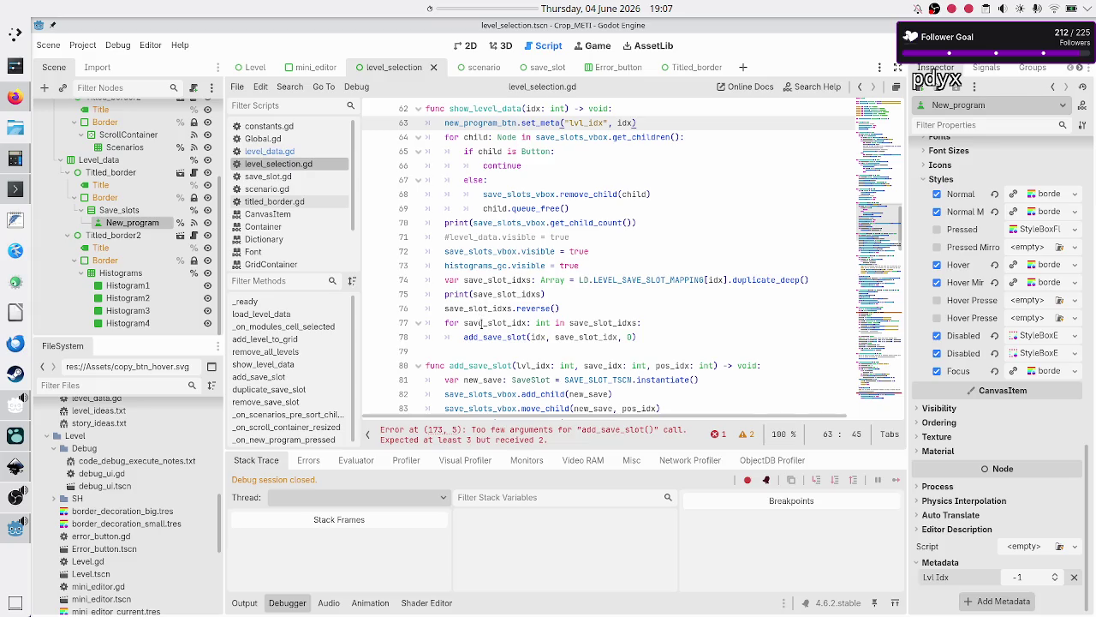
double_click(511, 323)
left_click(517, 336)
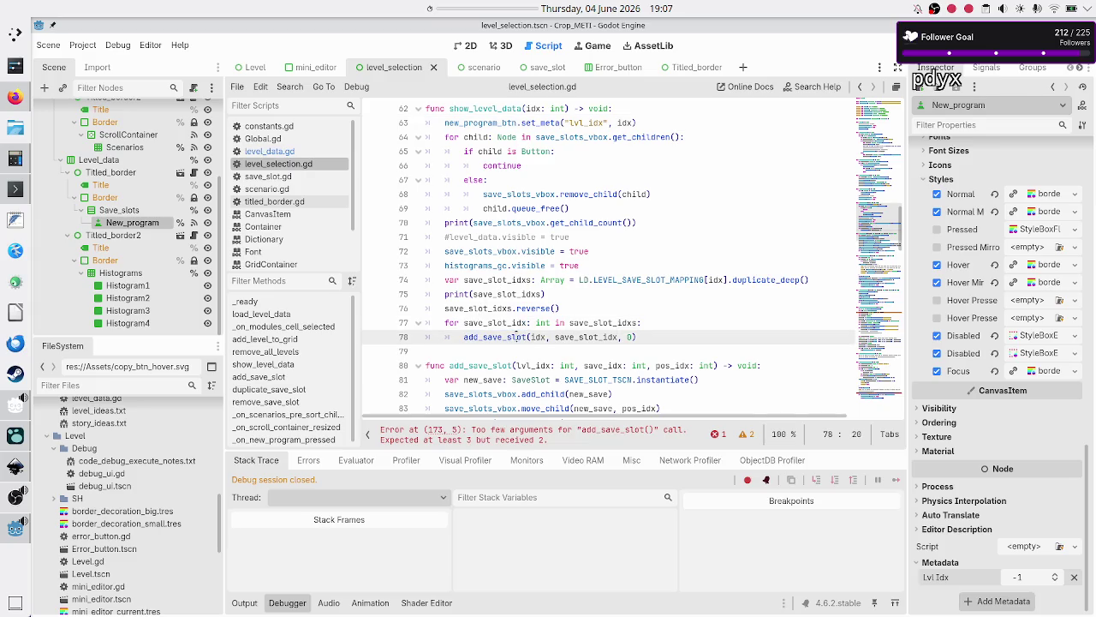
scroll(602, 317, "down", 1)
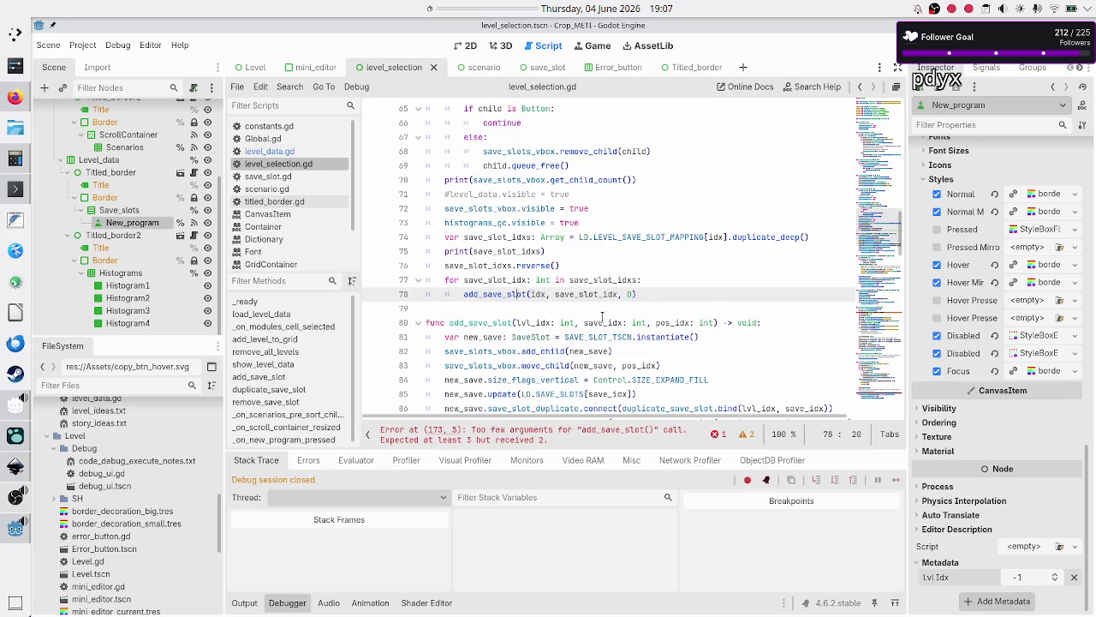
scroll(603, 317, "up", 2)
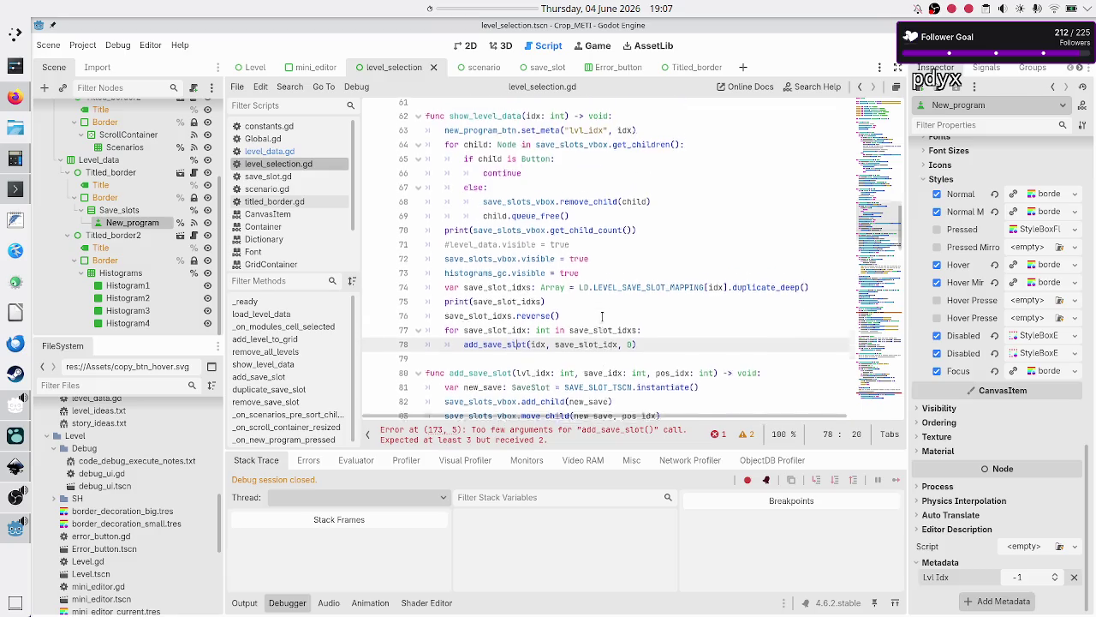
scroll(603, 317, "up", 1)
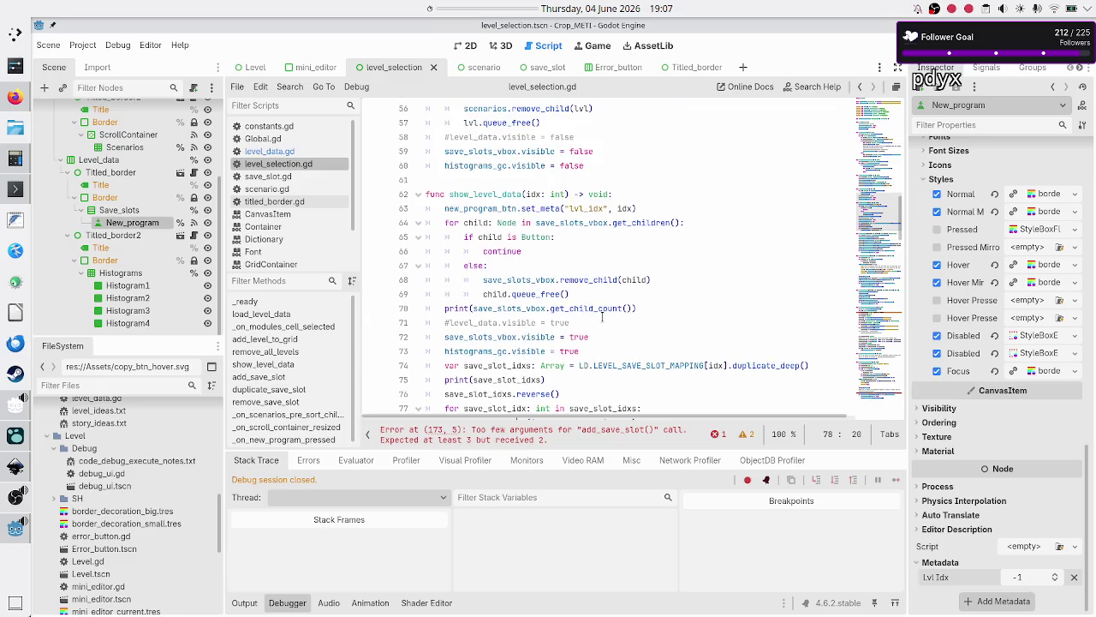
scroll(602, 317, "up", 1)
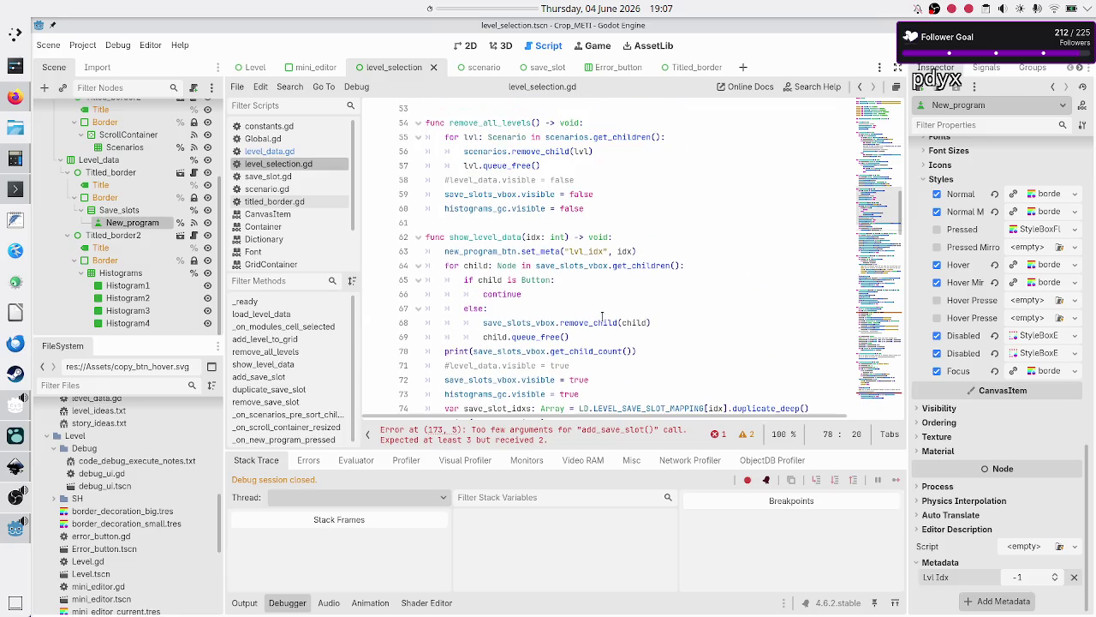
left_click(477, 237)
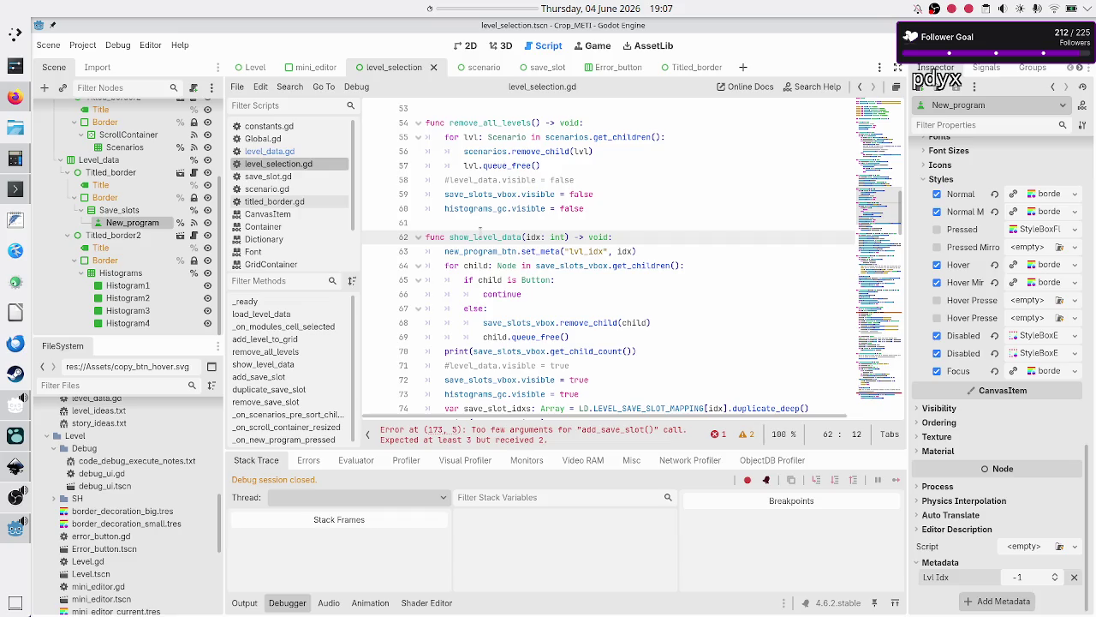
double_click(480, 237)
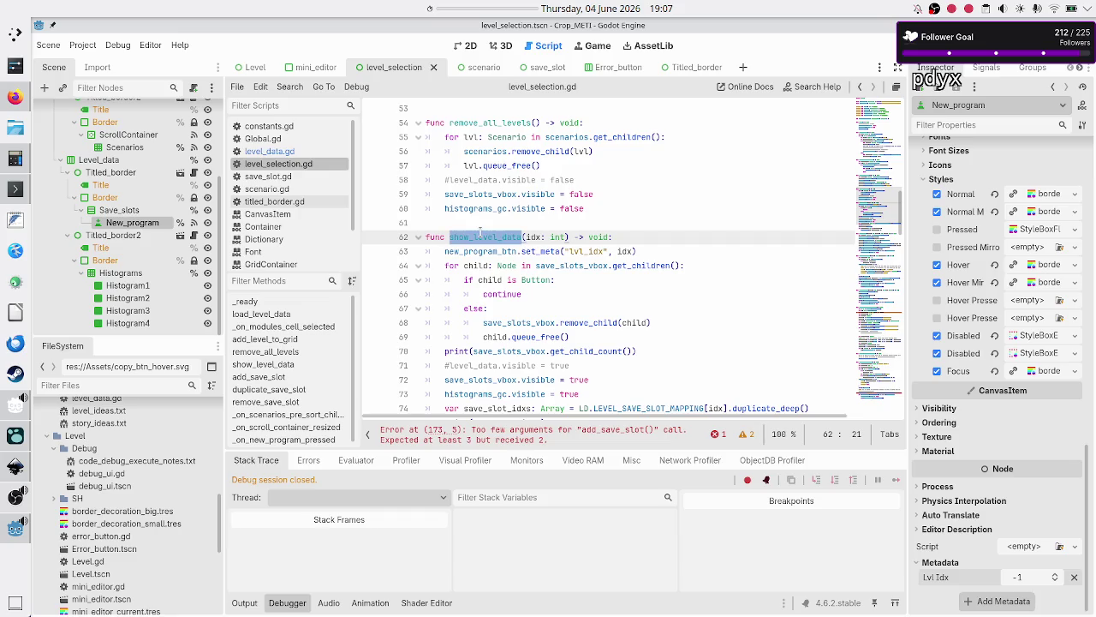
double_click(493, 122)
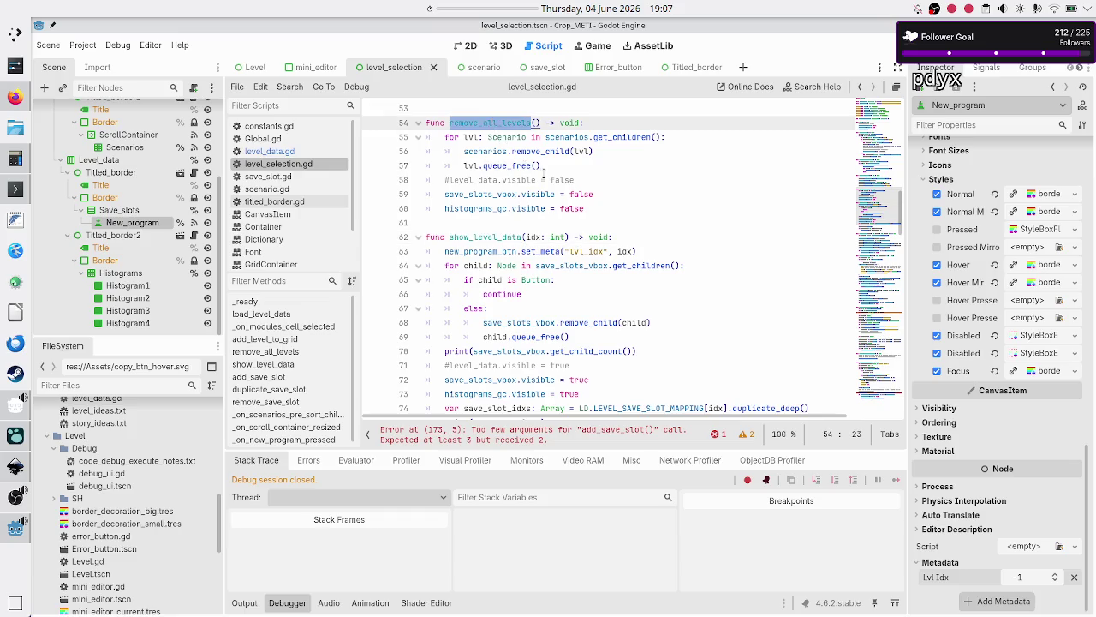
scroll(544, 173, "up", 2)
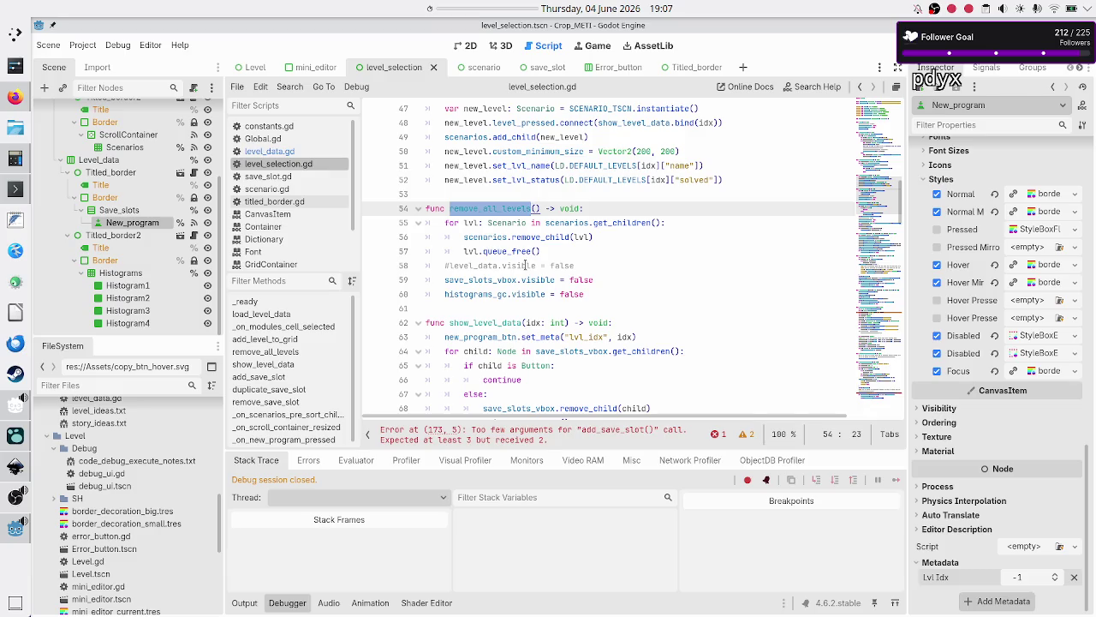
- Search level_selection.gd for remove_all_levels and jump to its other occurrence on line 41
left_click(596, 280)
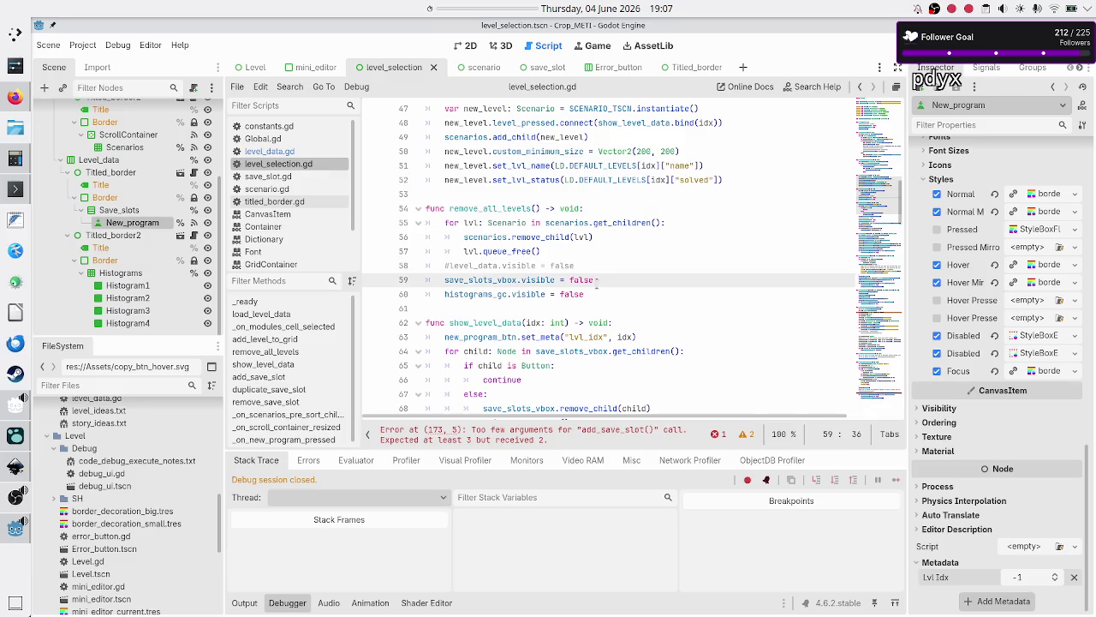
mouse_move(587, 295)
left_mouse_down()
mouse_move(412, 235)
mouse_move(393, 213)
left_mouse_up()
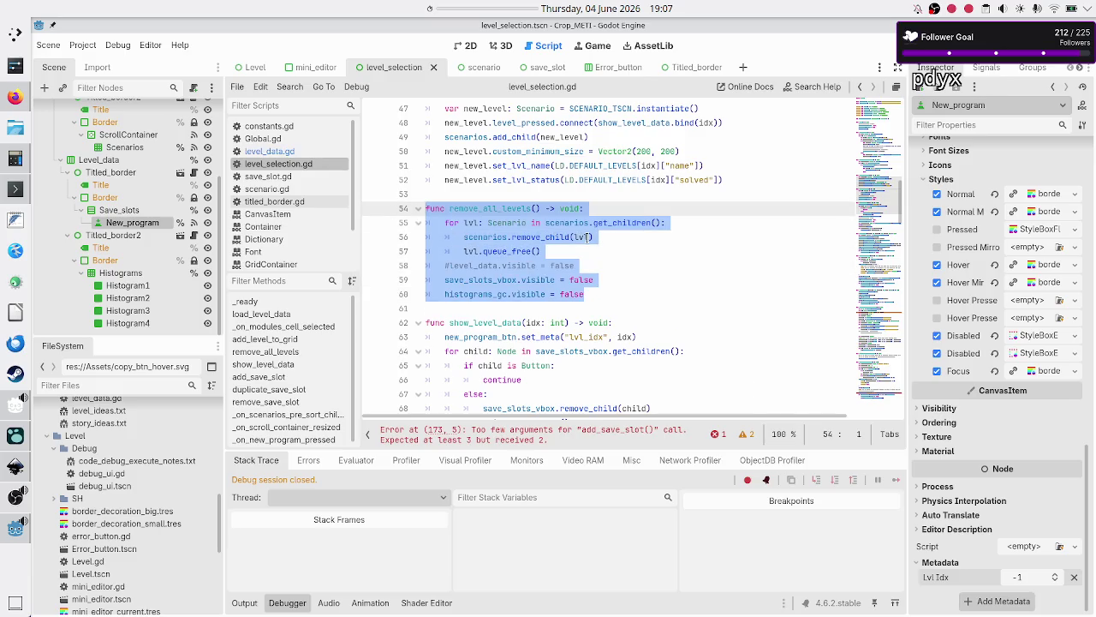
left_click(629, 240)
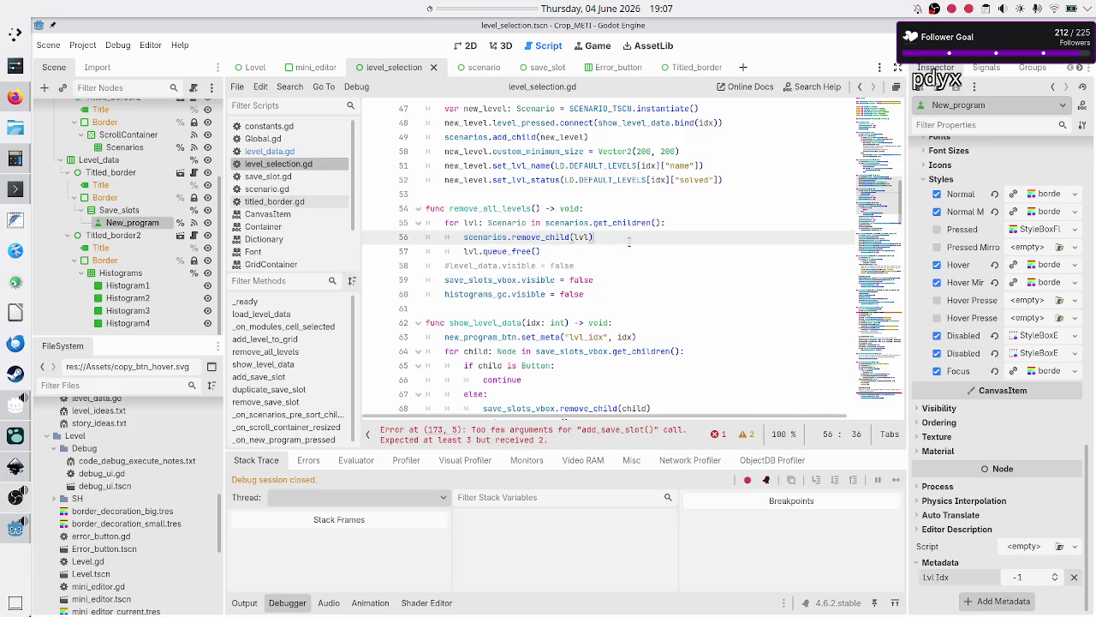
double_click(504, 208)
scroll(566, 225, "up", 1)
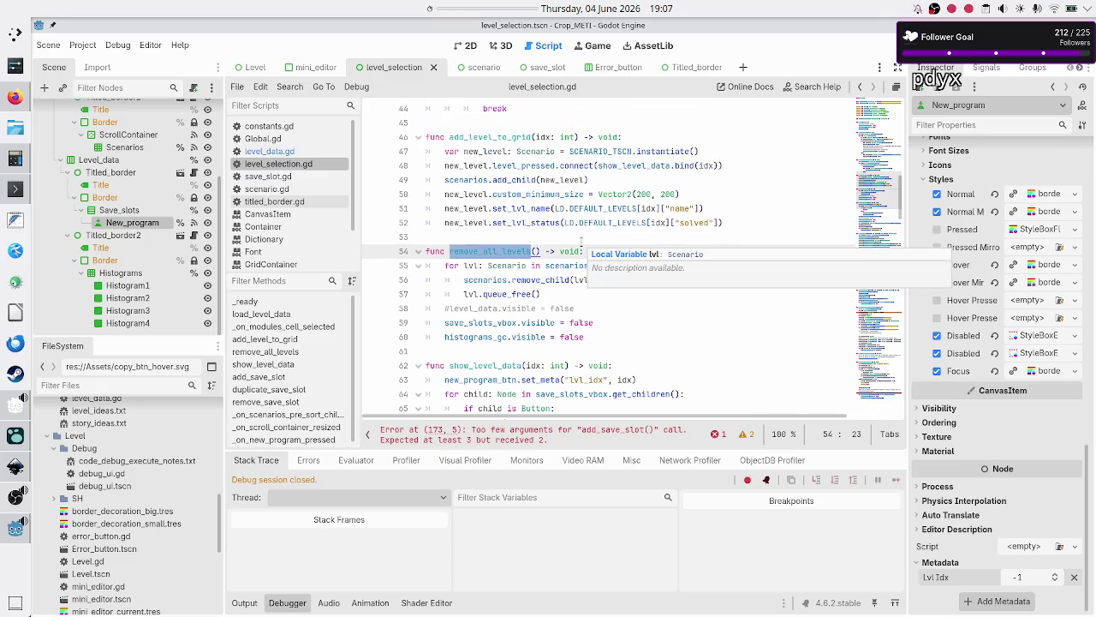
key("ctrl+f")
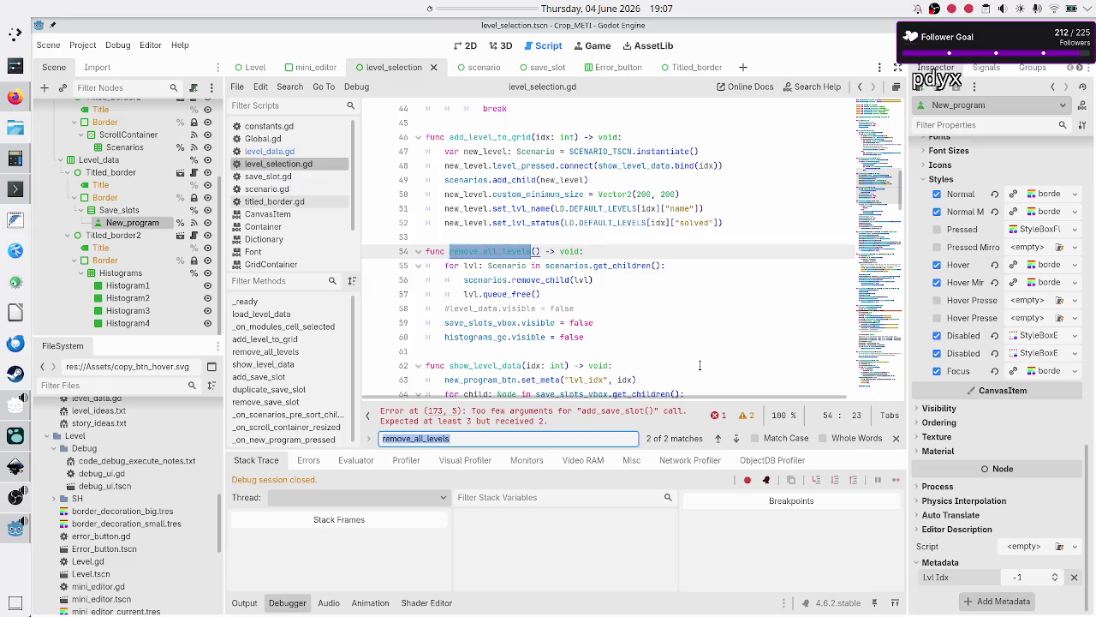
left_click(734, 439)
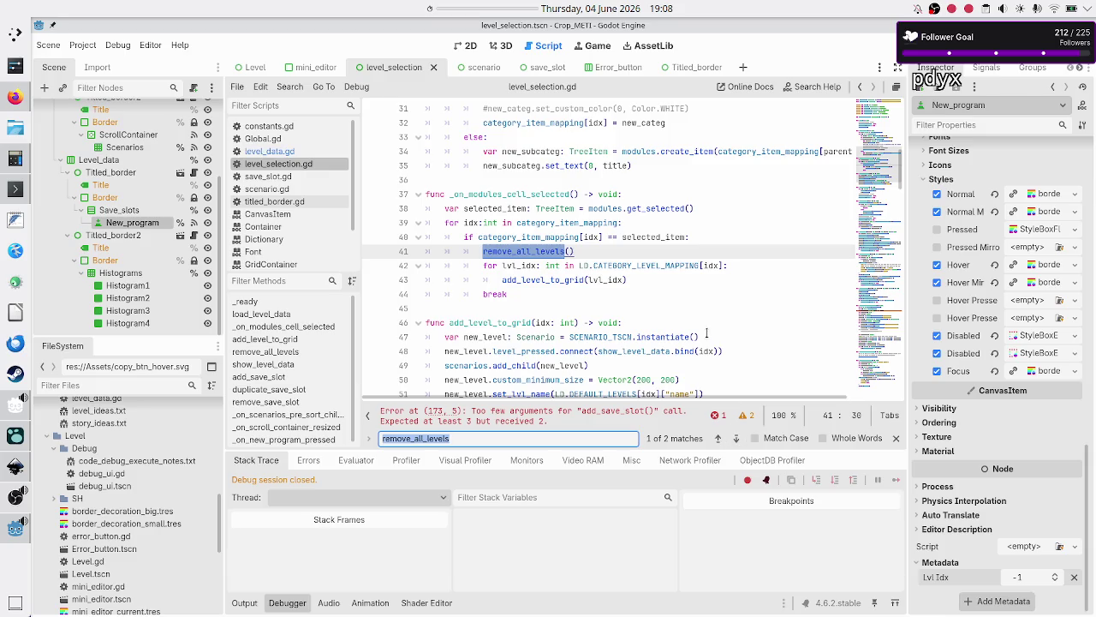
- Put the caret at the end of the _on_modules_cell_selected header on line 37
double_click(517, 195)
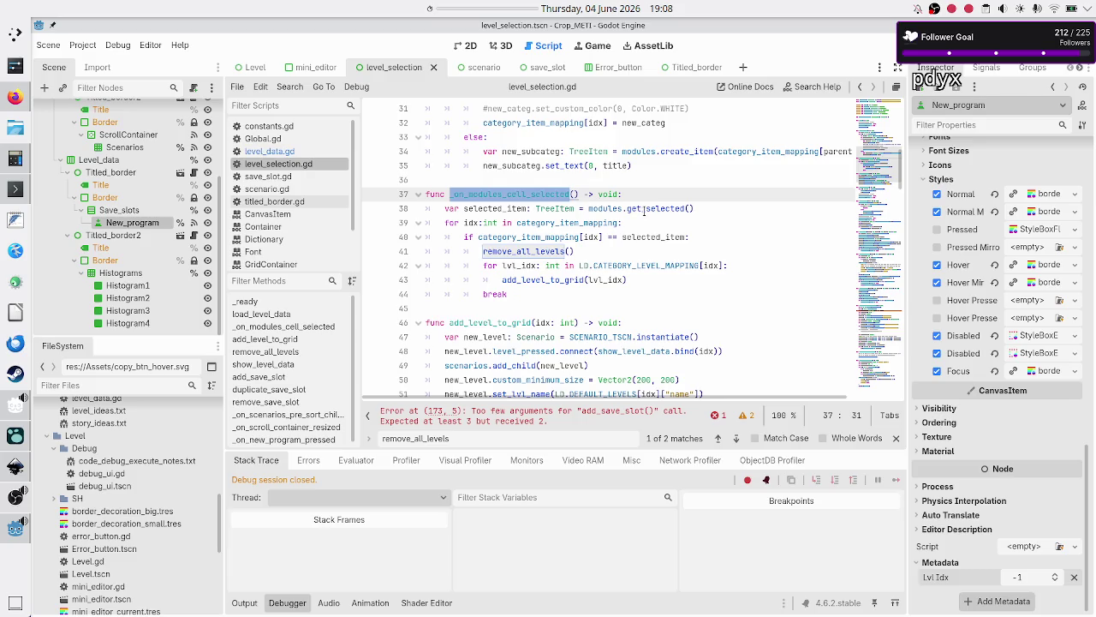
mouse_move(644, 210)
left_click(645, 199)
- Insert new_program_btn.set_meta("lvl_idx", -1) as a new first line of _on_modules_cell_selected
key("Return")
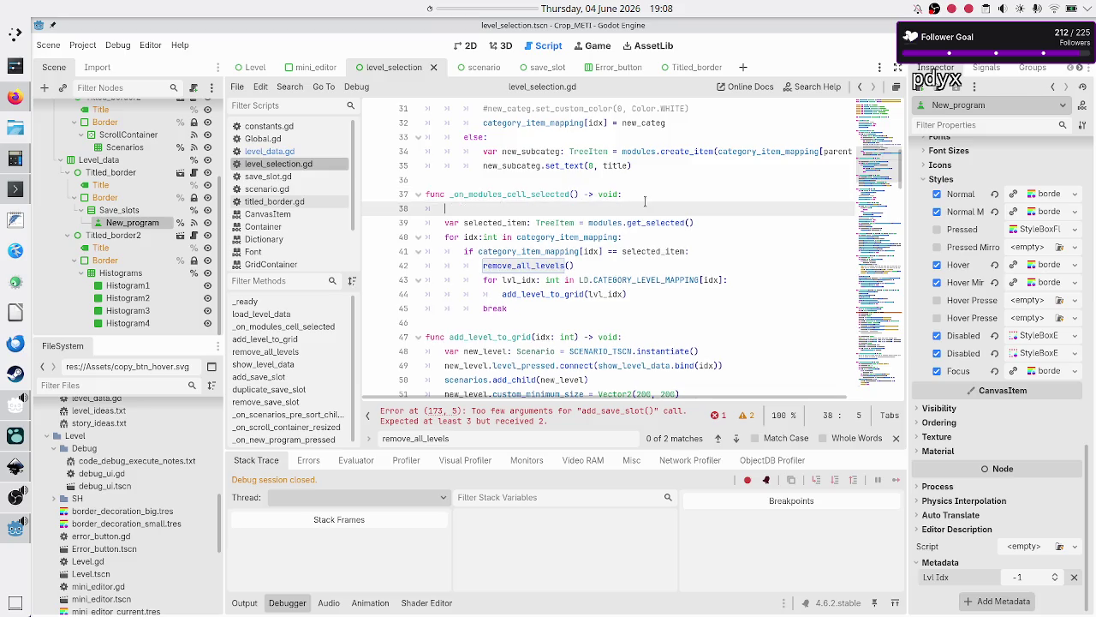
type("new_")
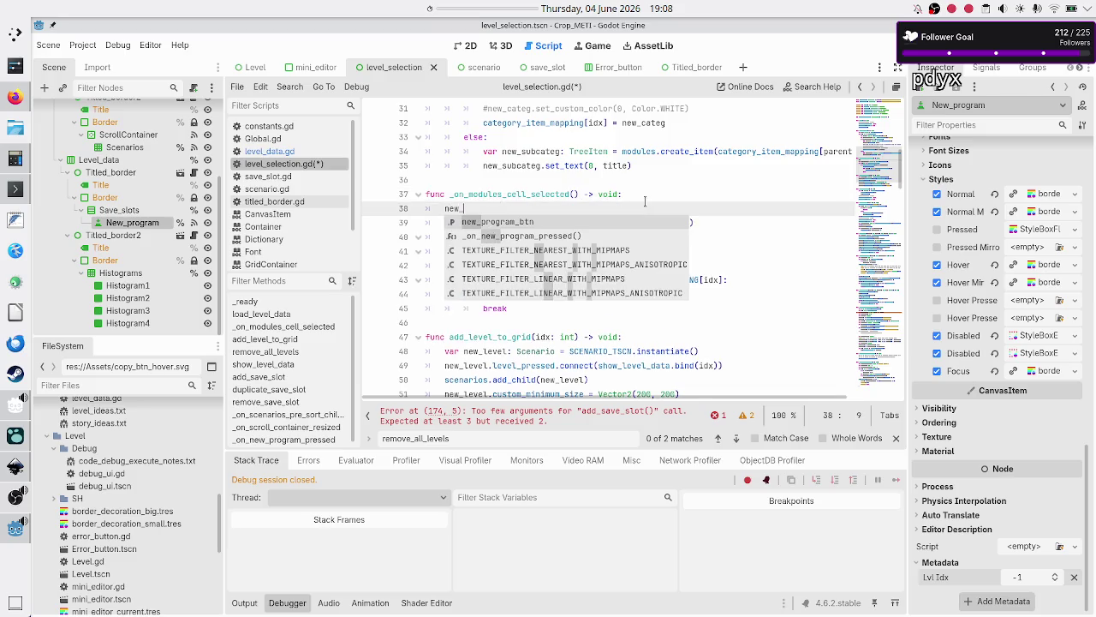
key("Return")
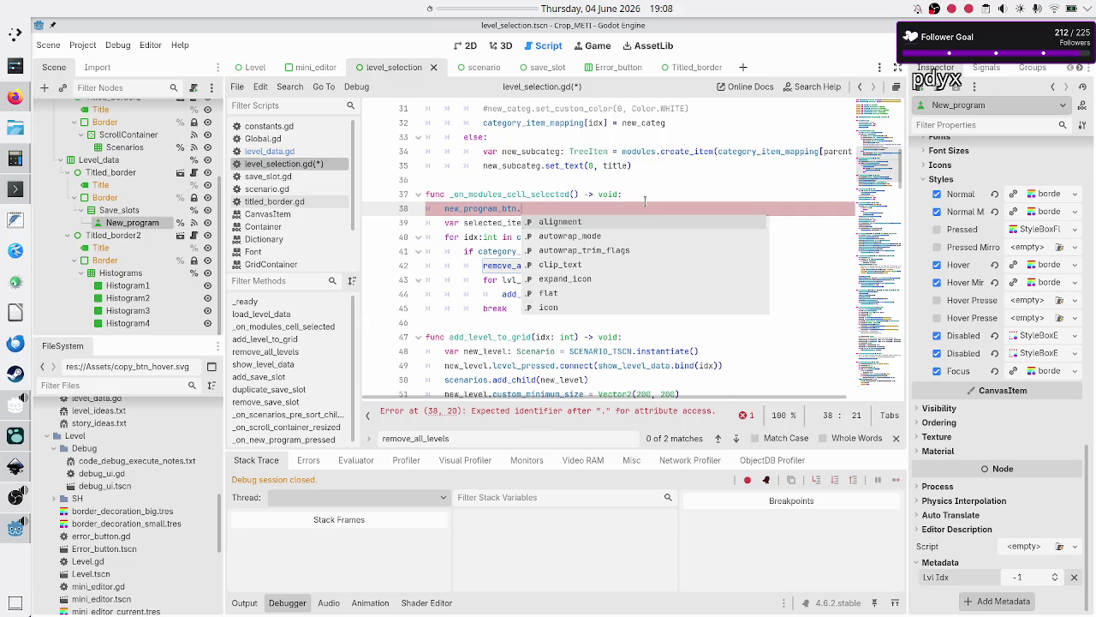
type("save")
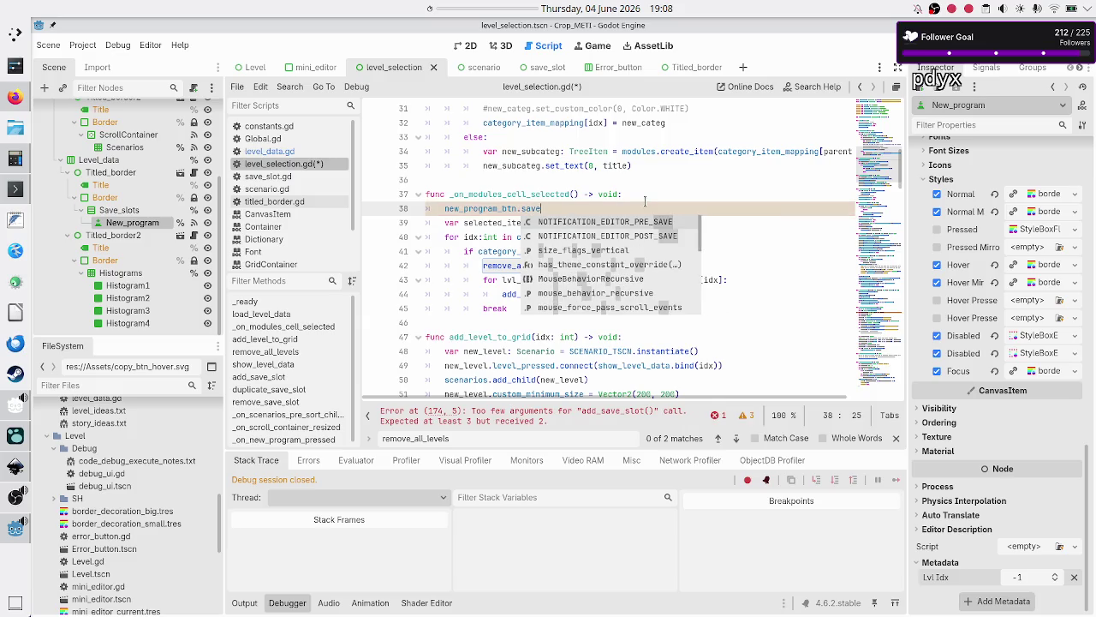
key("BackSpace")
key("BackSpace")
key("BackSpace")
type("et_")
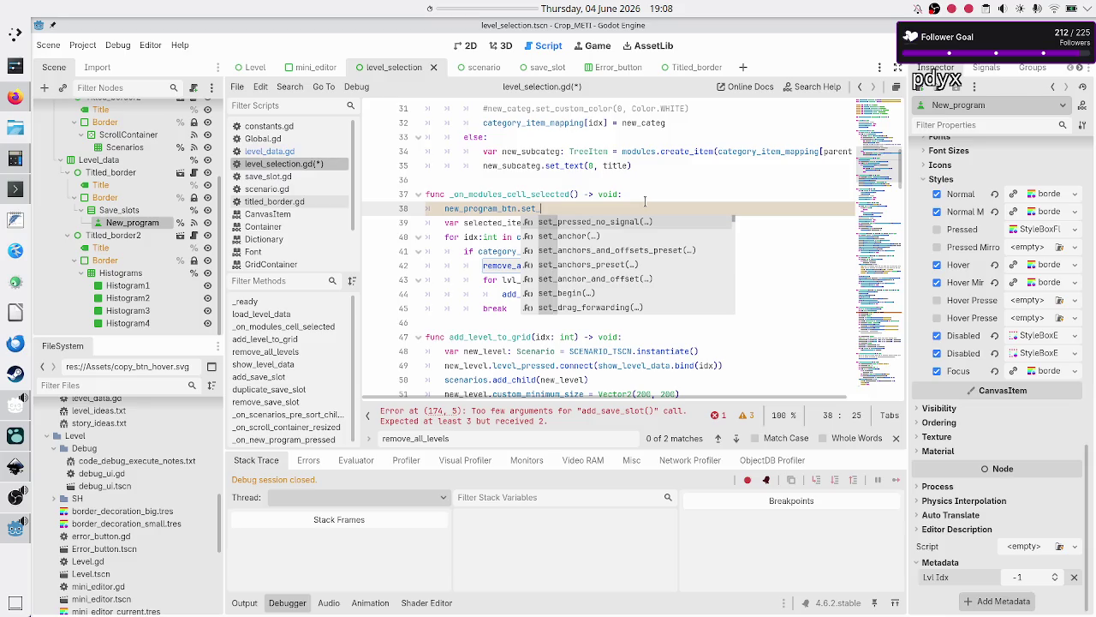
type("me")
key("Down")
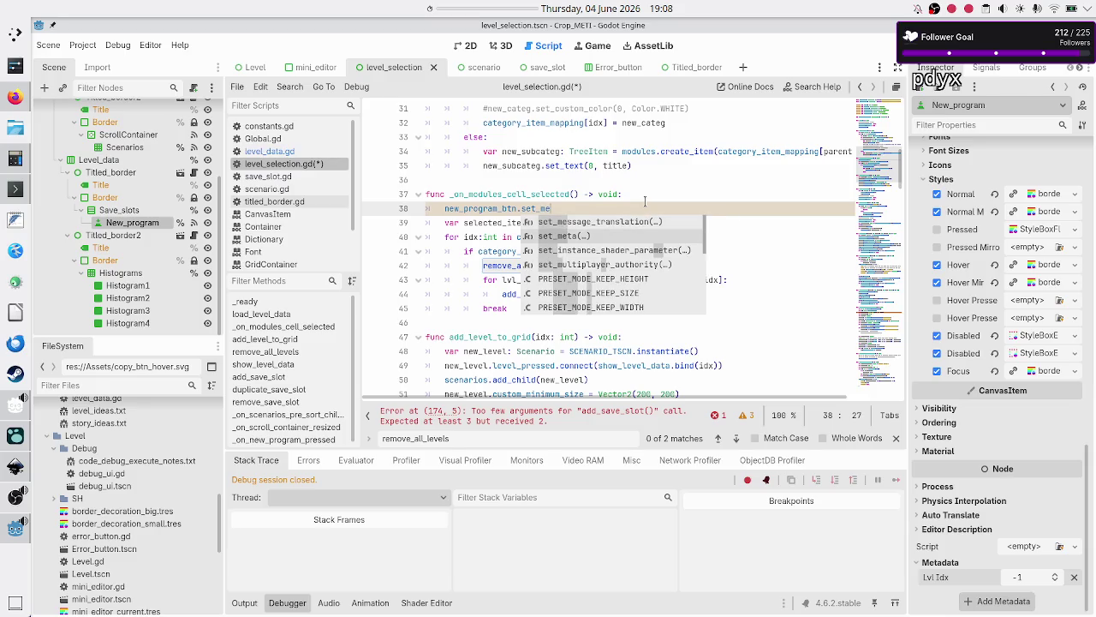
key("Return")
type("\"lvl_idx\",")
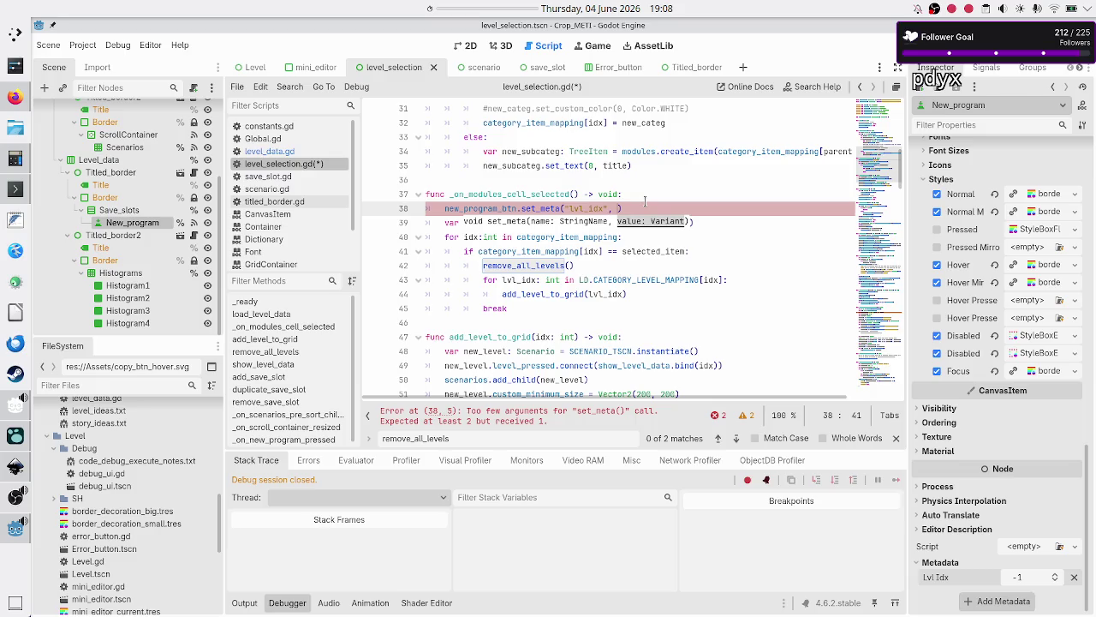
type(" -1")
key("Home")
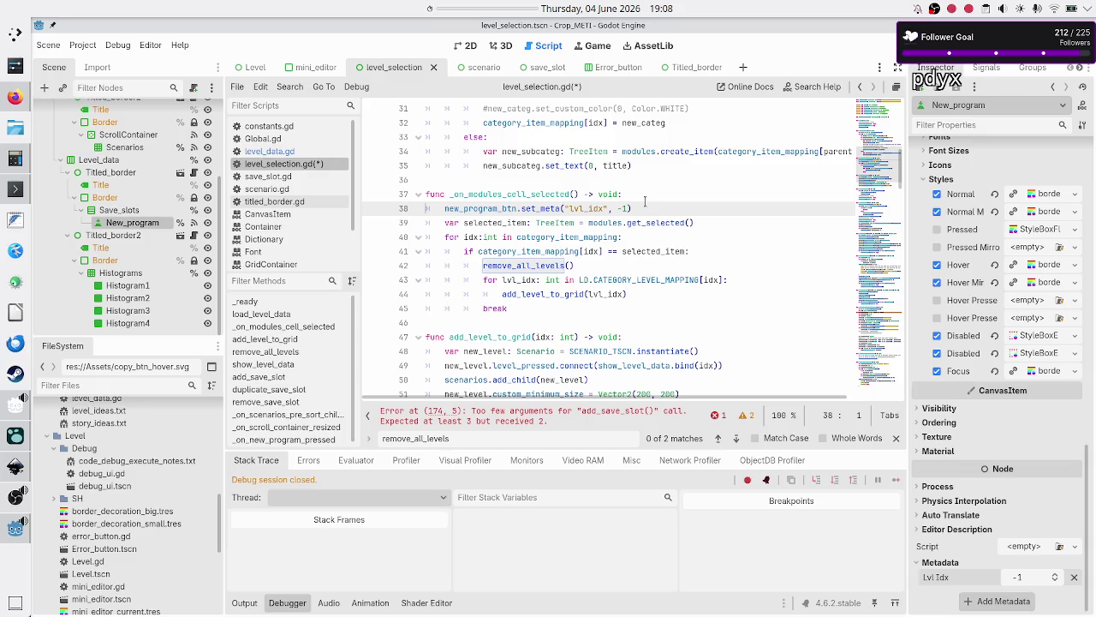
key("shift+End")
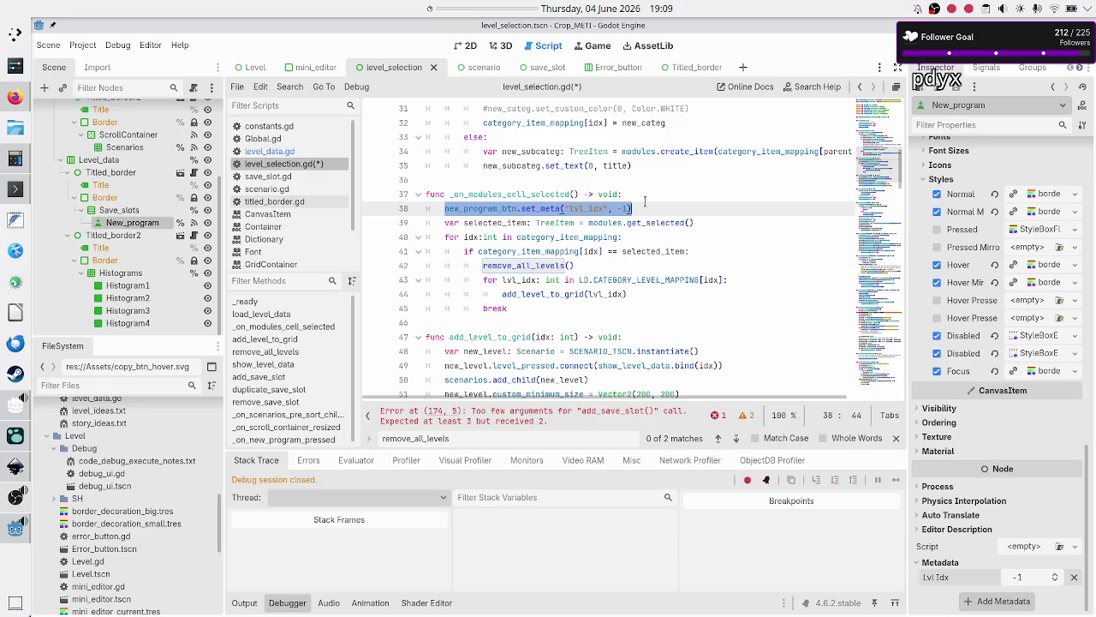
left_click(639, 208)
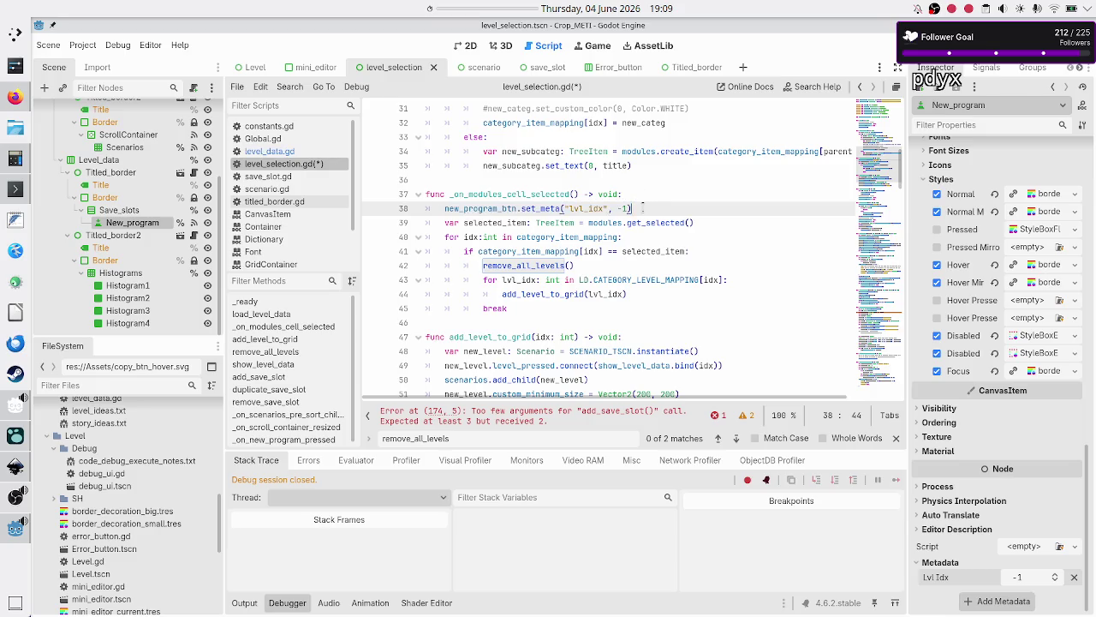
- Pass new_program_btn.get_meta("lvl_idx") as add_save_slot's first argument on line 174, then run with F5
scroll(528, 259, "down", 15)
scroll(527, 259, "down", 20)
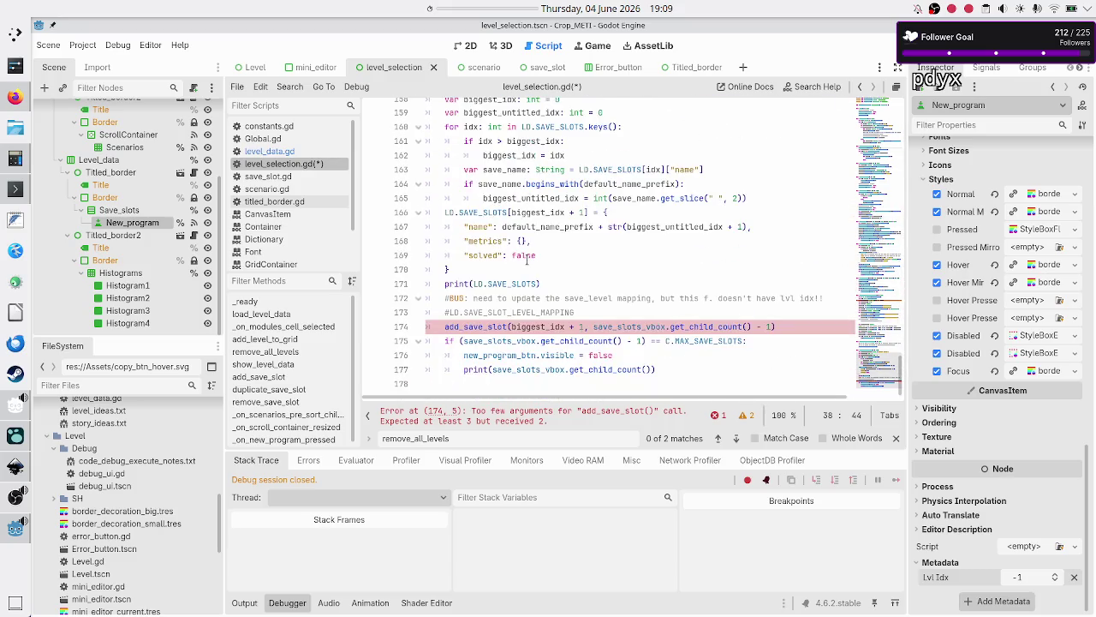
left_click(510, 326)
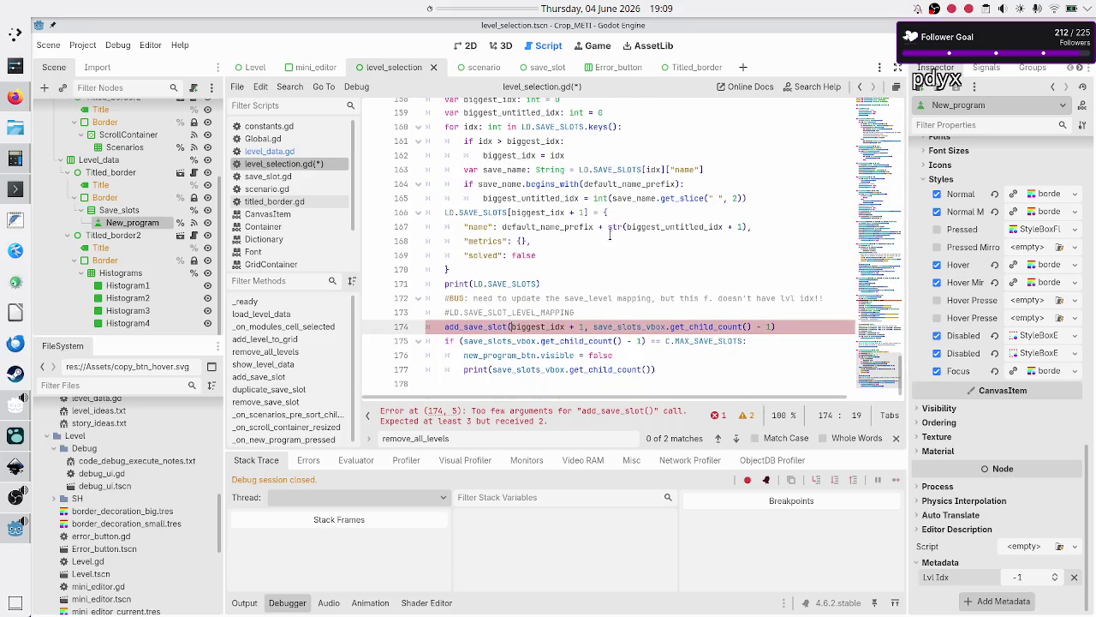
mouse_move(610, 233)
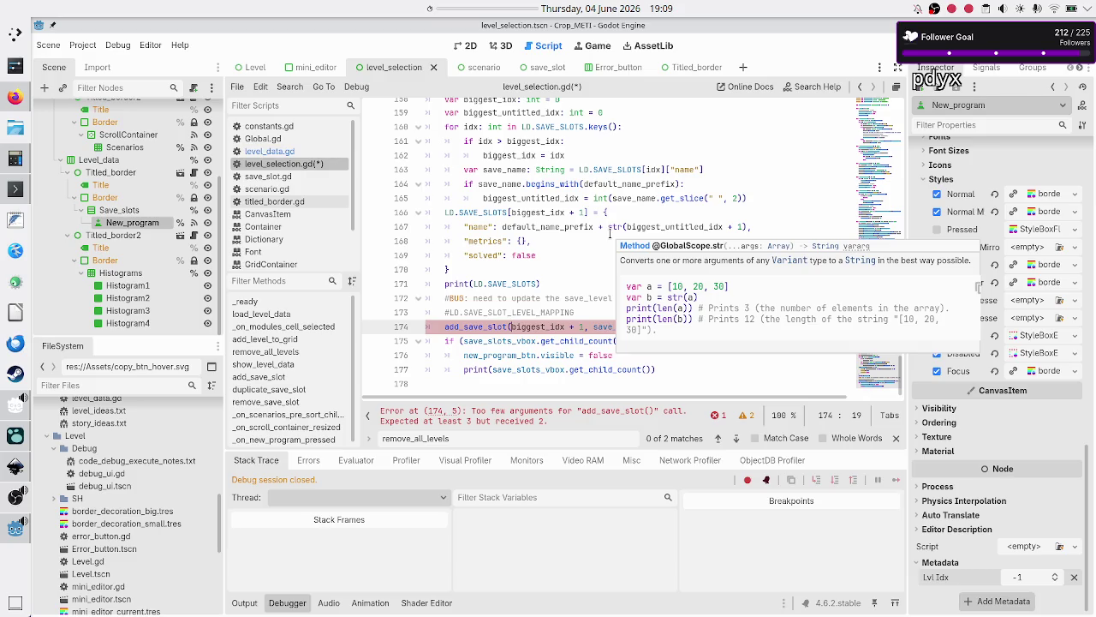
type("new_")
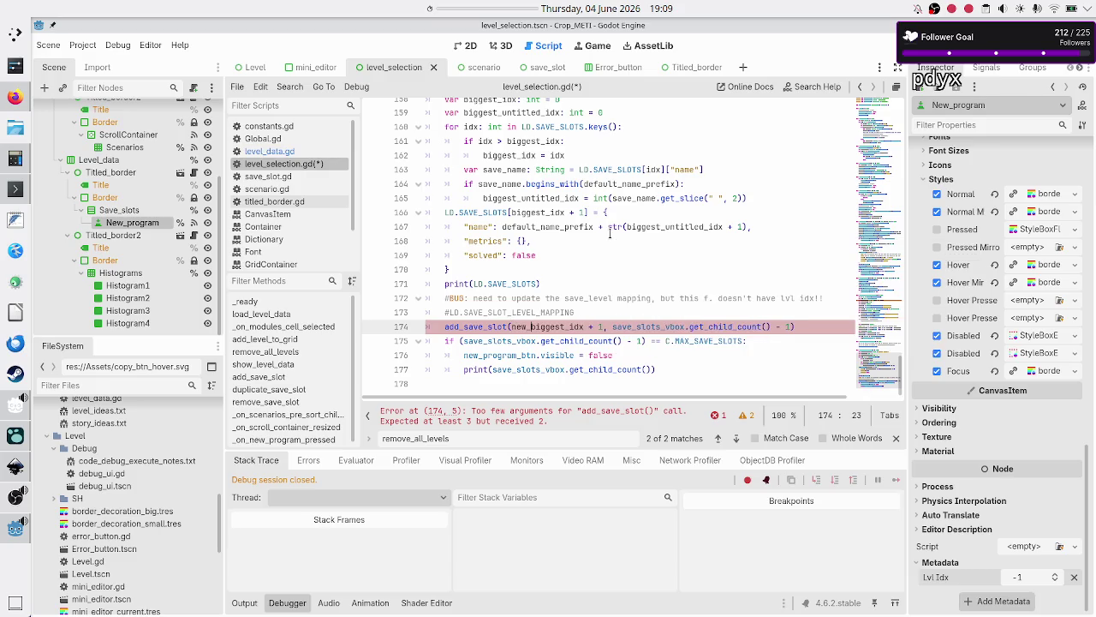
type("program_")
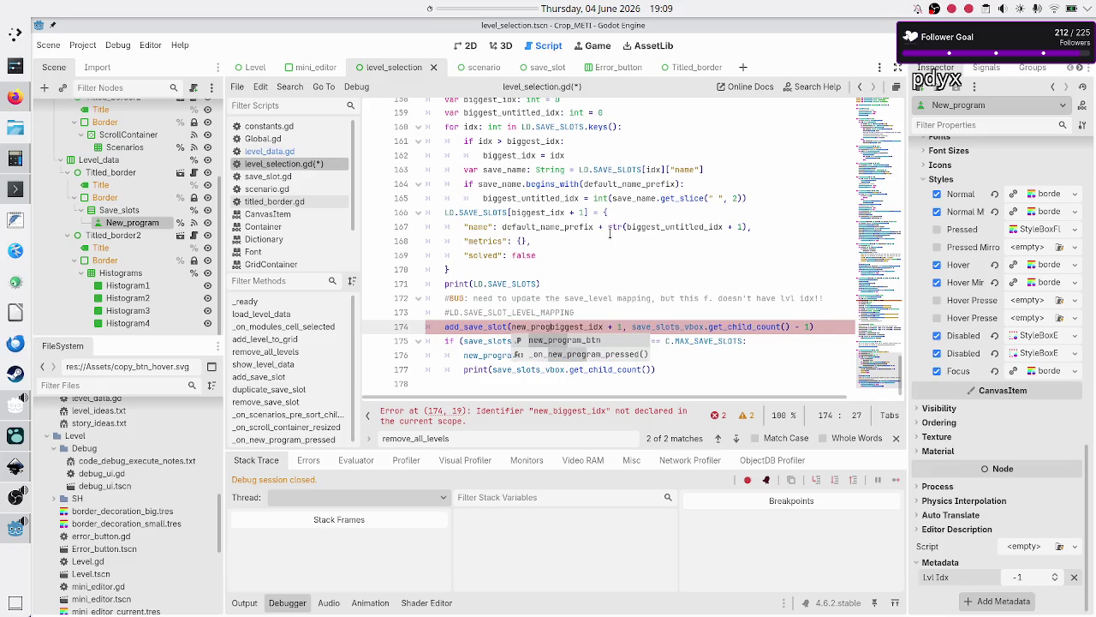
key("Return")
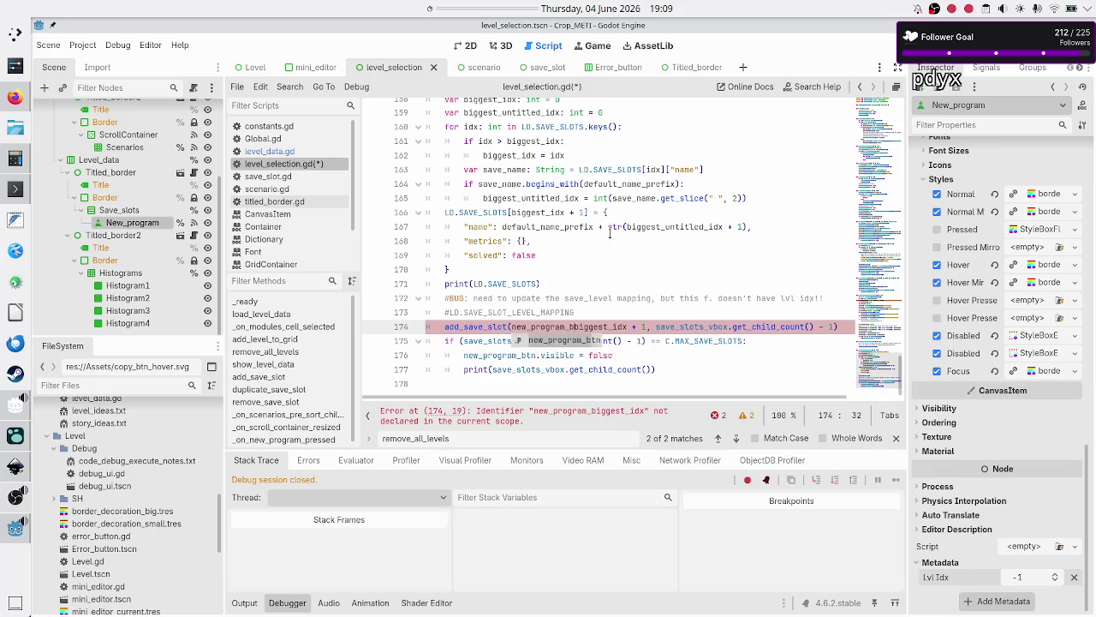
type(".get_")
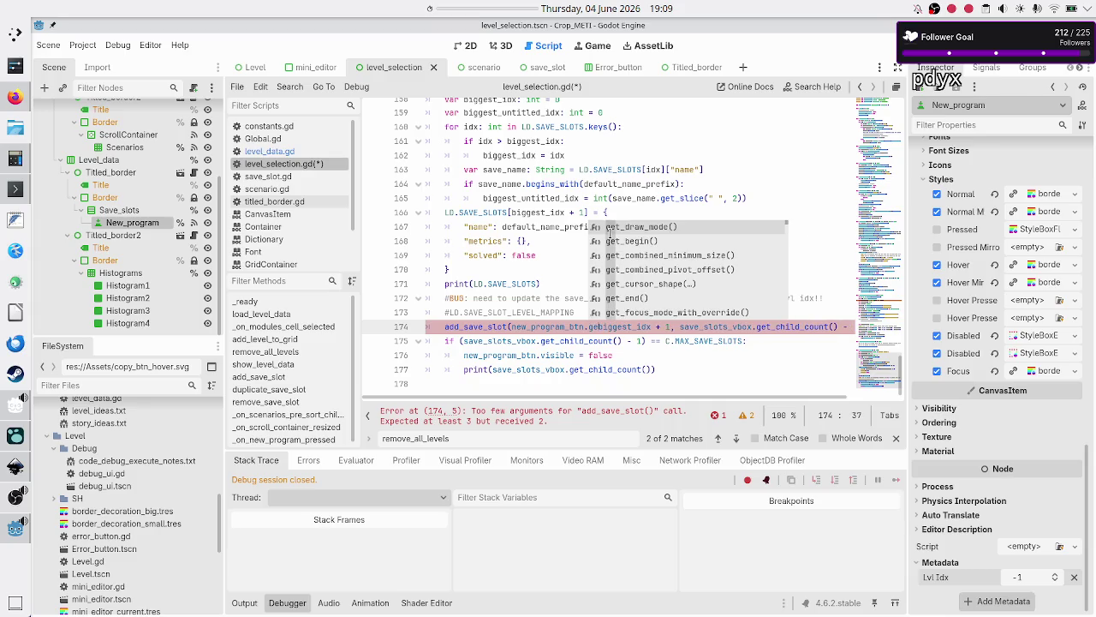
type("me")
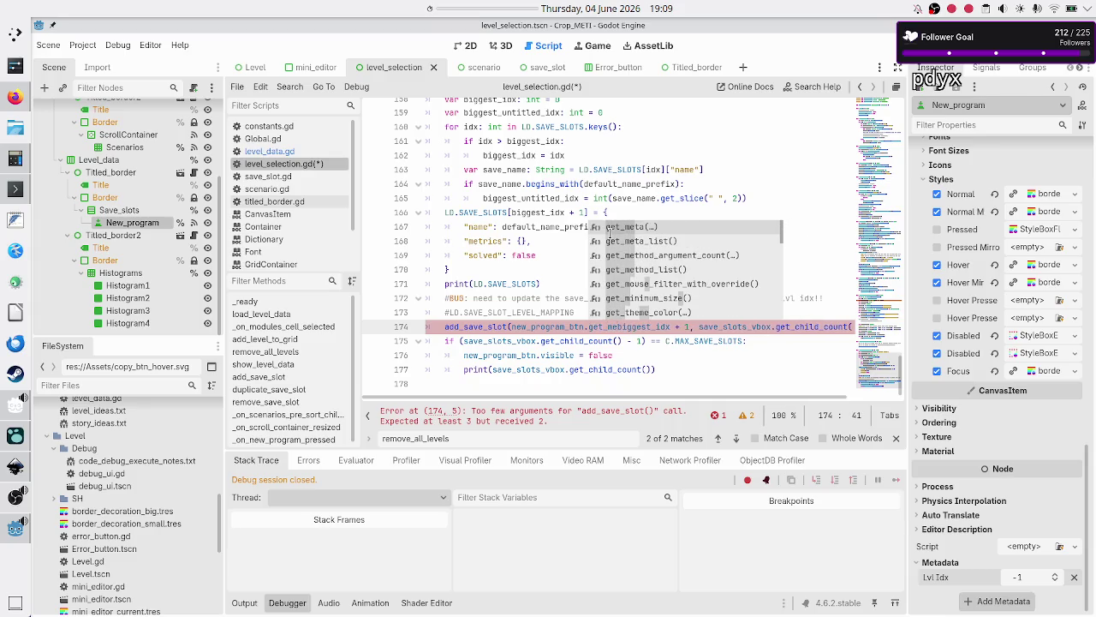
key("Return")
key("Return")
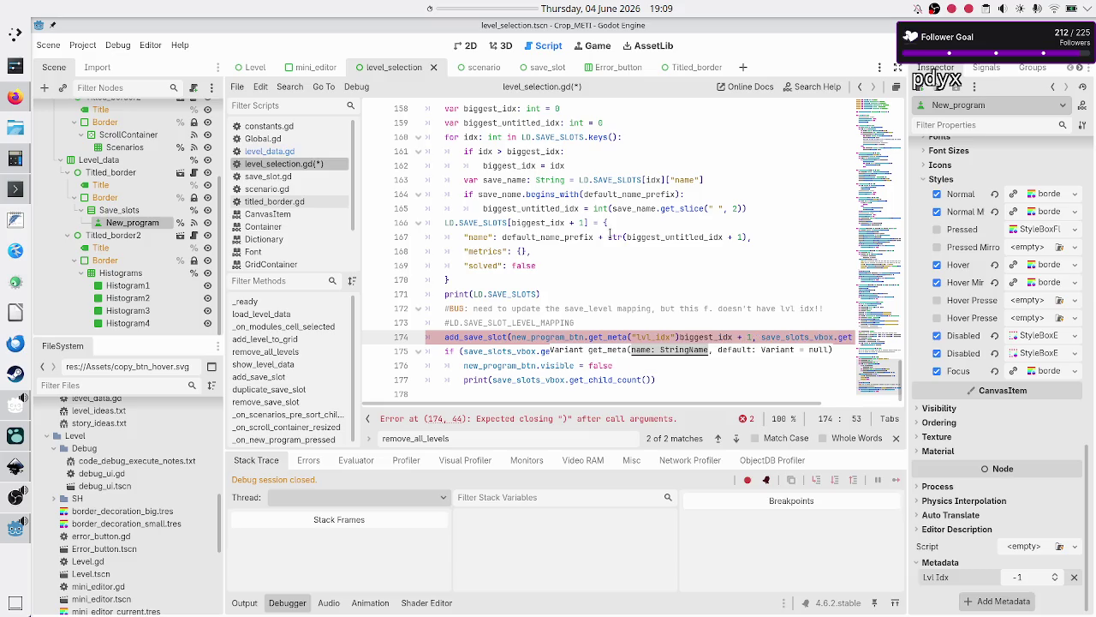
type("),")
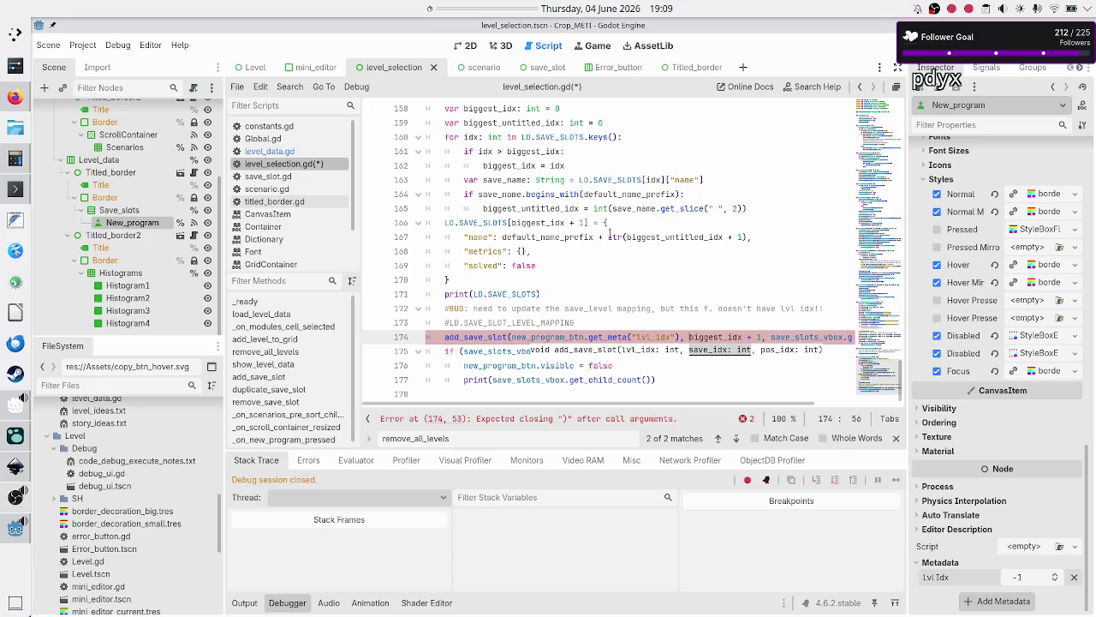
key("F5")
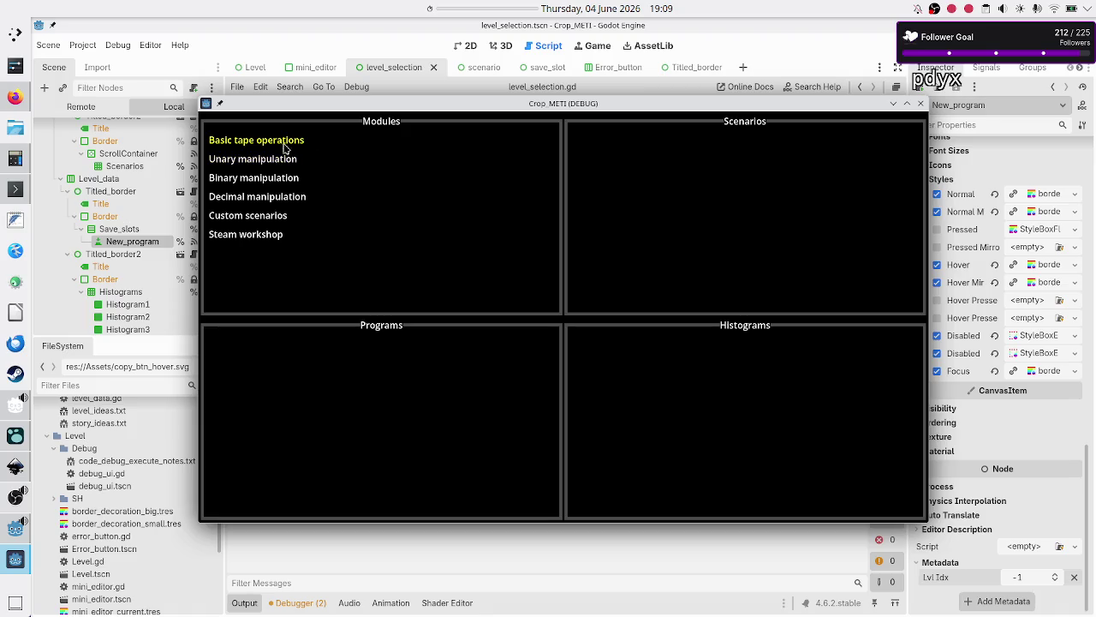
- In the game, open Basic tape operations › Tutorial and create a new program, Untitled Program 5
left_click(279, 142)
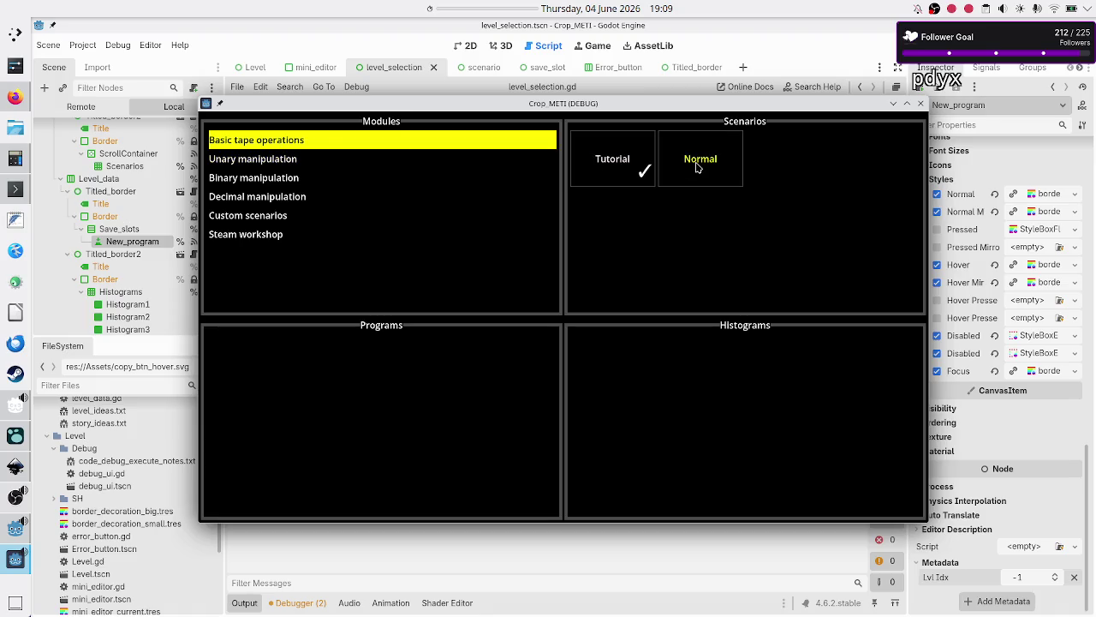
left_click(625, 162)
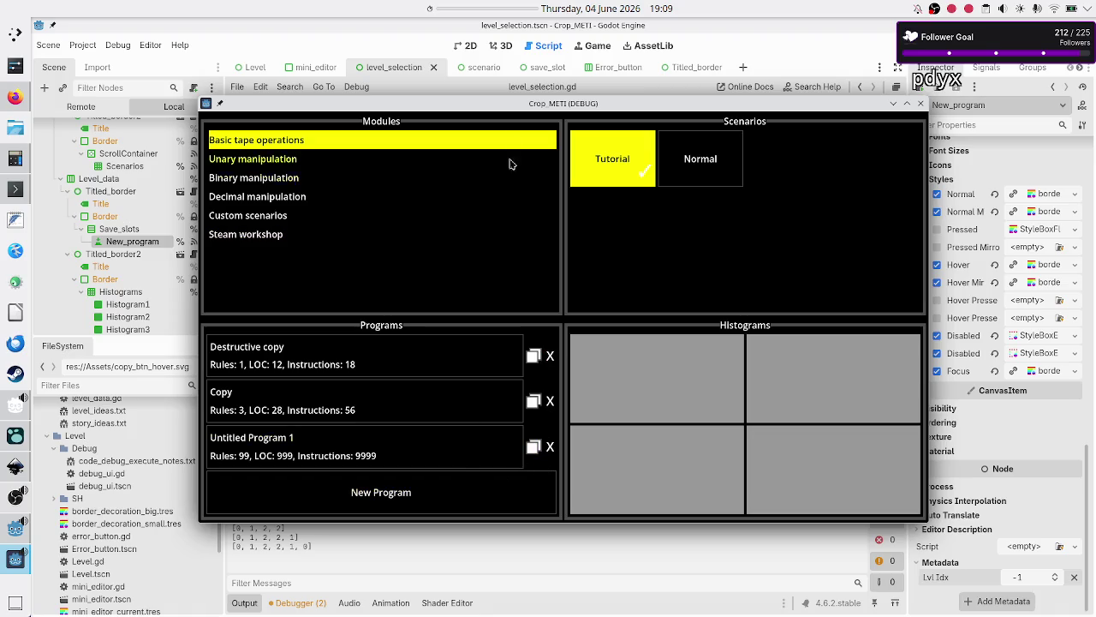
left_click_drag(518, 109, 566, 66)
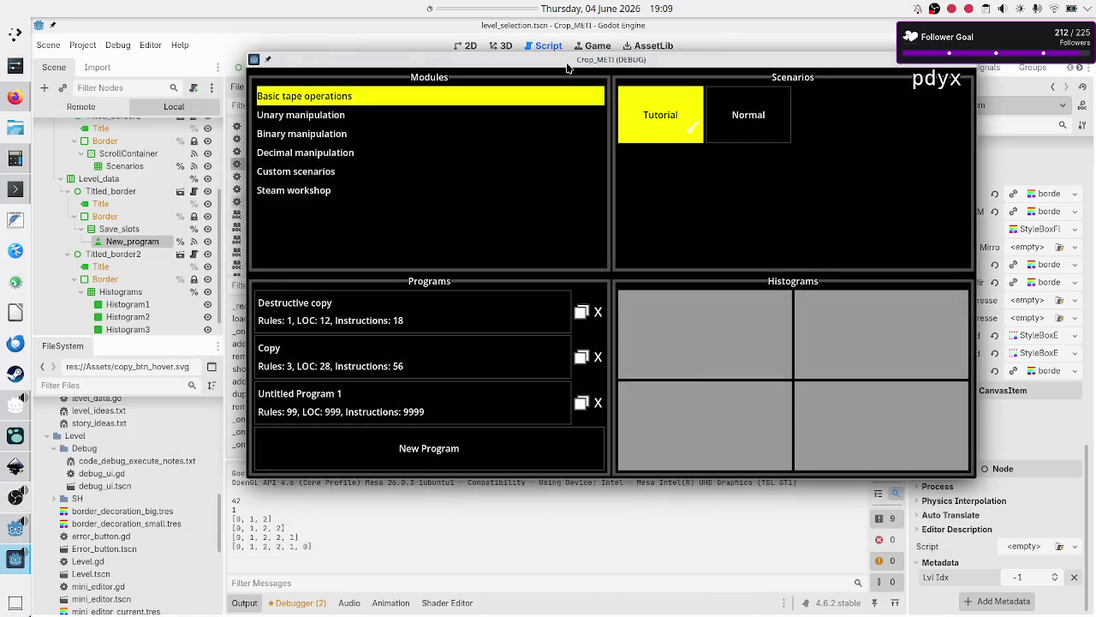
left_click(430, 459)
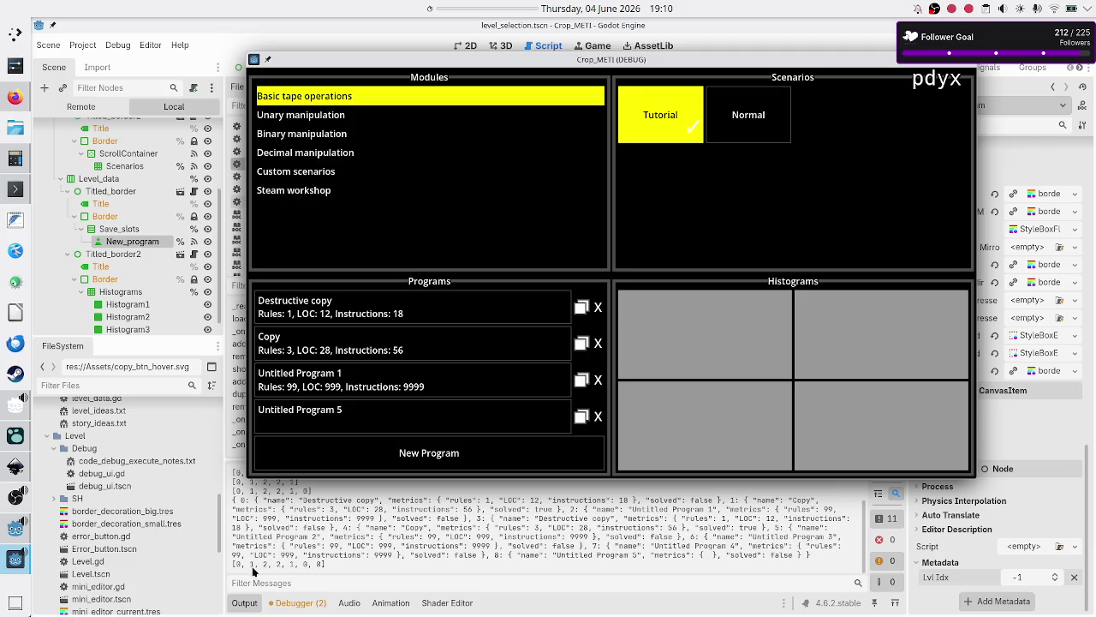
- Stop the running game and open Global.gd, then level_data.gd
left_click(970, 62)
left_click(263, 138)
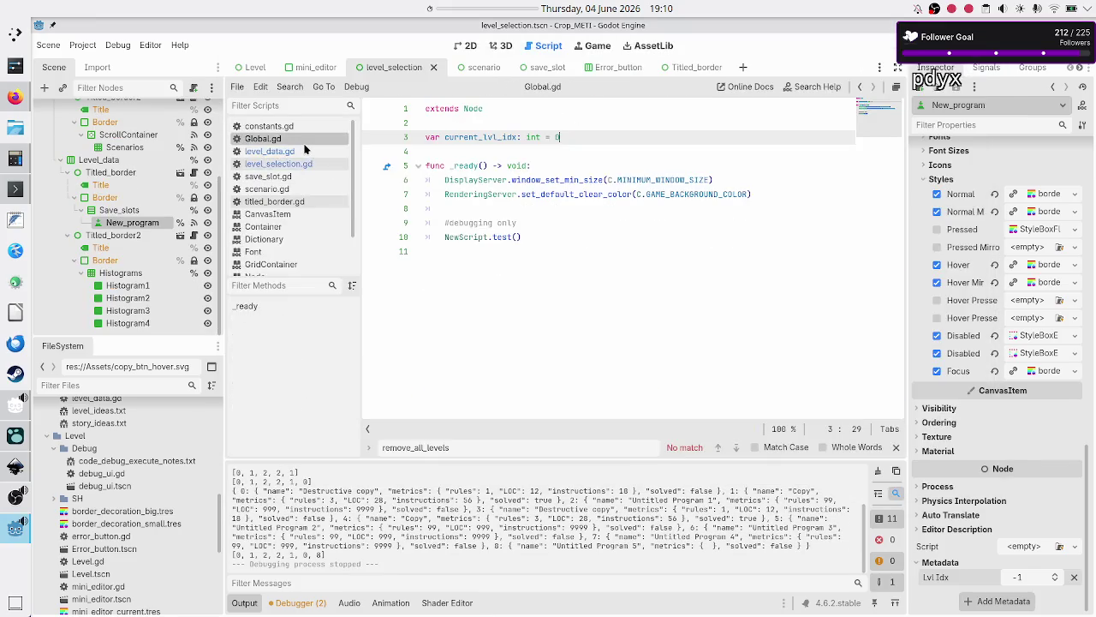
left_click(305, 151)
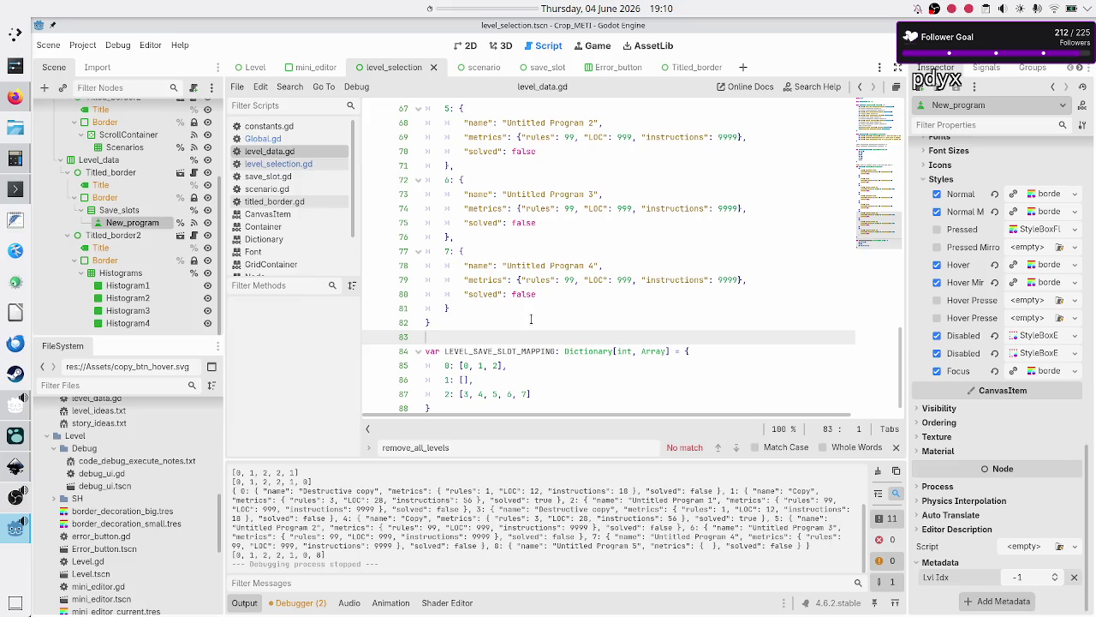
- Compare LEVEL_SAVE_SLOT_MAPPING in level_data.gd with the first and last printed mapping lines
scroll(531, 318, "up", 10)
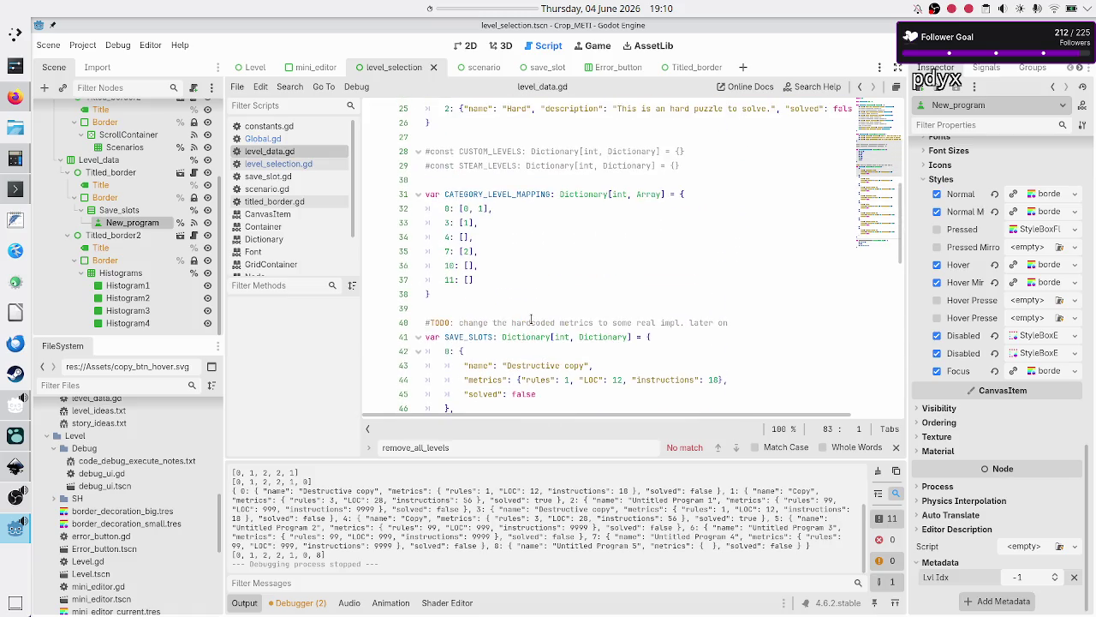
scroll(531, 318, "up", 4)
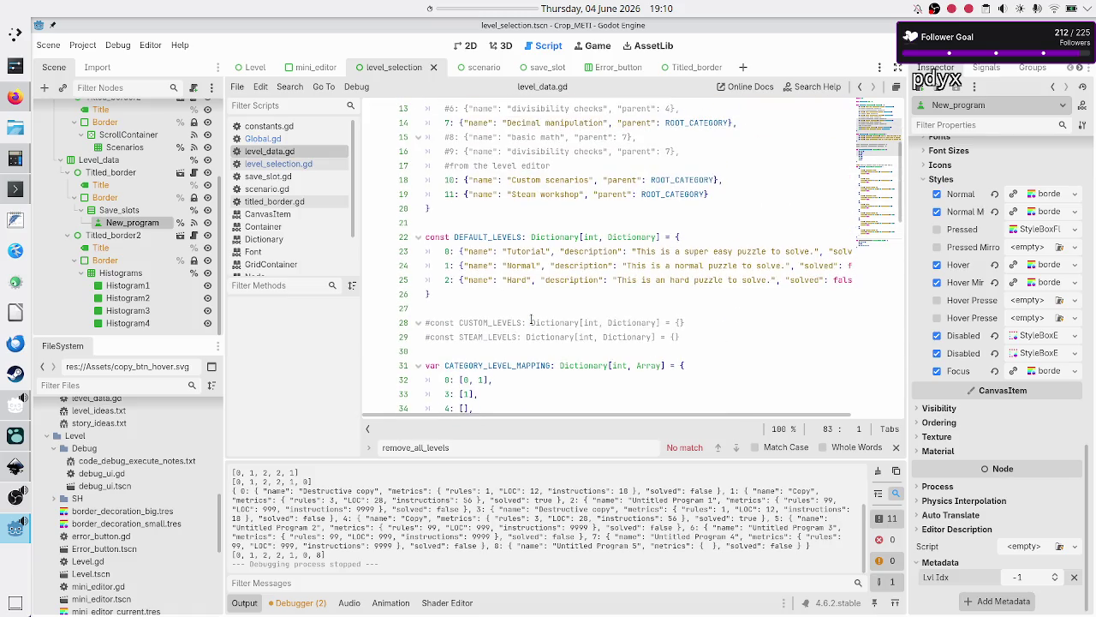
scroll(531, 319, "up", 2)
scroll(531, 318, "down", 12)
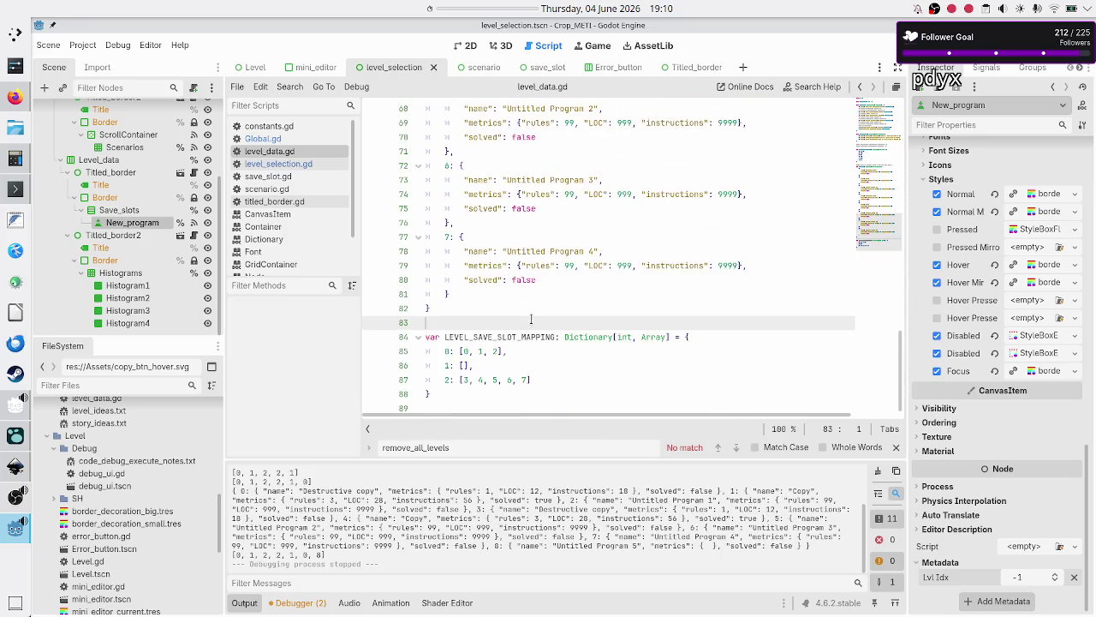
scroll(531, 319, "up", 10)
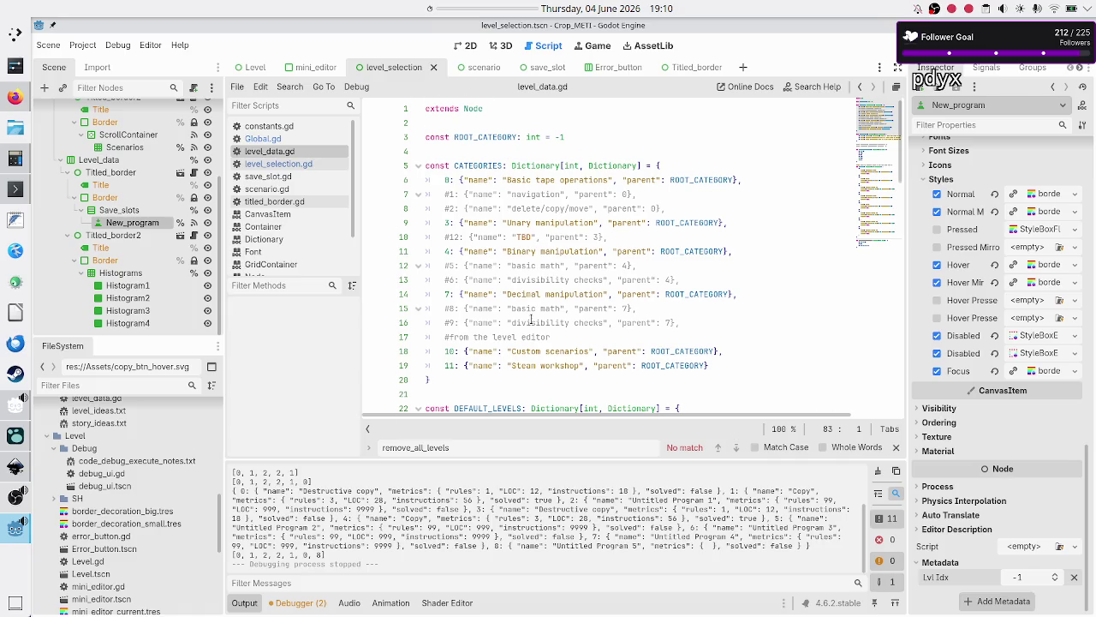
scroll(531, 318, "down", 15)
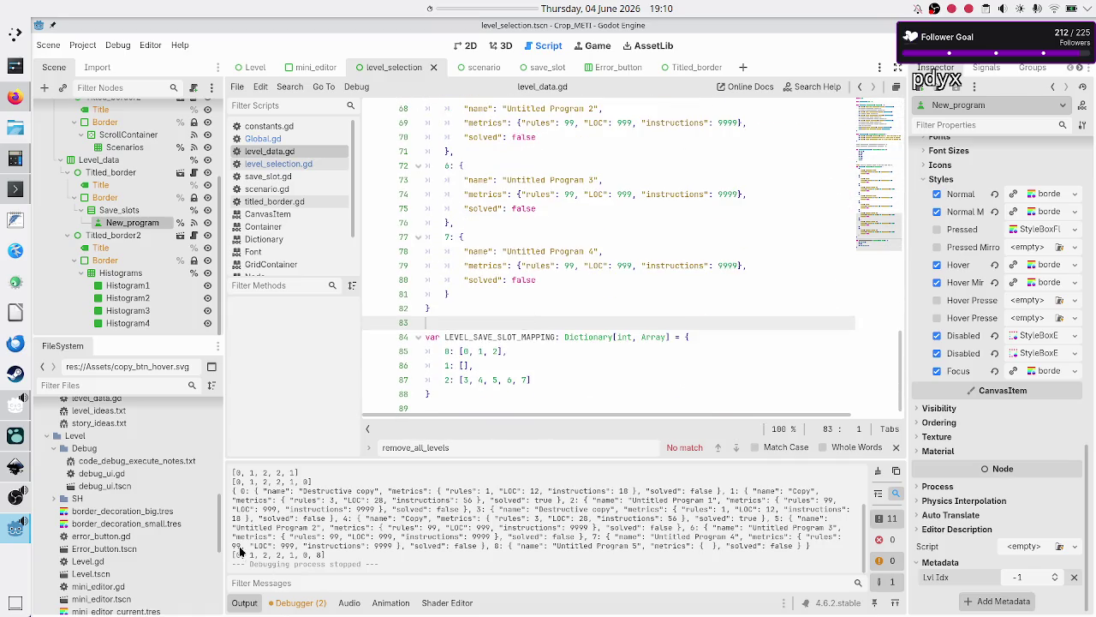
left_click_drag(233, 555, 350, 553)
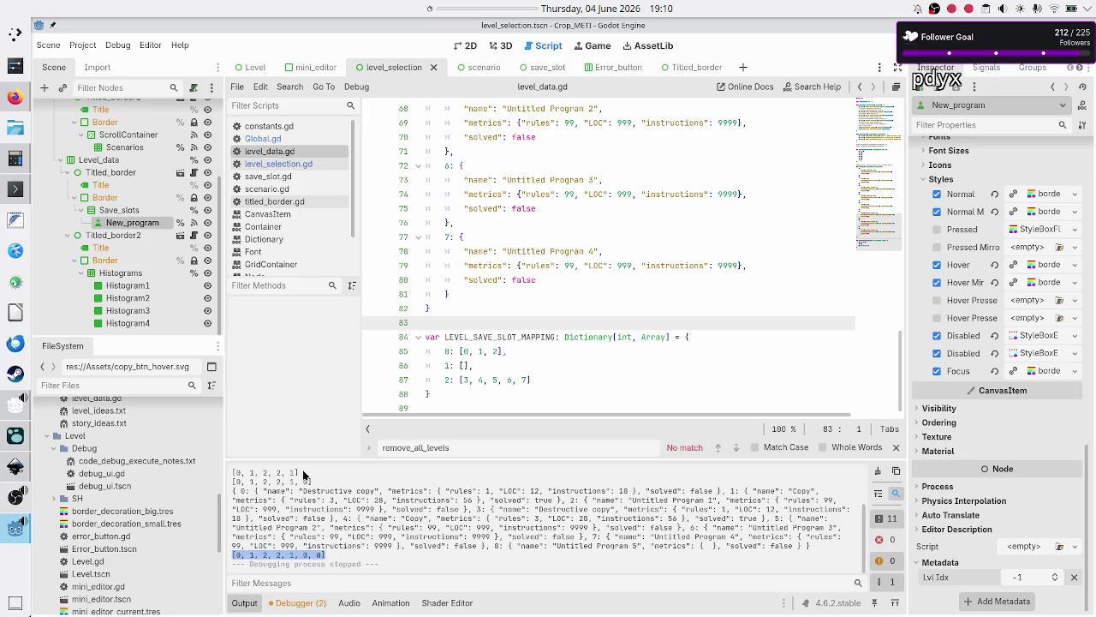
left_click_drag(301, 472, 218, 466)
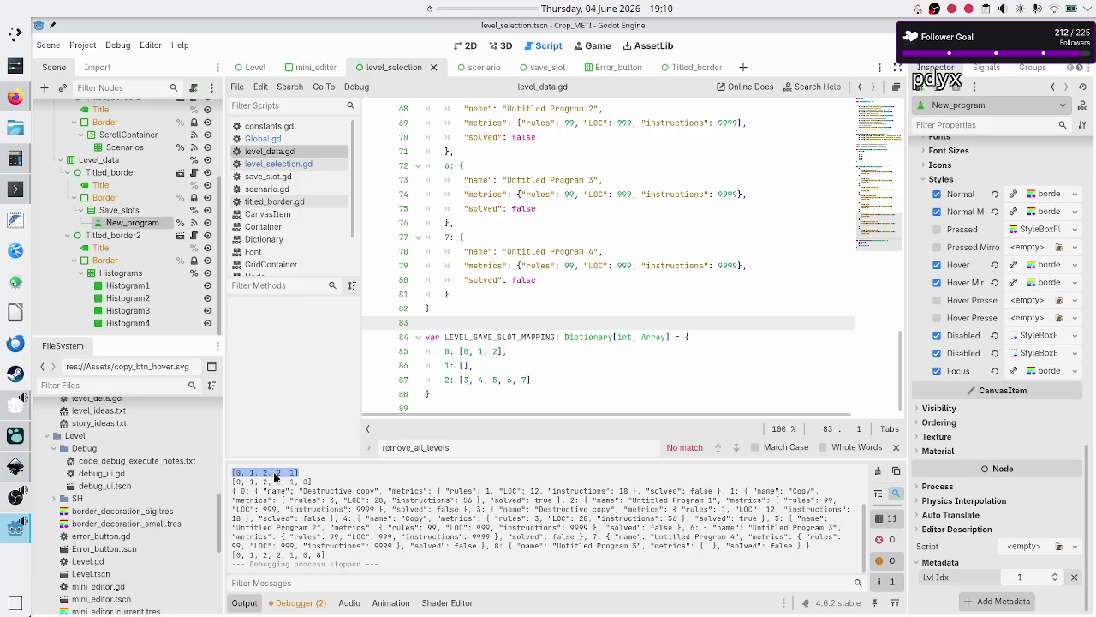
left_click(275, 475)
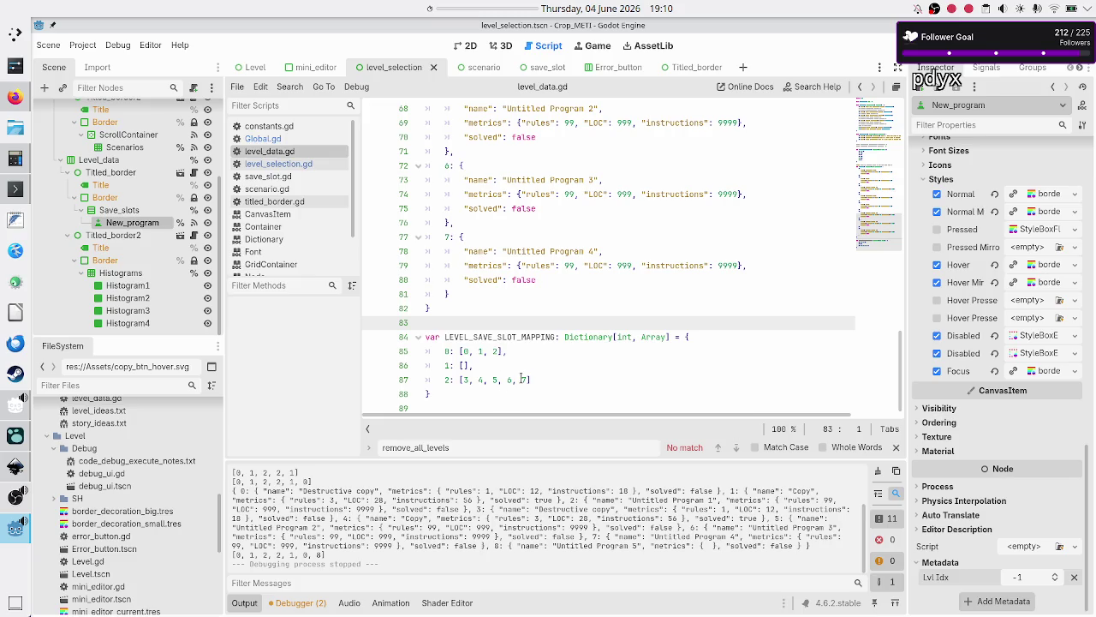
- Return to the level_selection.gd script
scroll(520, 378, "up", 1)
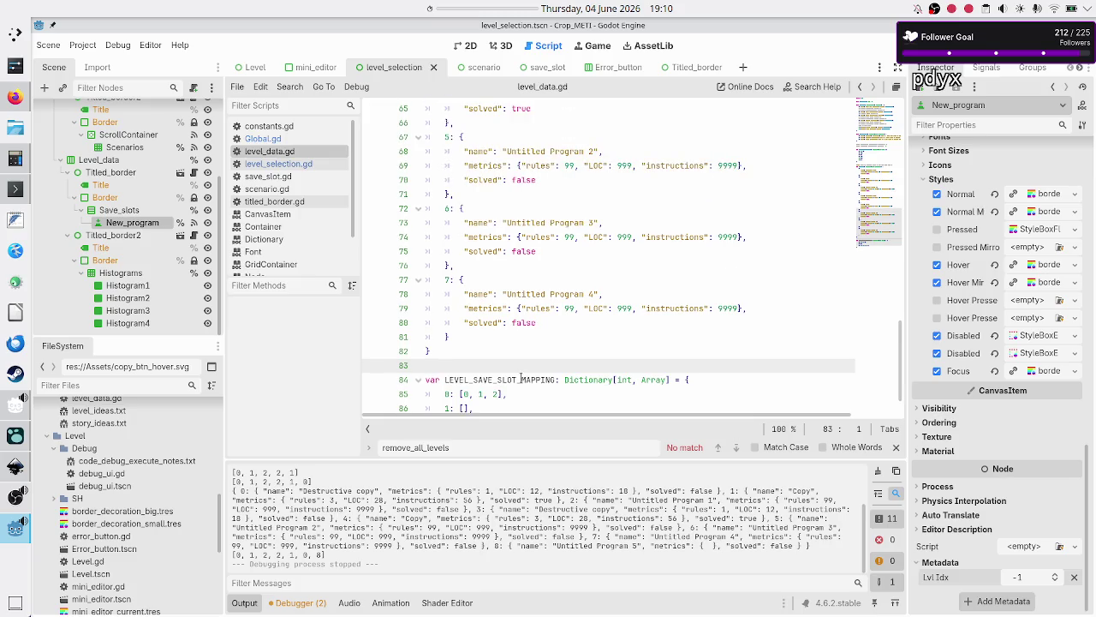
scroll(521, 378, "down", 1)
scroll(521, 378, "up", 14)
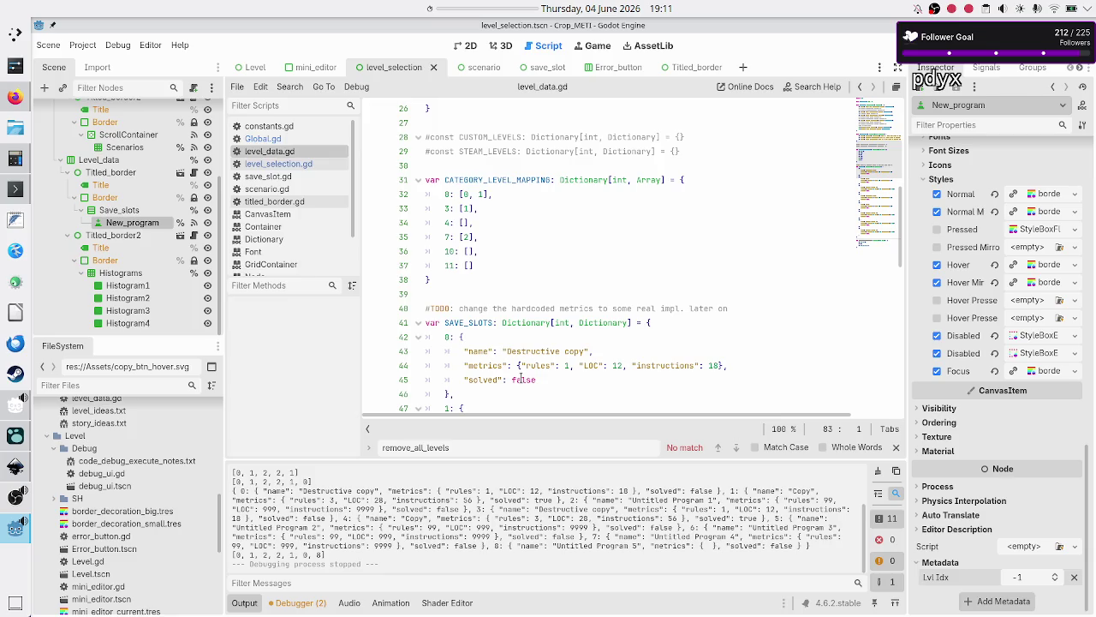
left_click(309, 168)
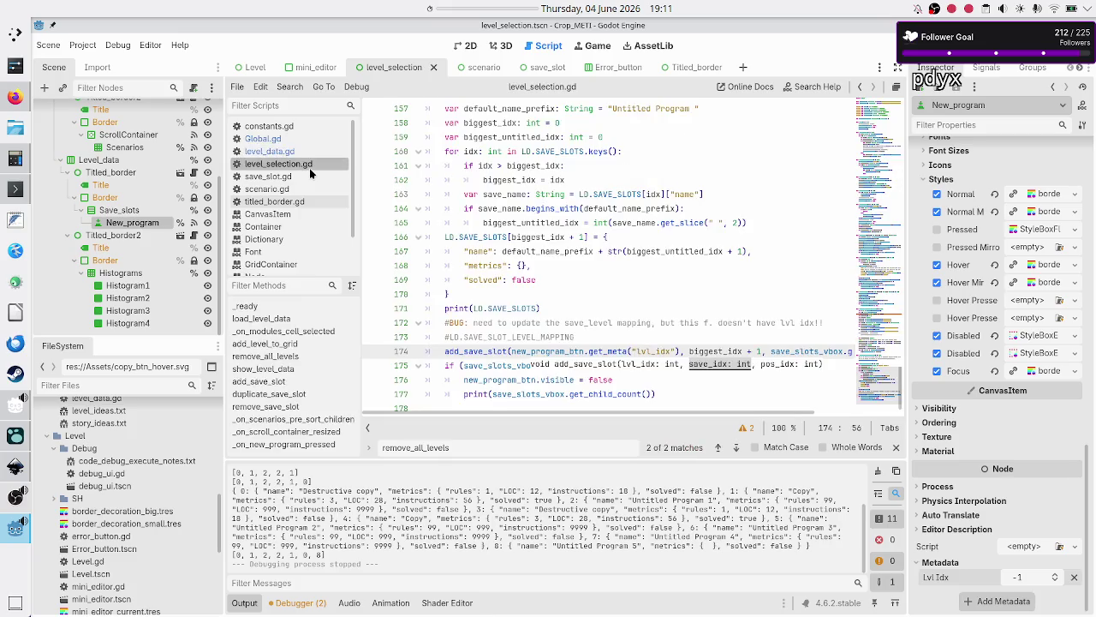
left_click(602, 324)
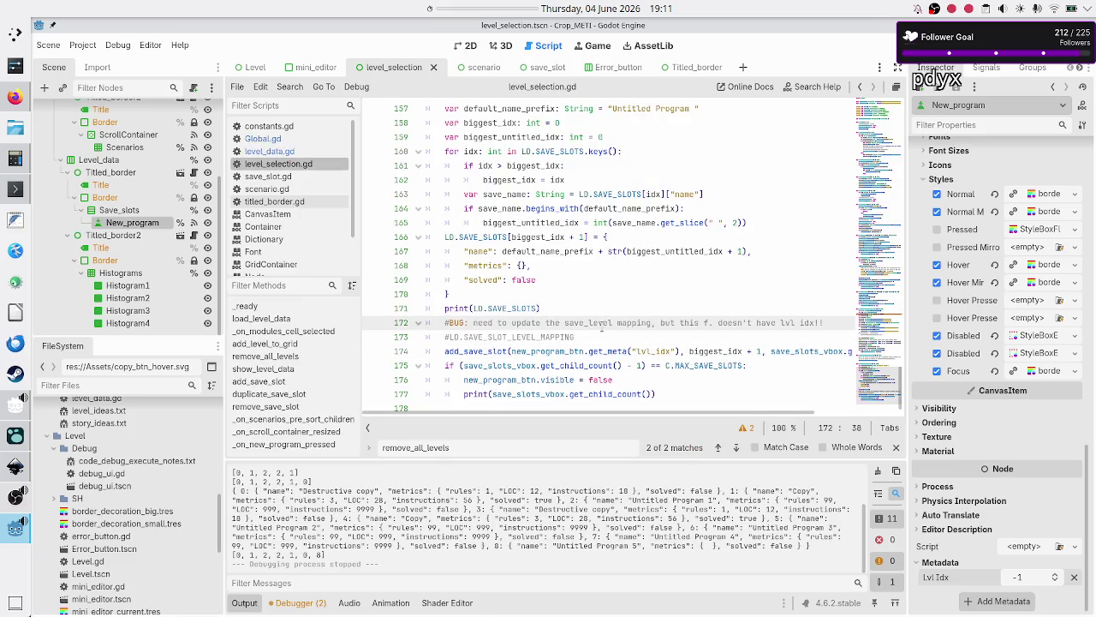
left_click(587, 337)
scroll(562, 297, "down", 1)
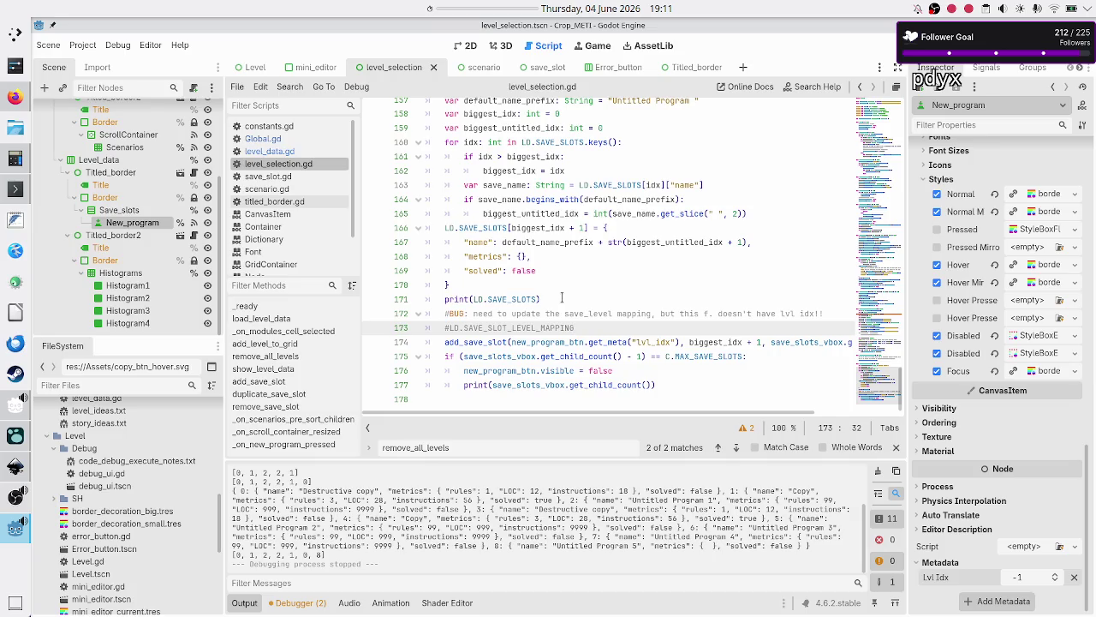
scroll(562, 297, "up", 2)
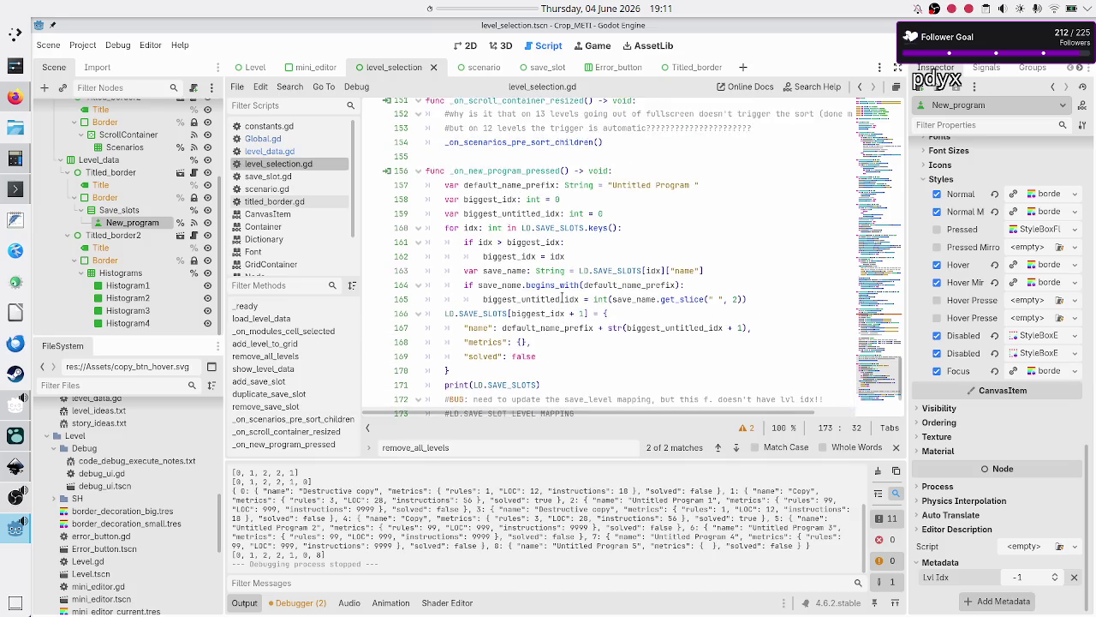
scroll(562, 297, "down", 1)
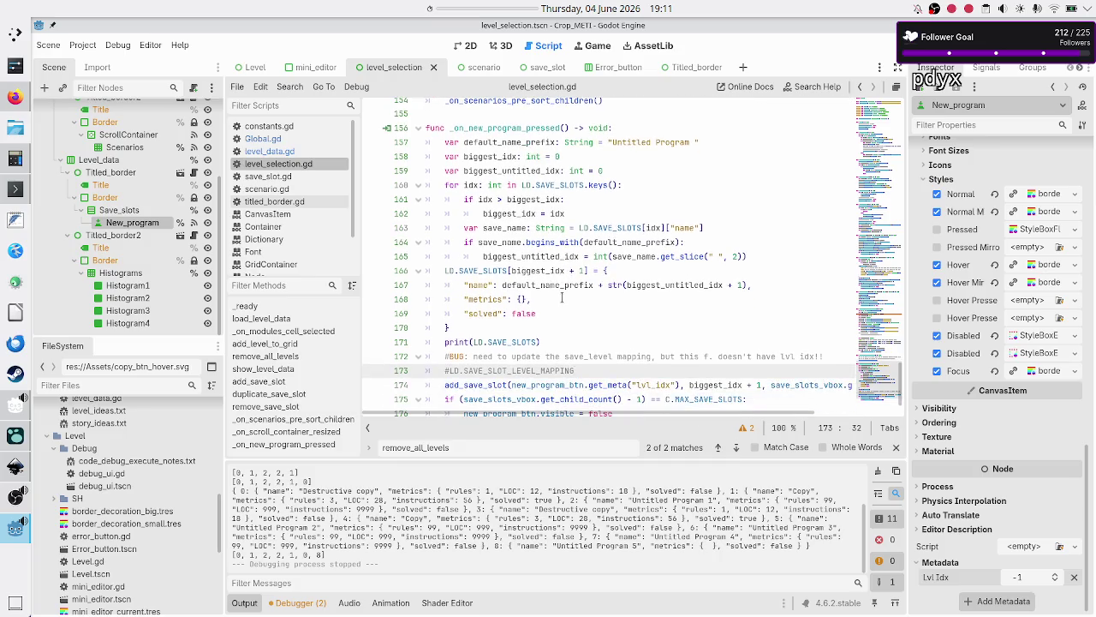
scroll(562, 297, "up", 20)
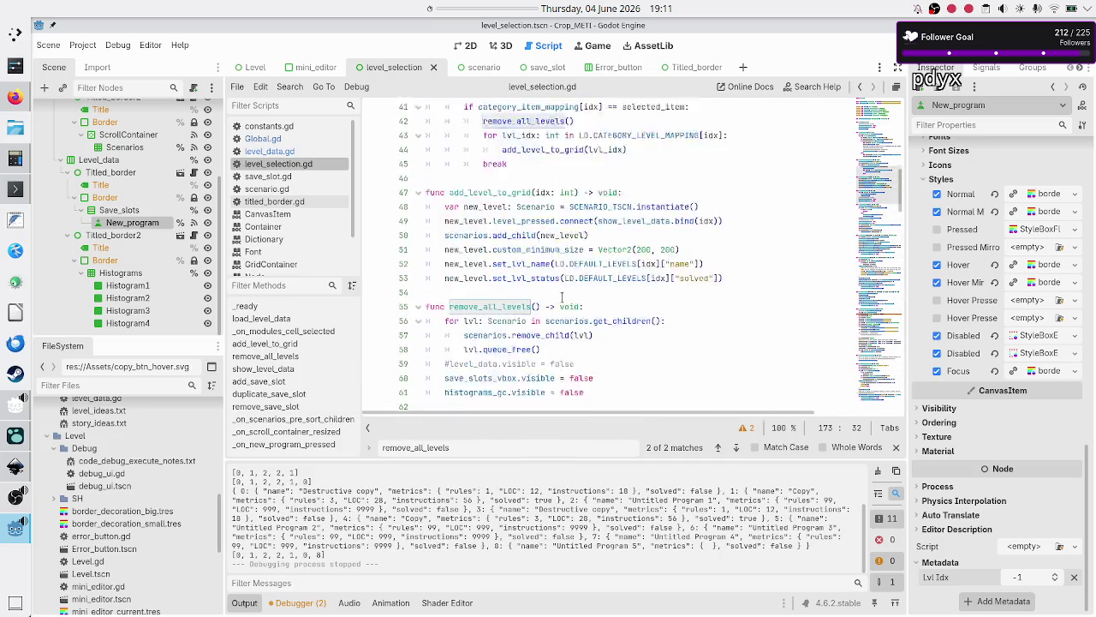
scroll(562, 297, "up", 12)
scroll(542, 351, "down", 3)
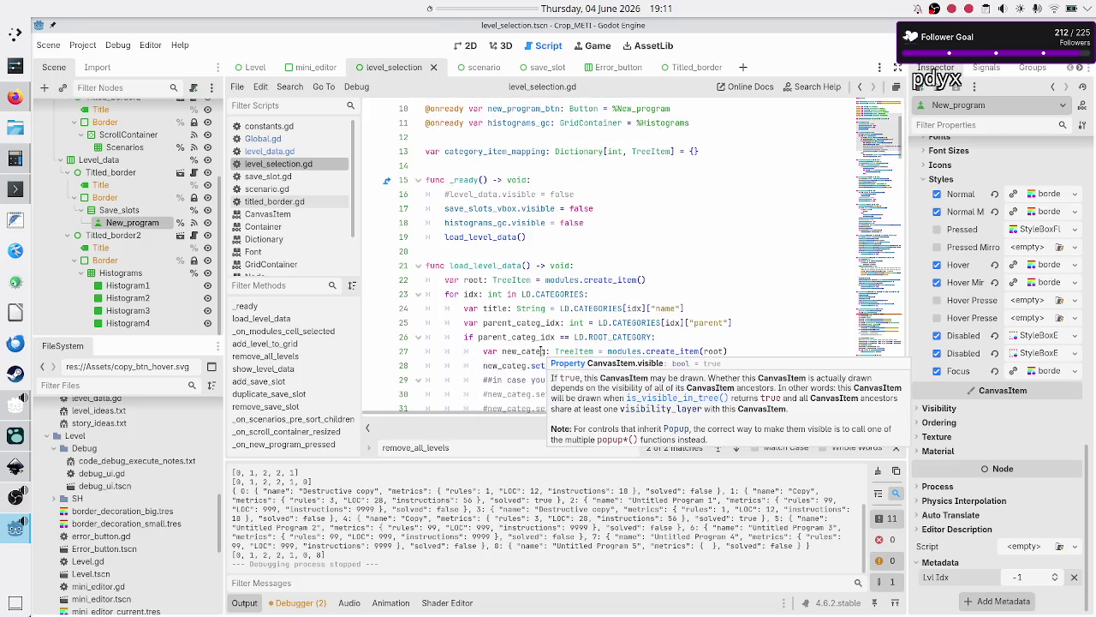
scroll(542, 351, "down", 5)
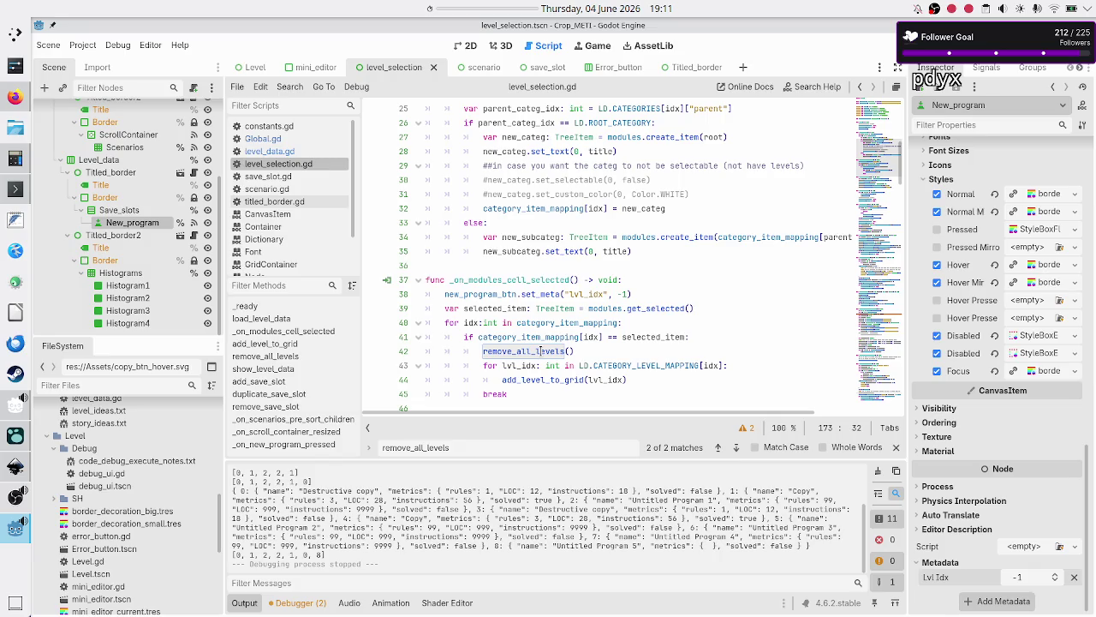
scroll(539, 351, "down", 5)
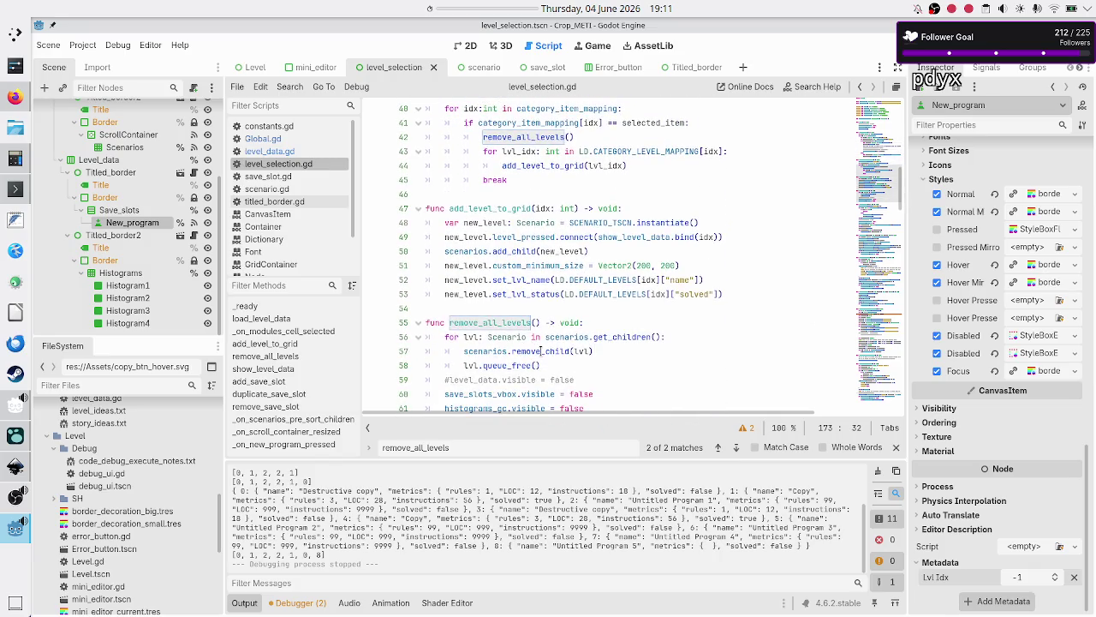
scroll(541, 351, "down", 2)
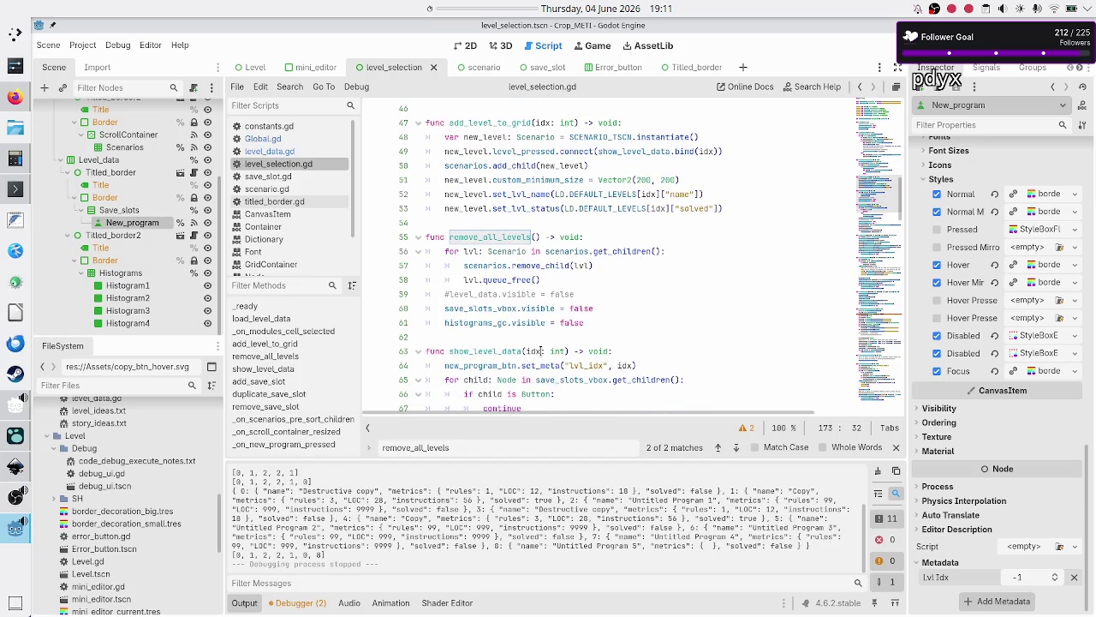
key("ctrl+f")
type("print")
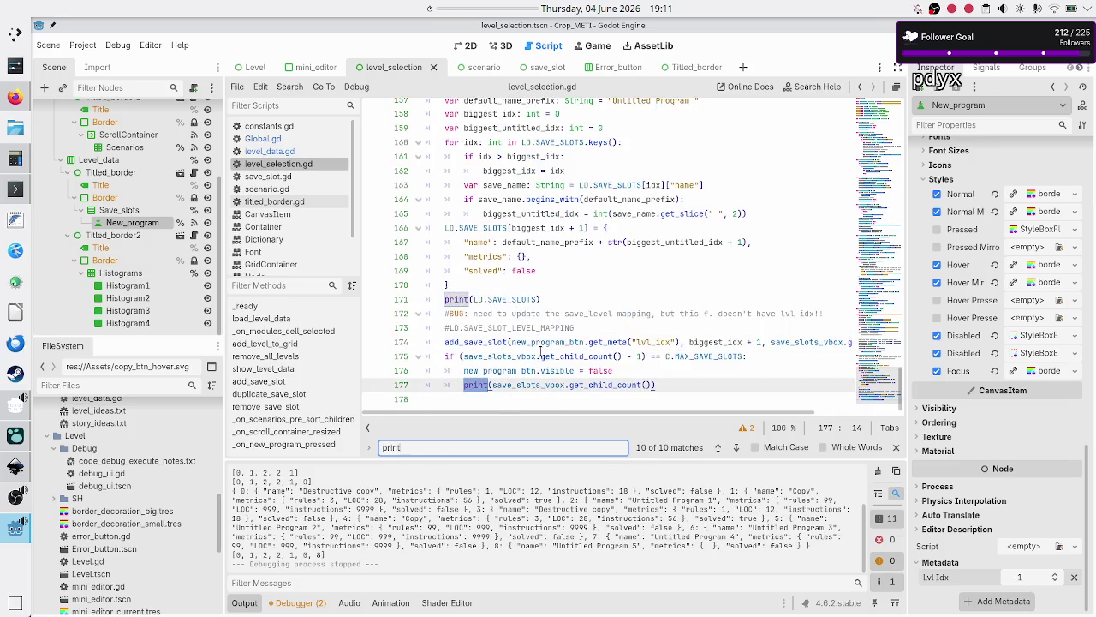
- Change line 171 to prints("new_program, save slots: ", LD.SAVE_SLOTS)
left_click(556, 299)
scroll(564, 249, "up", 3)
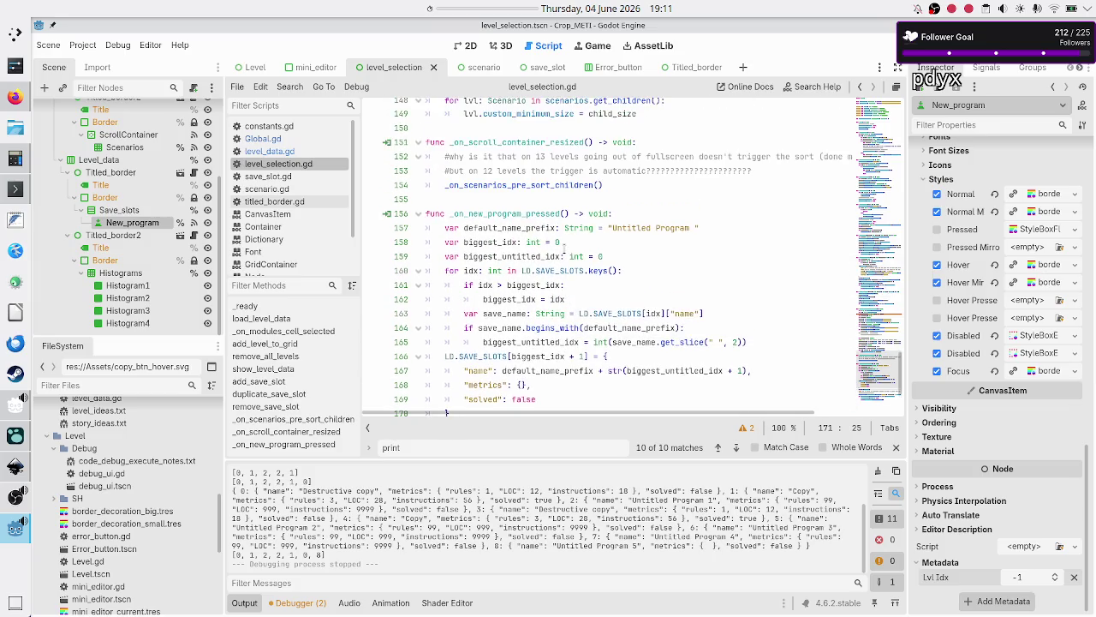
scroll(565, 248, "down", 1)
key("Left")
key("Left")
key("Left")
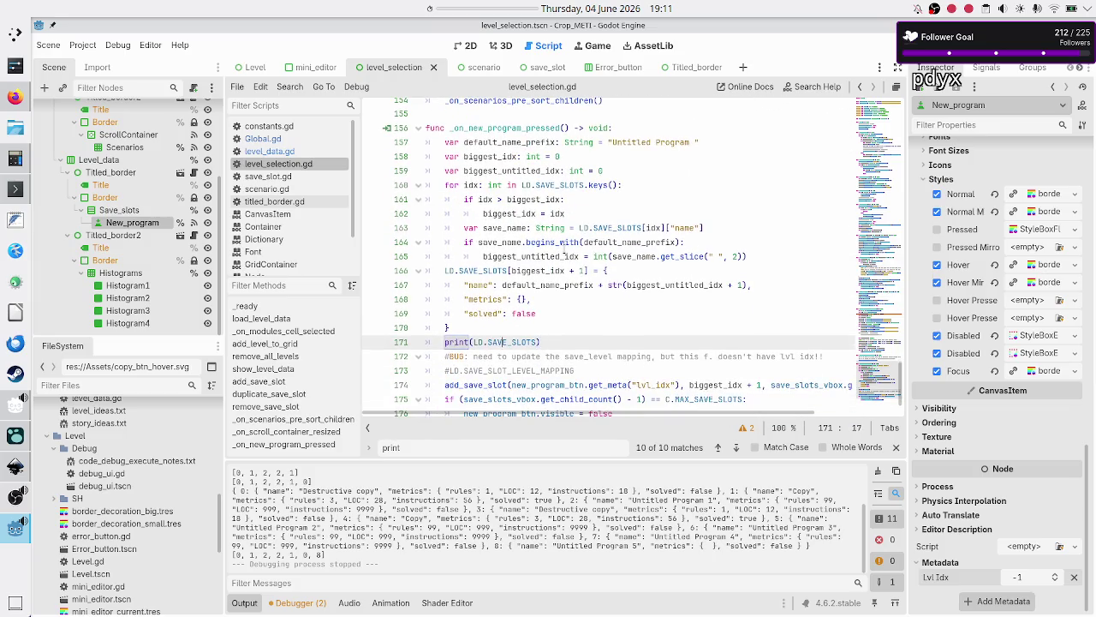
type("s")
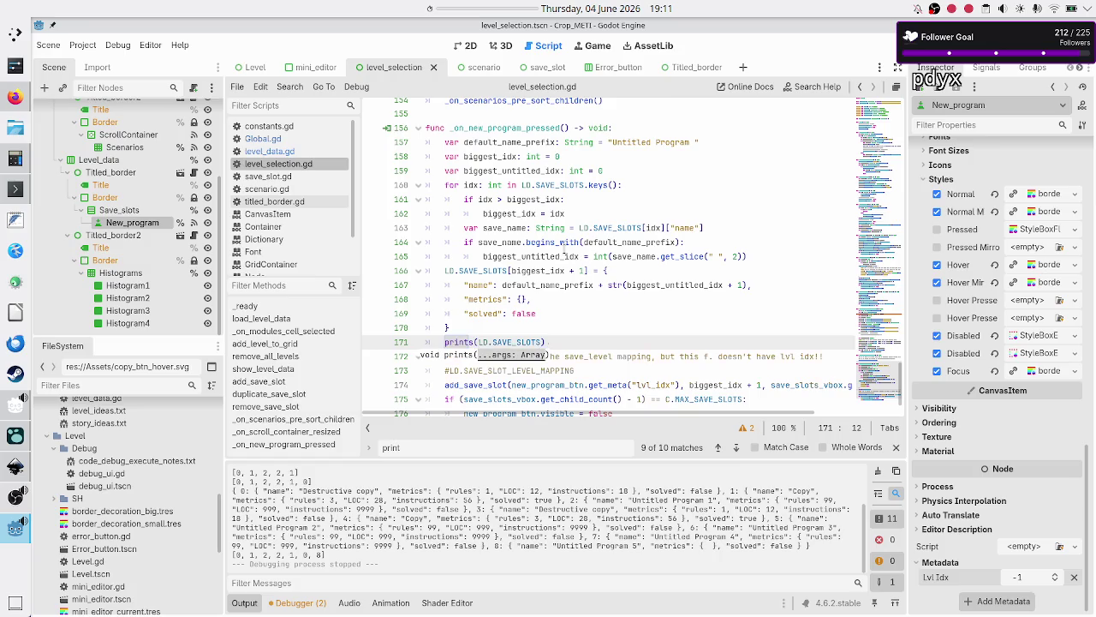
type("\"\", ")
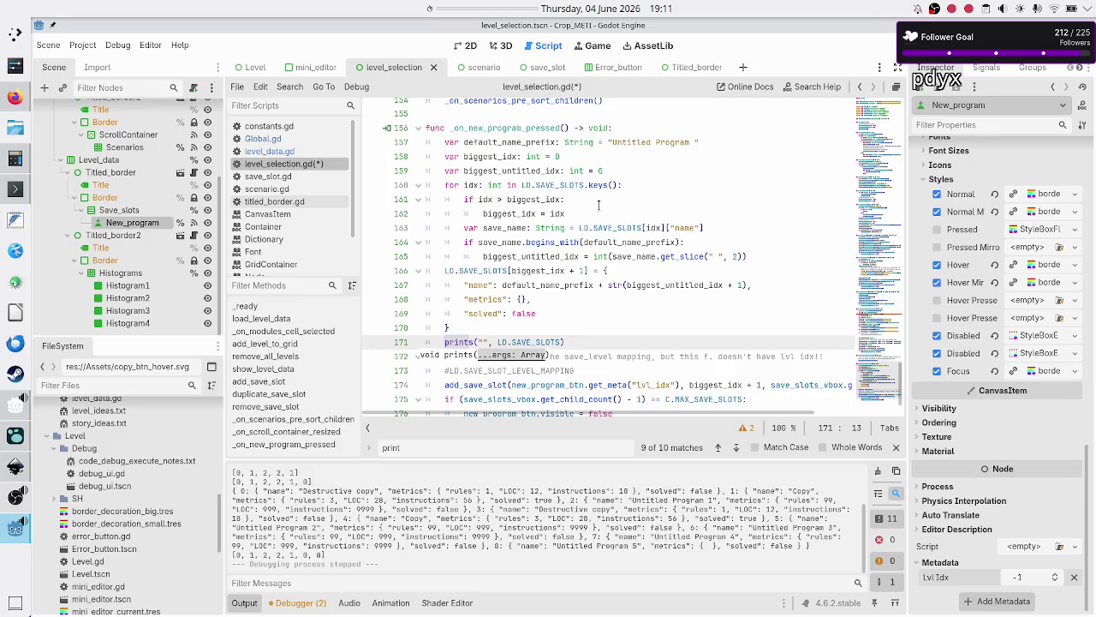
type("new")
type("_po")
type("ogram")
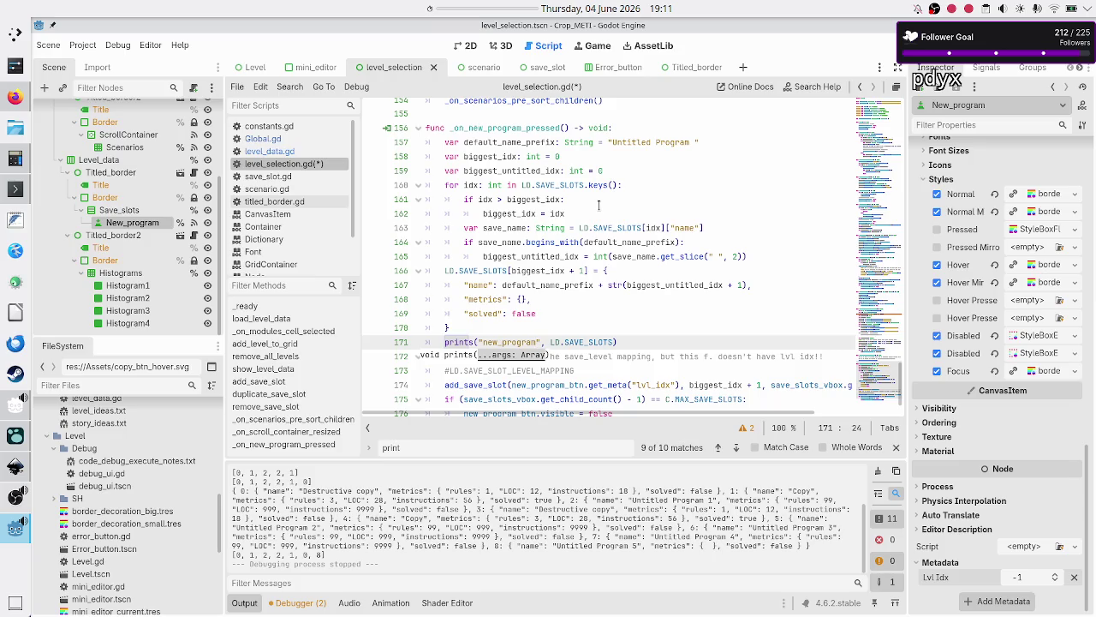
type(":")
key("BackSpace")
key("BackSpace")
type(", save ")
type("slots:")
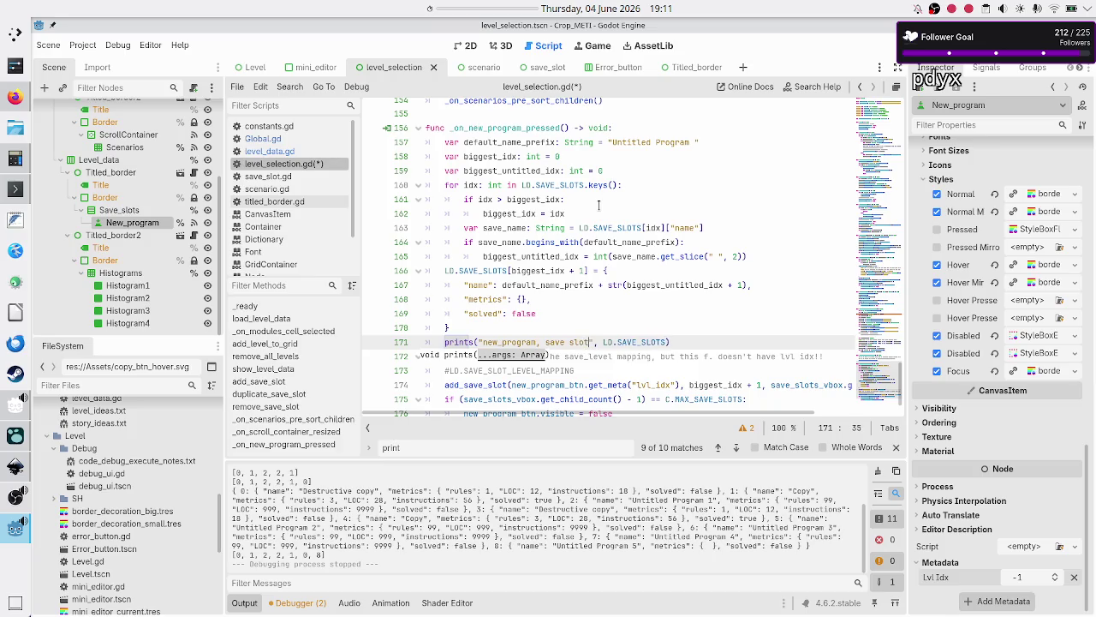
key("Up")
key("Home")
key("Home")
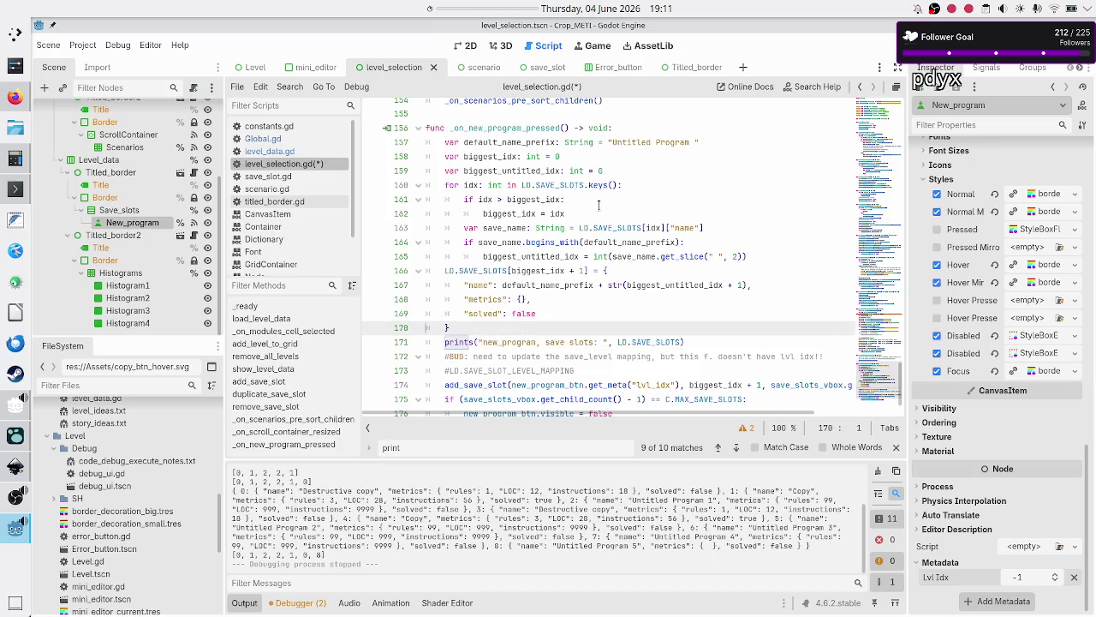
key("Down")
key("Down")
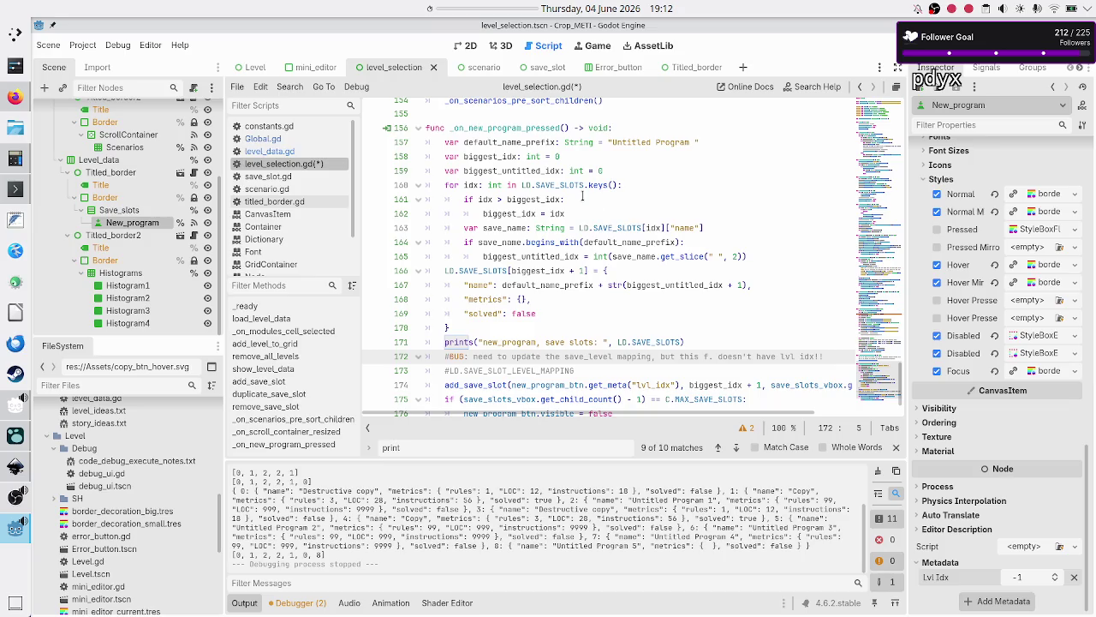
scroll(575, 270, "down", 1)
key("Up")
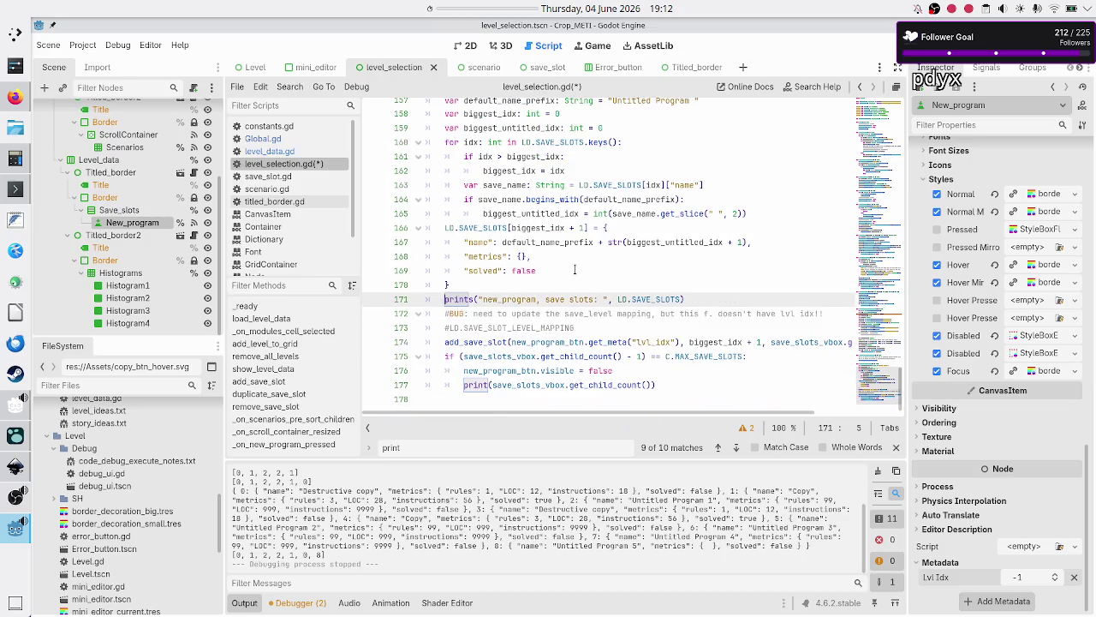
key("Down")
key("Down")
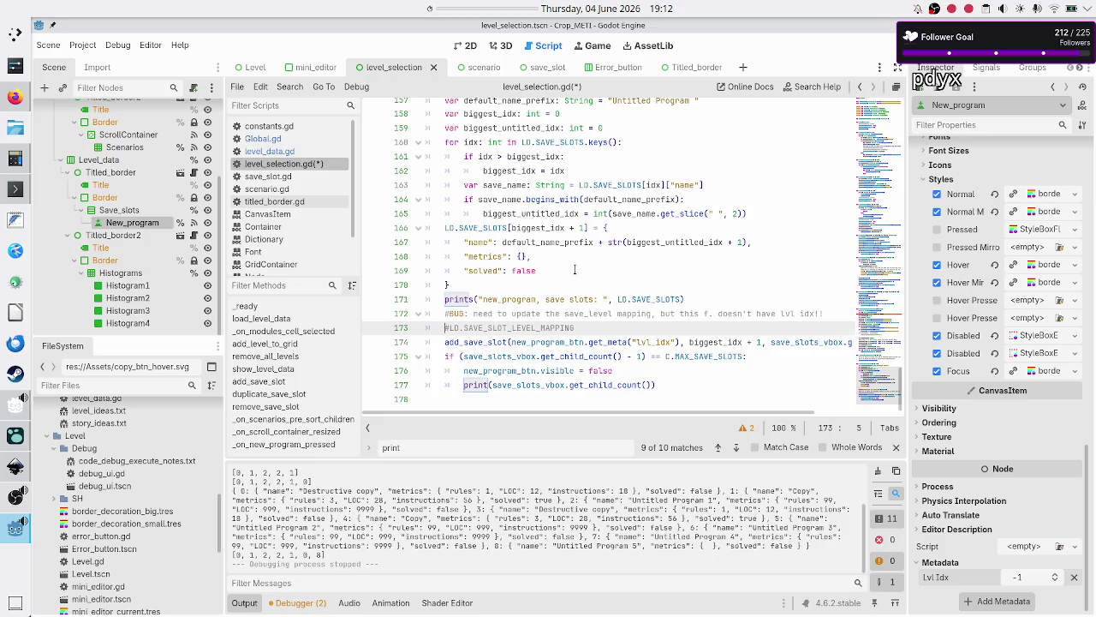
- Delete the two BUG comment lines and leave a blank indented line below add_save_slot
key("shift+Up")
key("shift+End")
key("Delete")
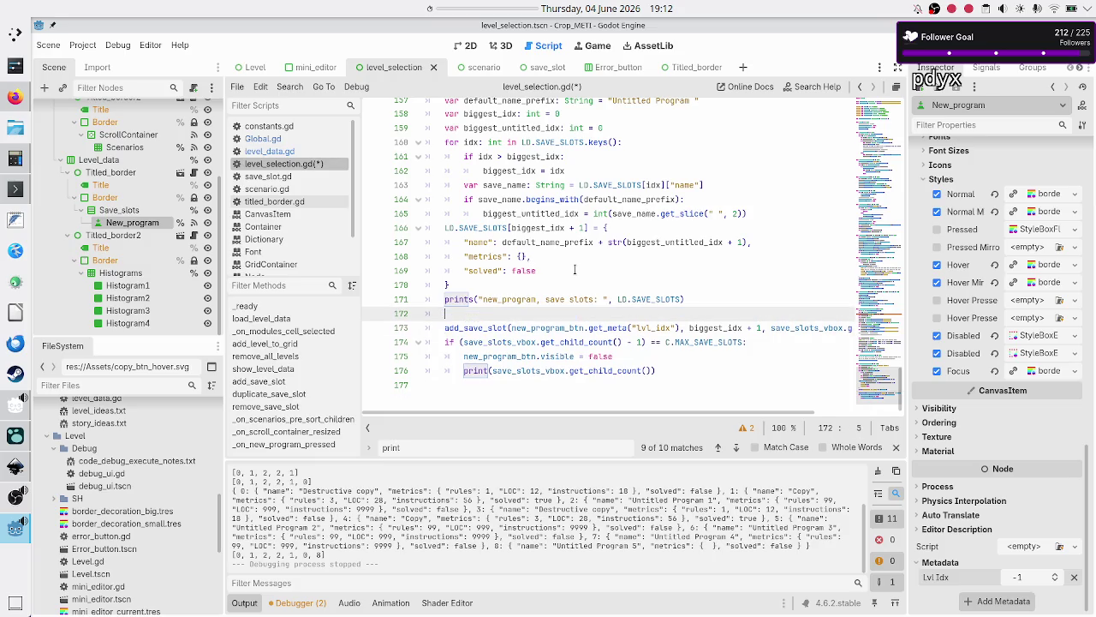
key("BackSpace")
key("Delete")
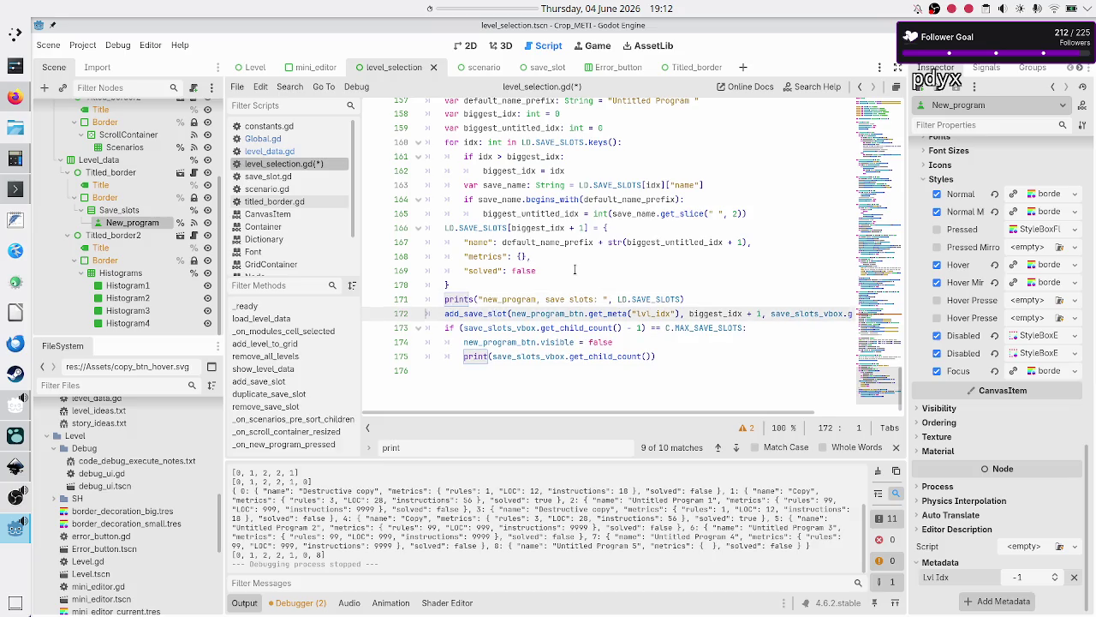
key("End")
key("Return")
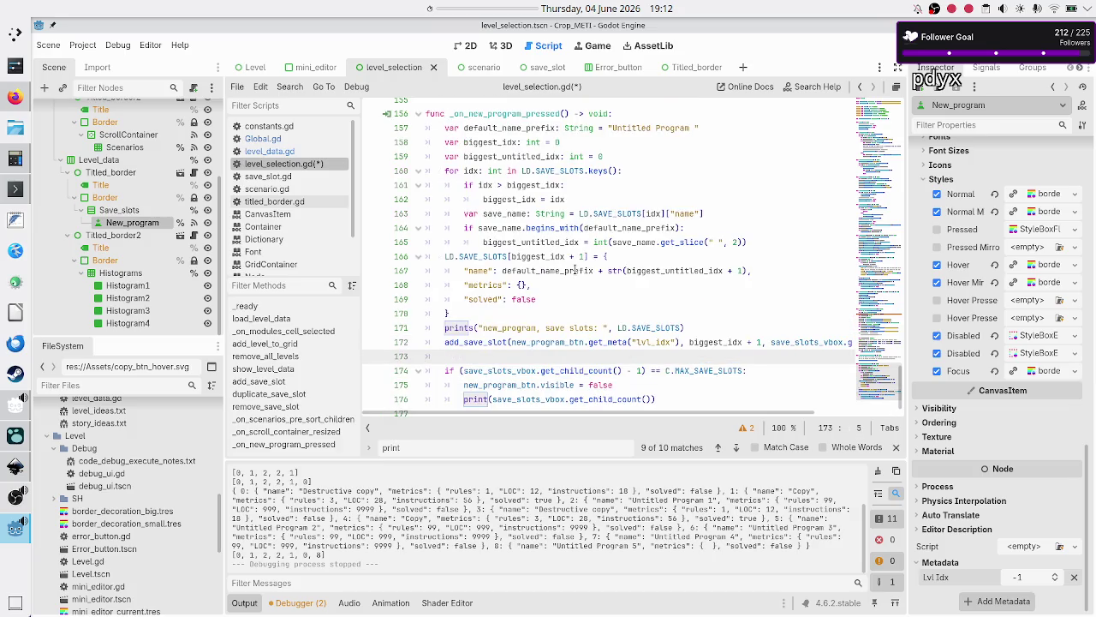
- Write LD.LEVEL_SAVE_SLOT_MAPPING[new_program_btn.get_meta("lvl_idx")], copying the lookup from add_save_slot
type("LD.")
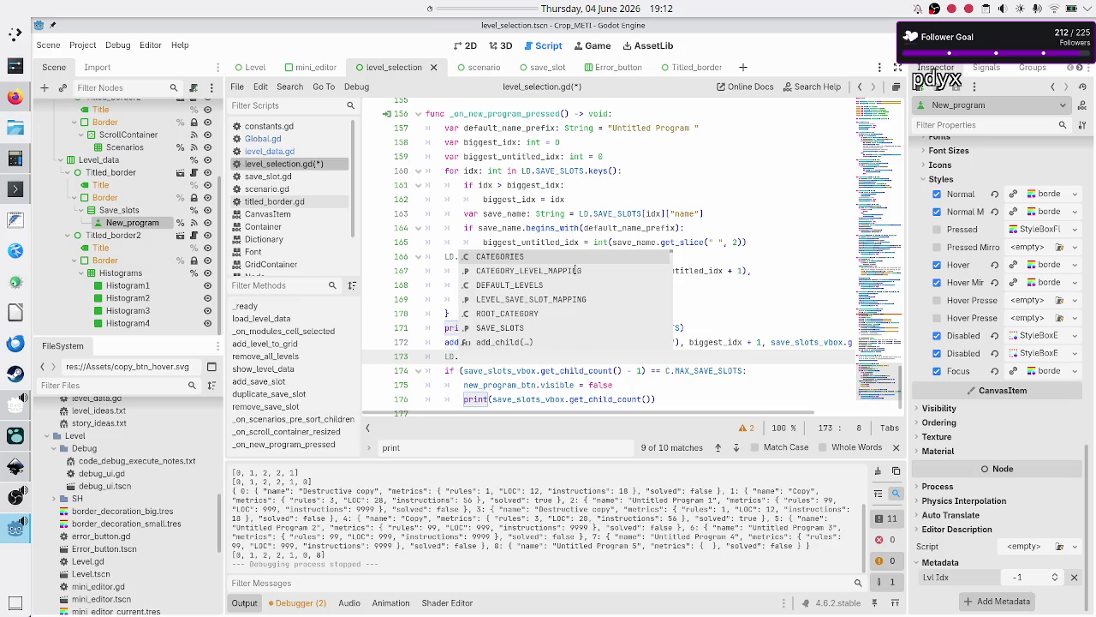
type("LEVE")
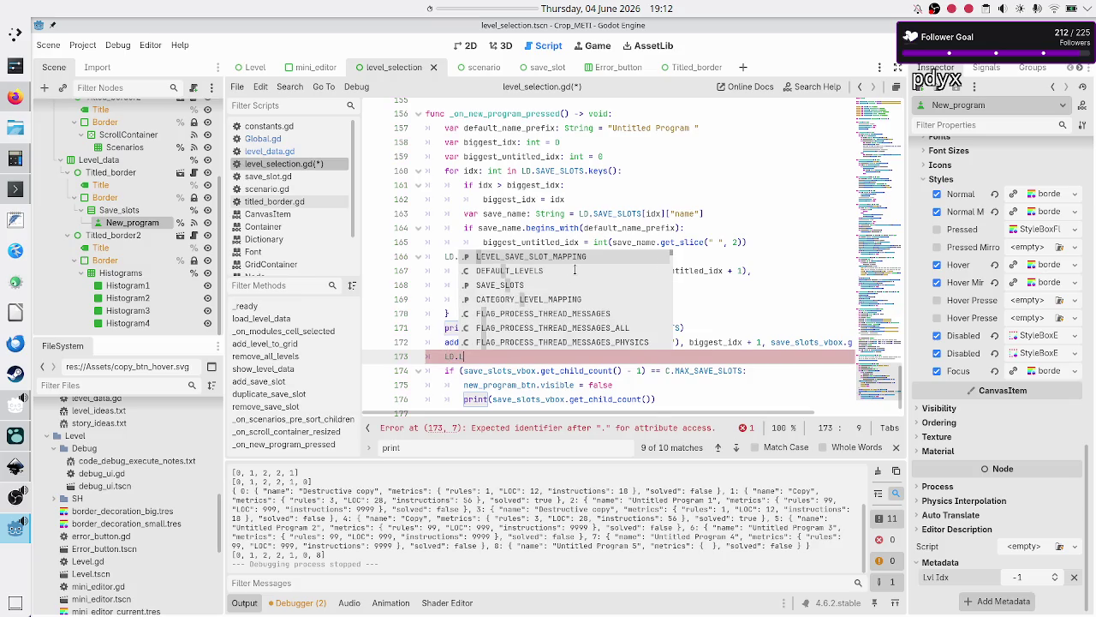
key("Return")
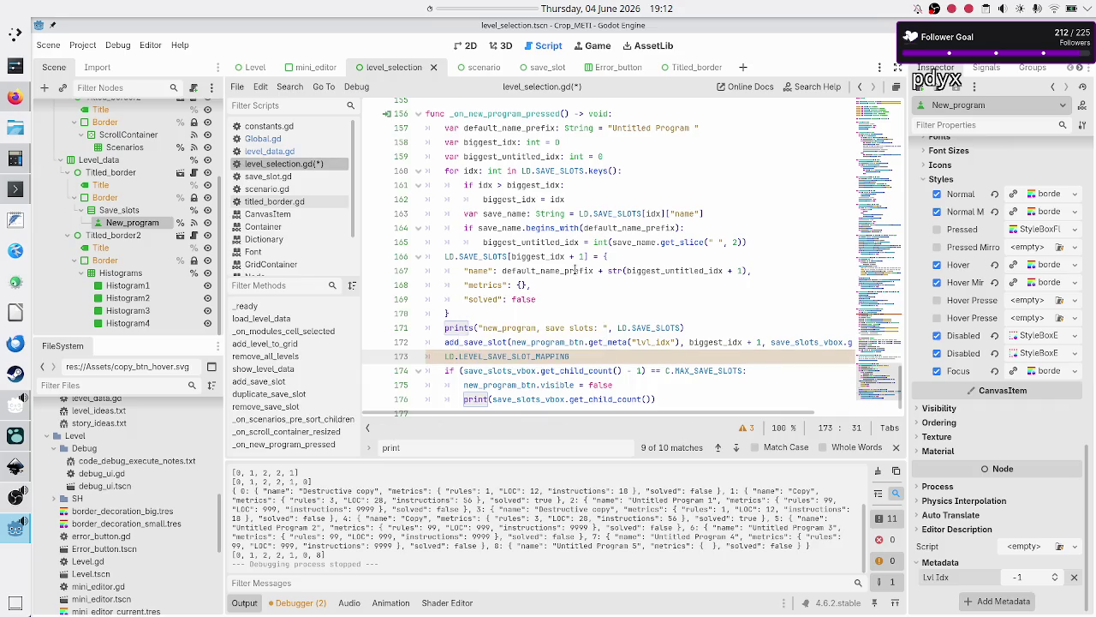
type("[")
key("Up")
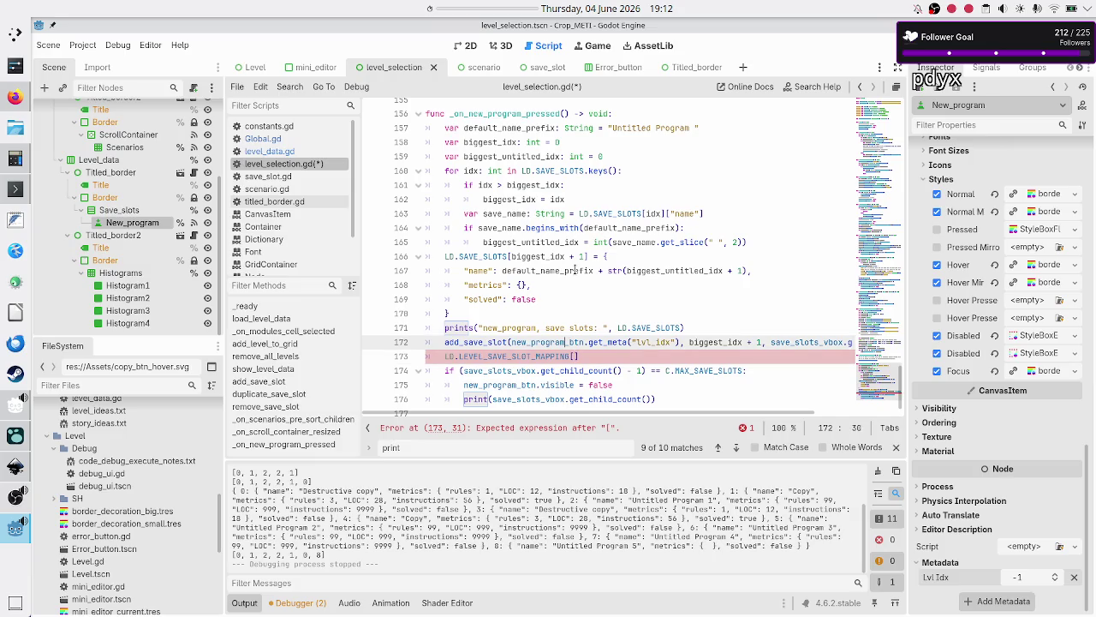
key("ctrl+Left")
key("shift+Right")
key("shift+Right")
key("shift+Right")
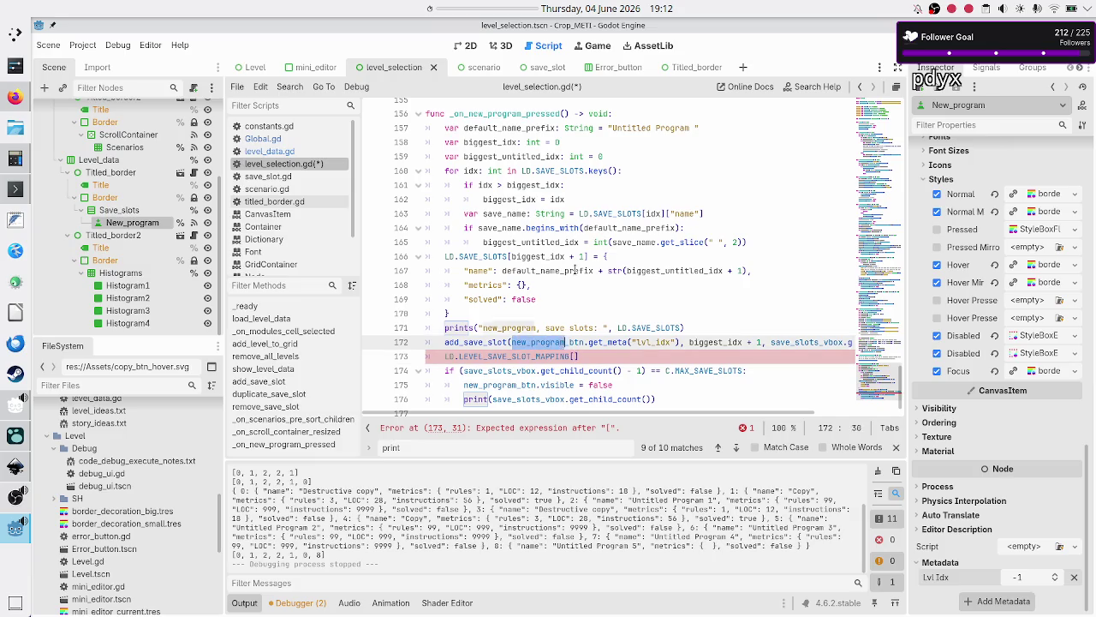
key("shift+Right")
key("shift+Right")
key("shift+Right")
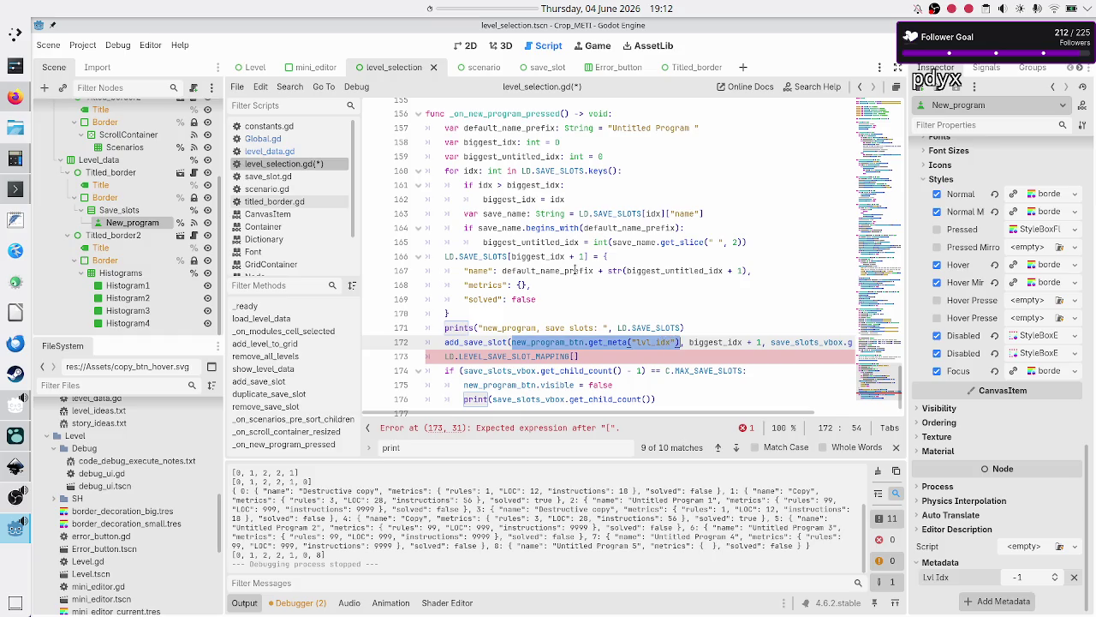
key("ctrl+c")
key("Down")
key("ctrl+v")
- Complete the line with .push_back(biggest_idx + 1)
type("].")
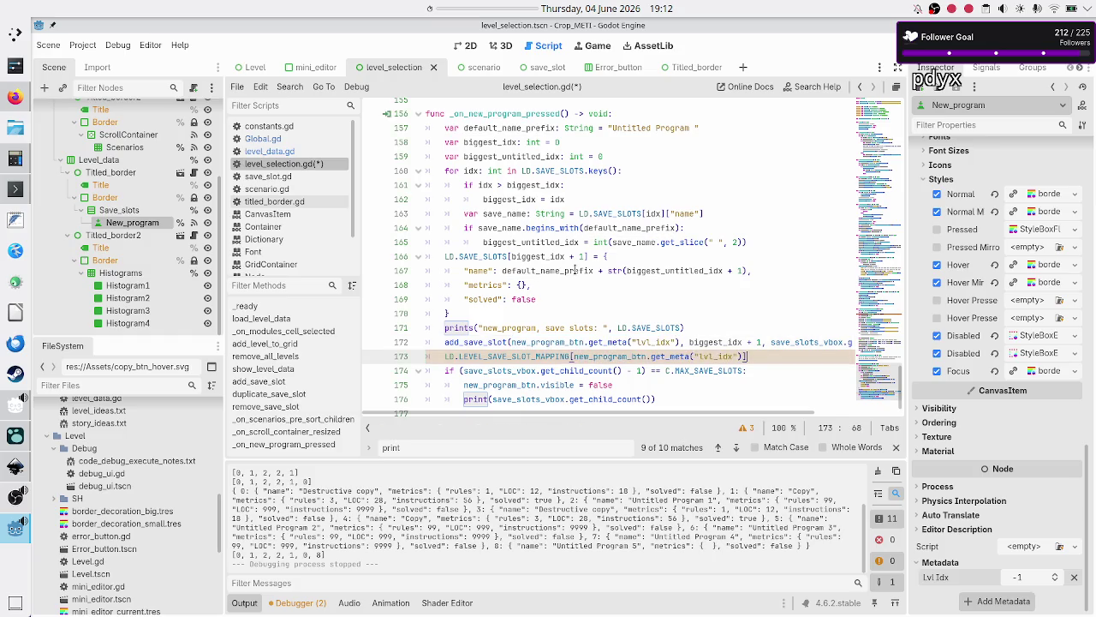
type("push")
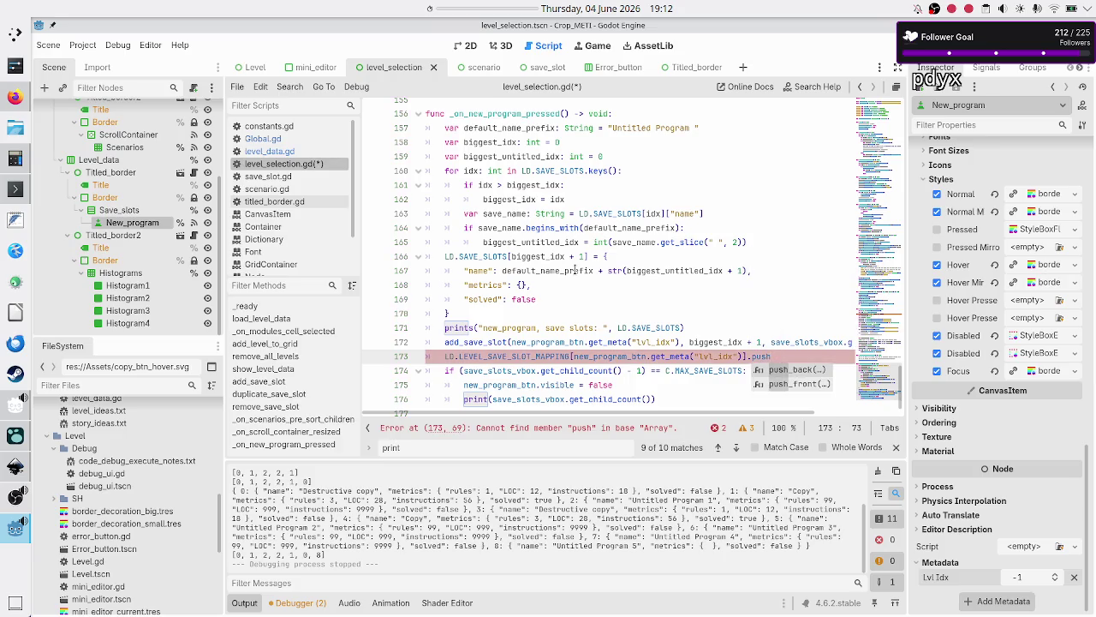
key("Return")
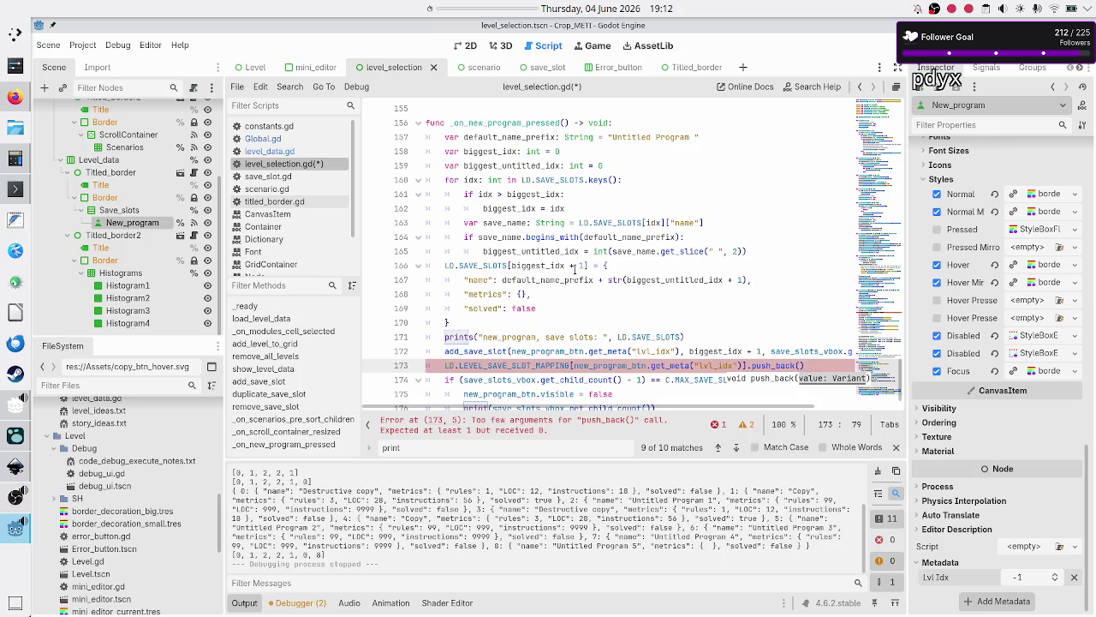
type("bigg")
key("Return")
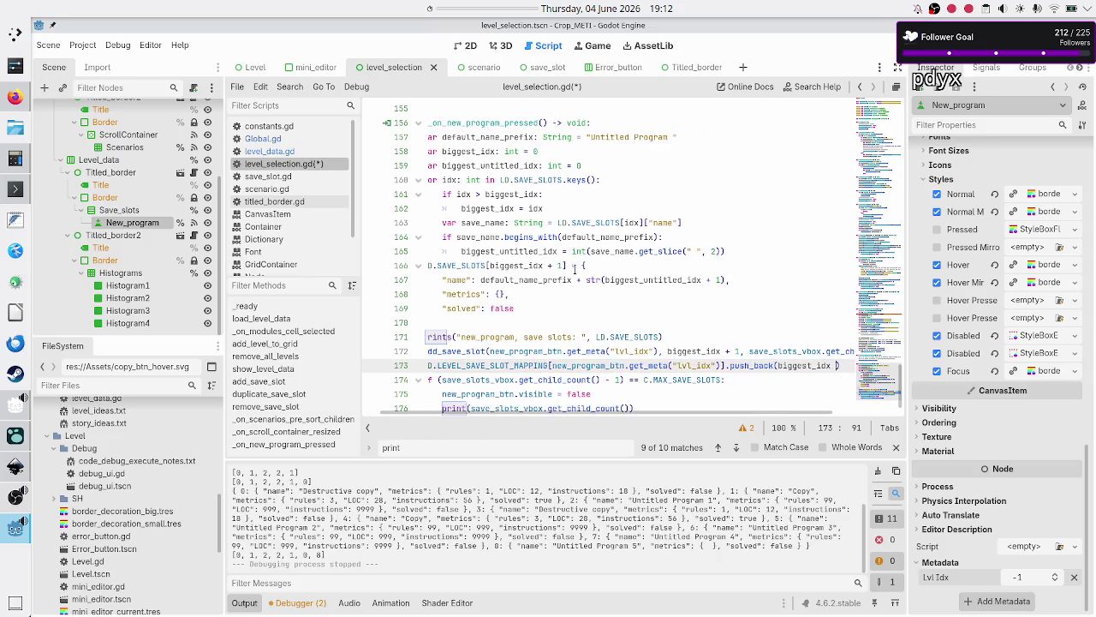
type("+ 1")
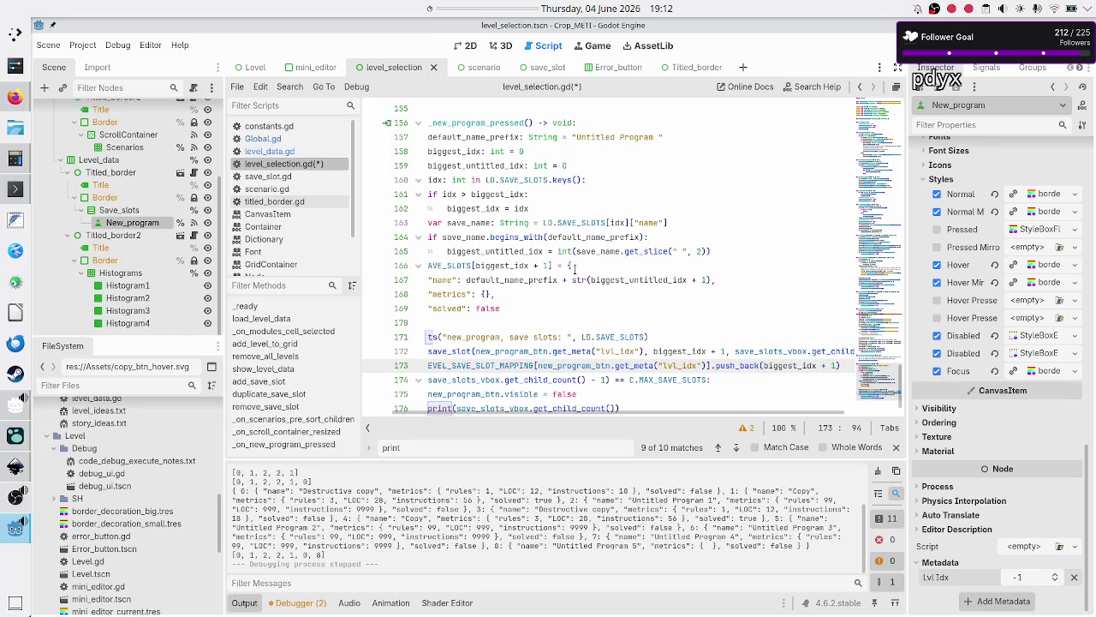
key("Return")
- Add prints("new_program, level save slots mapping: ", LD.LEVEL_SAVE_SLOT_MAPPING) on line 174
type("prints")
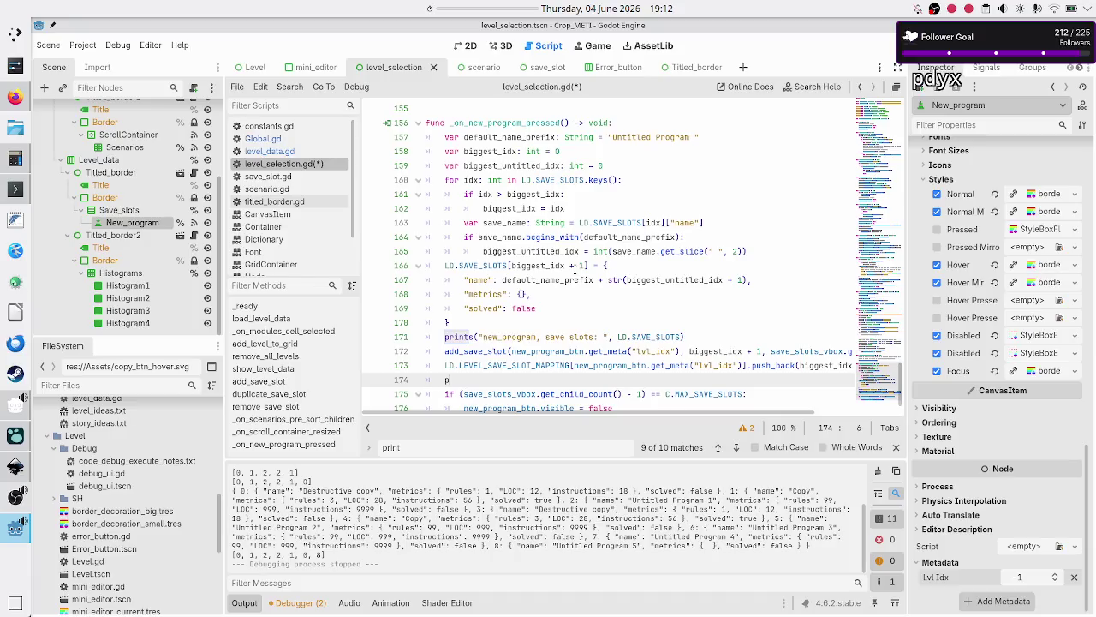
key("Return")
type("\"new")
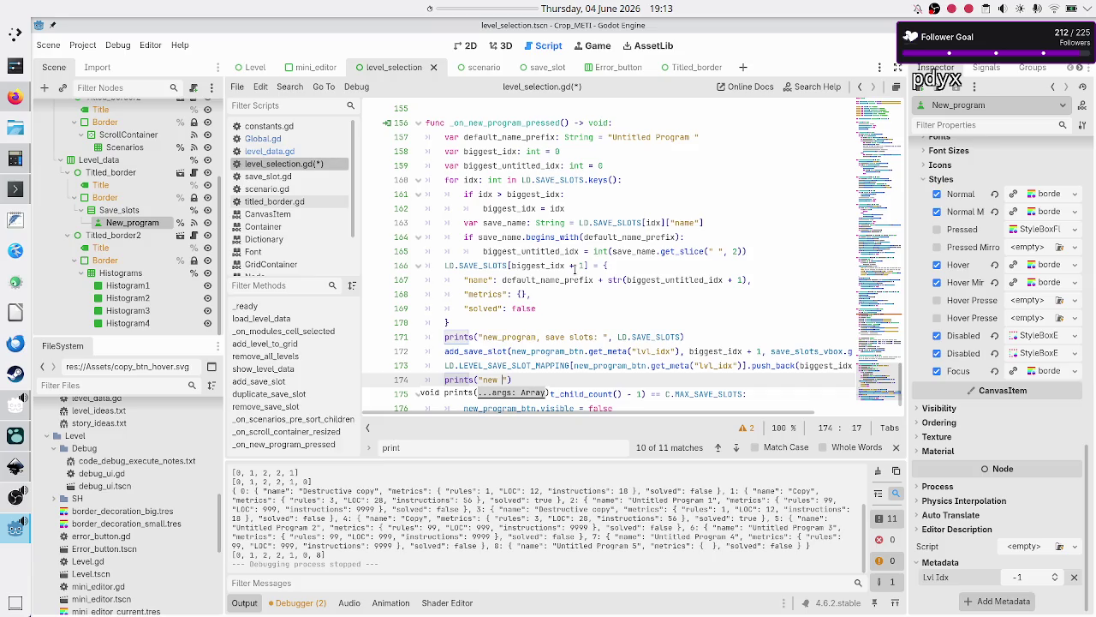
key("BackSpace")
type("_program")
type(", ")
type("level save sl")
type("ots mappin")
type("g: \"")
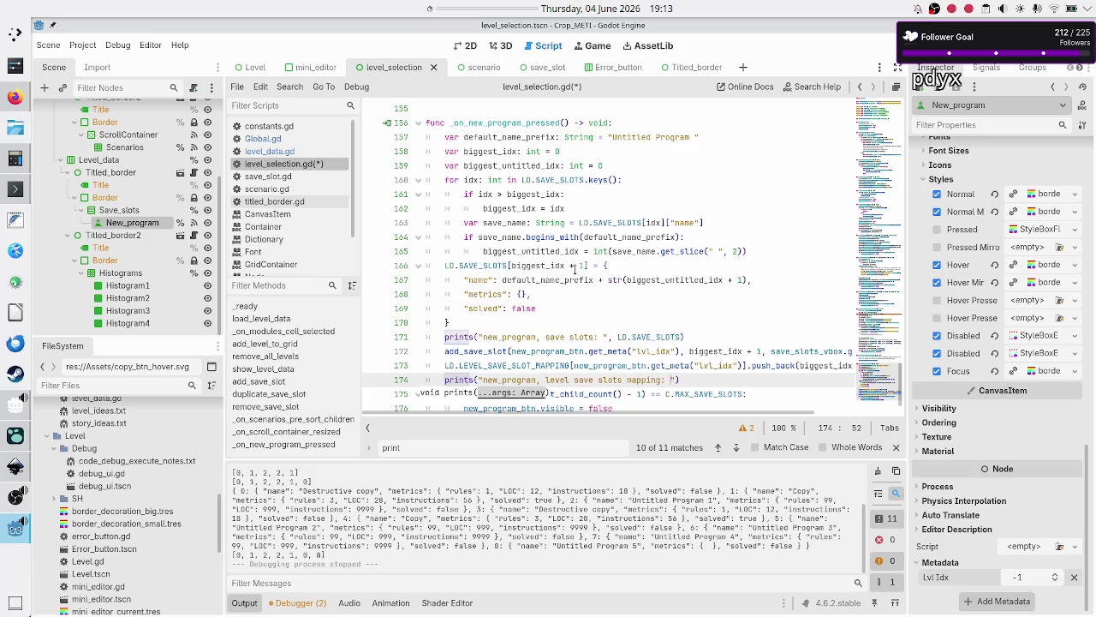
type(", ")
type("LD.L")
key("Return")
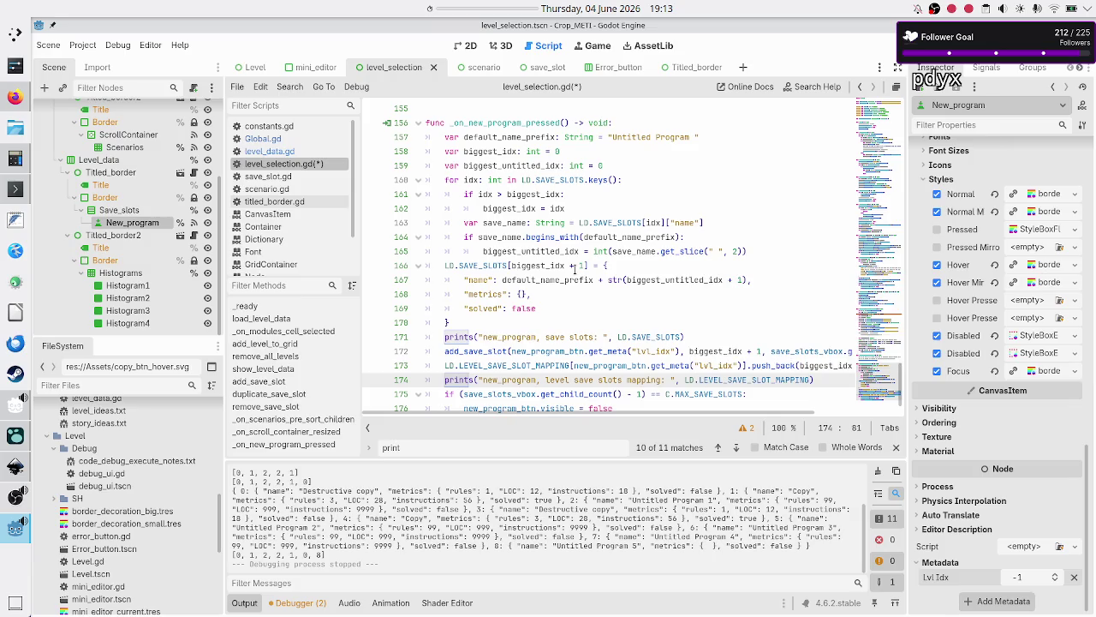
- Select and check the new label text on line 174
key("Right")
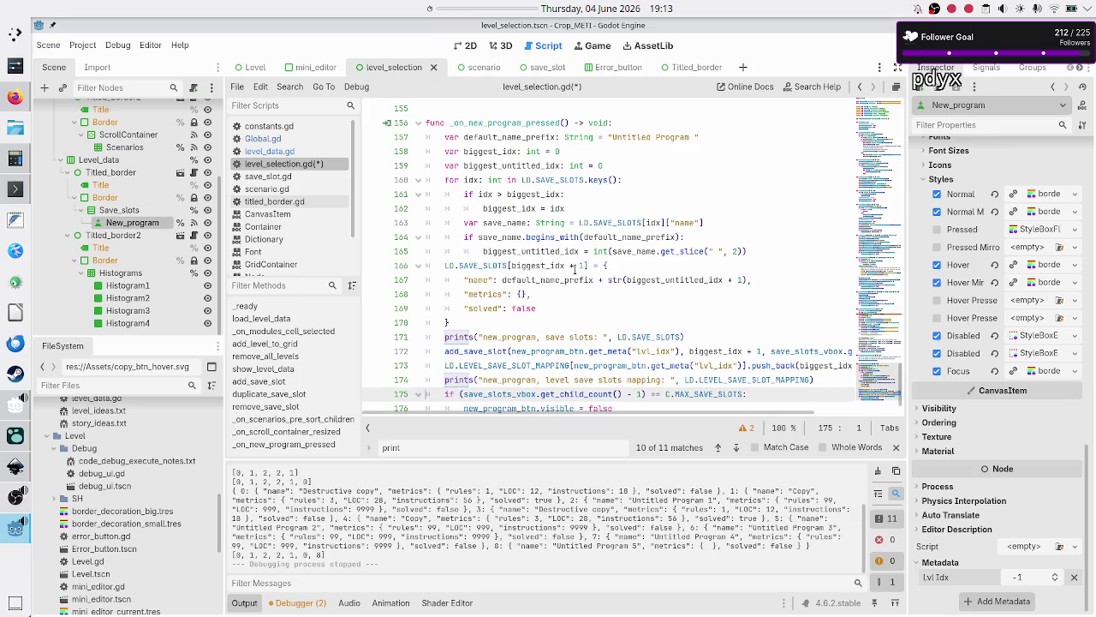
key("Up")
key("Up")
key("Down")
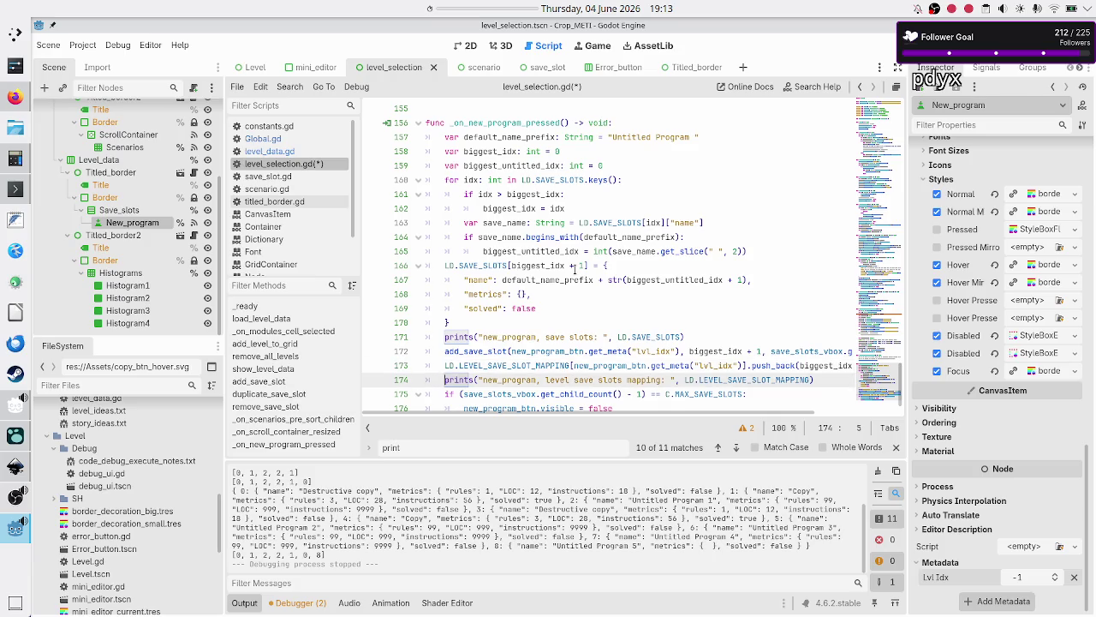
key("Right")
key("Right")
key("Right")
key("shift+Right")
key("shift+Right")
key("shift+Right")
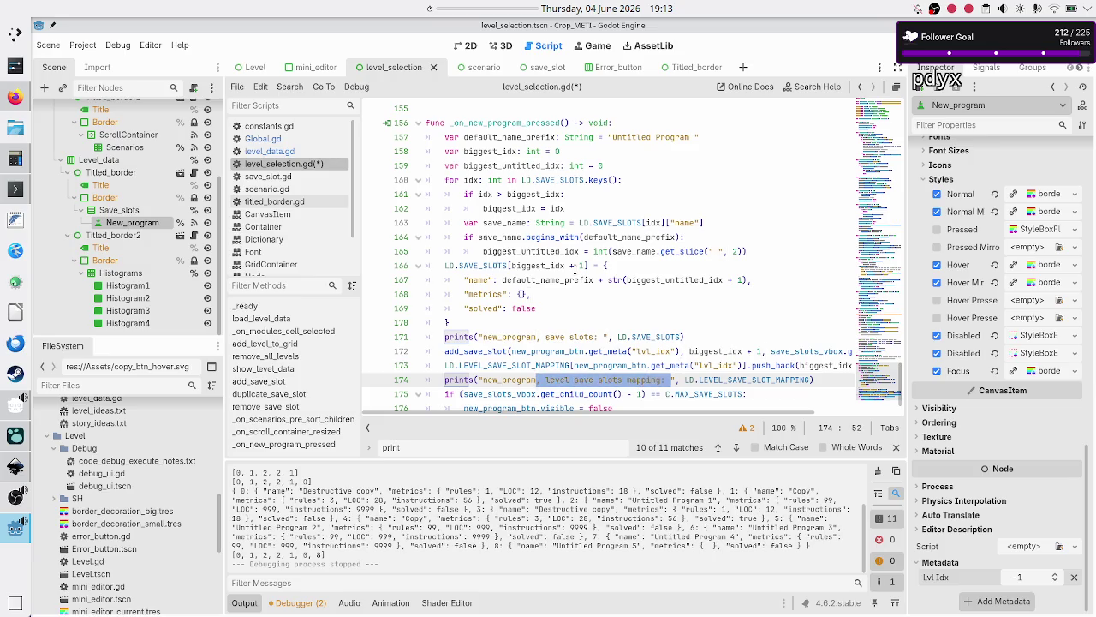
key("shift+Down")
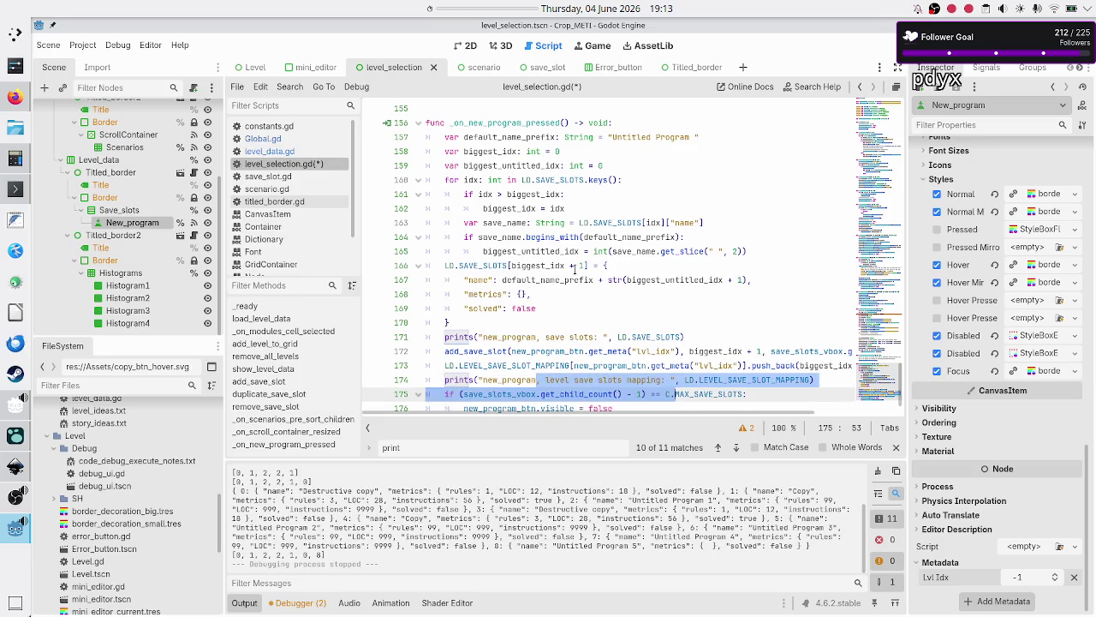
key("shift+Up")
key("Down")
key("Down")
key("Down")
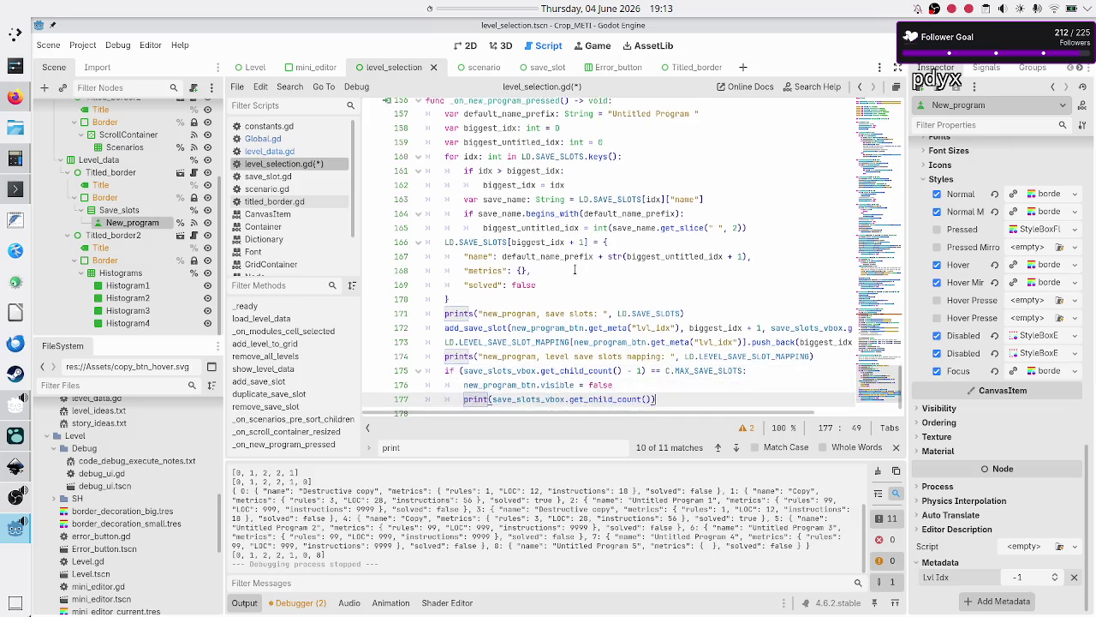
- Turn remove_save_slot's mapping print into prints labelled "remove slot, level save slots mapping: "
key("Up")
key("Up")
key("Up")
key("Up")
key("Up")
key("Up")
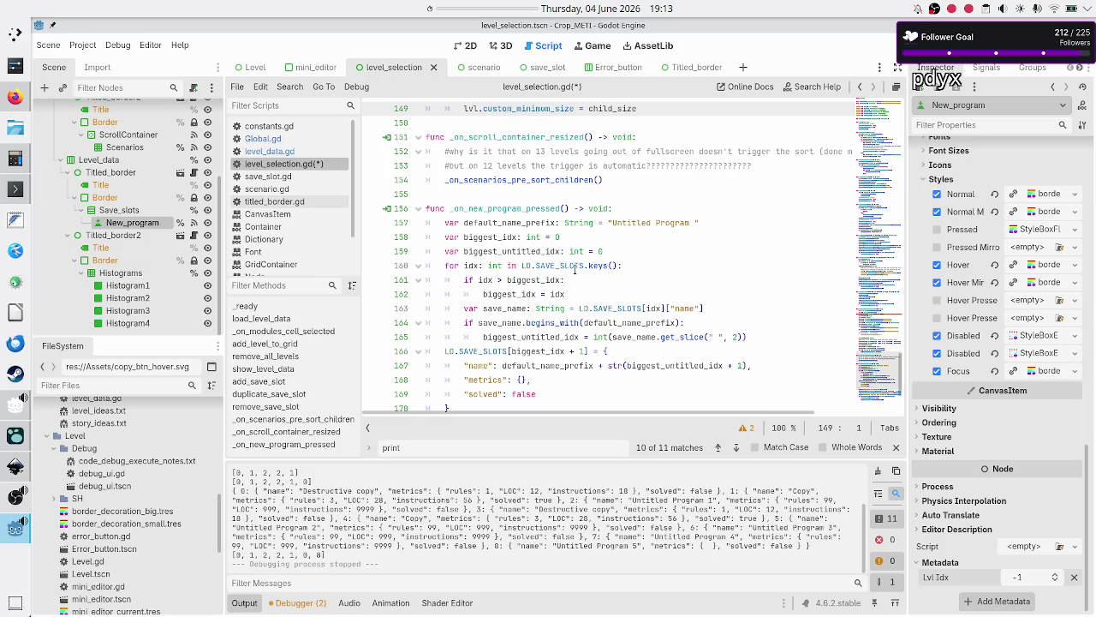
scroll(574, 317, "down", 3)
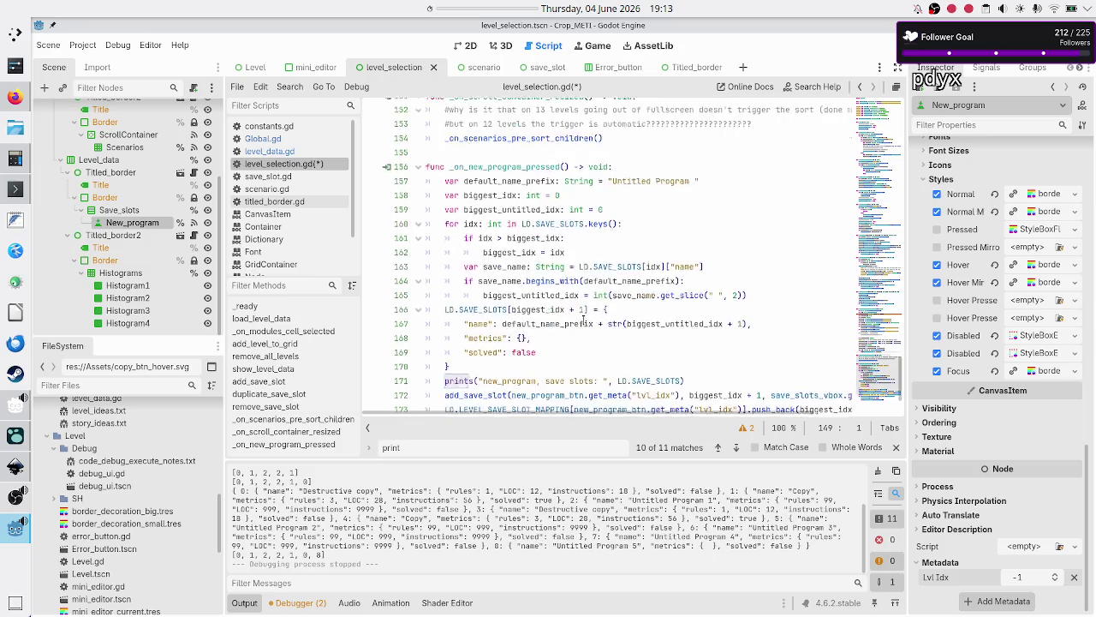
scroll(558, 279, "up", 7)
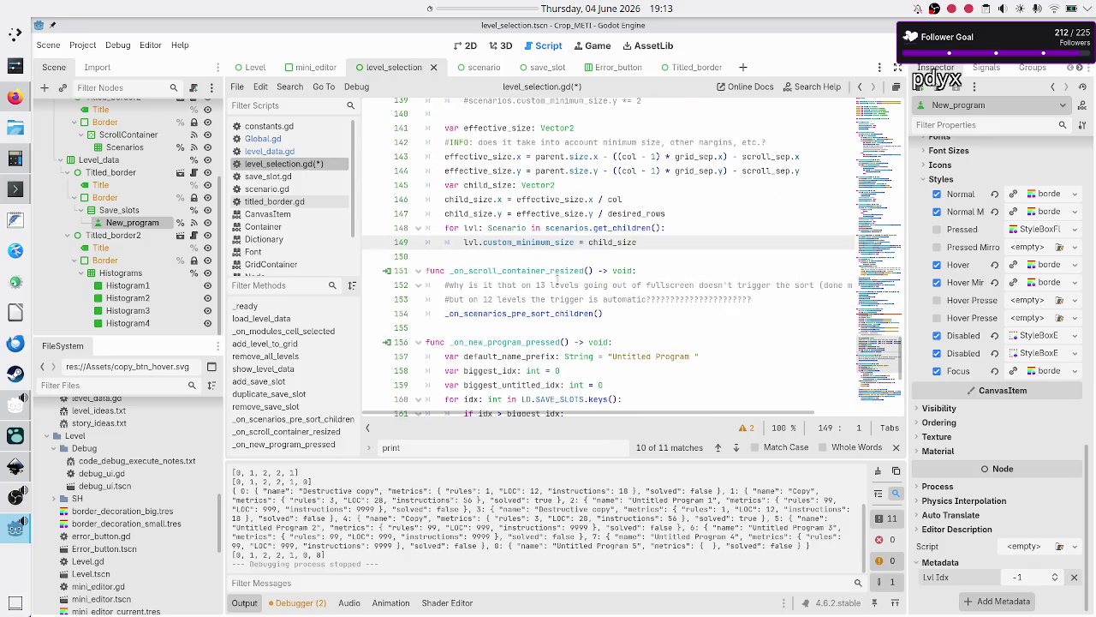
scroll(521, 240, "up", 8)
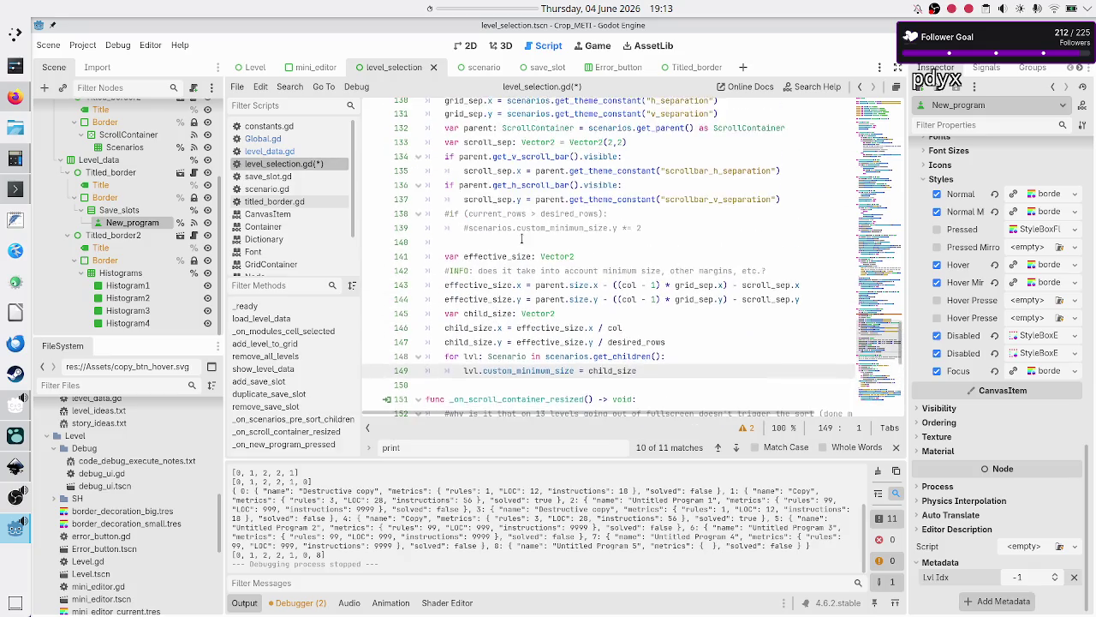
scroll(522, 240, "up", 1)
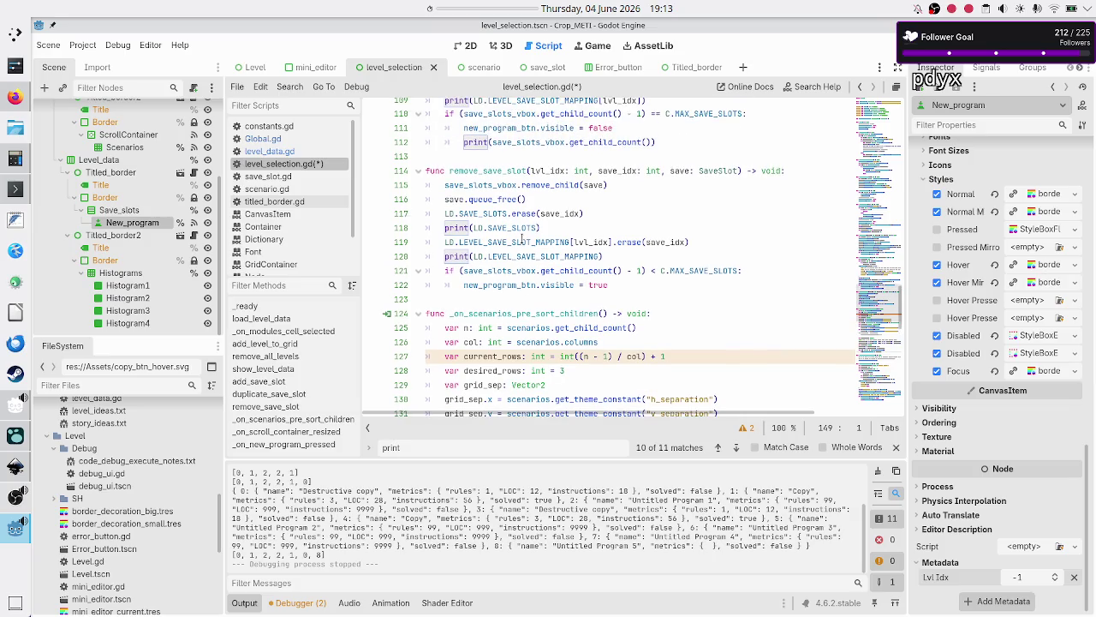
left_click(483, 256)
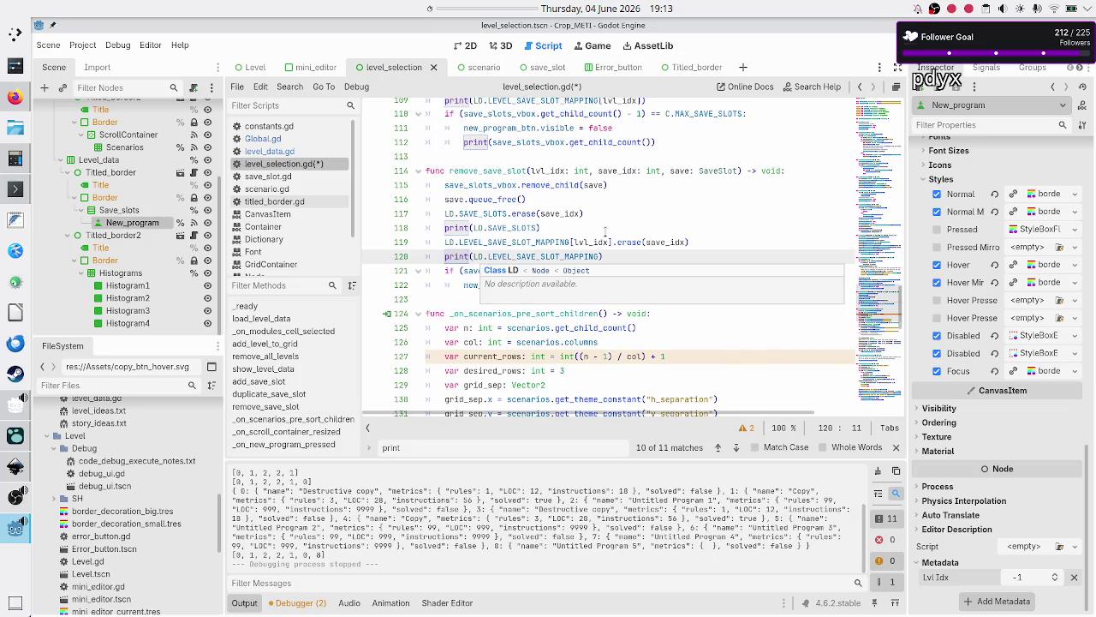
type("\"\"")
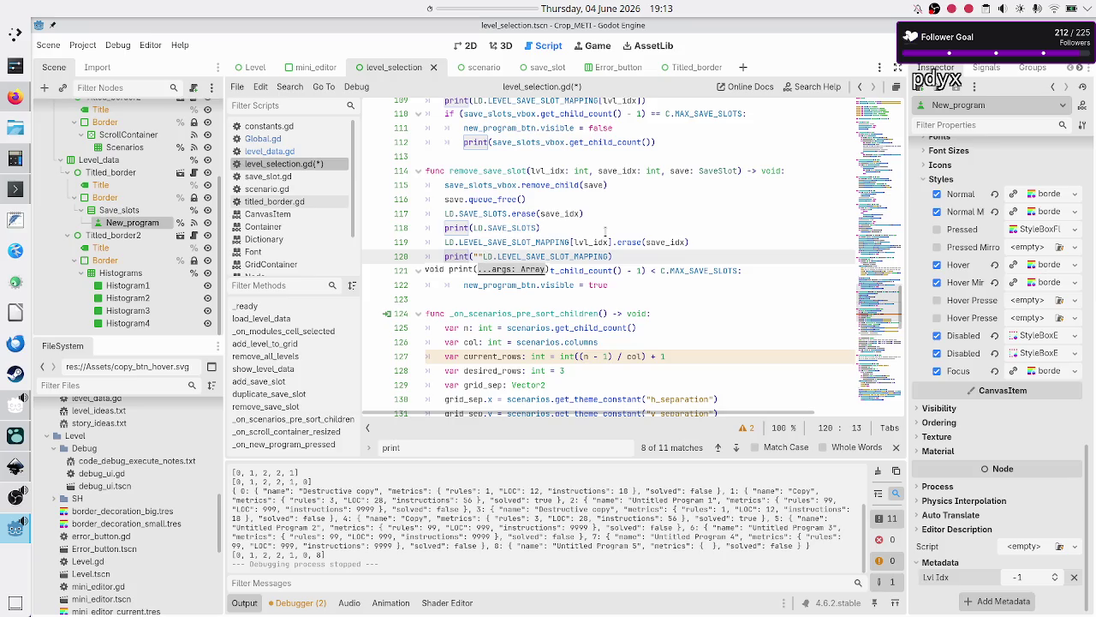
type(",")
key("Left")
key("Left")
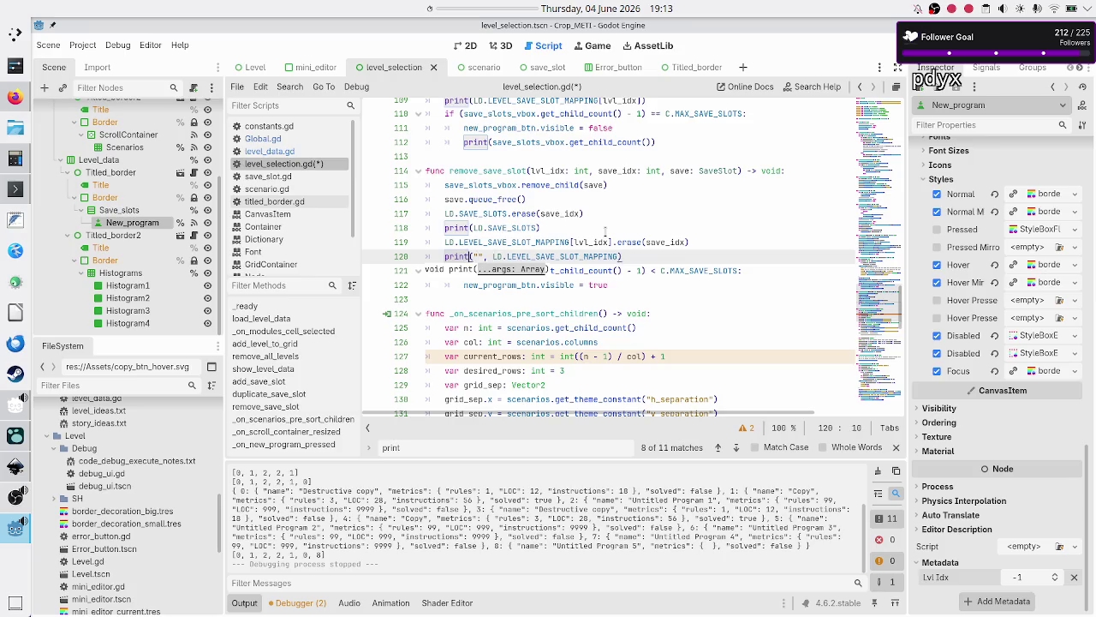
type("s(\"remove slot")
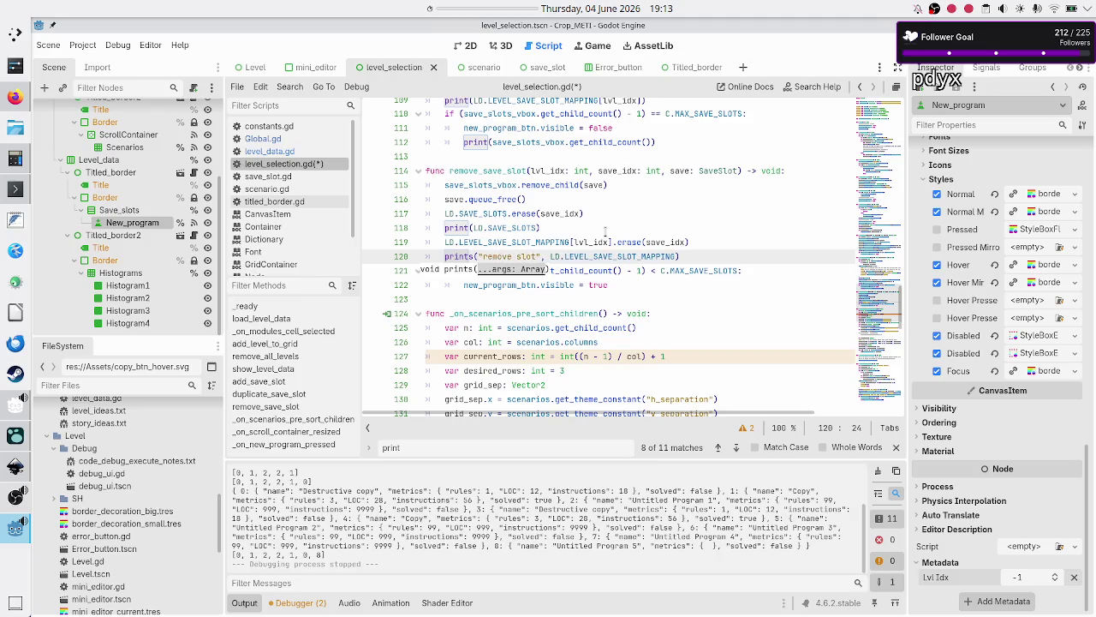
type(", level save slots mapping:")
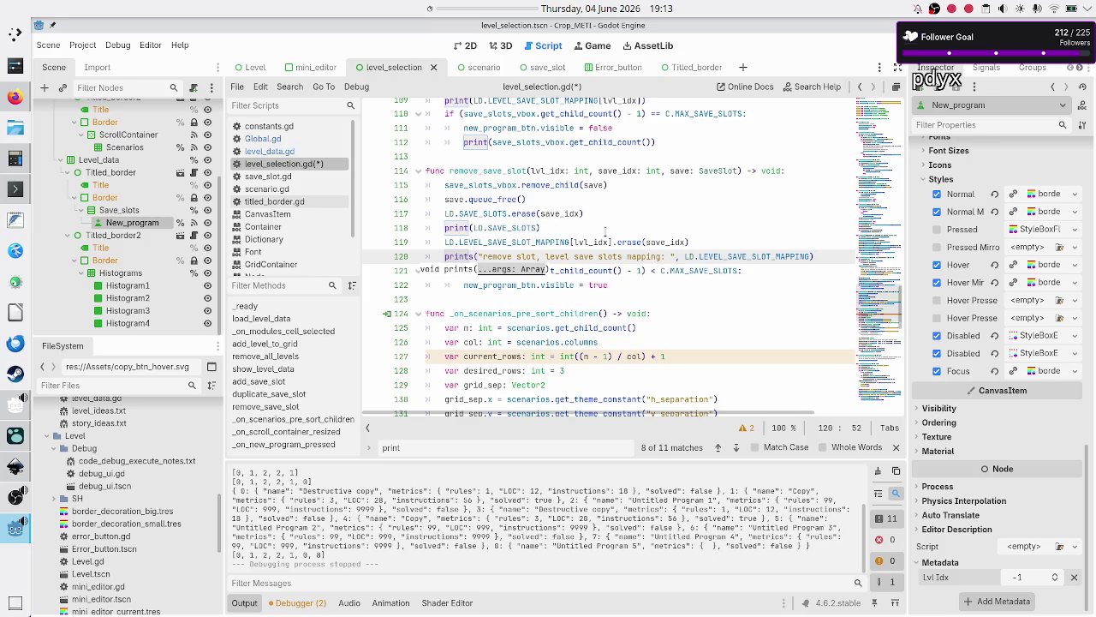
- Turn the line 118 save slots print into prints labelled "remove slot, save slots: "
key("Up")
key("Up")
key("Left")
key("Left")
key("Left")
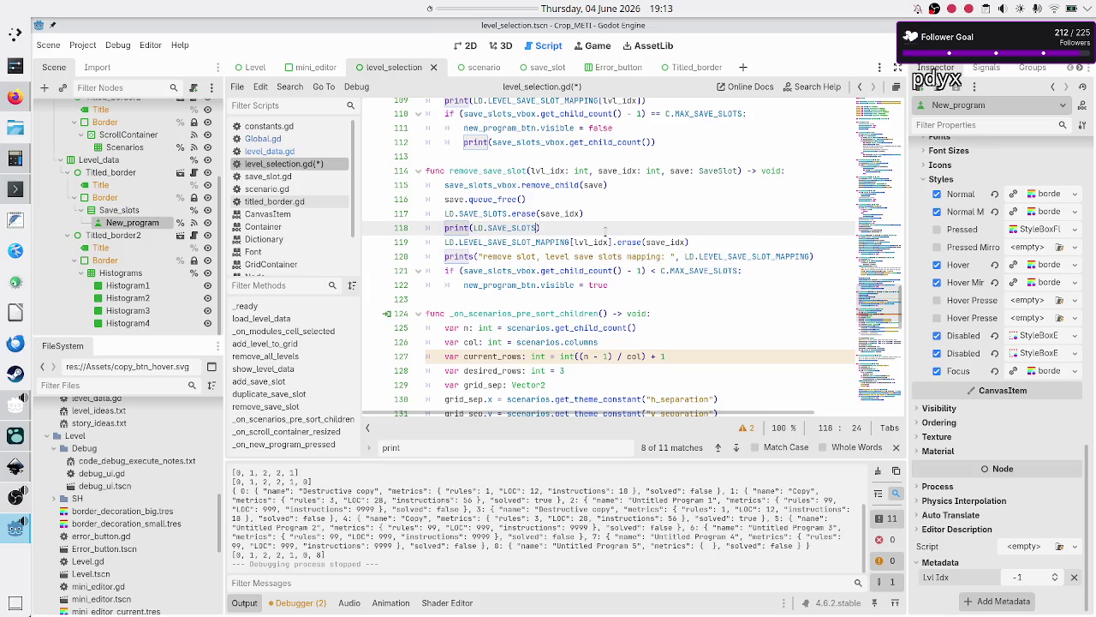
type("s")
type("\"\", ")
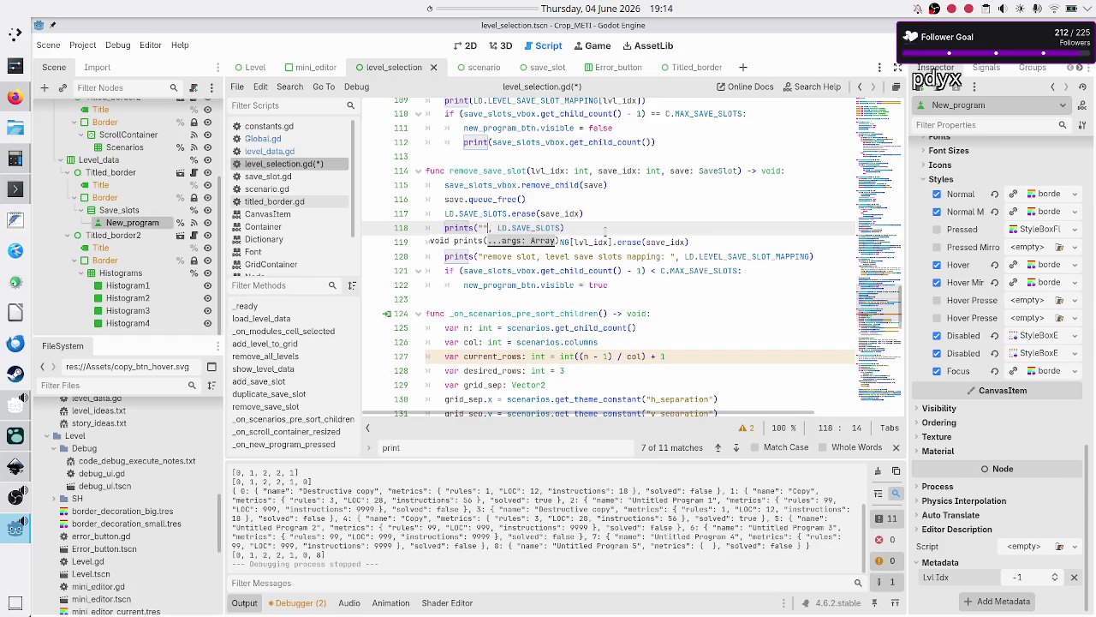
type("remove sl")
type("ot")
type(", save slots")
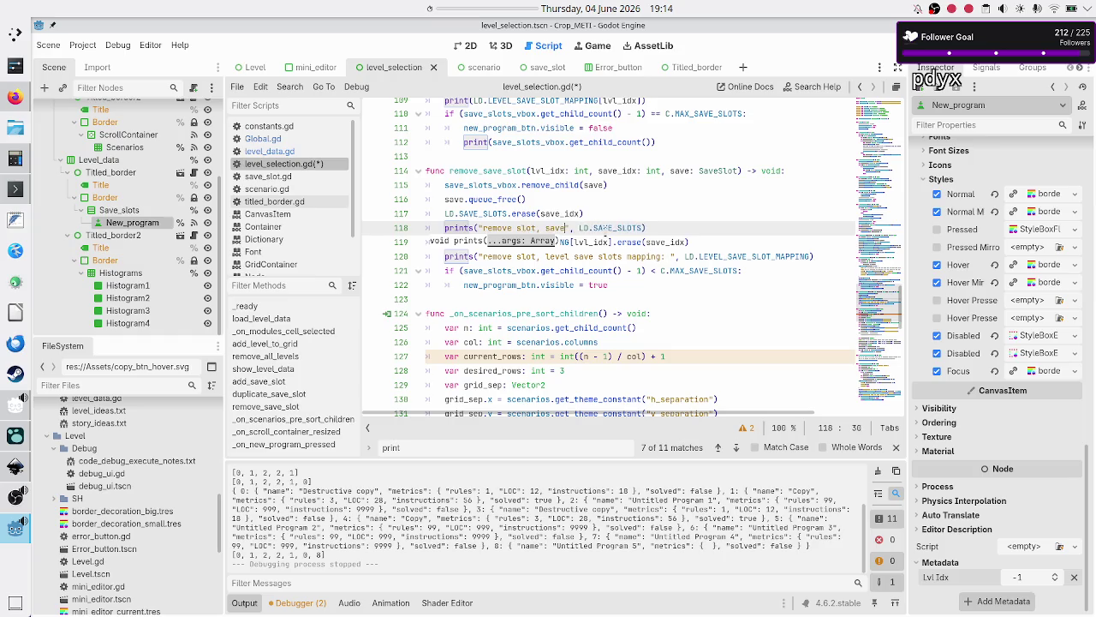
type(":")
left_click(598, 231)
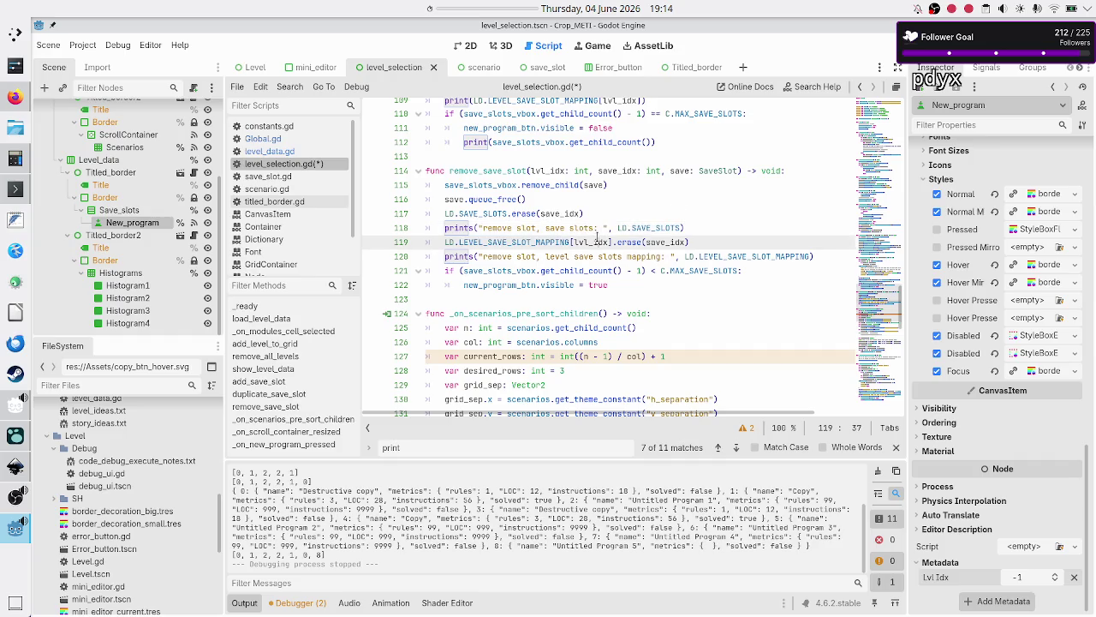
key("Up")
key("Up")
key("Up")
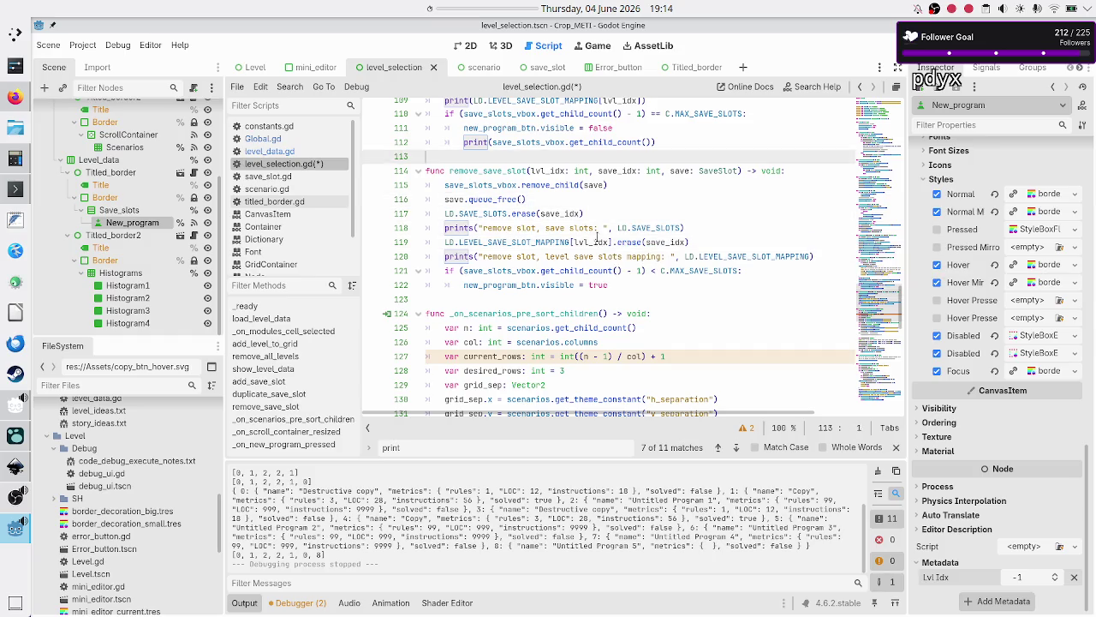
key("Down")
key("Down")
key("Down")
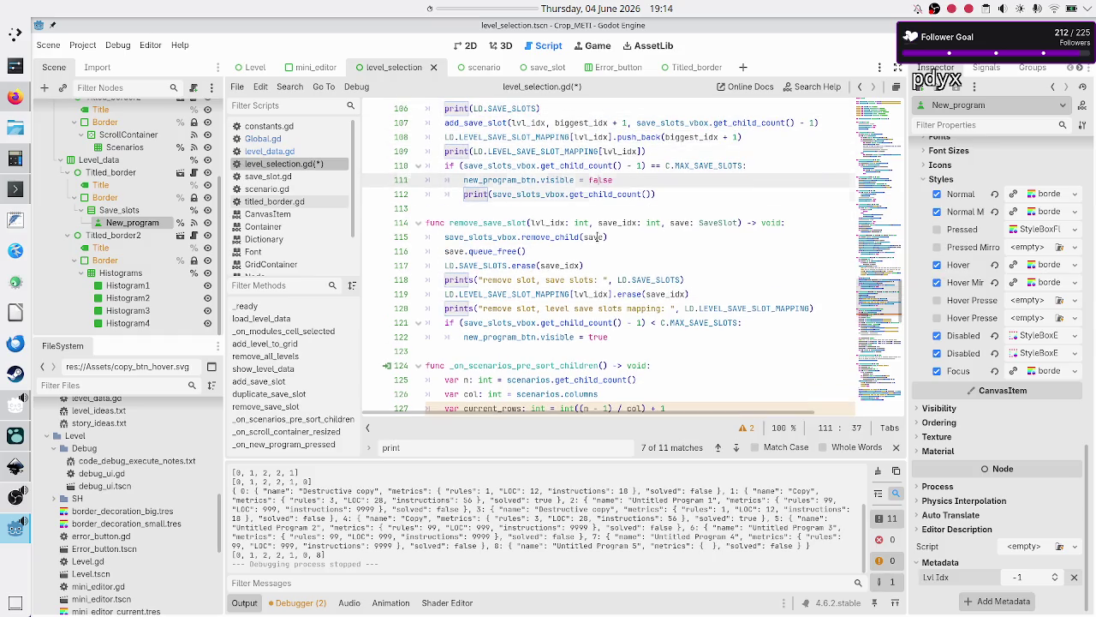
- Delete the leftover child-count debug print in duplicate_save_slot
key("Down")
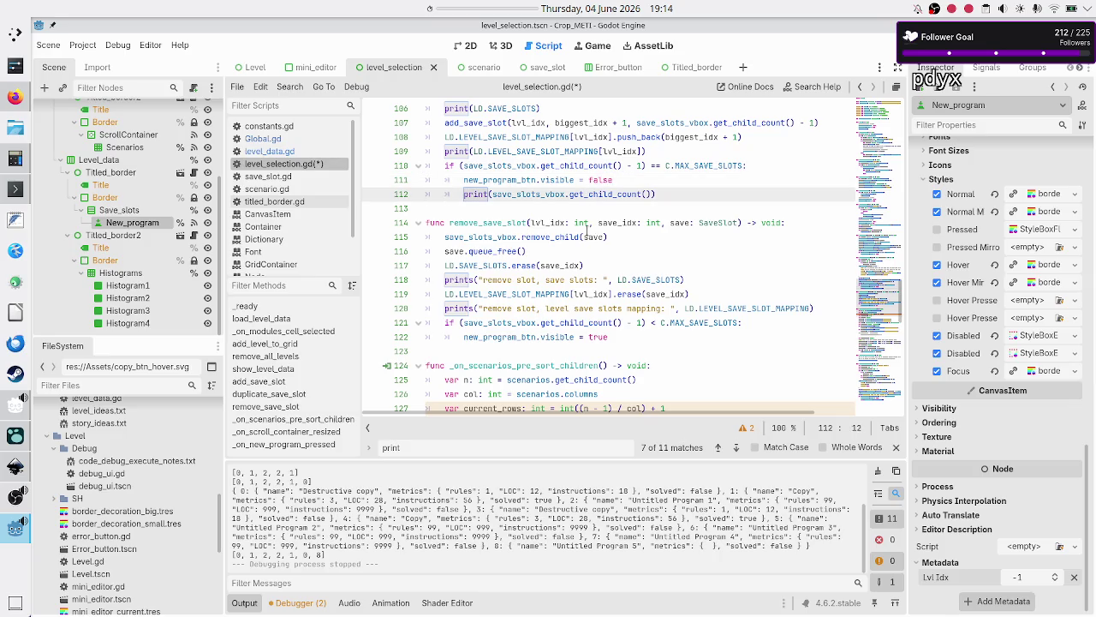
scroll(587, 233, "up", 4)
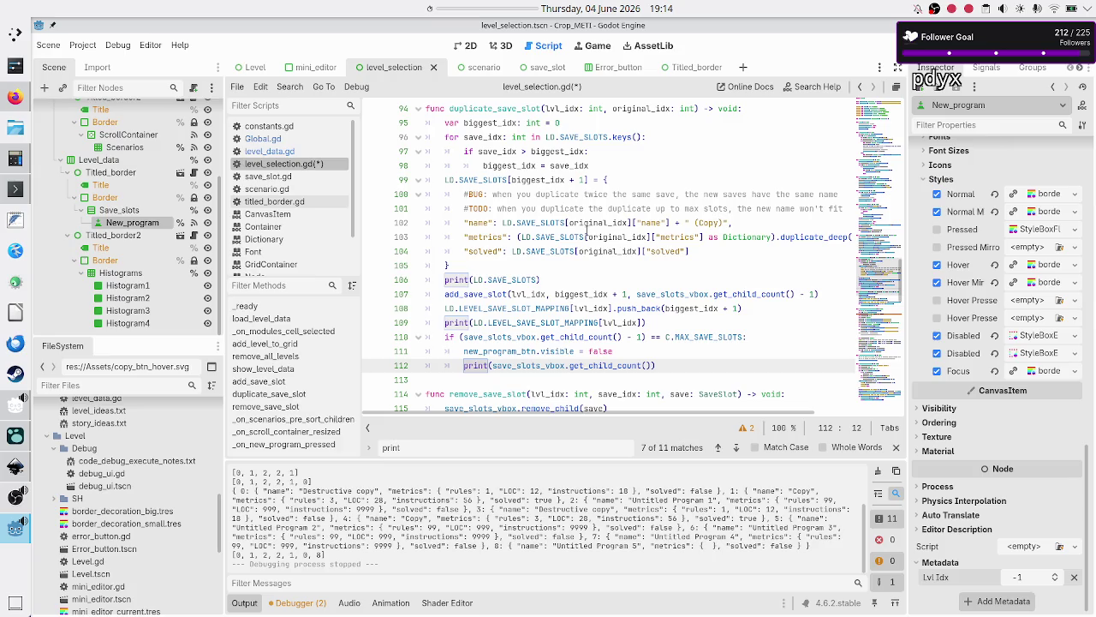
key("Home")
key("shift+End")
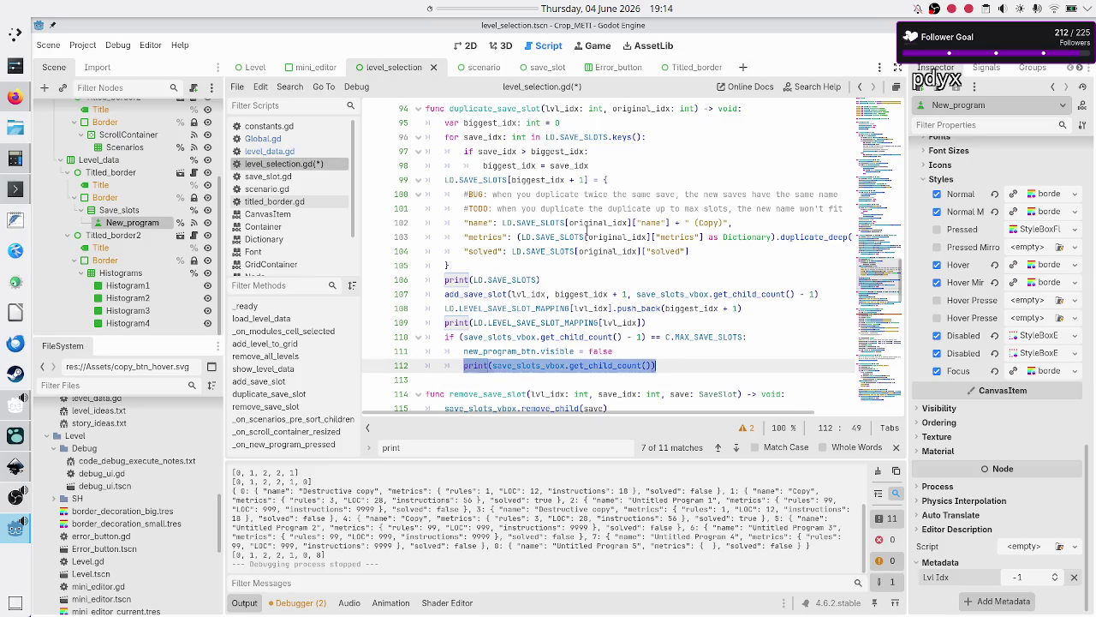
key("BackSpace")
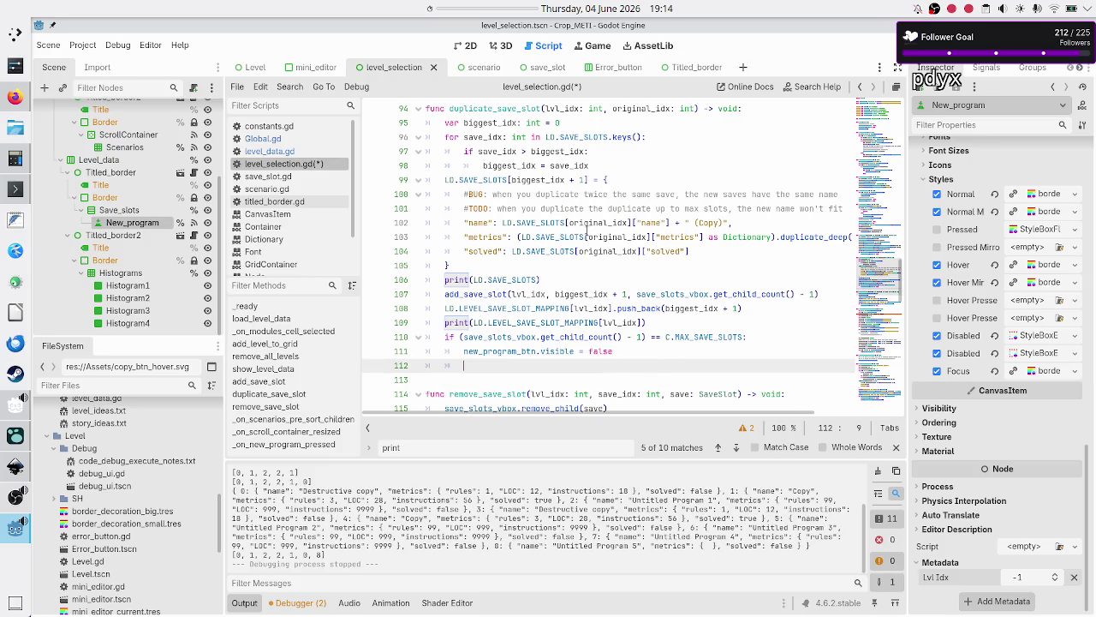
key("BackSpace")
- Make line 106 prints labelled "duplicate slot, save slots: "
key("Up")
key("Up")
key("Up")
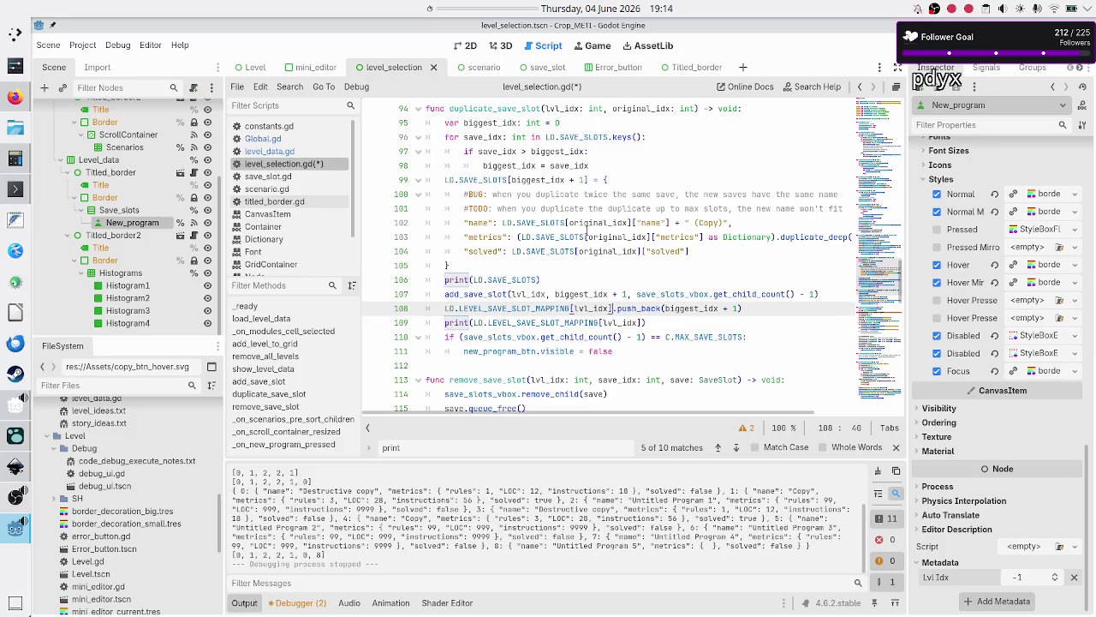
key("Left")
key("Left")
key("Left")
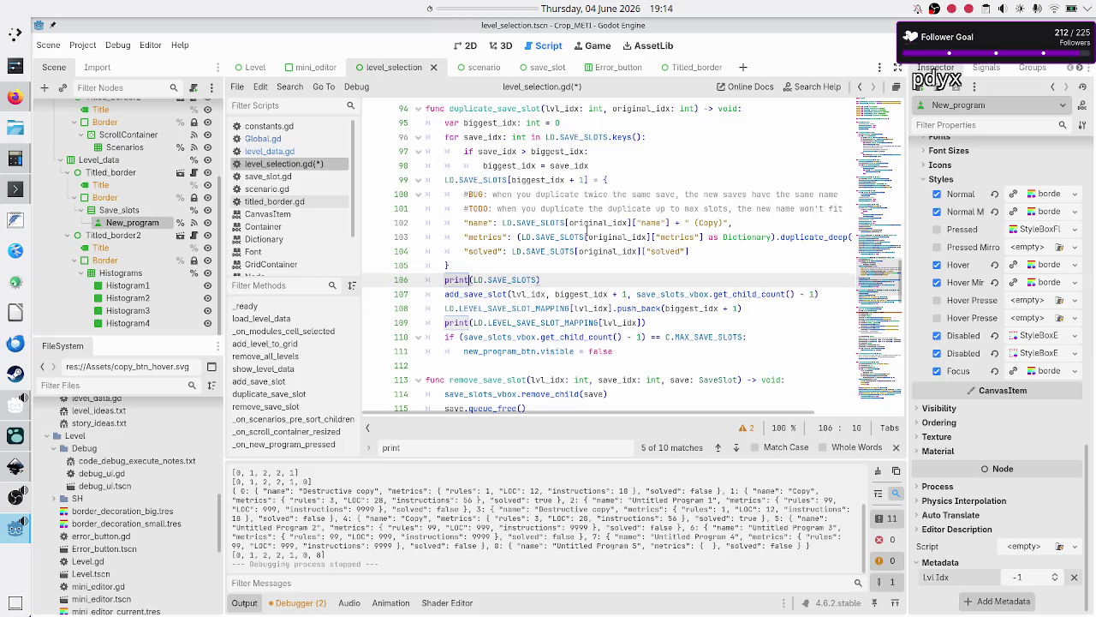
type("f")
key("Escape")
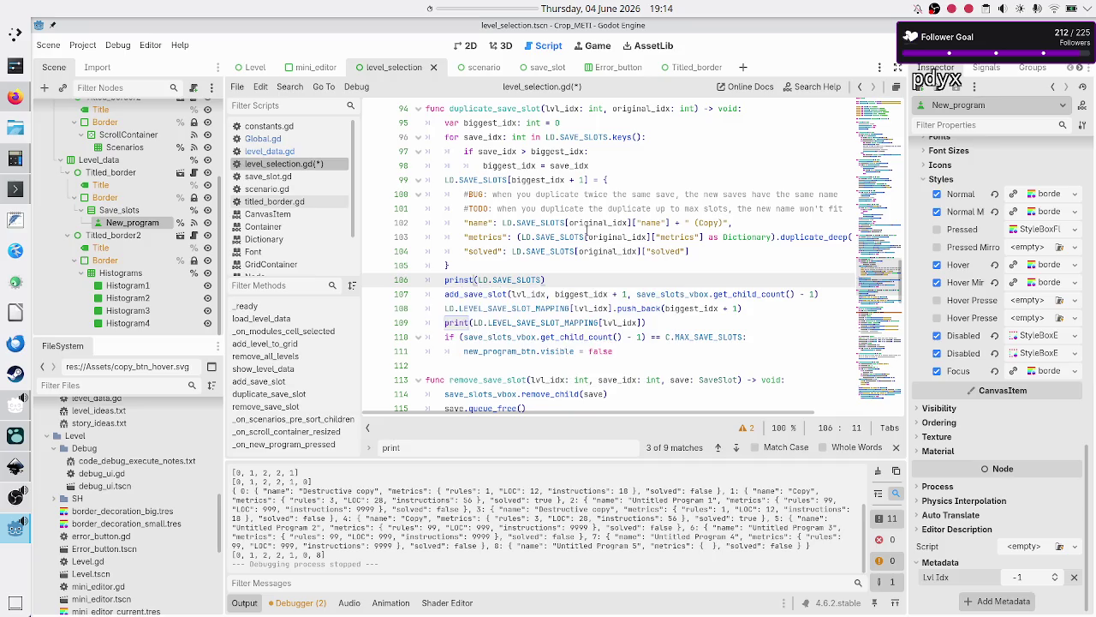
key("BackSpace")
type("s")
key("Right")
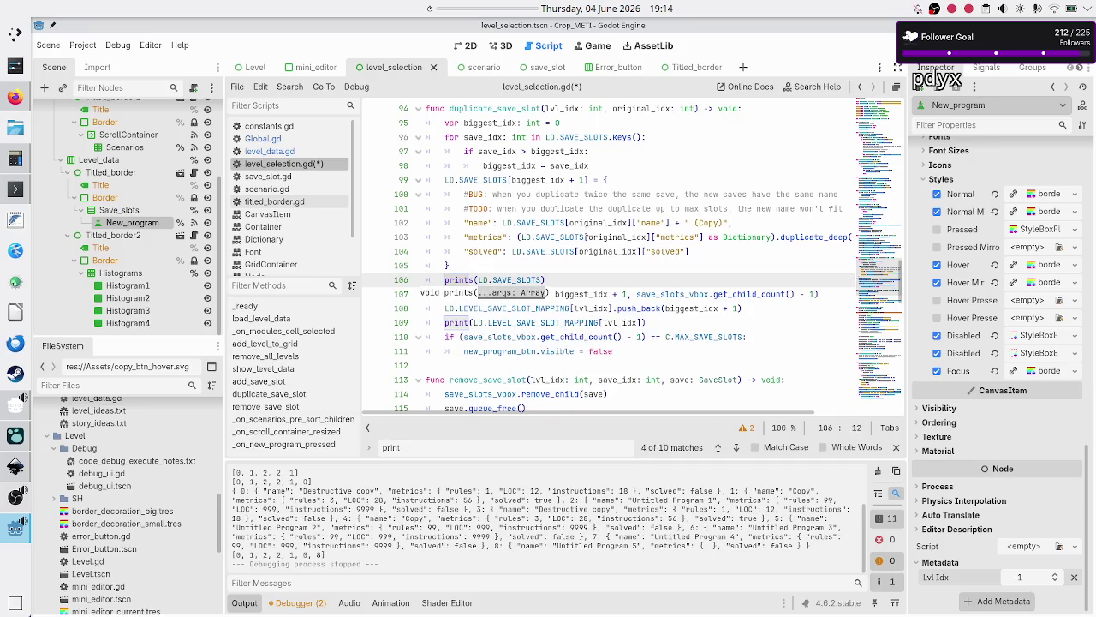
type("\"\"")
type(", ")
type("duplicate ")
type("slot, sa")
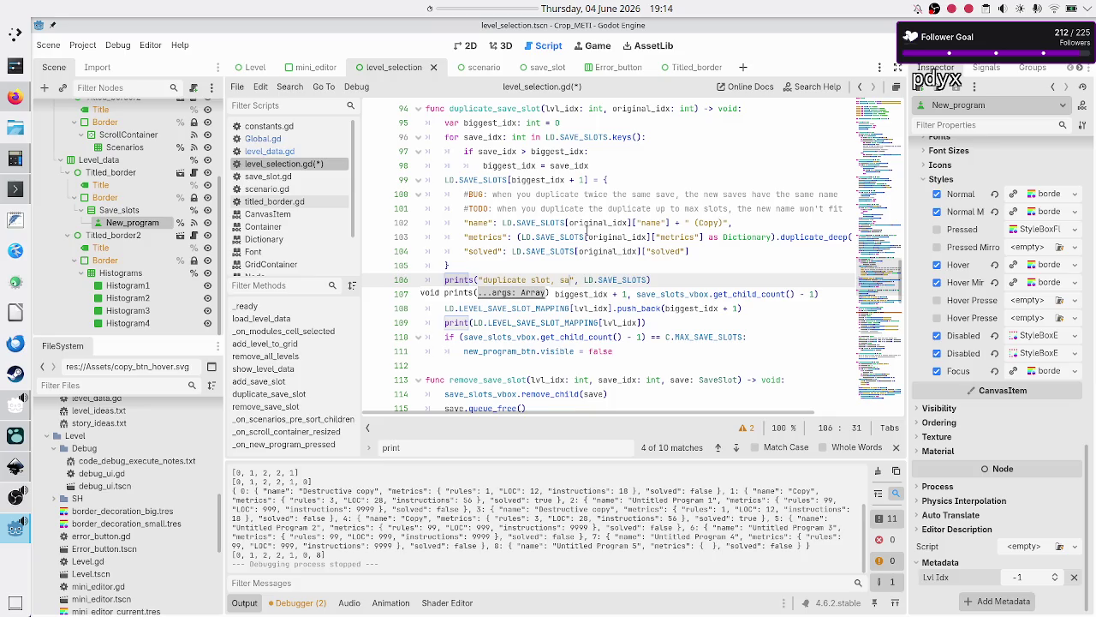
type("ve slots:")
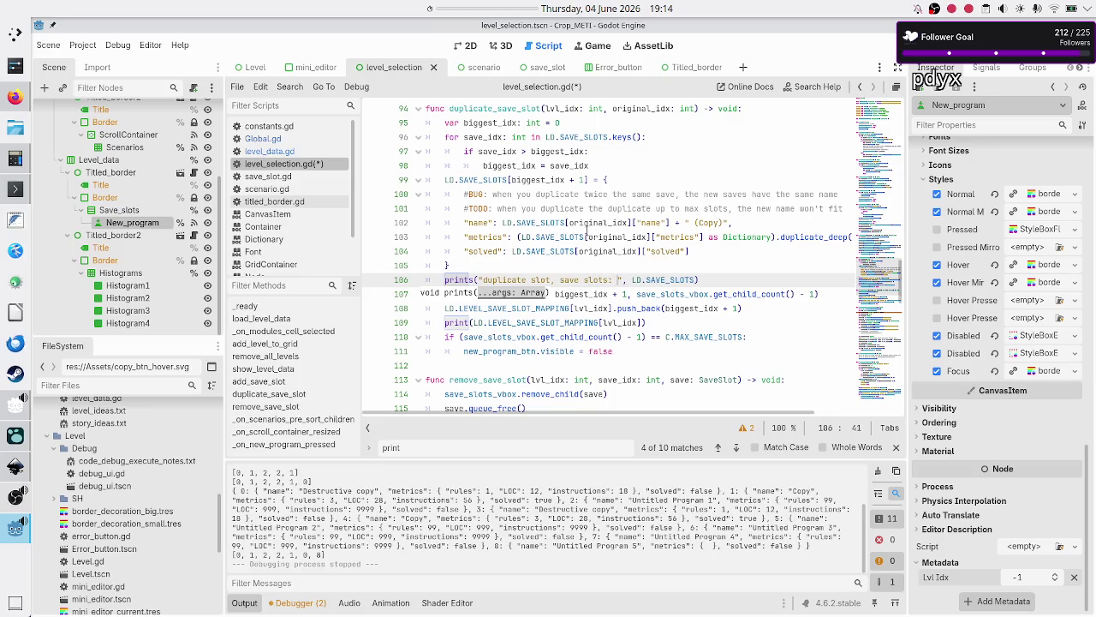
- Make the mapping print prints labelled "duplicate slot, level save slots mapping: "
key("Down")
key("Down")
key("Home")
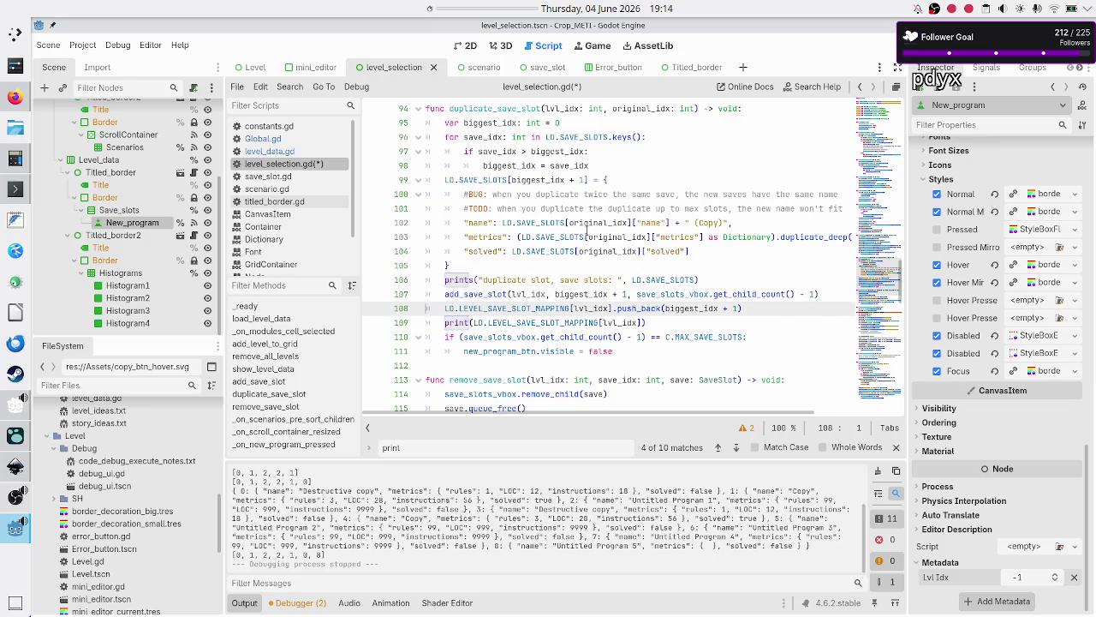
key("Down")
key("Right")
key("Right")
type("s(\"")
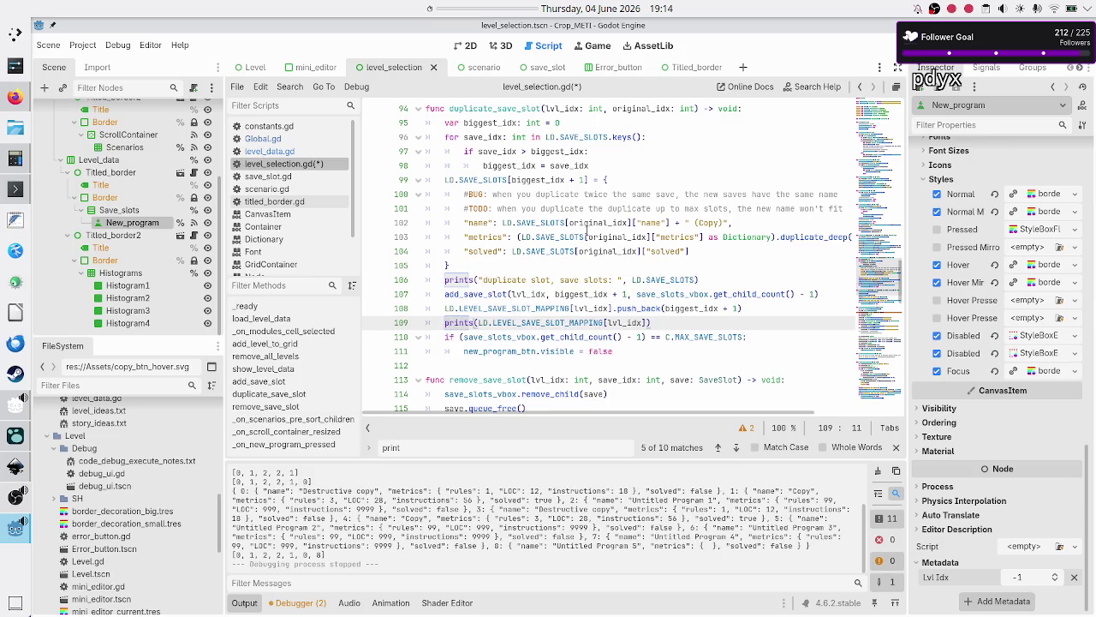
type(", ")
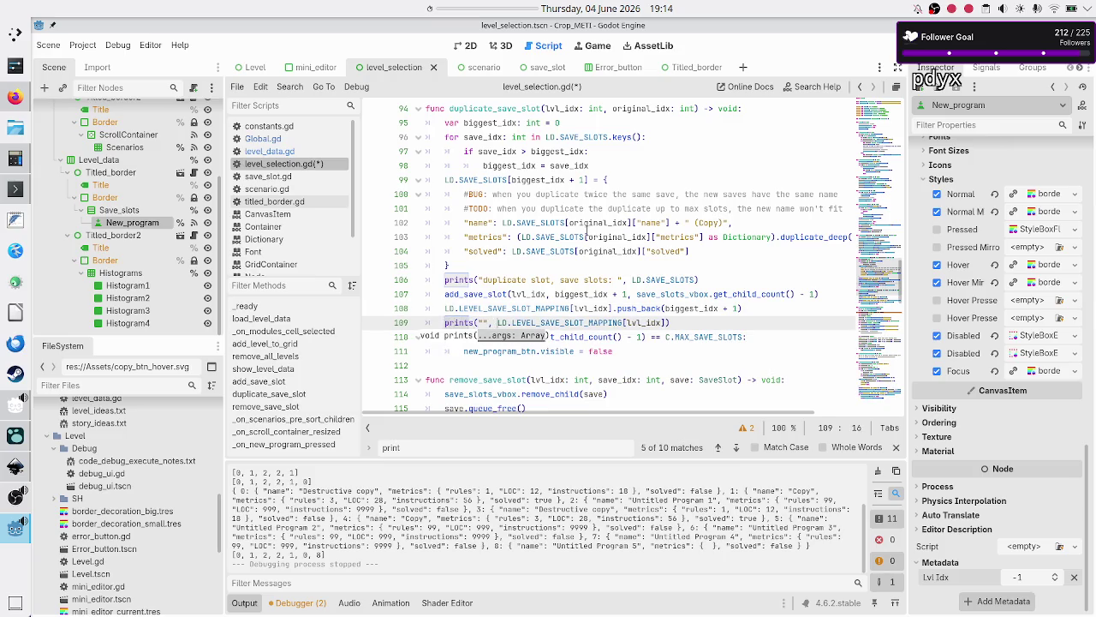
type("duplicate ")
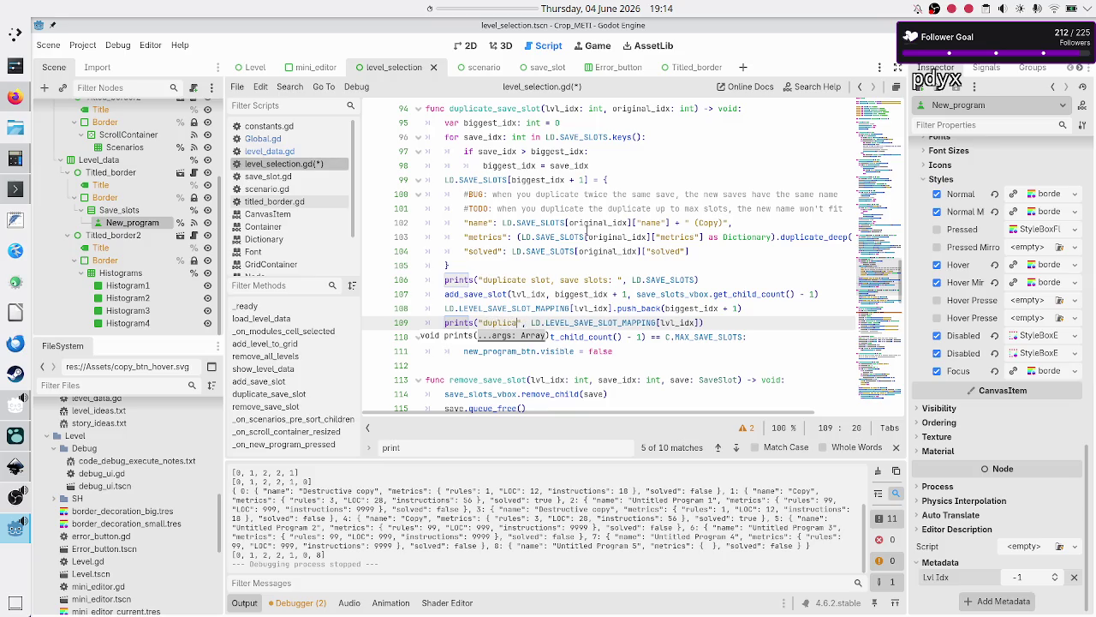
type("slot")
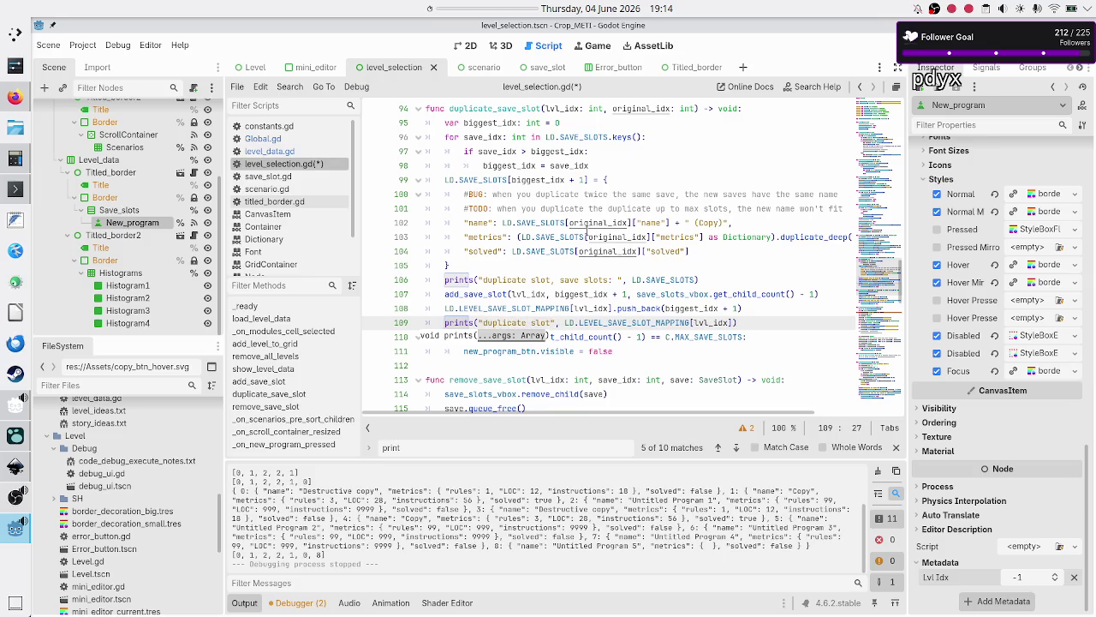
type(", level save slots mapping:")
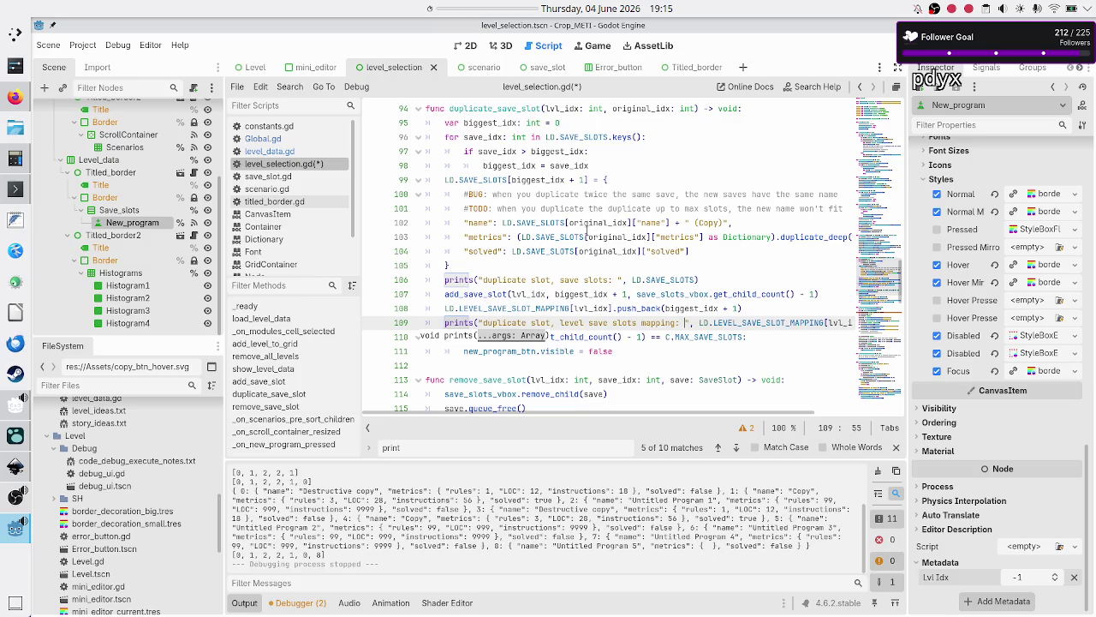
key("Up")
key("Up")
key("Up")
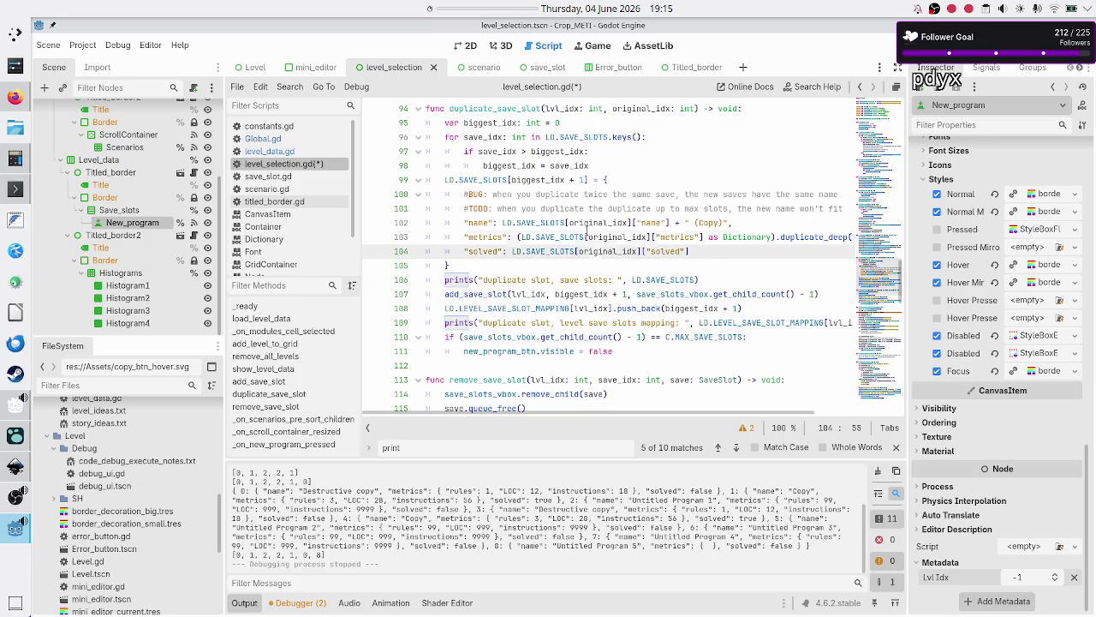
key("Up")
key("Up")
key("Up")
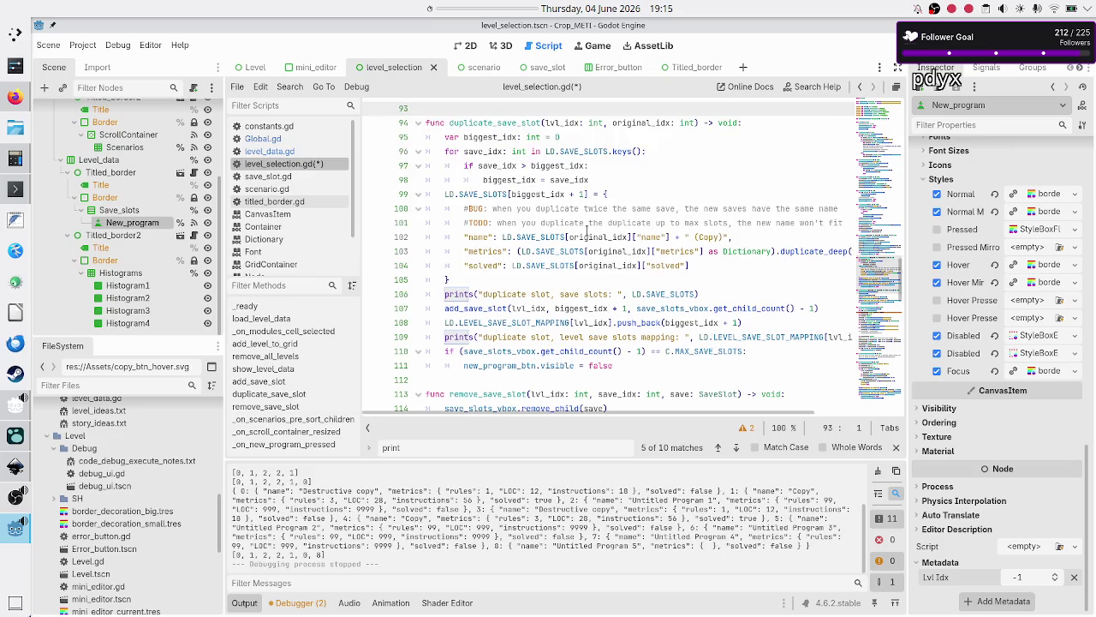
- Make line 90 prints labelled "add slot, level save slots mapping: " and close the find bar
key("Up")
key("Up")
key("Up")
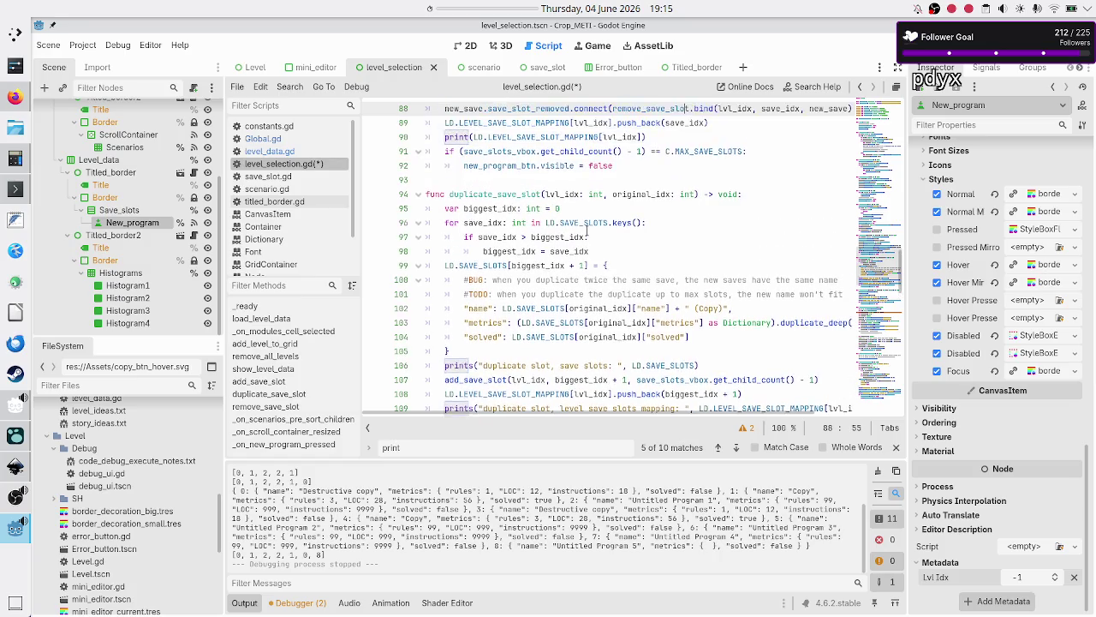
key("Up")
key("Up")
key("Up")
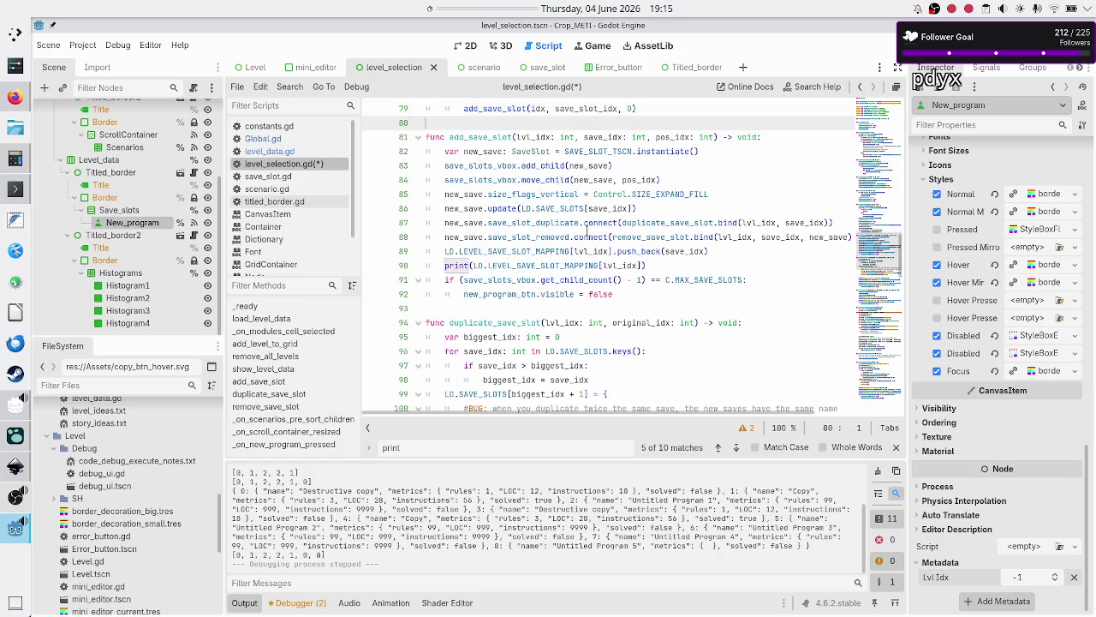
key("Down")
key("Down")
key("Down")
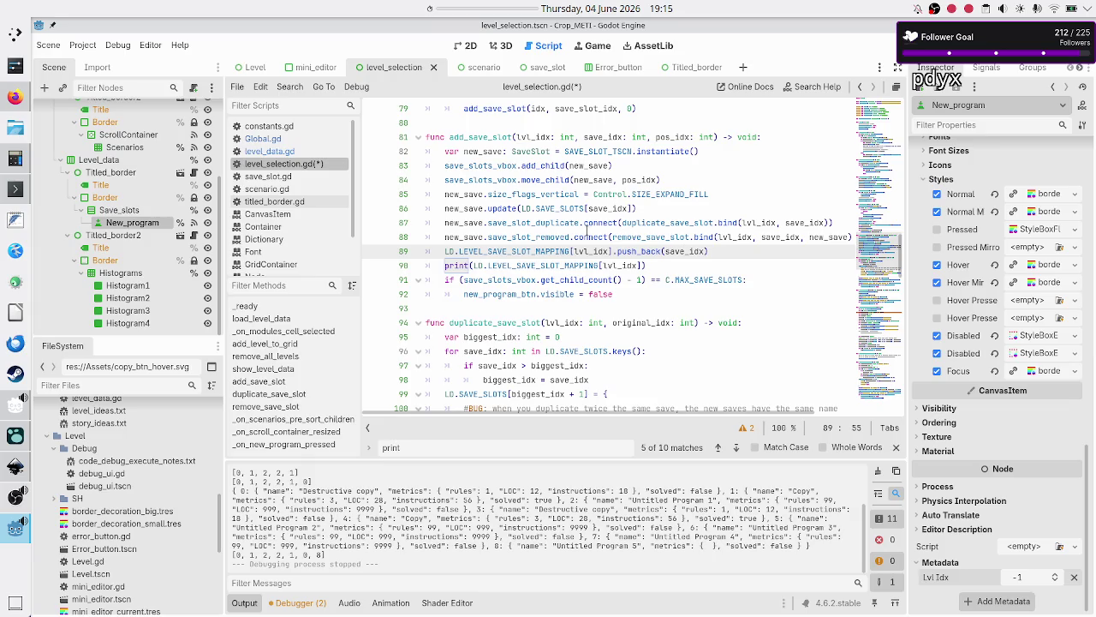
key("Down")
key("Home")
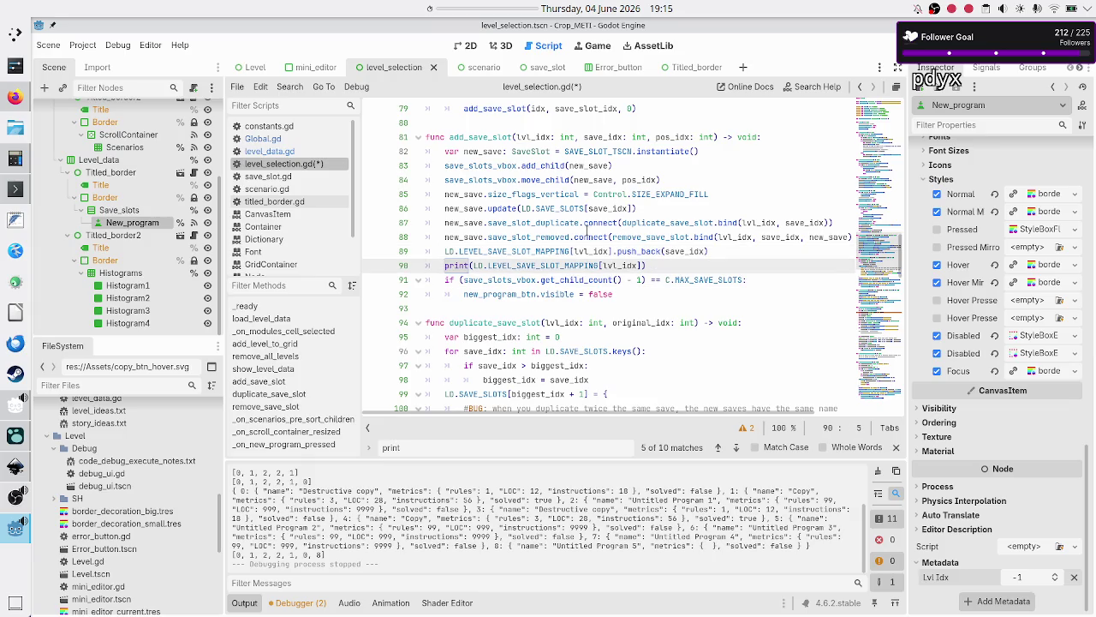
key("ctrl+Right")
type("s")
key("Right")
type("\", ")
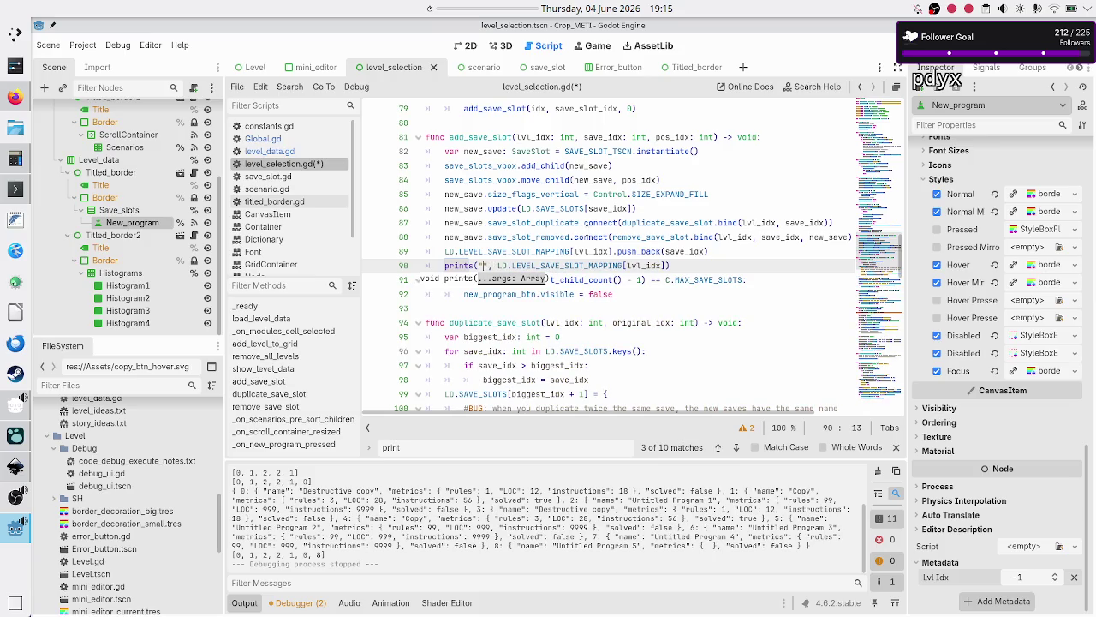
type("add slot")
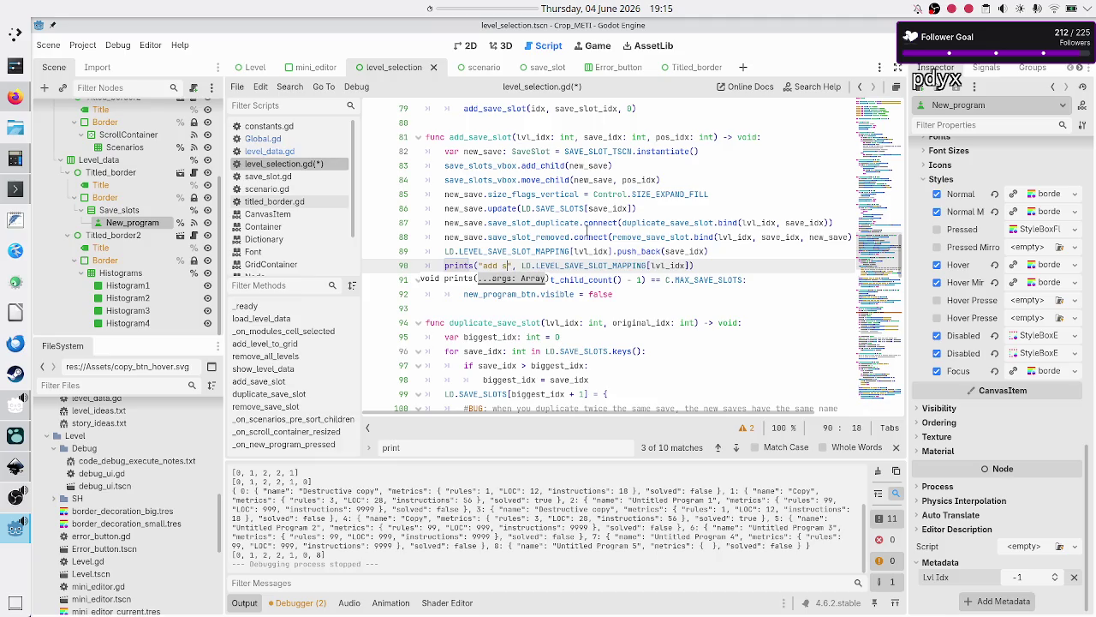
type(", level save slots mapping:")
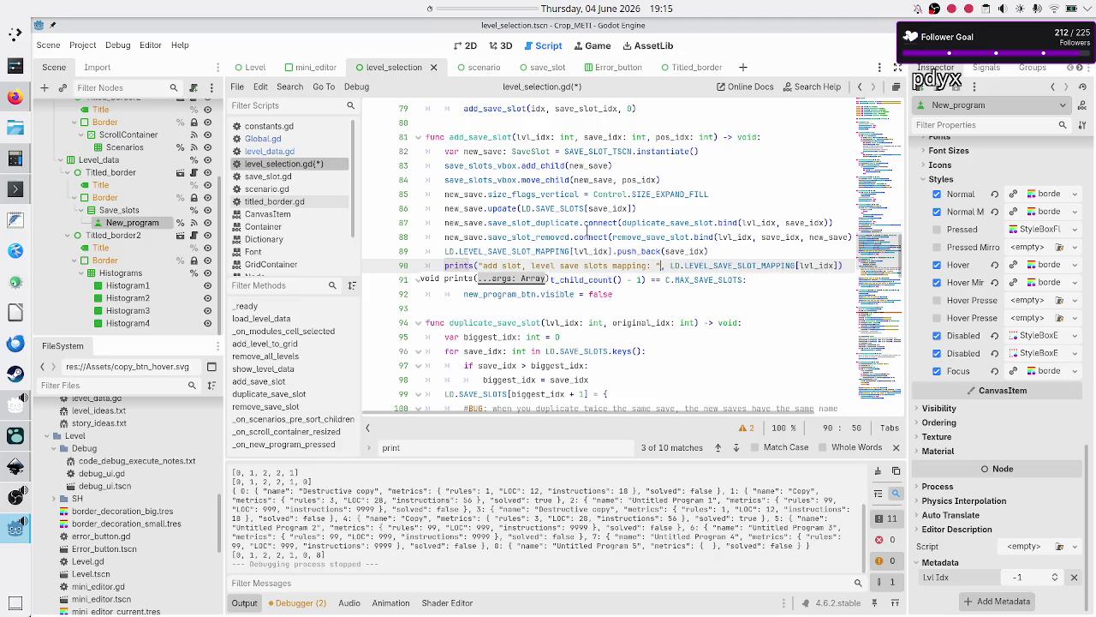
key("Escape")
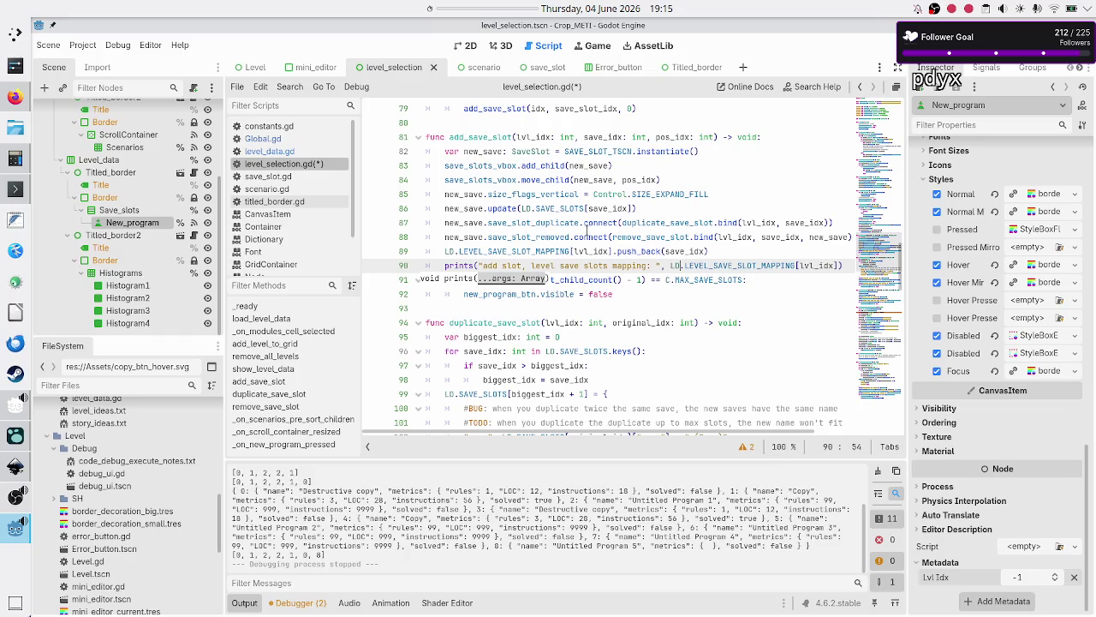
key("Escape")
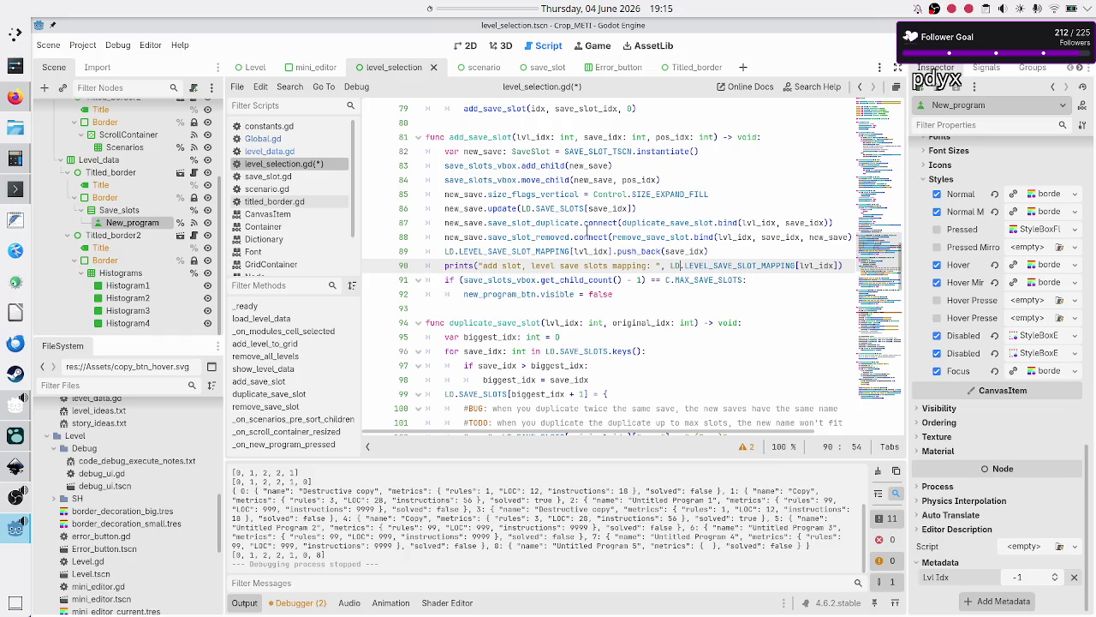
- Review add_save_slot's save_idx parameter and select the mapping push_back line
key("Up")
key("Up")
key("Up")
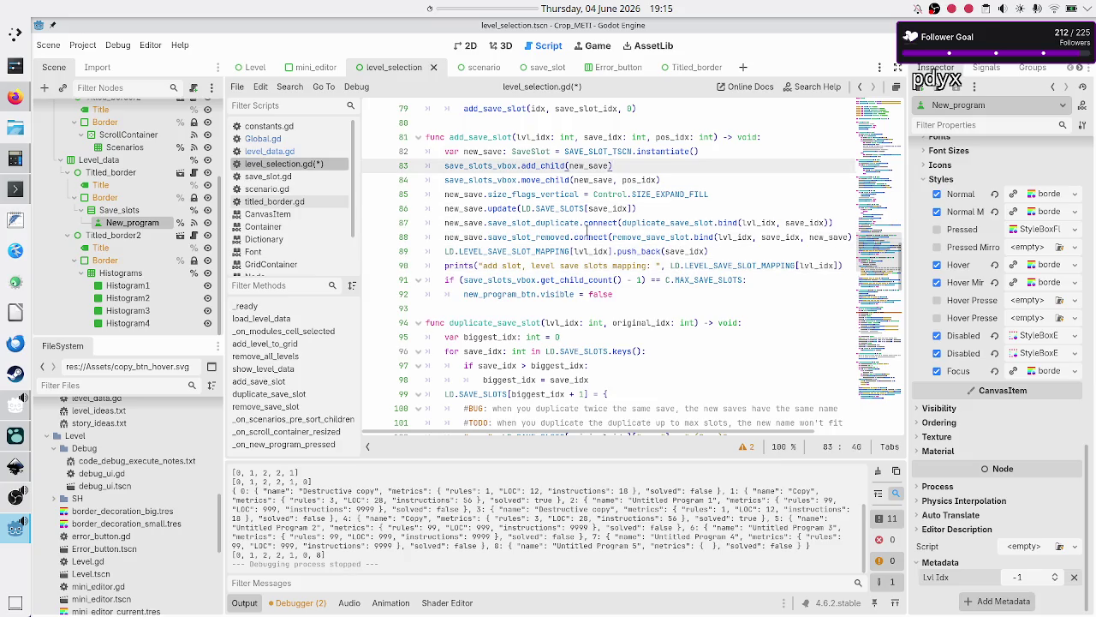
key("Right")
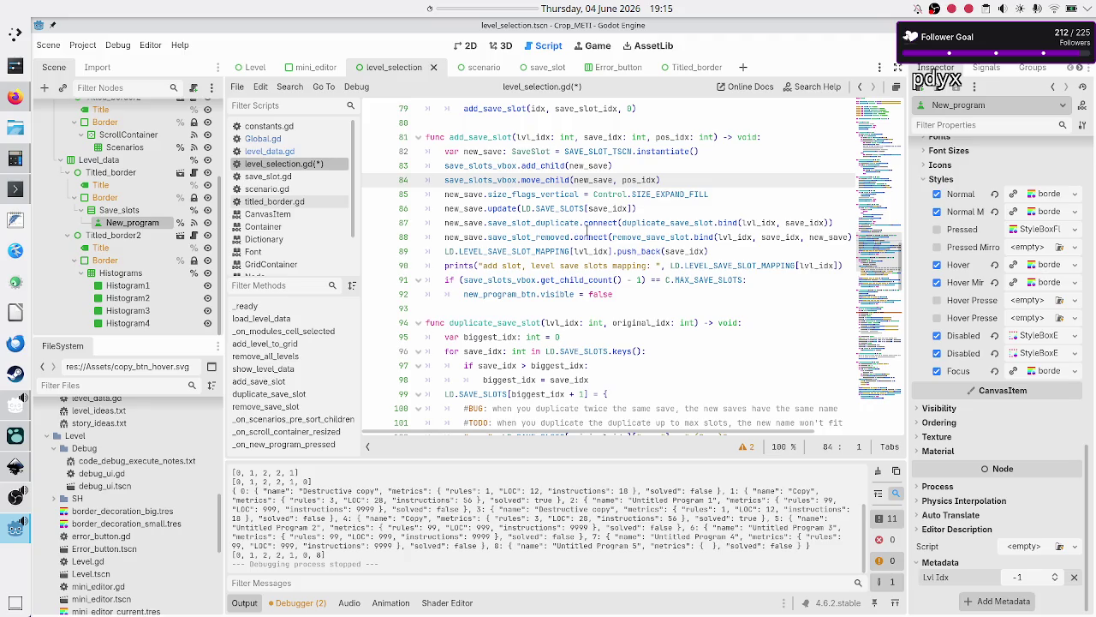
key("Down")
key("Down")
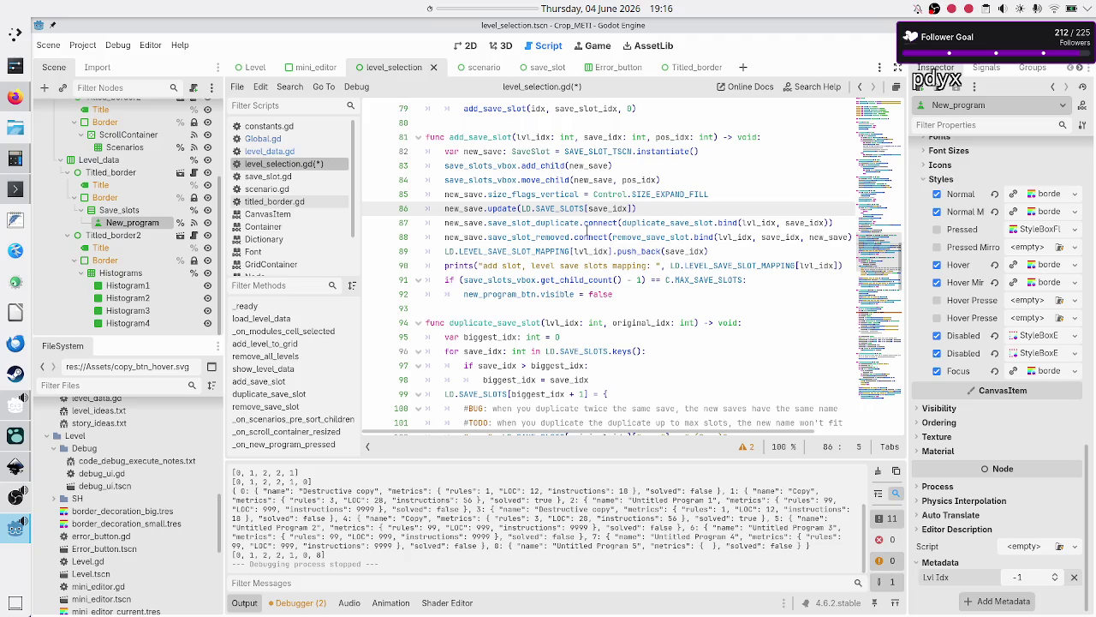
key("Up")
key("Up")
key("Up")
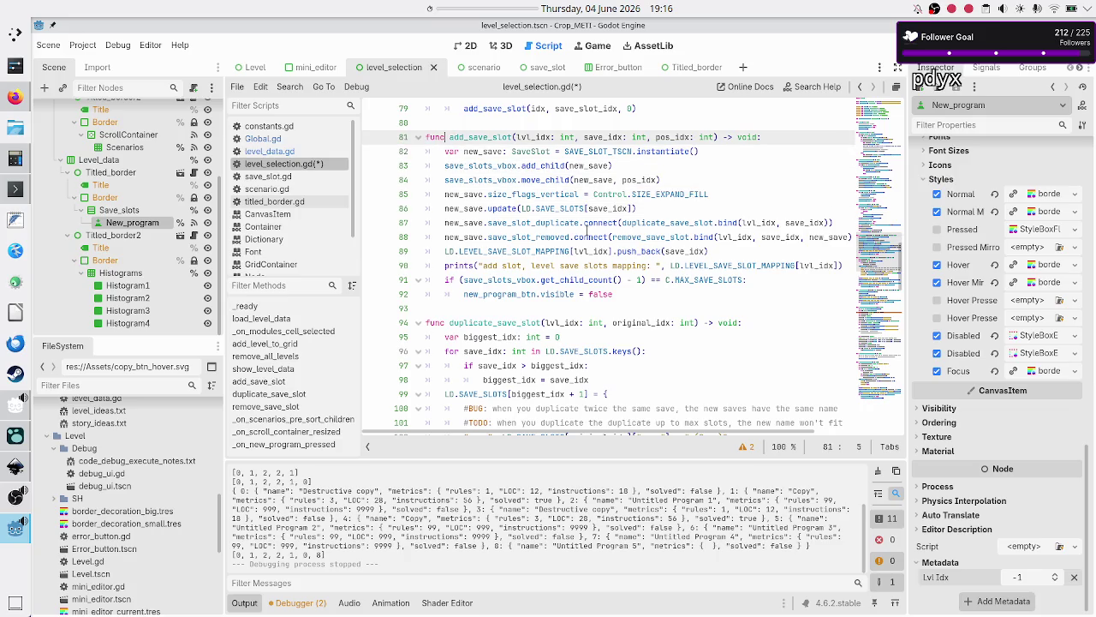
key("ctrl+Right")
key("ctrl+Right")
key("ctrl+Right")
key("shift+Right")
key("shift+Right")
key("shift+Right")
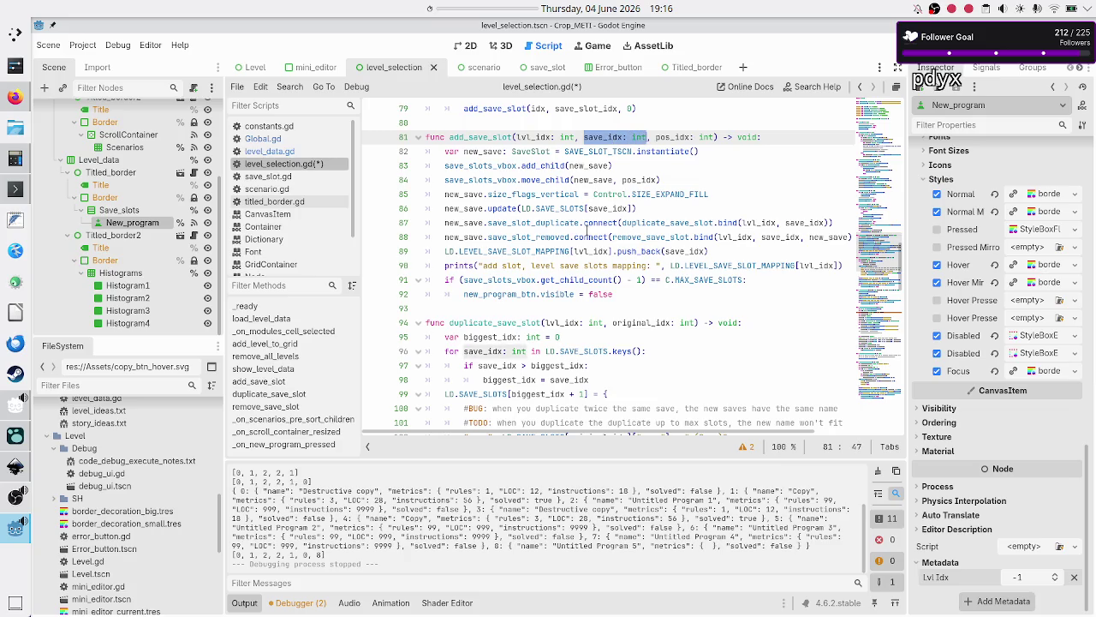
key("Down")
key("Down")
key("Down")
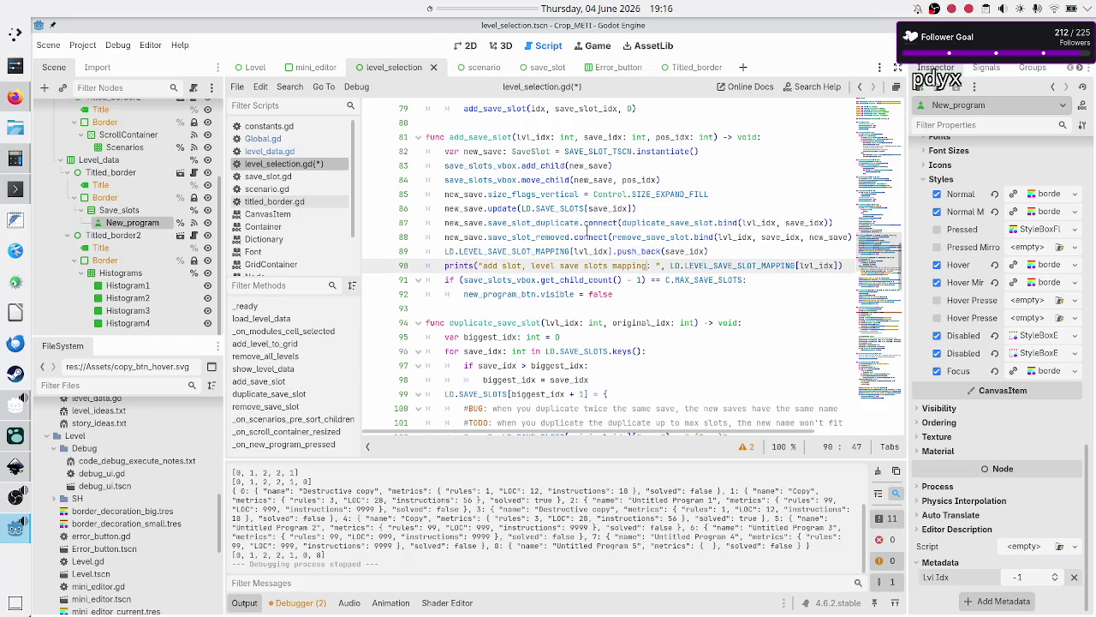
key("Up")
key("ctrl+Left")
key("ctrl+Left")
key("ctrl+Left")
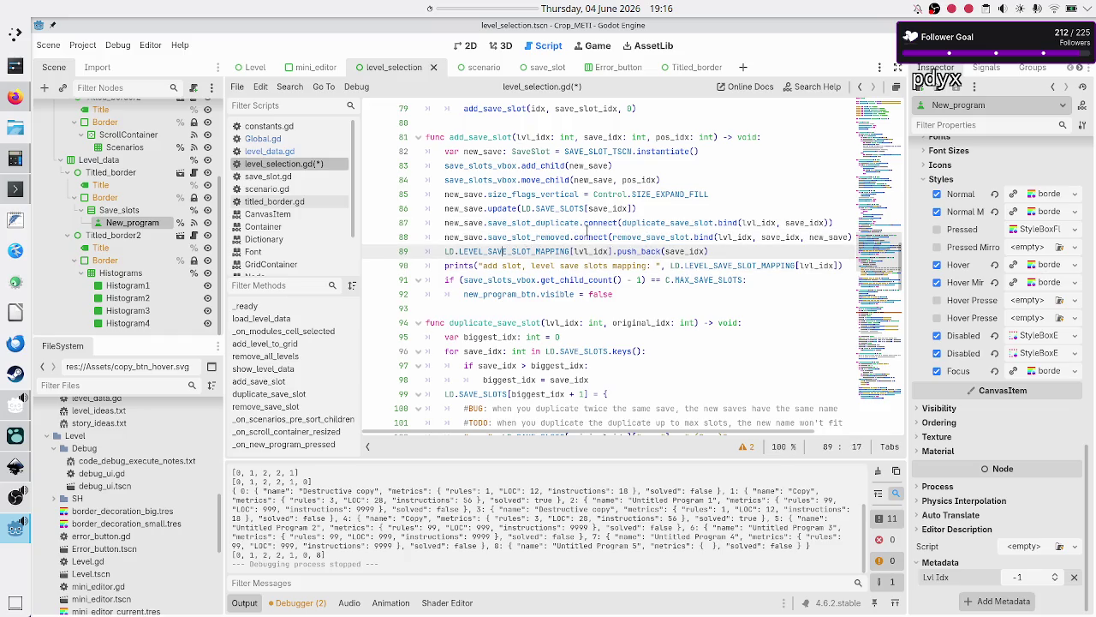
key("Up")
key("Up")
key("Up")
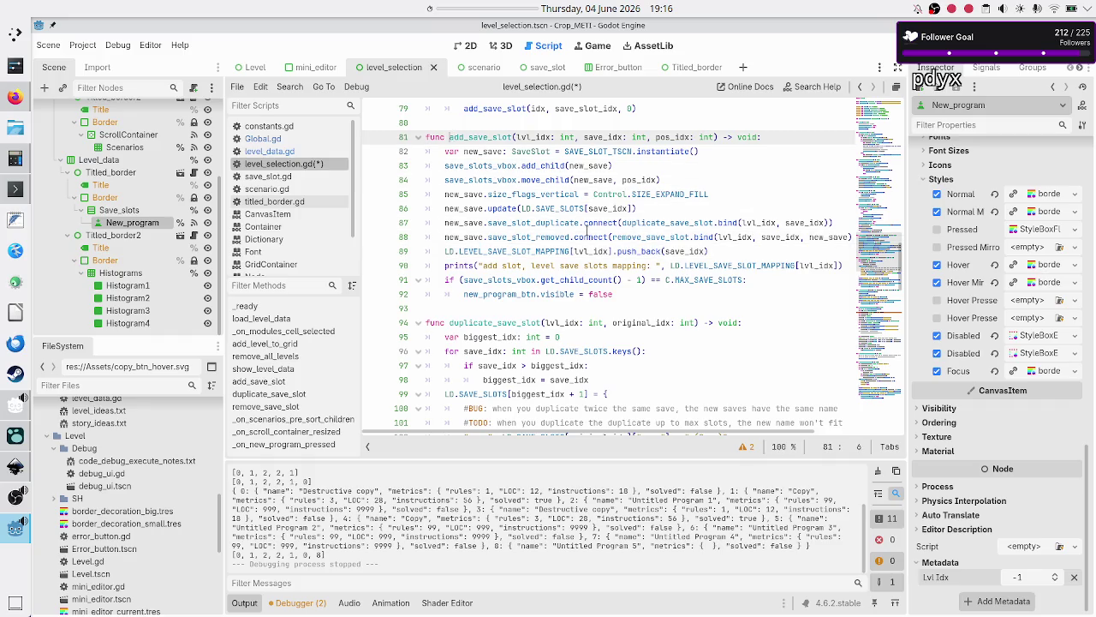
key("Down")
key("Down")
key("Down")
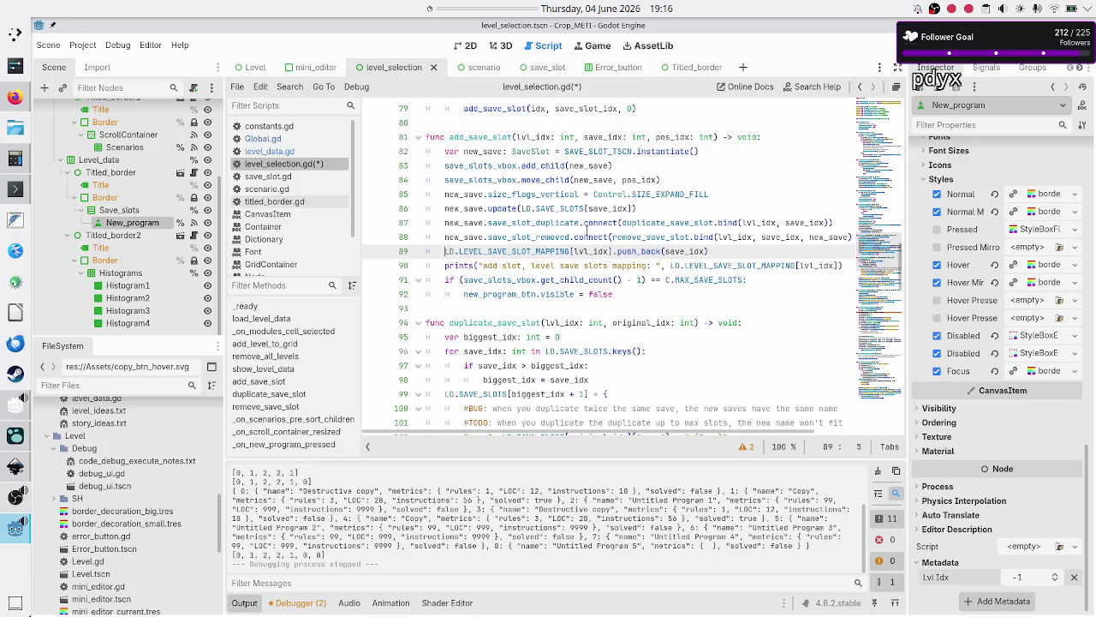
key("shift+Down")
key("shift+Down")
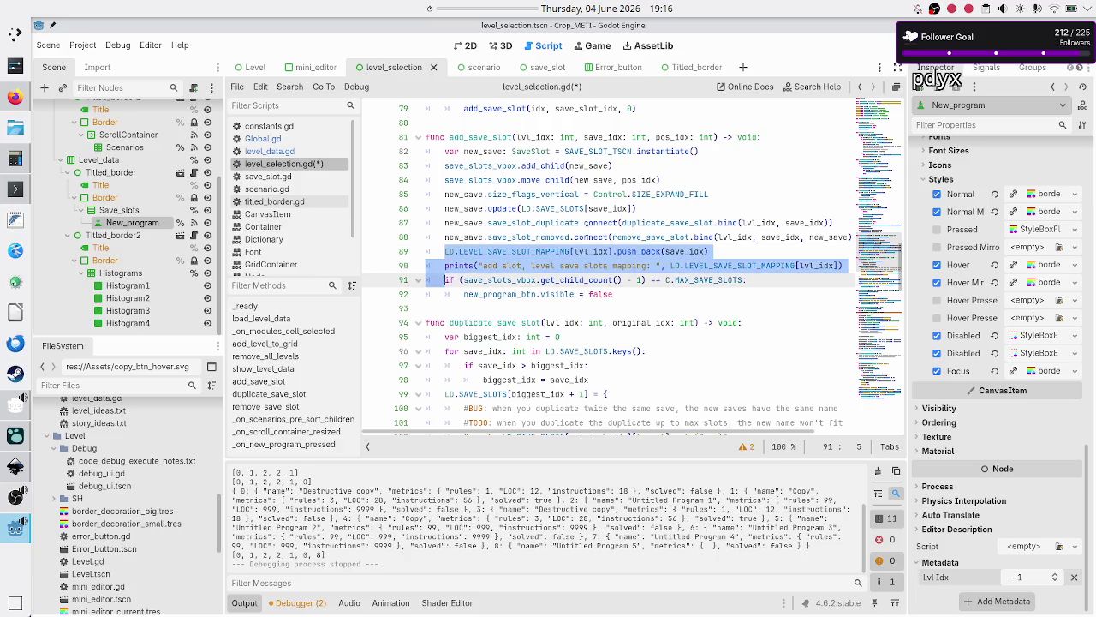
- Delete the mapping push_back and its print from add_save_slot
key("shift+Left")
key("shift+Left")
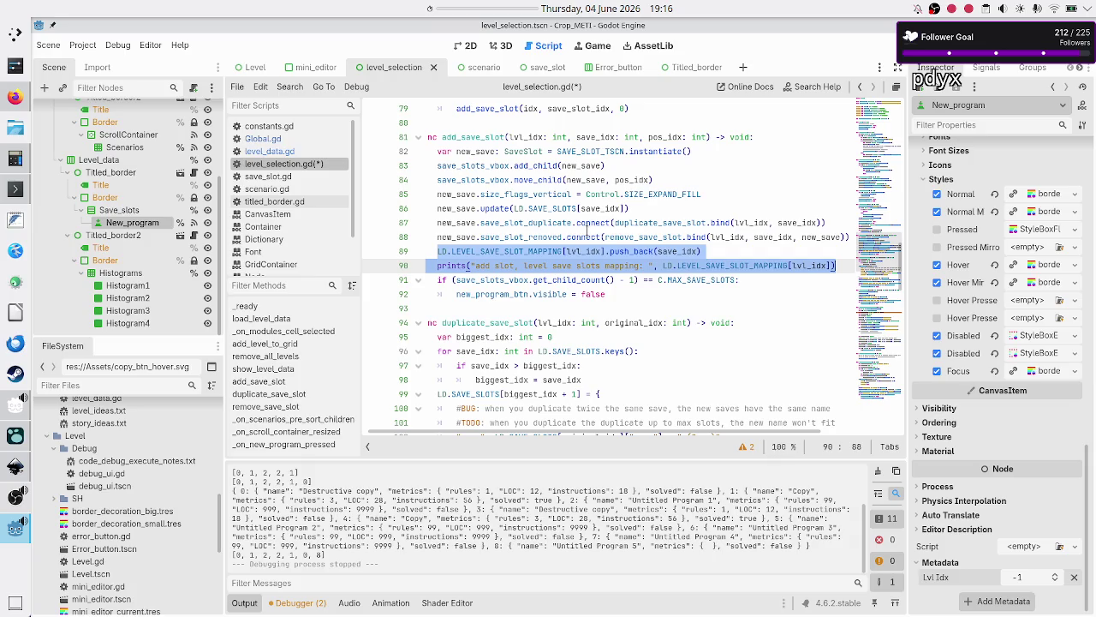
key("BackSpace")
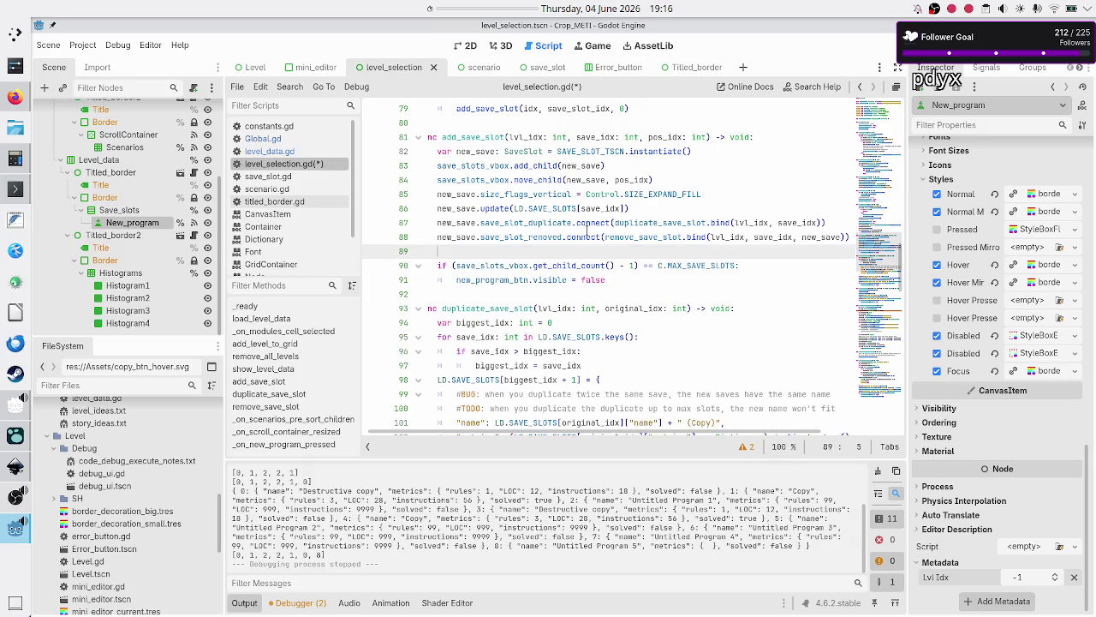
key("BackSpace")
- Remove the 'add' prefix from the function name on line 81
key("Home")
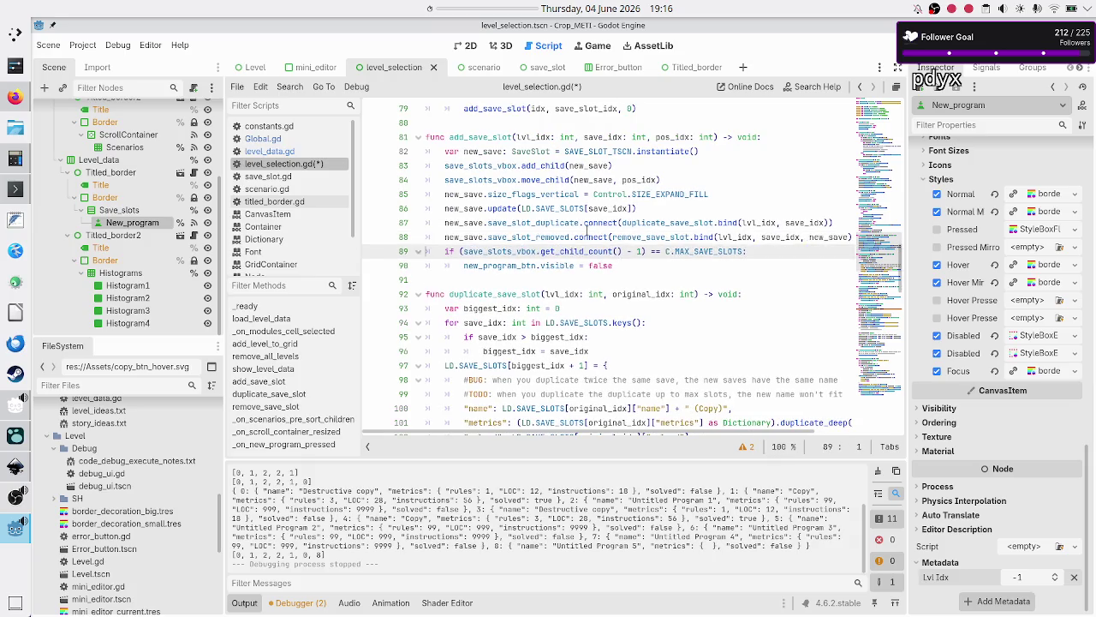
key("Up")
key("Up")
key("Up")
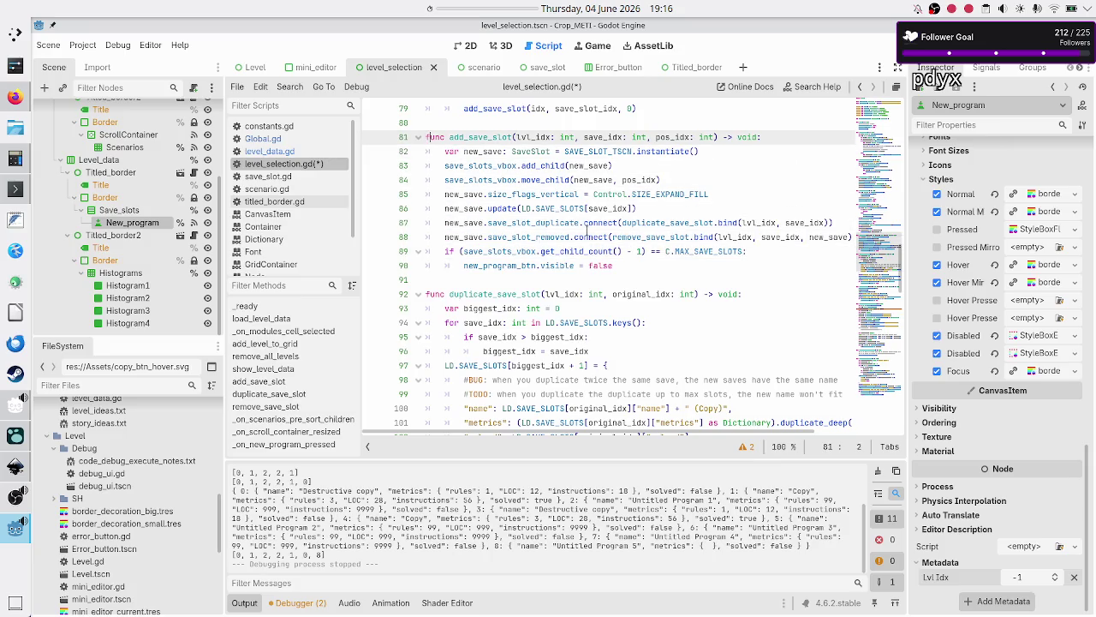
key("Right")
key("Right")
key("Left")
key("Left")
key("BackSpace")
key("BackSpace")
key("BackSpace")
- Change the add_save_slot call on line 79 in show_level_data to show_save_slot
type("sho")
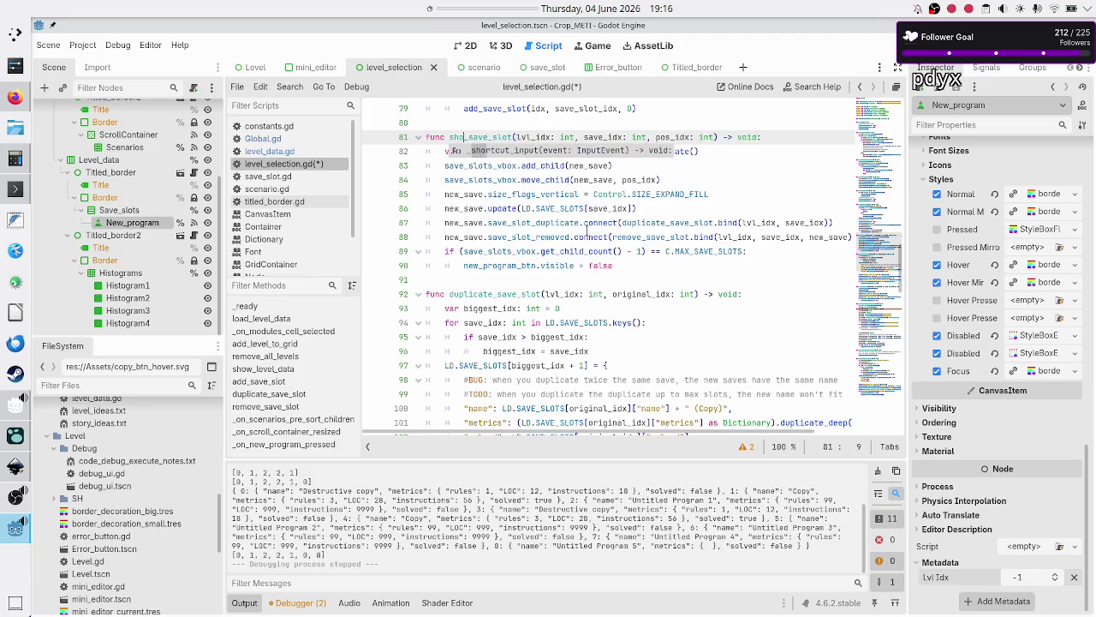
type("w")
key("Up")
key("Up")
key("Up")
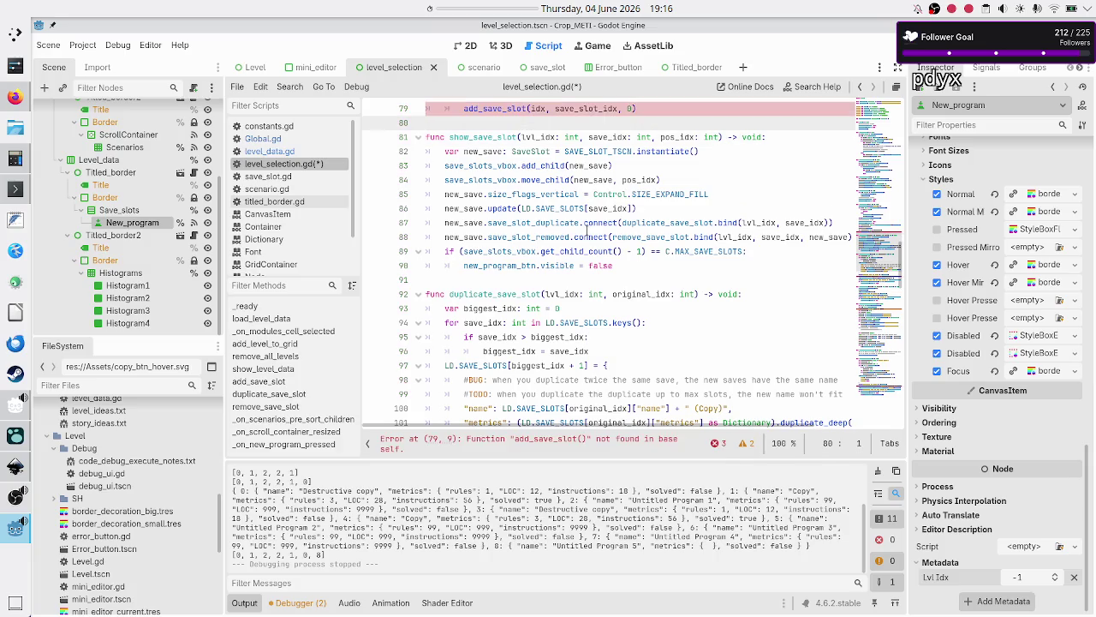
key("Up")
key("Up")
key("Up")
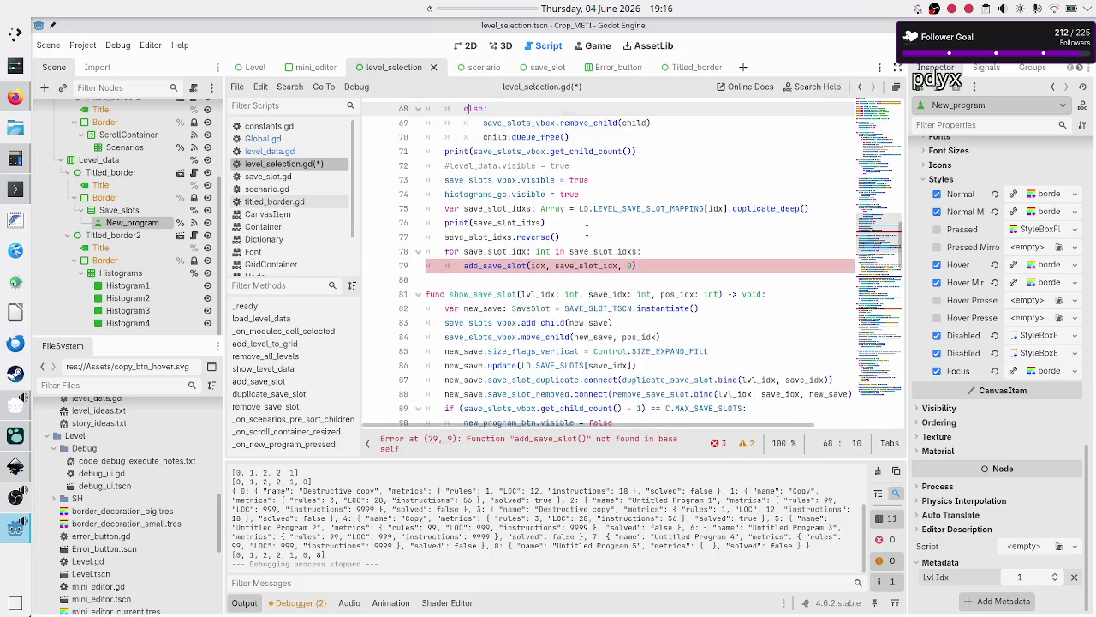
key("Down")
key("Down")
key("Down")
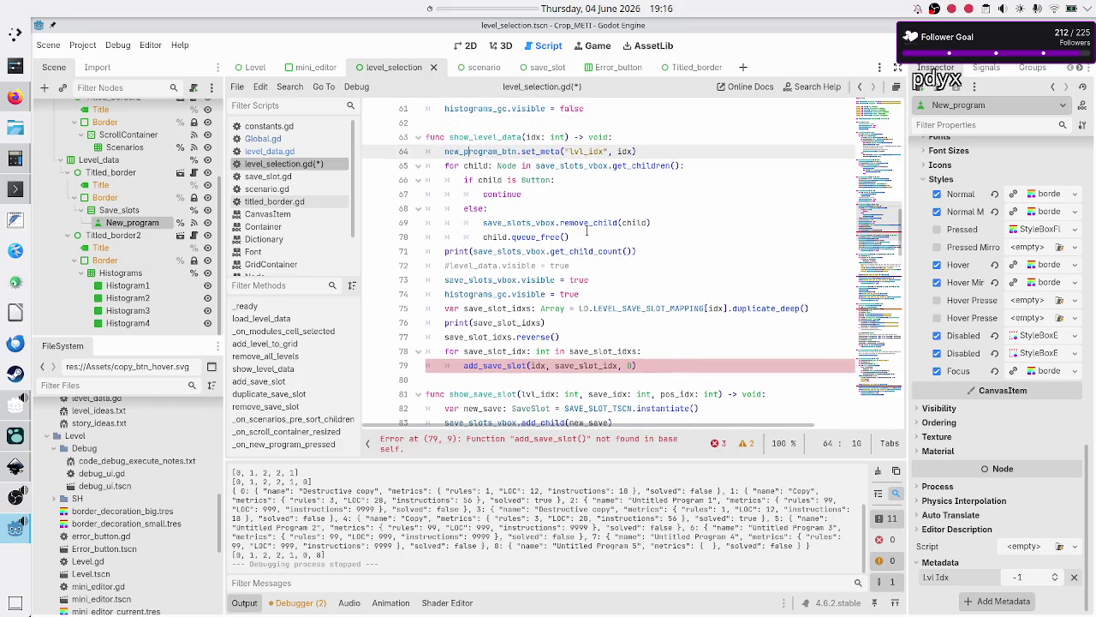
key("Up")
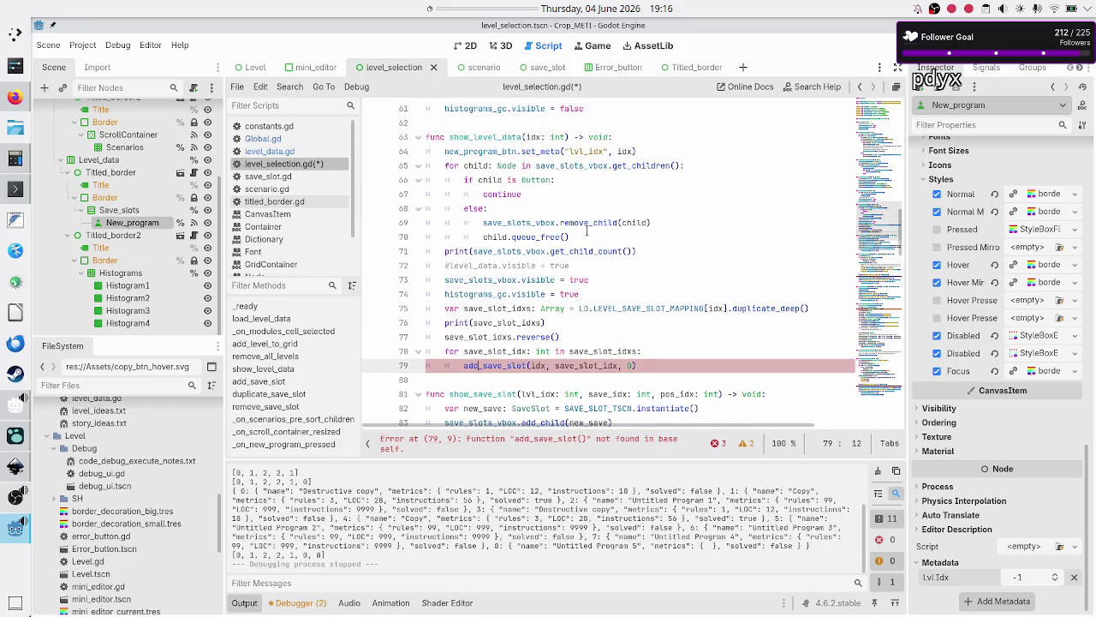
key("BackSpace")
key("BackSpace")
key("BackSpace")
type("show")
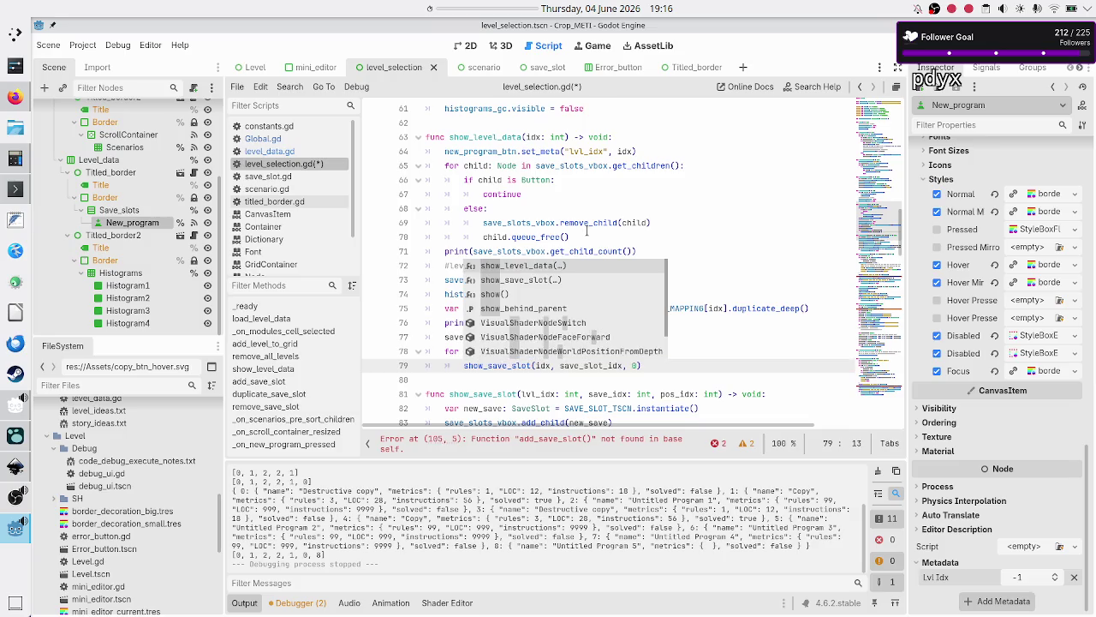
key("Escape")
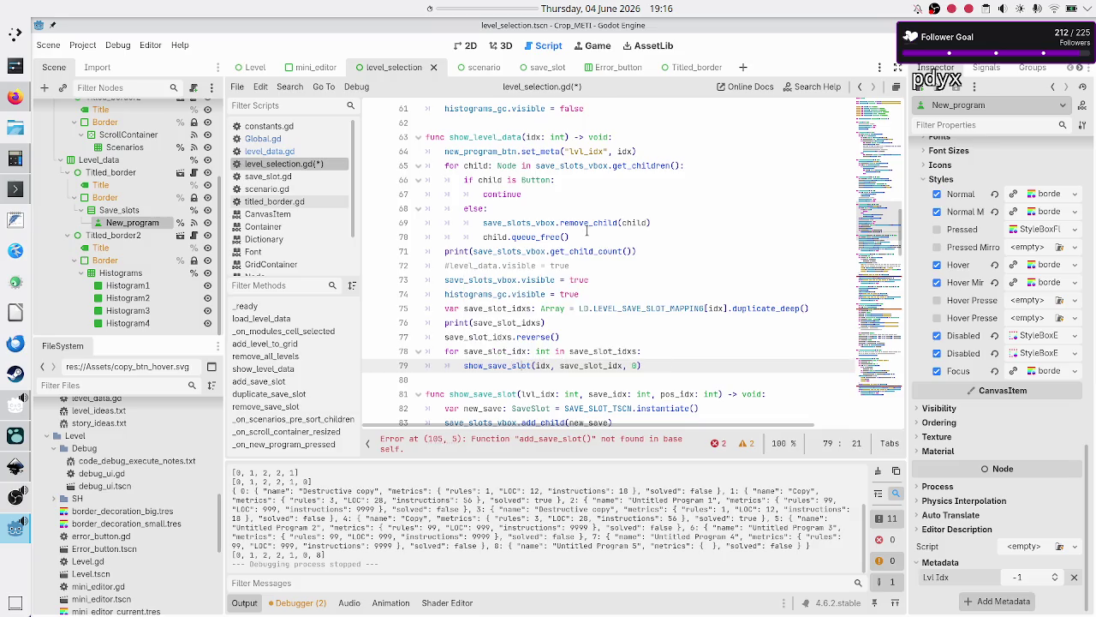
- Highlight the uses of save_slot_idxs and LEVEL_SAVE_SLOT_MAPPING in the save-slot loop
key("Up")
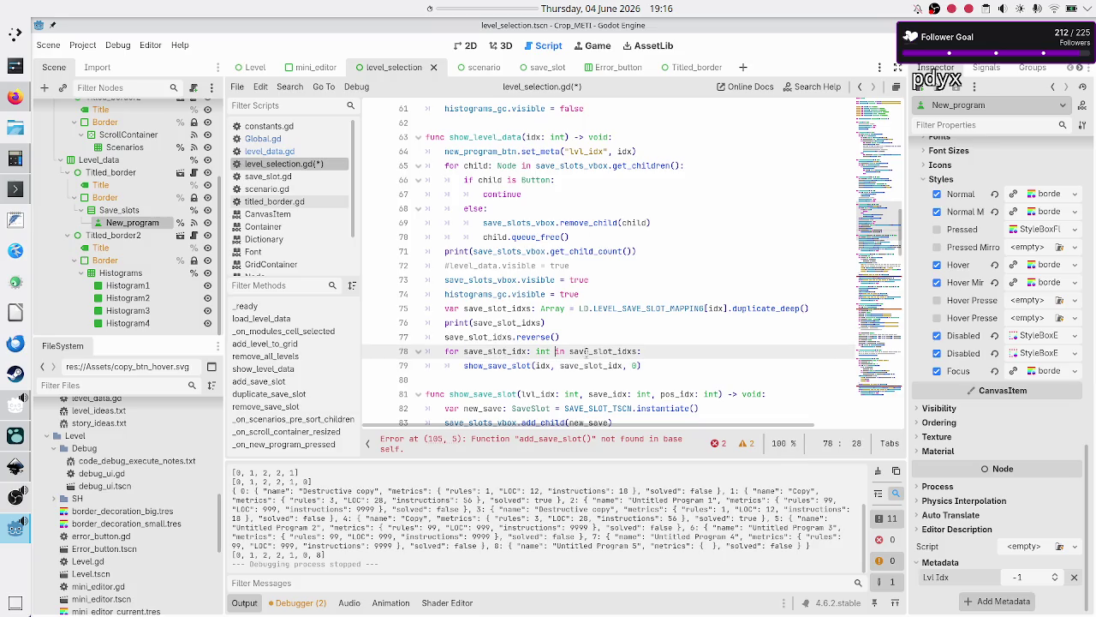
left_click(588, 351)
double_click(589, 351)
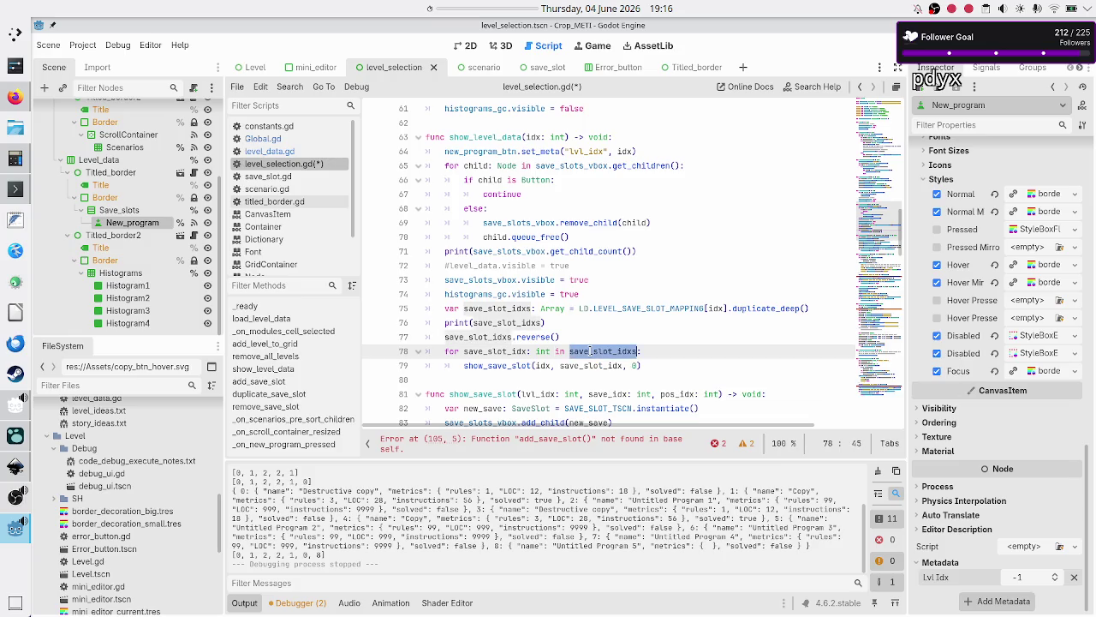
double_click(647, 308)
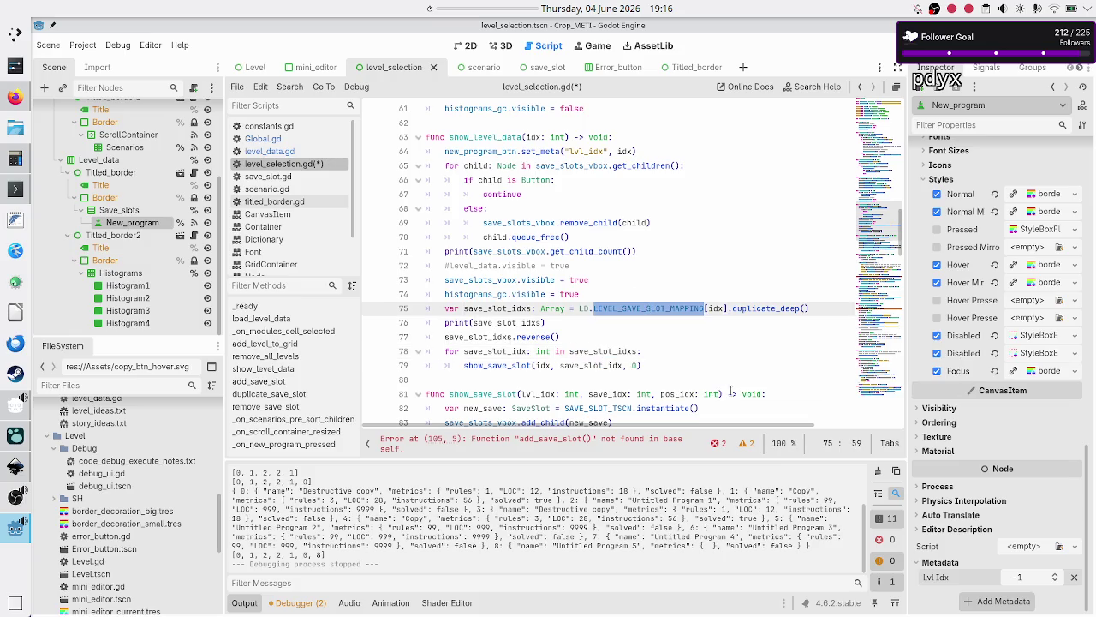
left_click(611, 365)
scroll(564, 334, "down", 10)
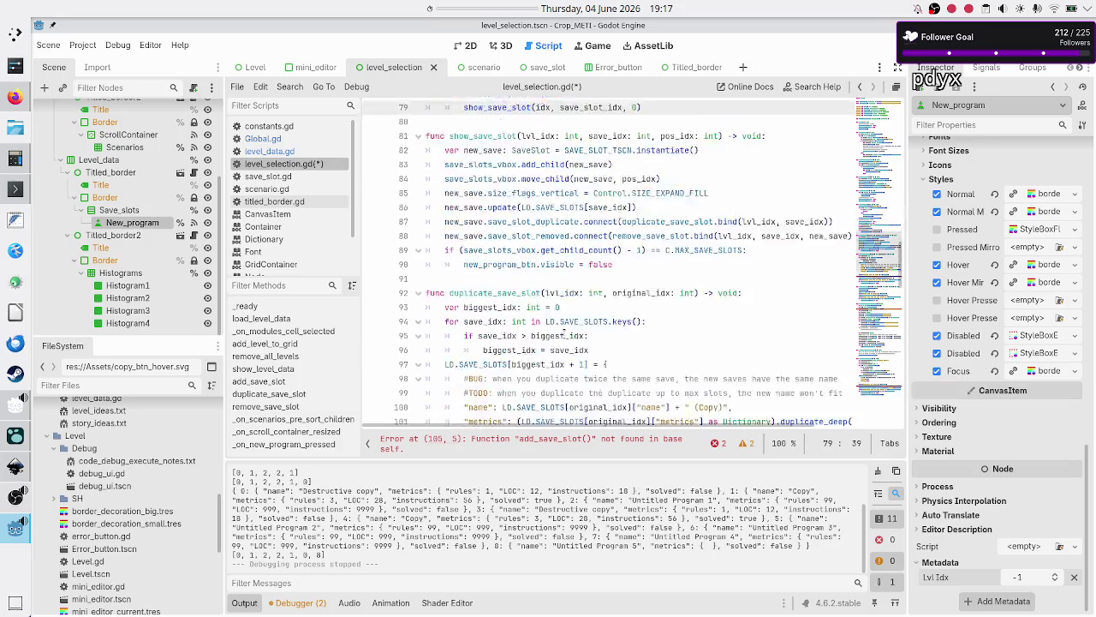
- Change the add_save_slot call on line 105 in duplicate_save_slot to show_save_slot
scroll(564, 334, "up", 2)
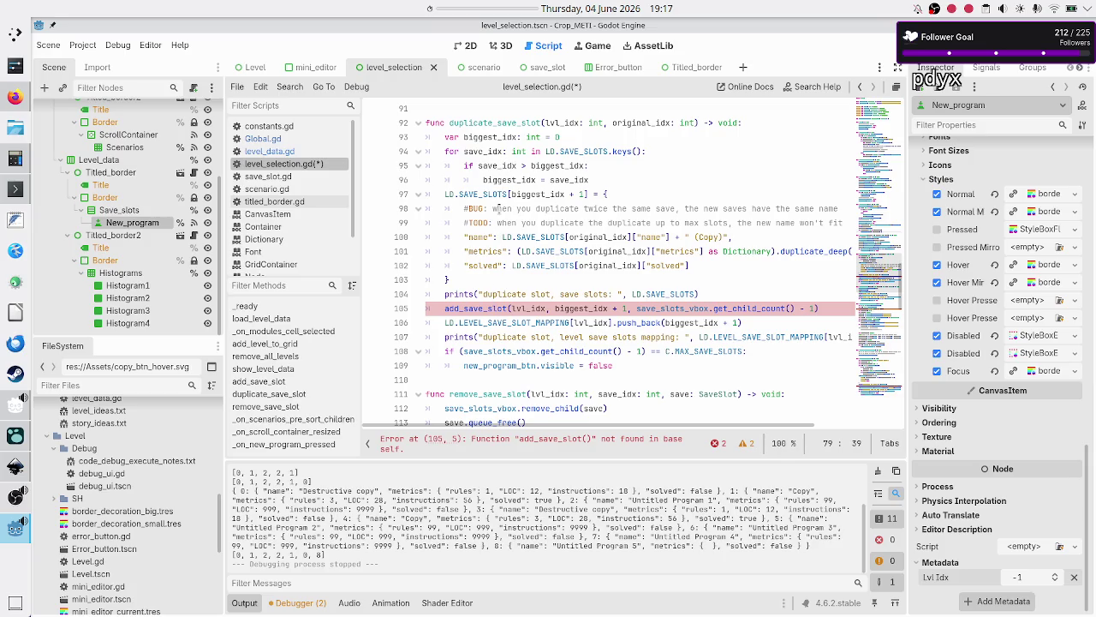
double_click(477, 194)
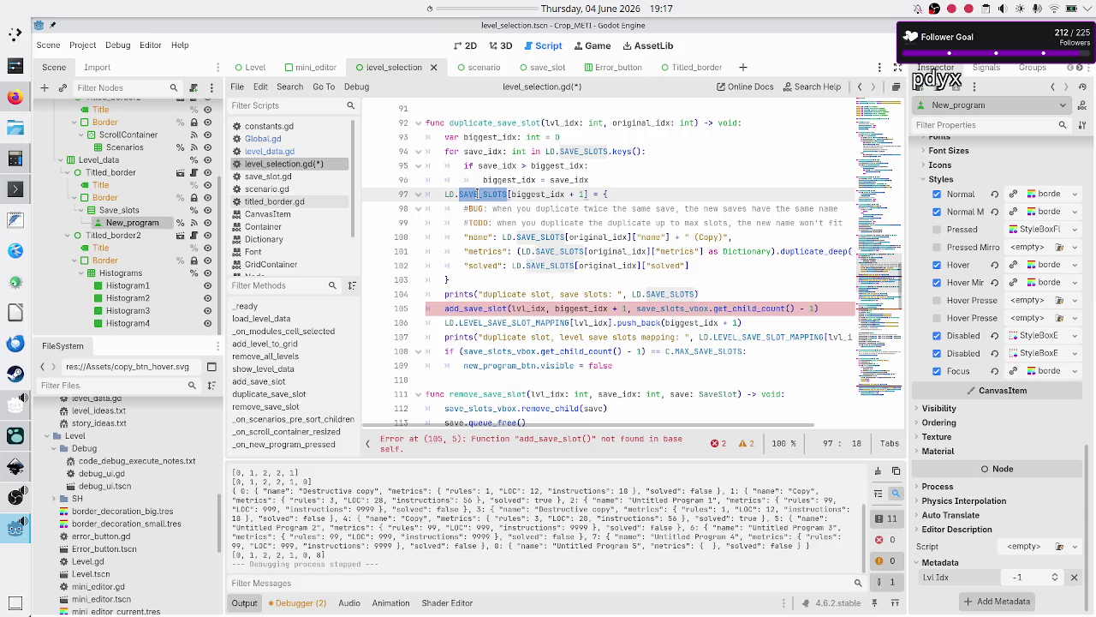
left_click(463, 307)
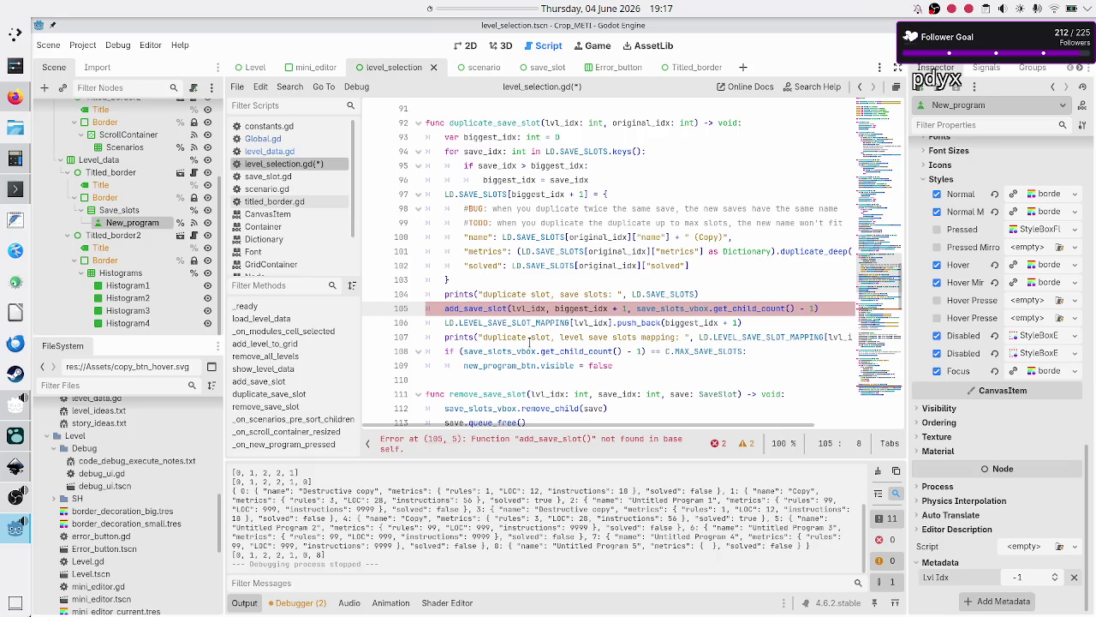
key("BackSpace")
key("BackSpace")
key("BackSpace")
type("show")
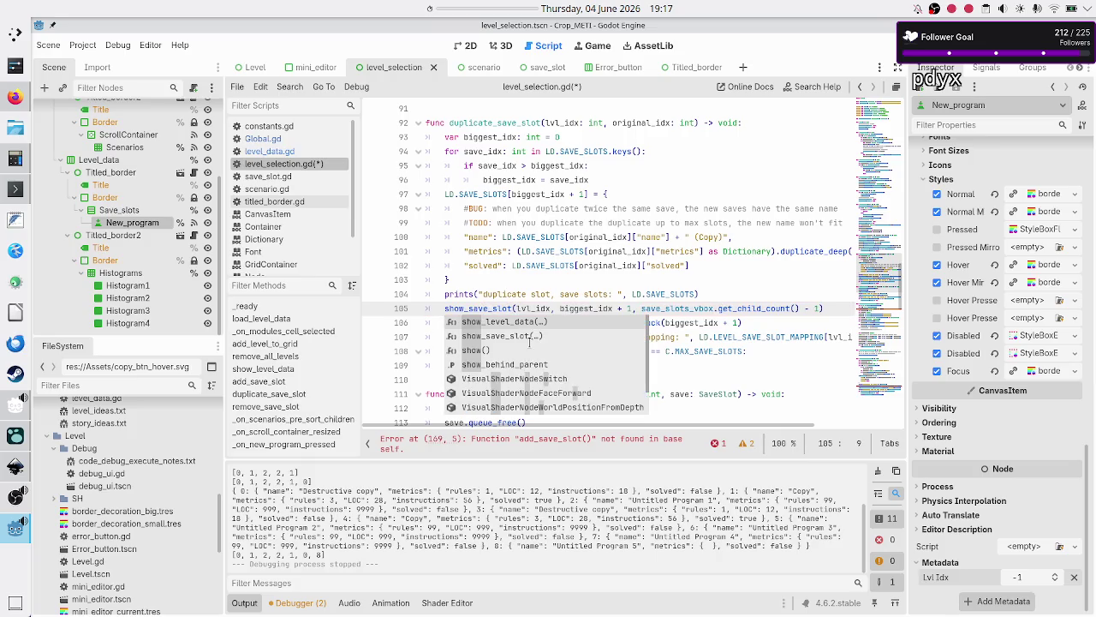
key("Escape")
- Change the line 169 call in _on_new_program_pressed to show_save_slot and save the script
scroll(535, 306, "down", 10)
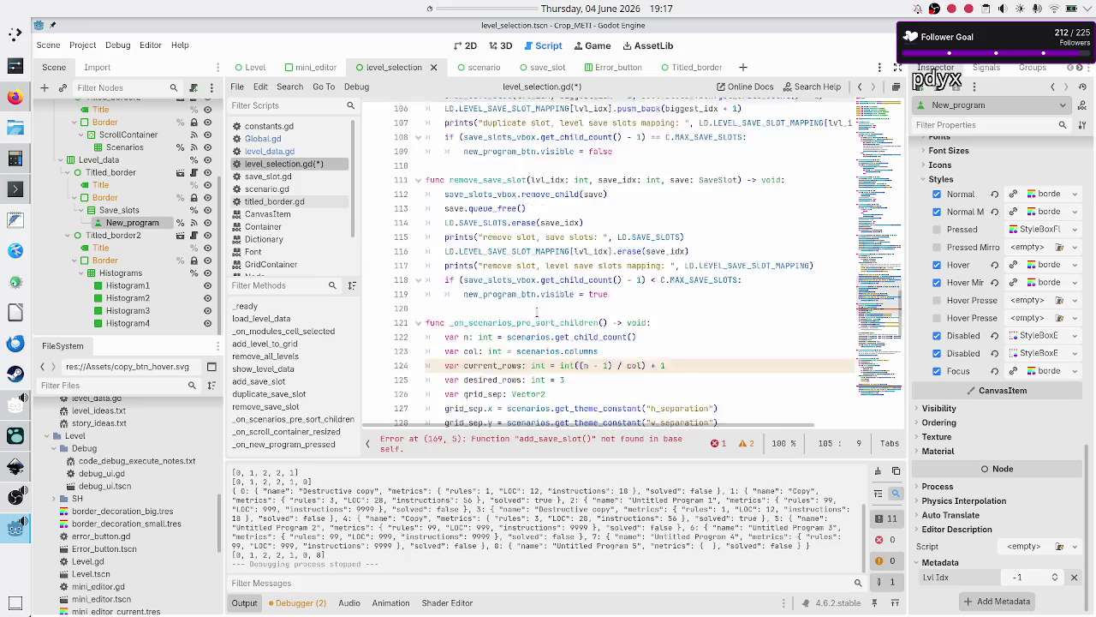
scroll(537, 316, "up", 2)
scroll(536, 314, "down", 13)
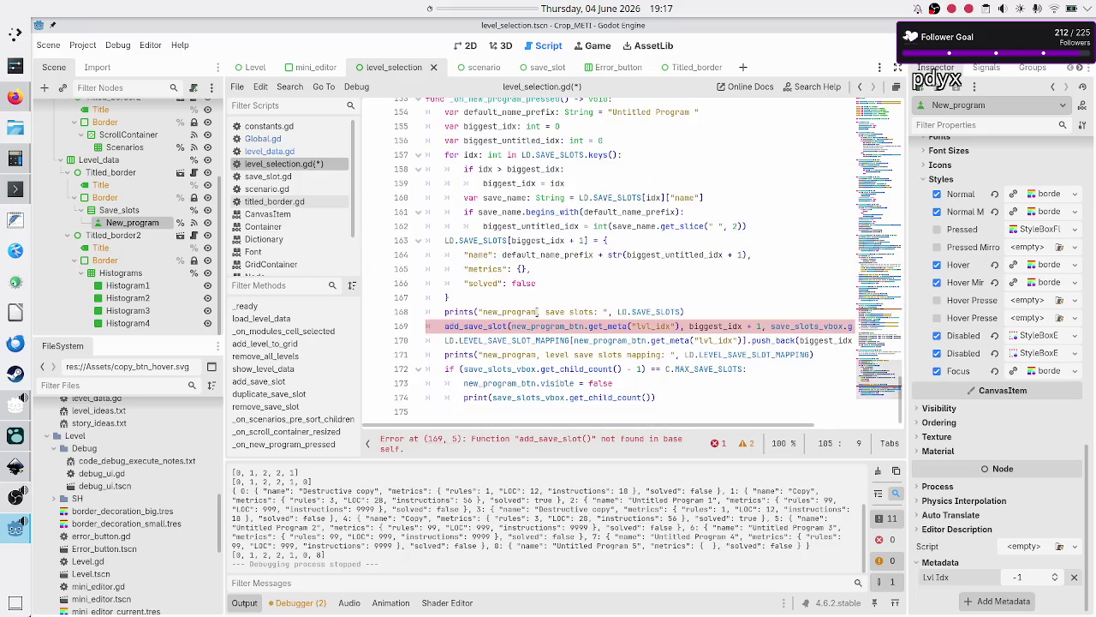
scroll(490, 254, "up", 3)
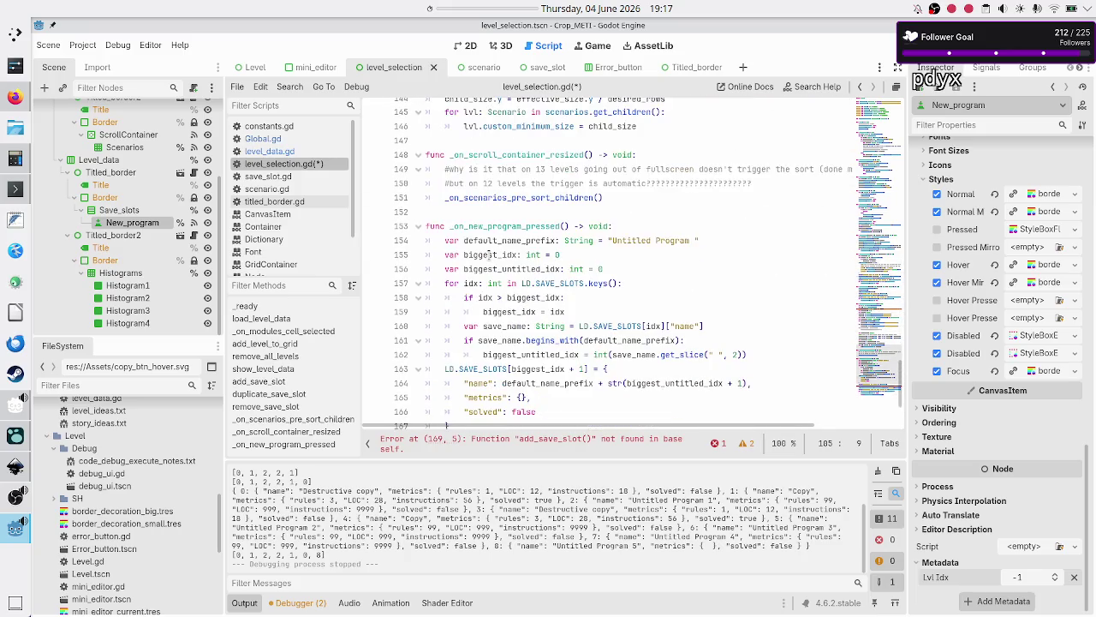
scroll(490, 254, "down", 2)
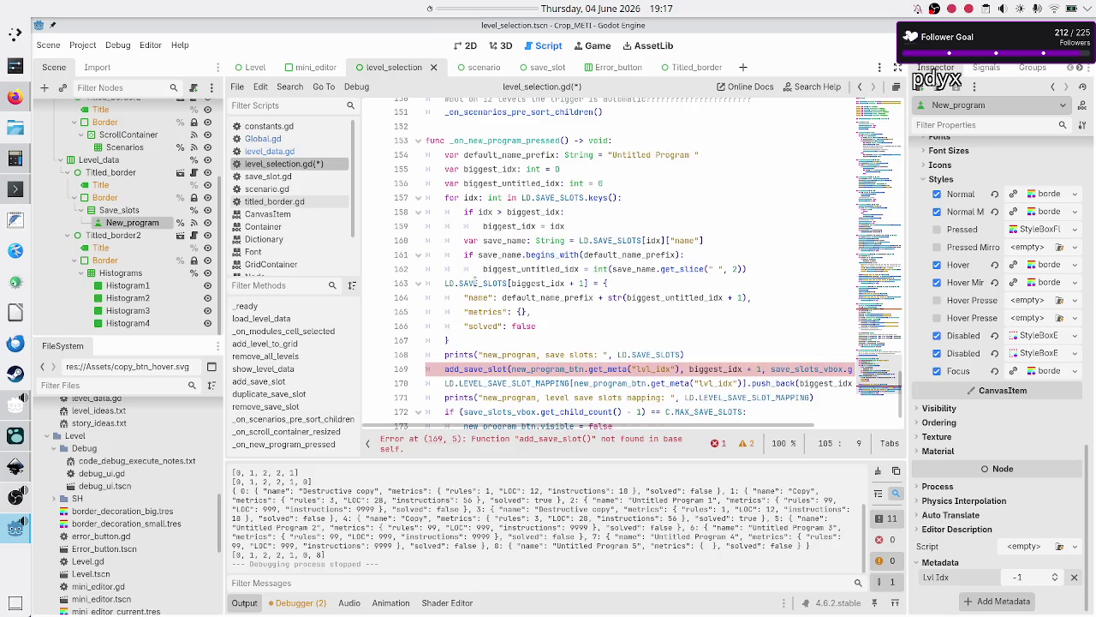
double_click(476, 282)
left_click(460, 368)
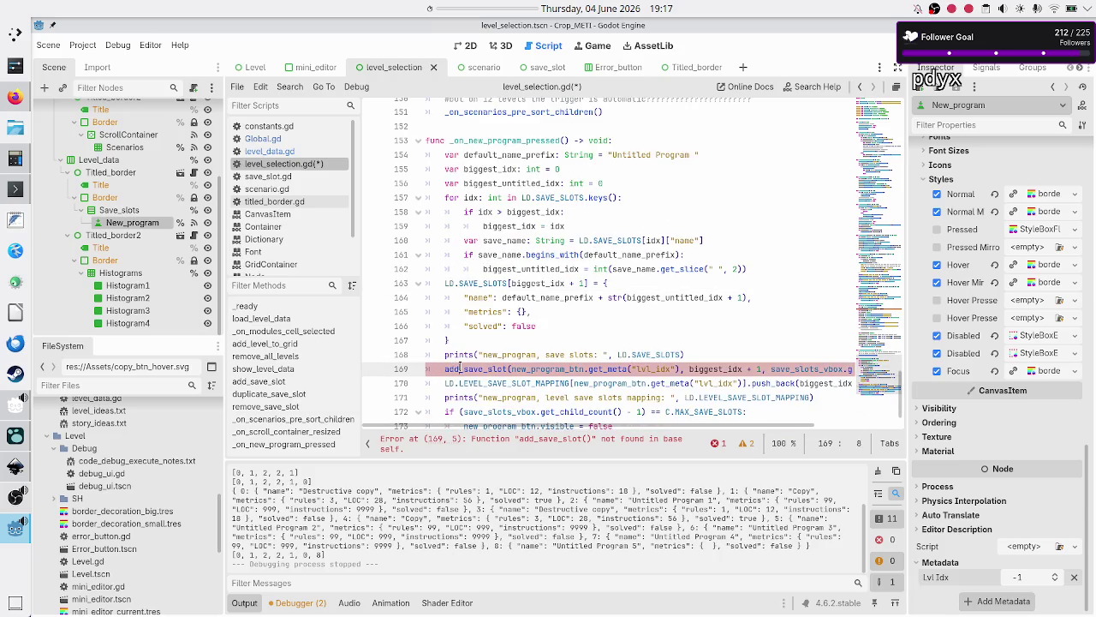
type("sho")
key("BackSpace")
key("BackSpace")
key("BackSpace")
type("show")
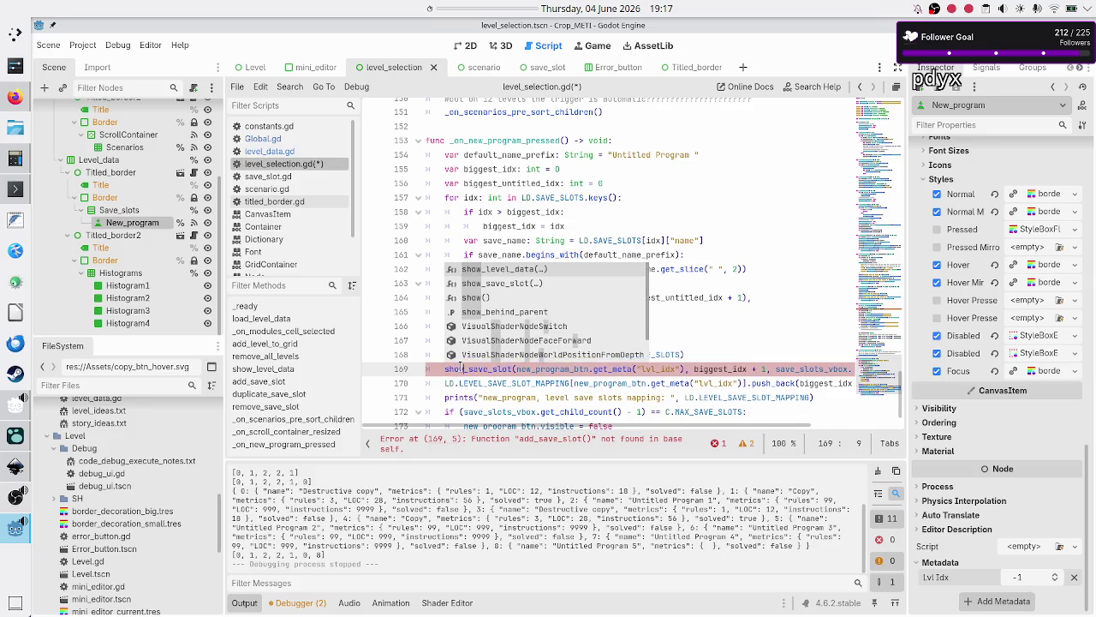
key("Escape")
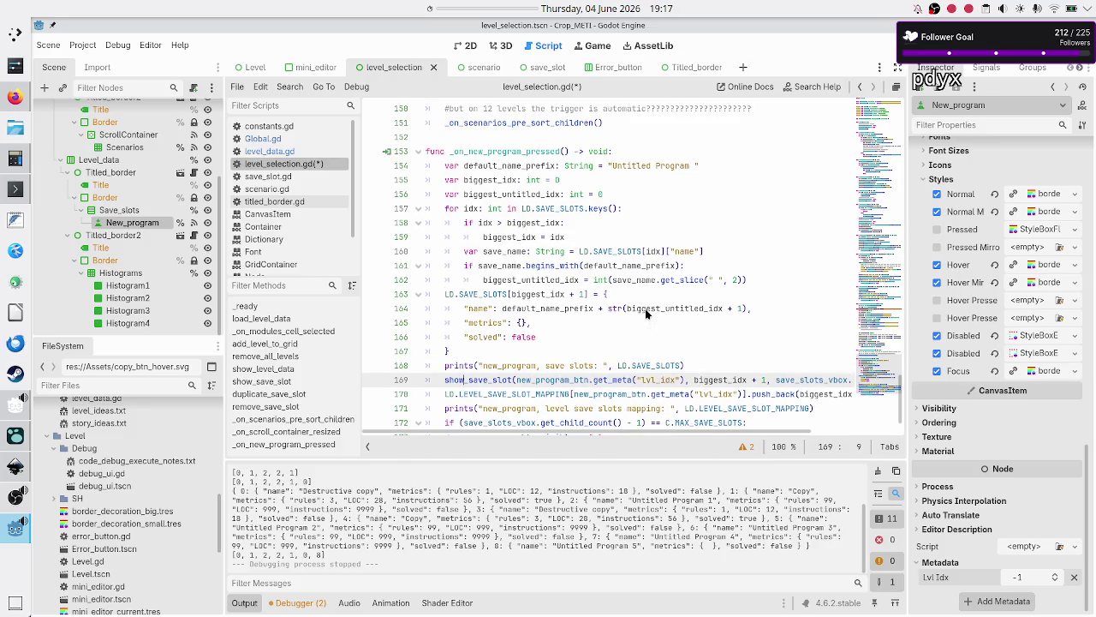
key("ctrl+s")
- Launch the game, move its window aside, and open the Tutorial scenario of Basic tape operations
left_click(906, 45)
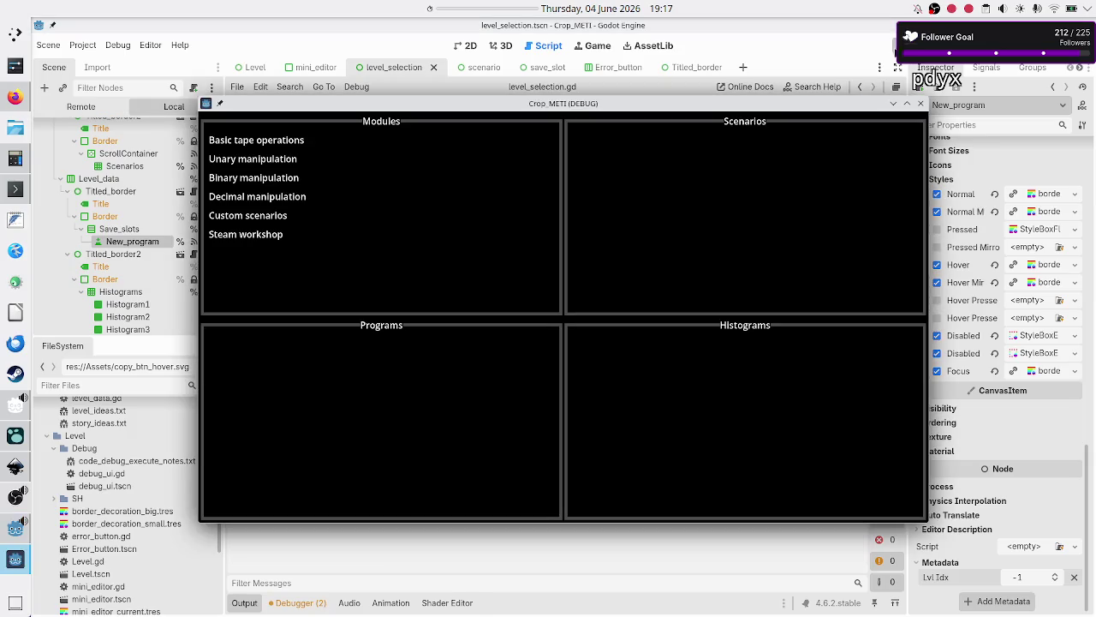
left_click_drag(604, 109, 756, 81)
left_click(452, 116)
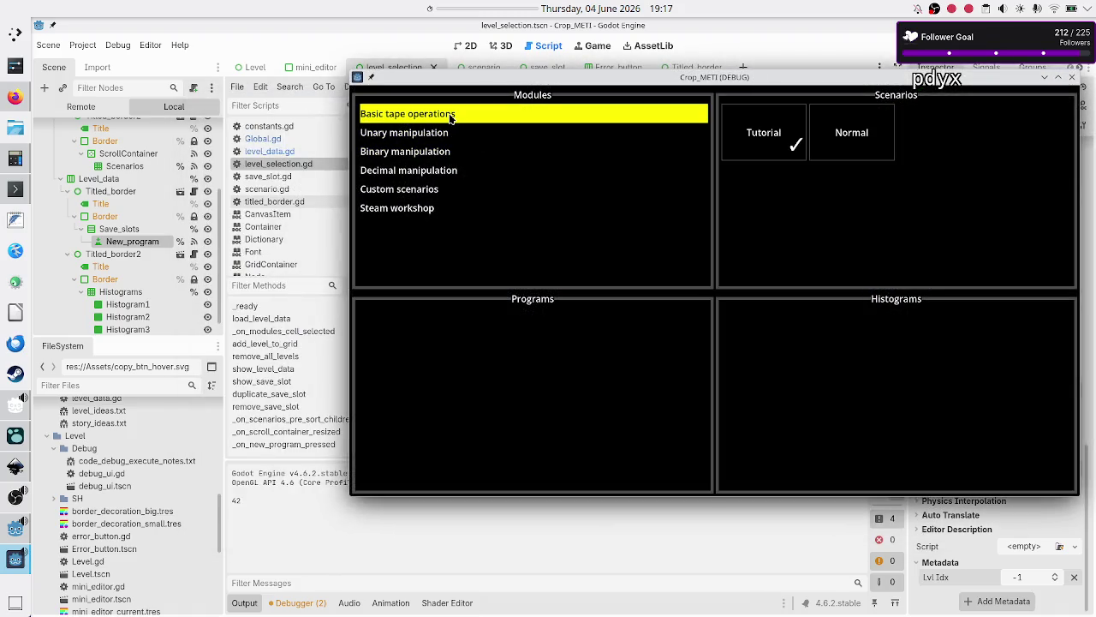
left_click(749, 142)
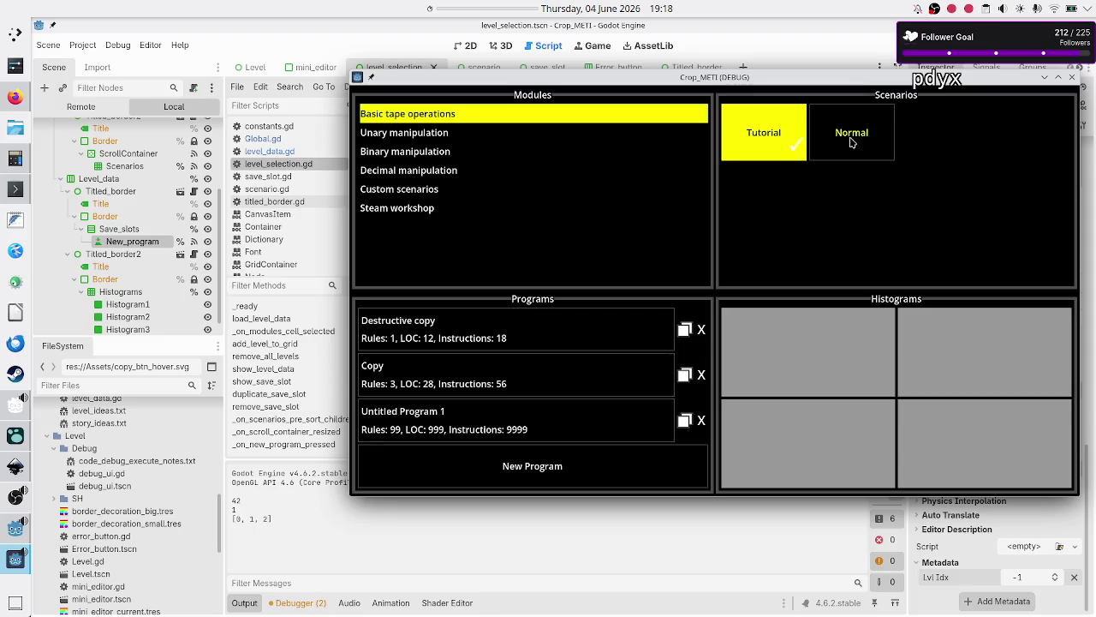
- Confirm the game's Normal scenario lists no saved programs, then return to level_selection.gd
left_click(851, 143)
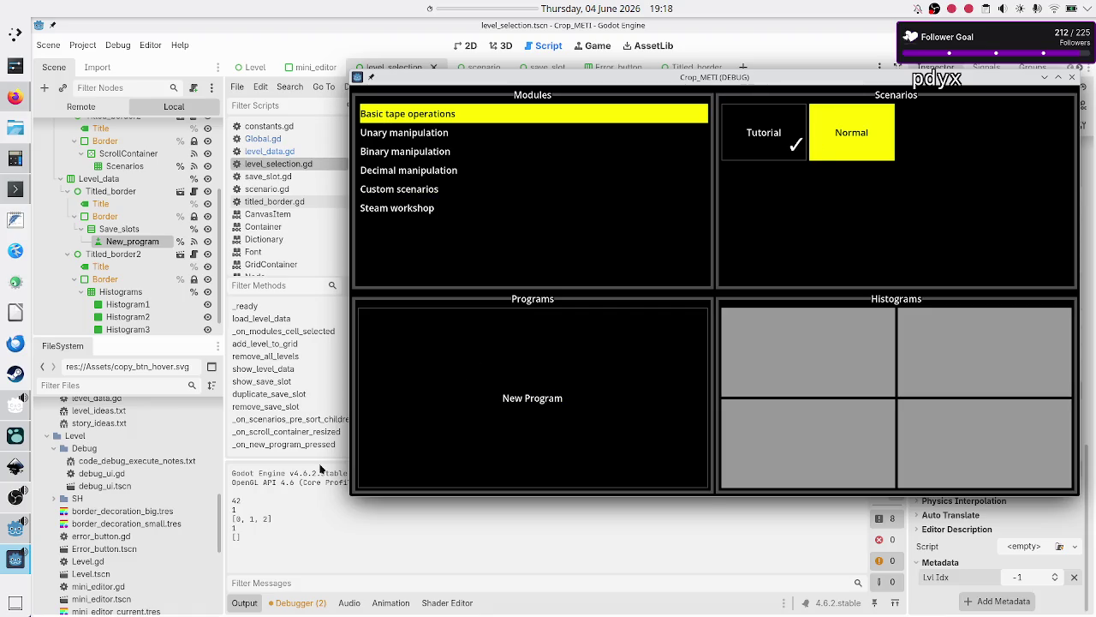
left_click(299, 537)
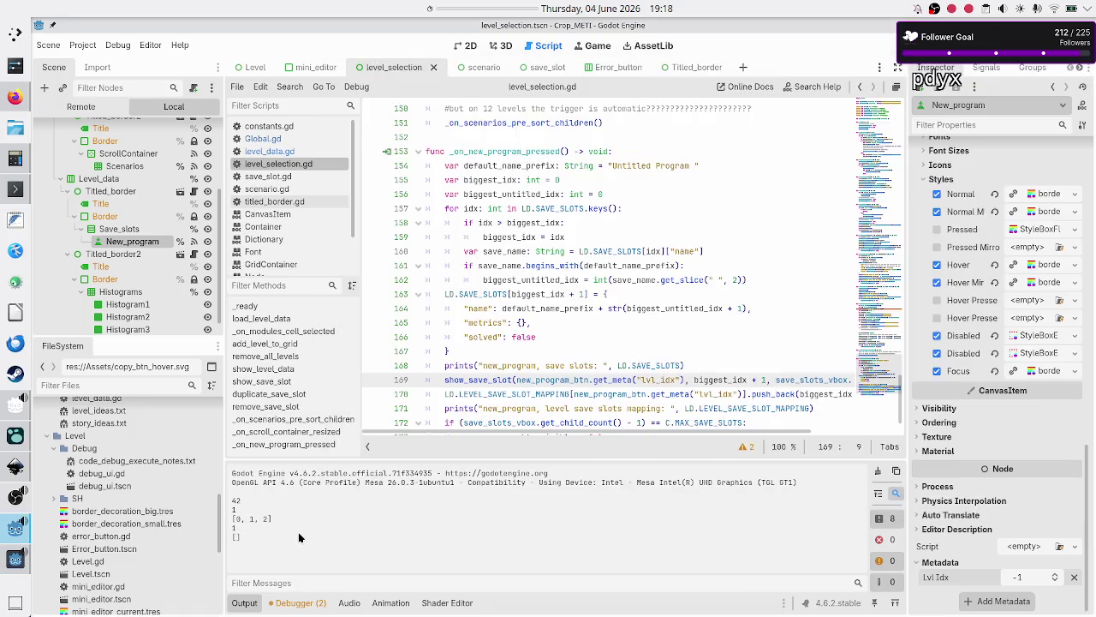
- Search level_selection.gd for 'print(' from within show_save_slot
scroll(583, 239, "up", 7)
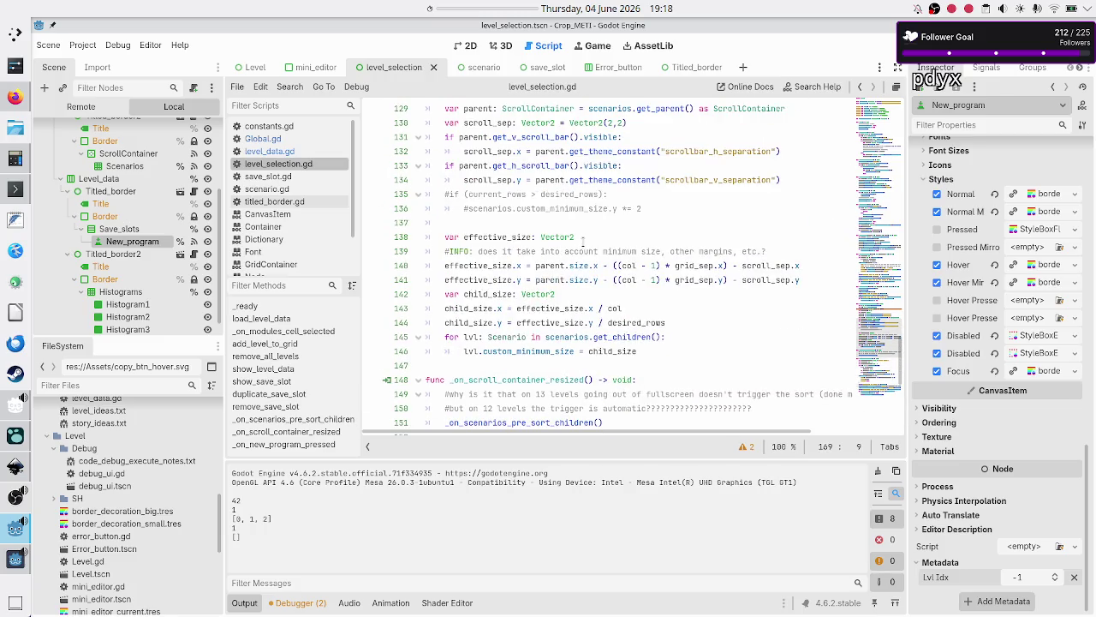
scroll(583, 239, "up", 12)
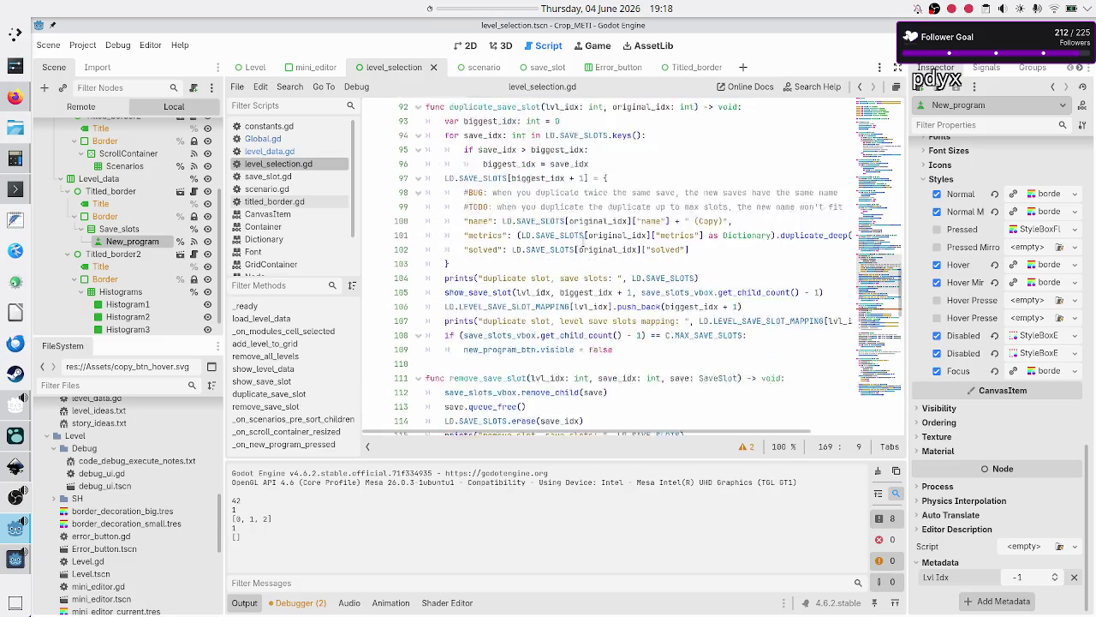
scroll(583, 247, "down", 4)
scroll(583, 239, "up", 11)
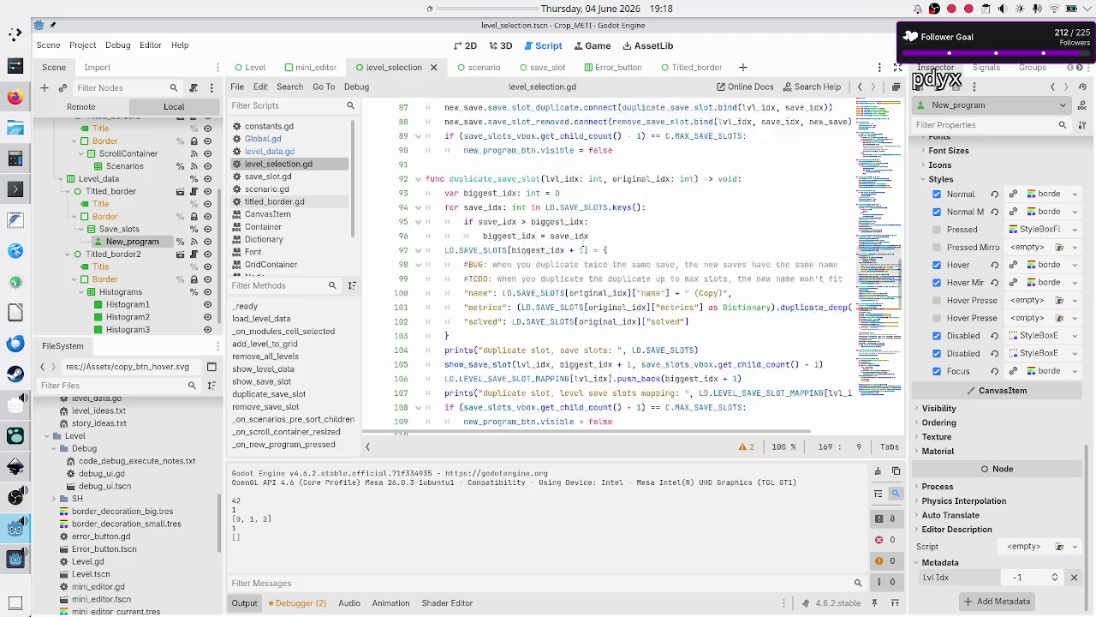
left_click(583, 239)
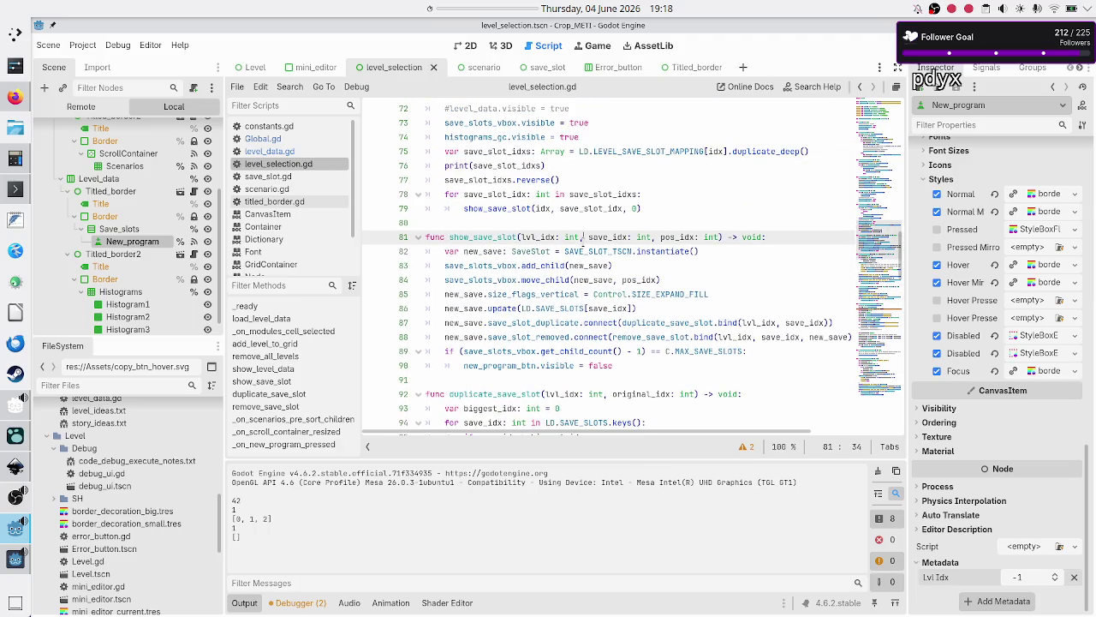
key("ctrl+f")
type("print")
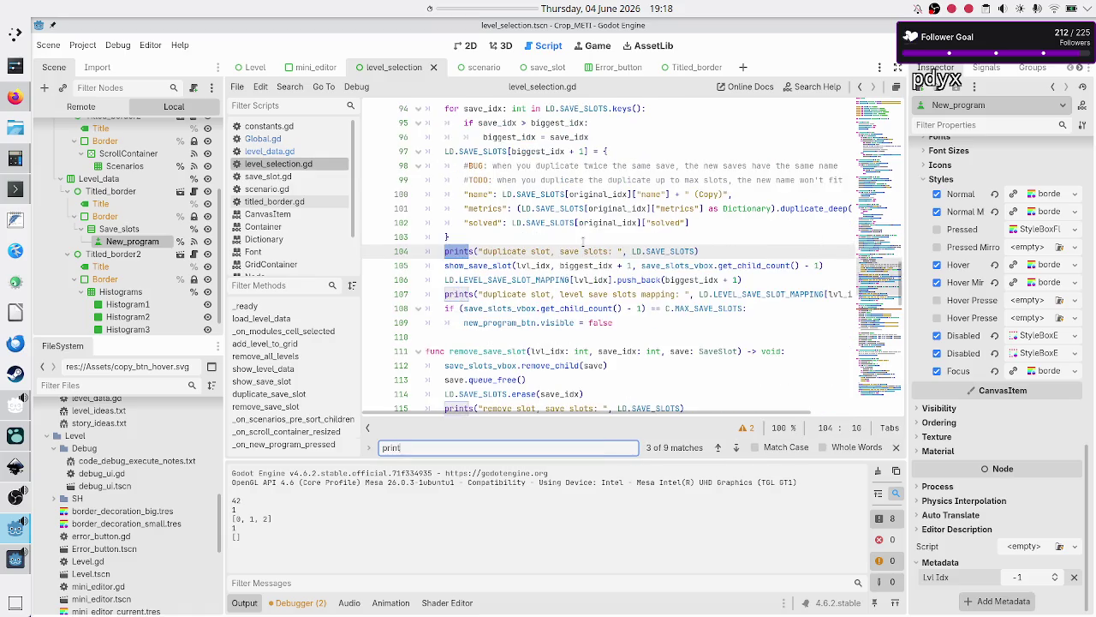
type("(")
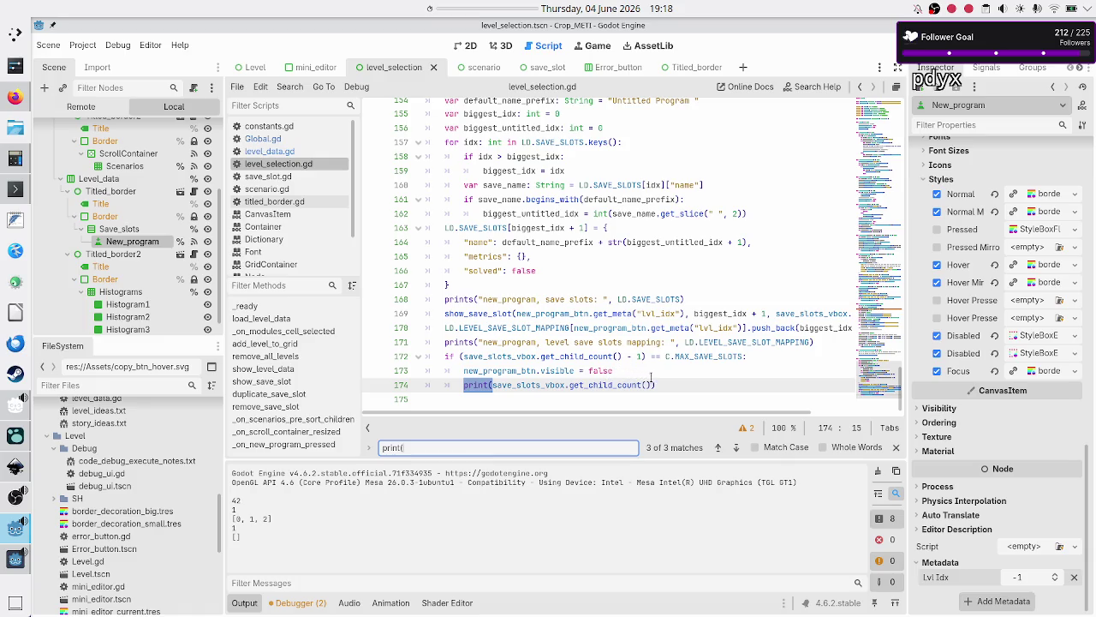
- Delete the print(save_slots_vbox.get_child_count()) line at the end of _on_new_program_pressed, line 174
scroll(628, 368, "up", 3)
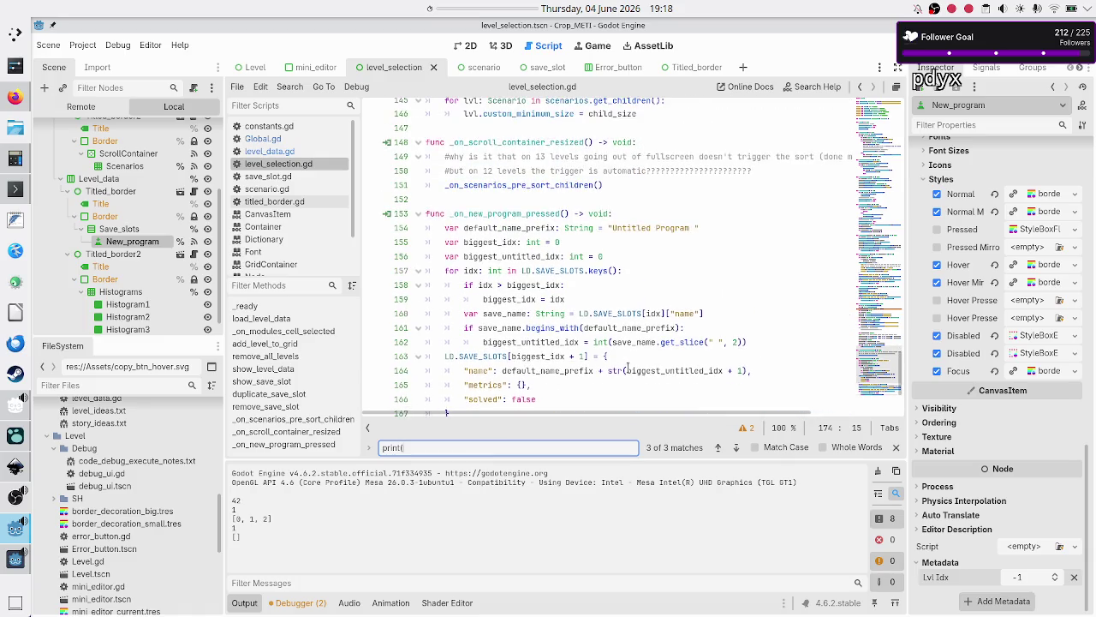
scroll(628, 369, "down", 3)
scroll(627, 368, "up", 1)
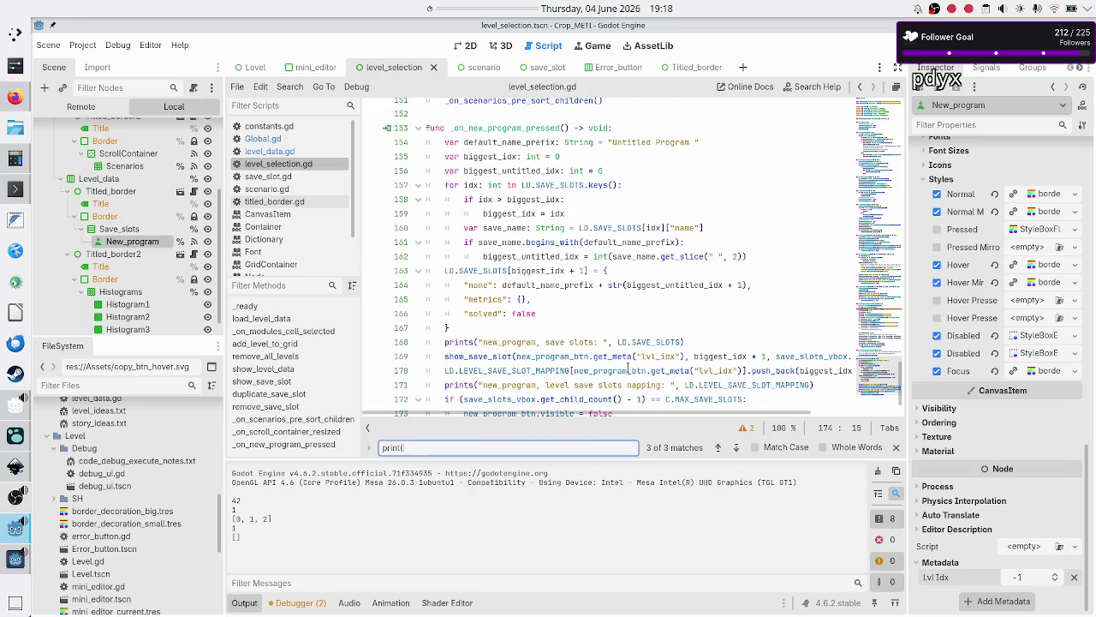
scroll(628, 368, "down", 1)
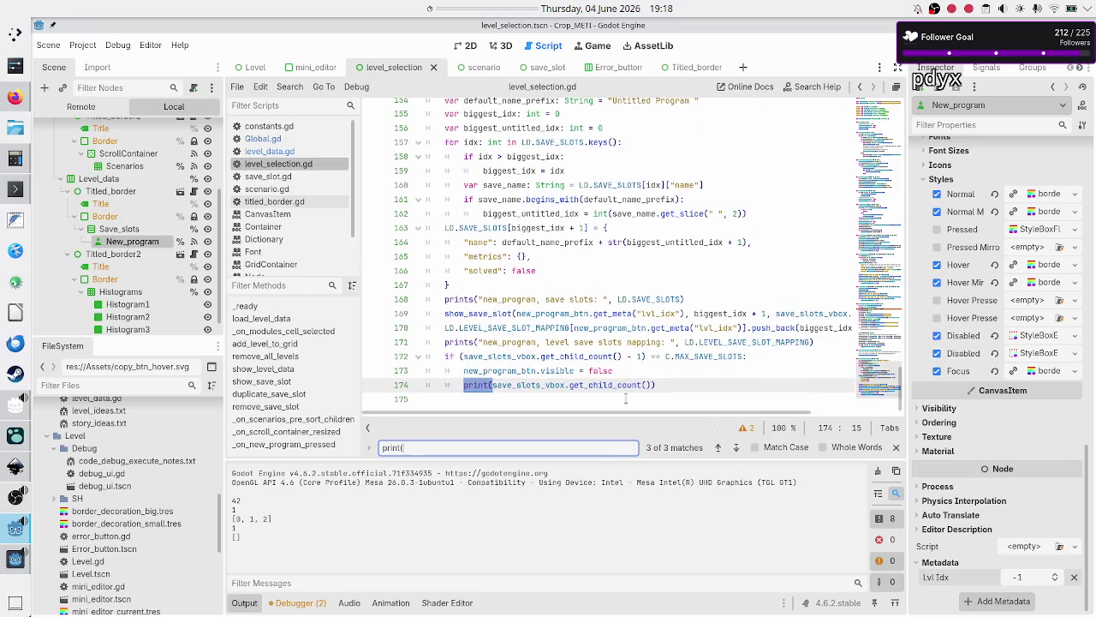
left_click(656, 357)
key("Down")
key("Down")
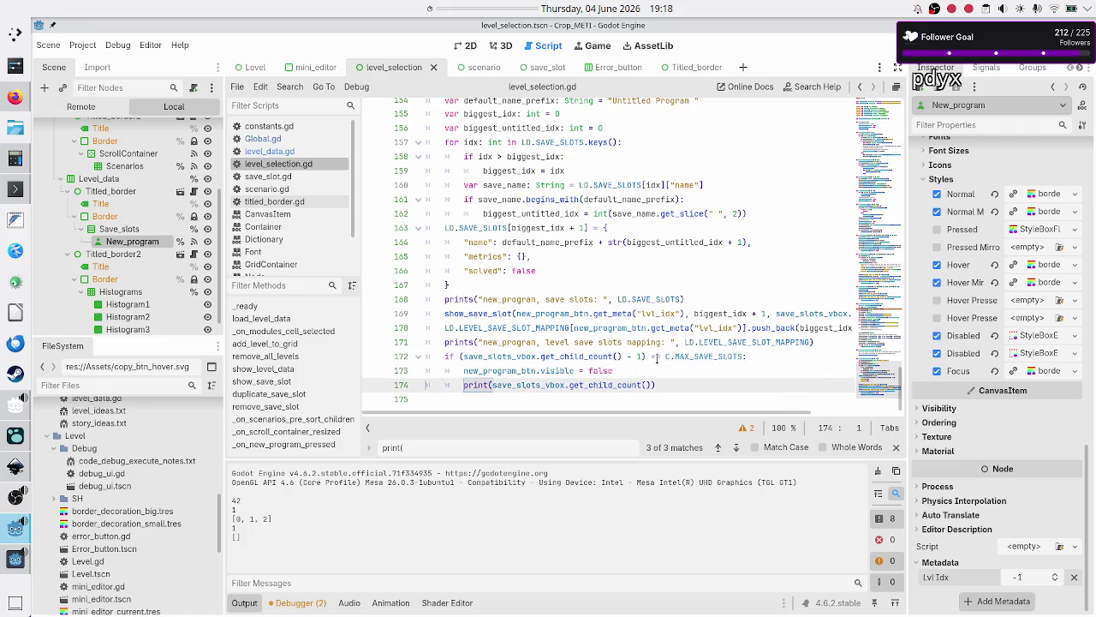
key("Home")
key("Home")
key("shift+End")
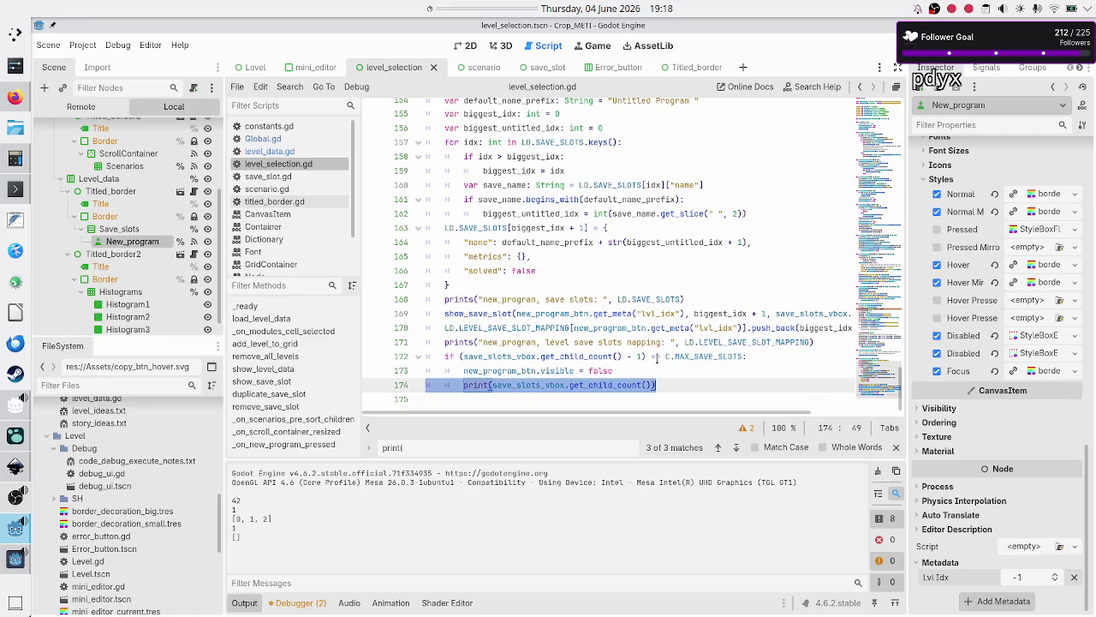
key("BackSpace")
key("BackSpace")
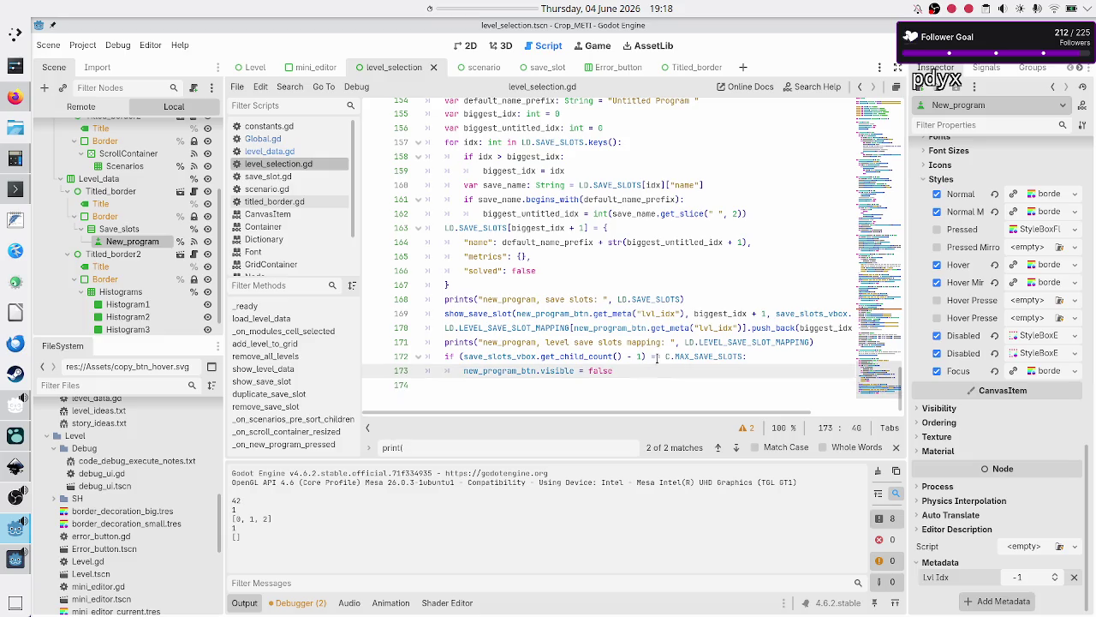
left_click(574, 388)
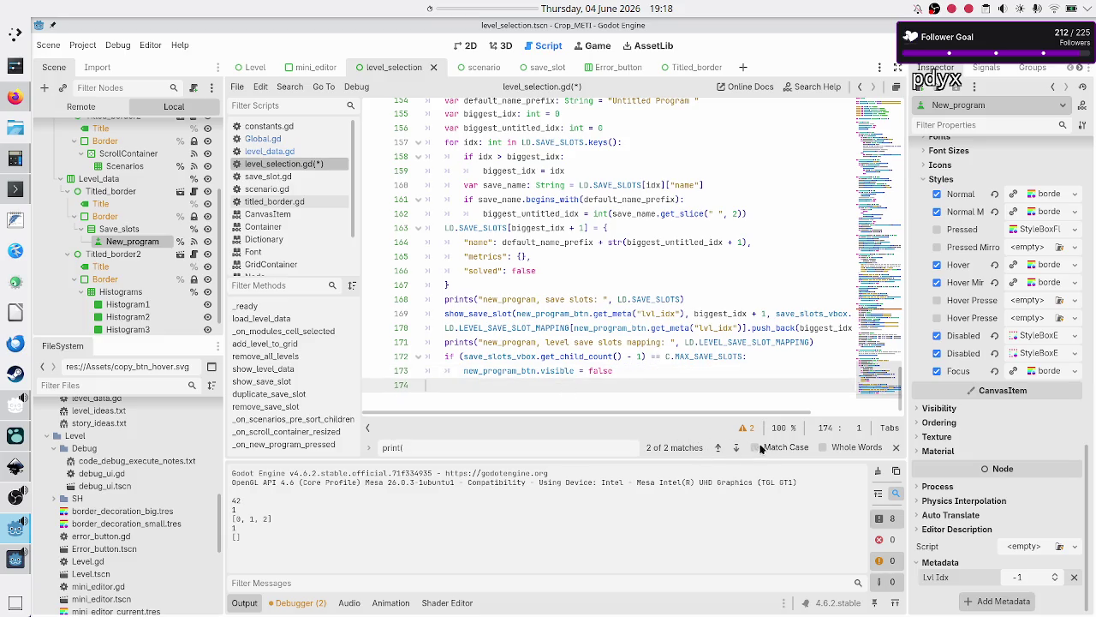
- Delete the child-count print and its blank line from line 71 in show_level_data
left_click(527, 447)
key("BackSpace")
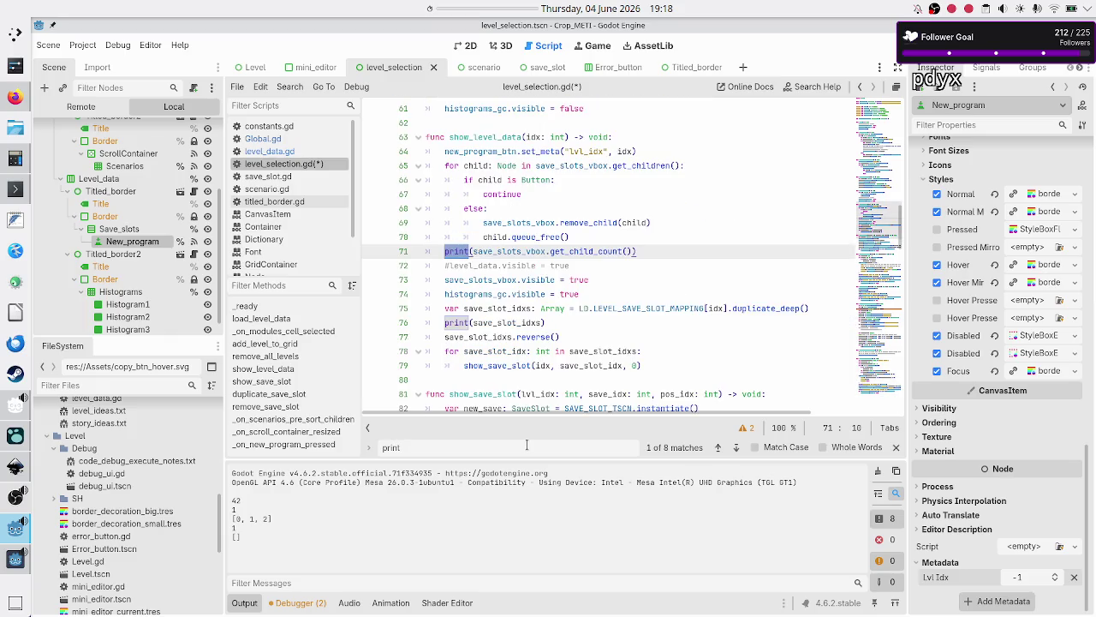
type("(")
left_click(661, 242)
key("Down")
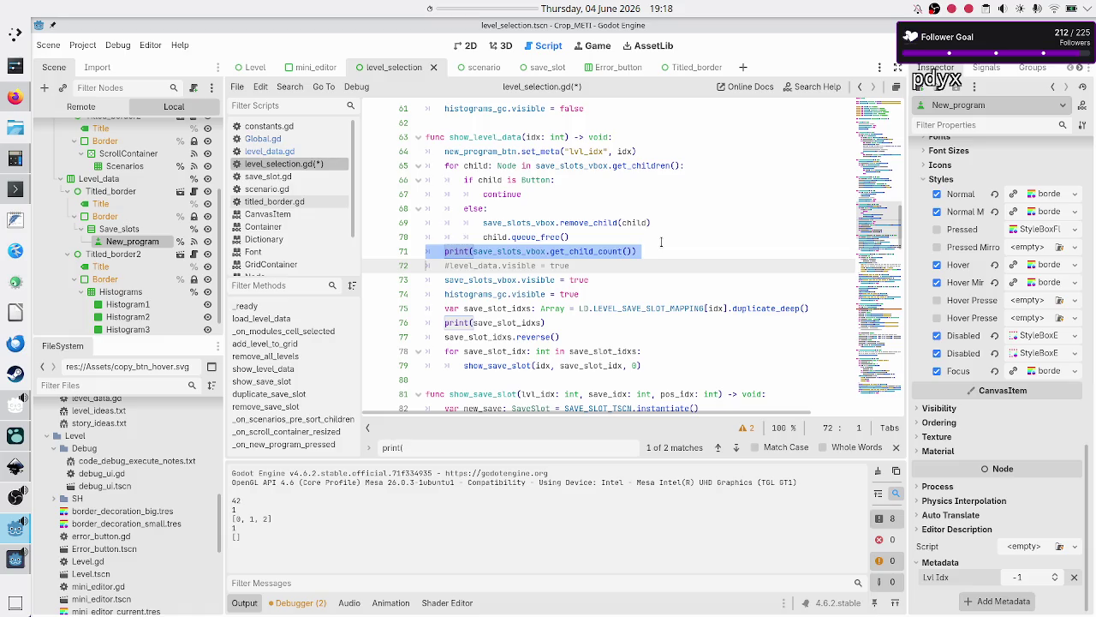
key("Home")
key("shift+End")
key("BackSpace")
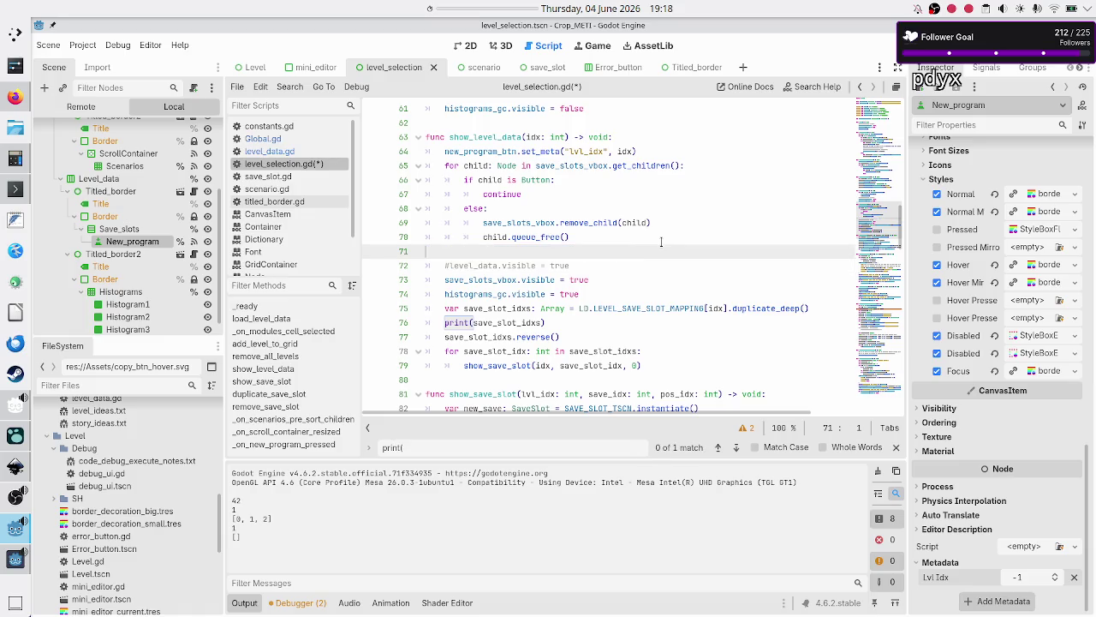
key("ctrl+shift+k")
key("Down")
key("Down")
key("Down")
key("Down")
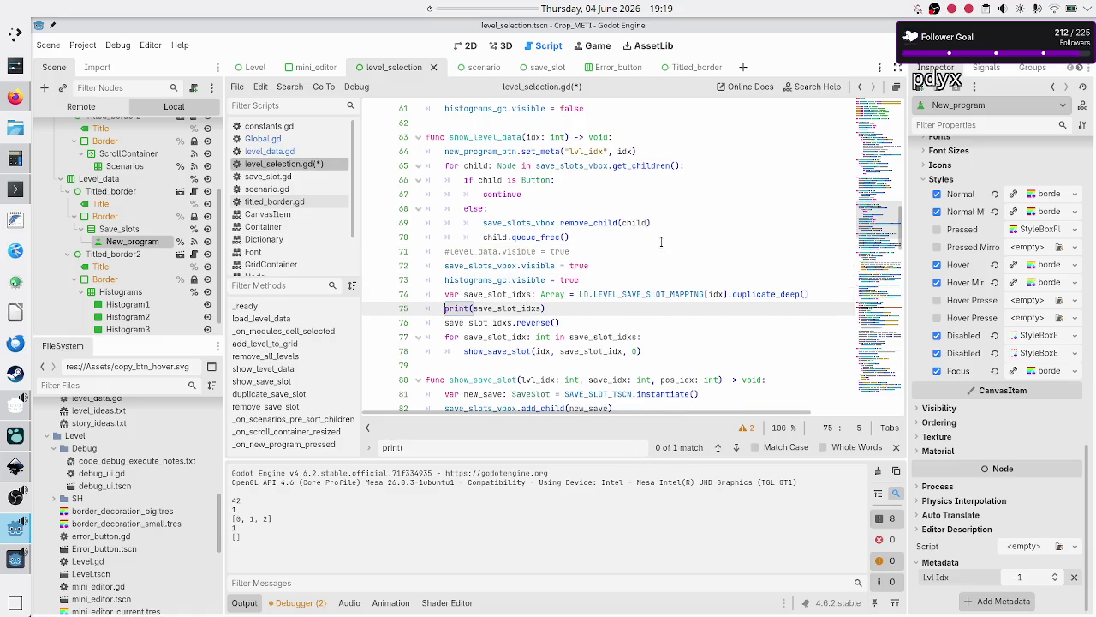
- Change line 75 to prints("show level, idx: ", idx, save_slot_idxs)
key("shift+End")
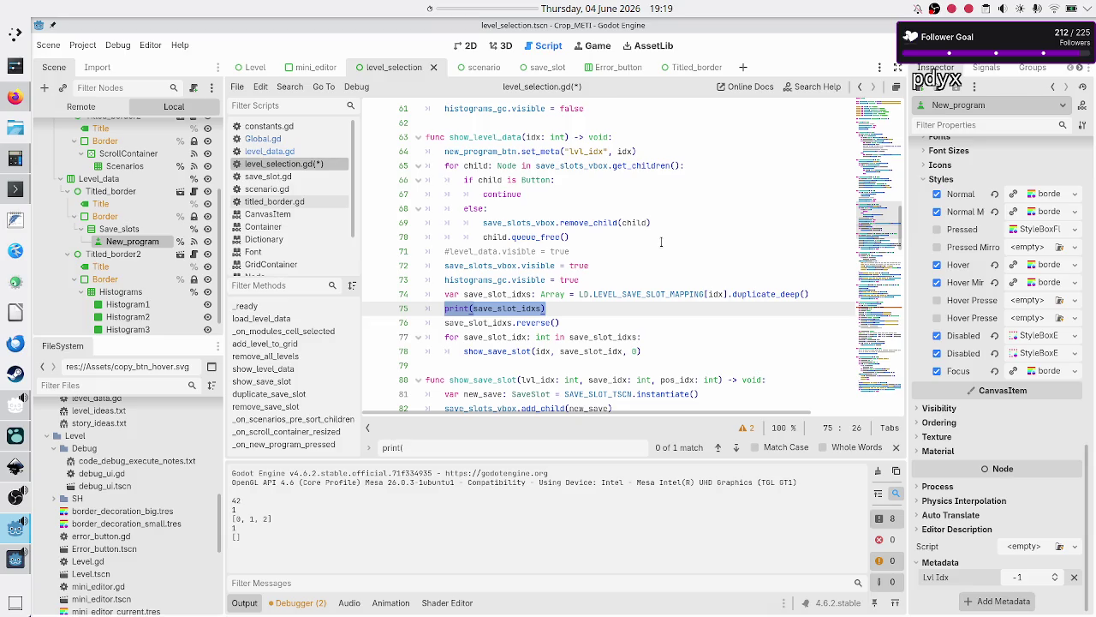
key("Home")
key("Home")
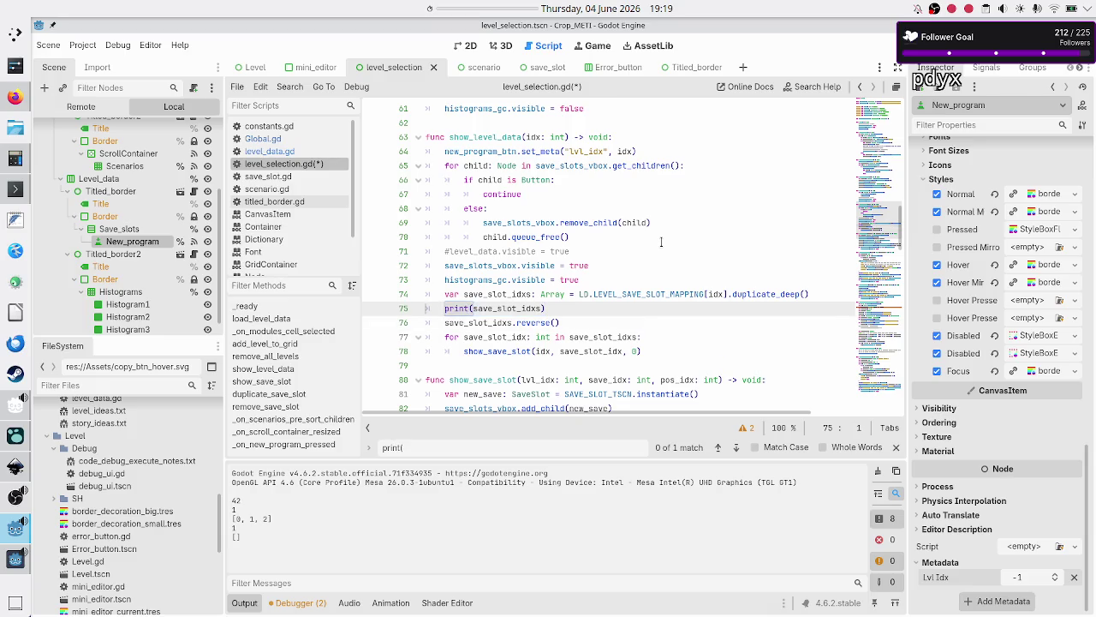
type("s(")
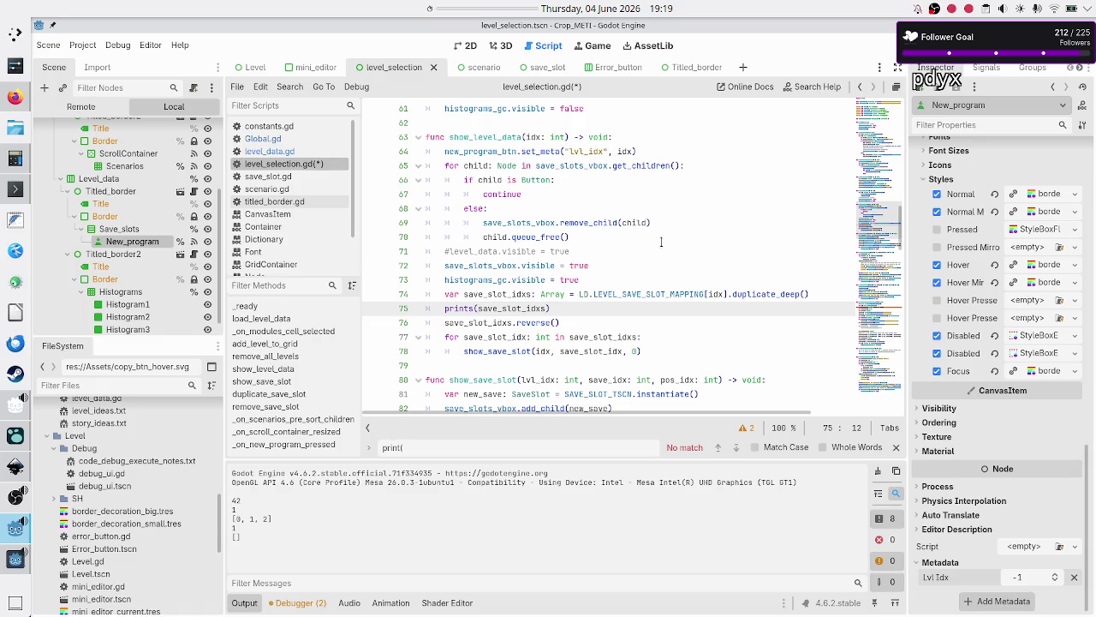
type("\"")
type("show le")
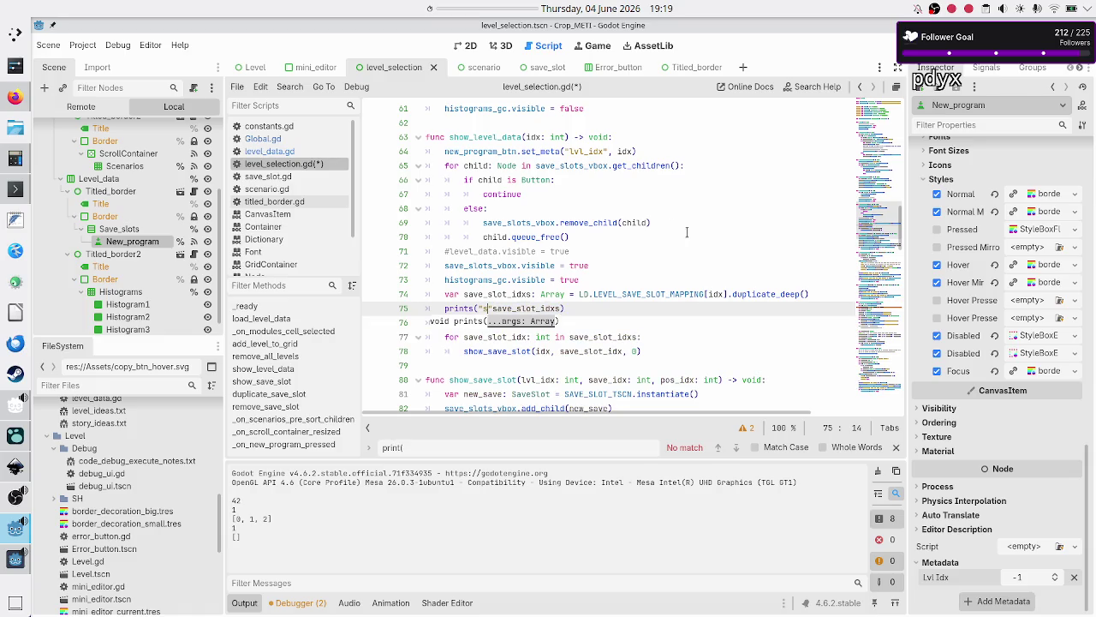
type("vel")
key("BackSpace")
key("BackSpace")
type("l")
type(",")
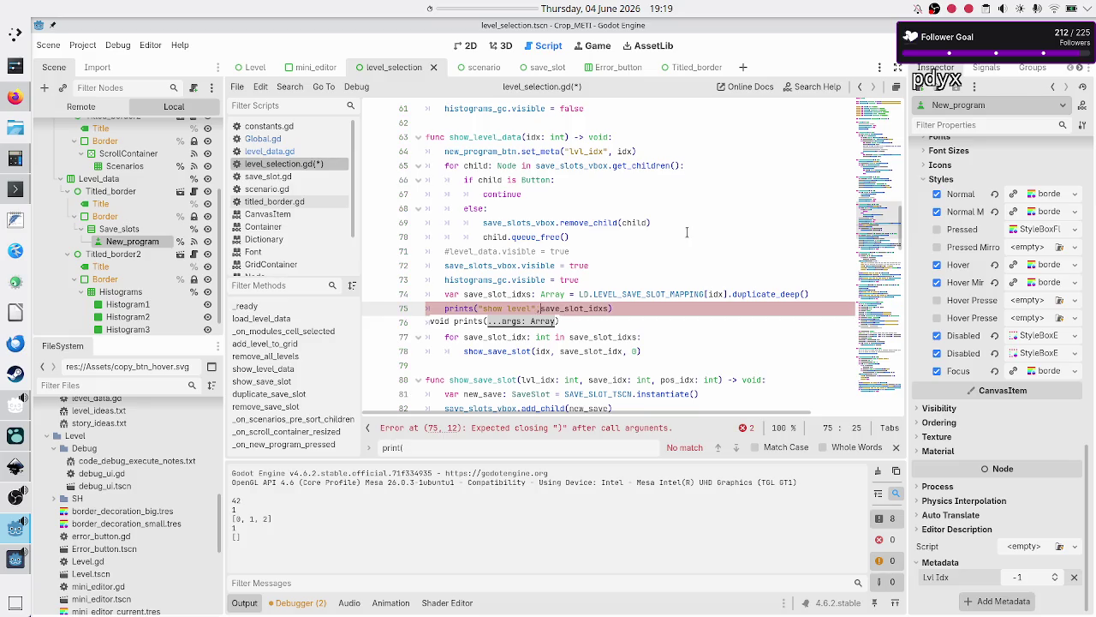
key("Left")
key("Left")
key("Left")
type(":")
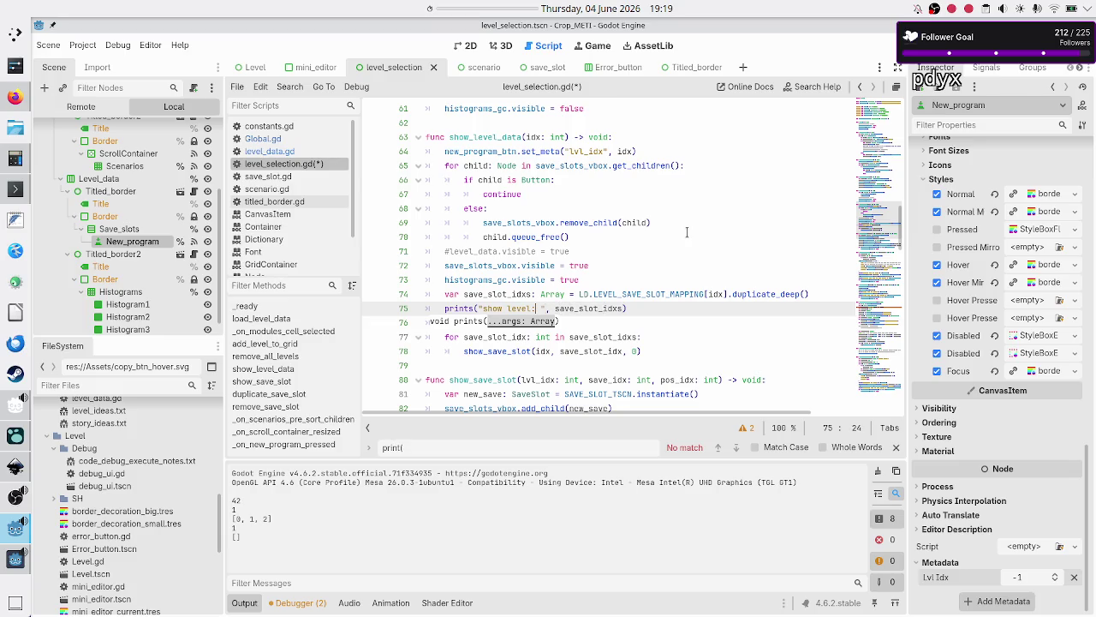
key("BackSpace")
type(", idx:")
key("Right")
type("idx,")
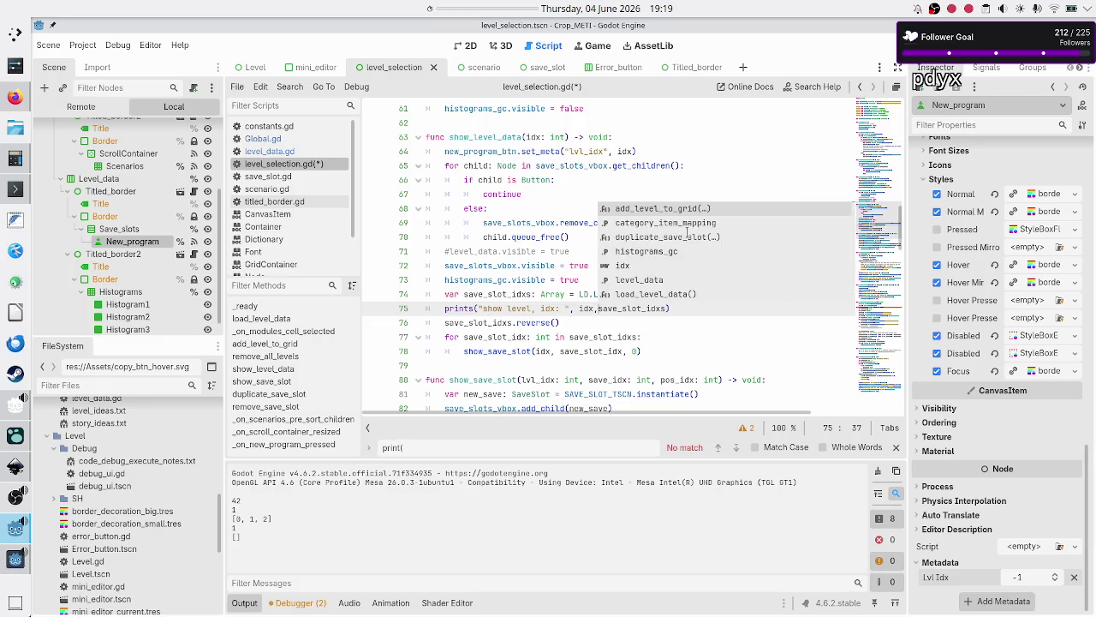
key("Right")
key("Right")
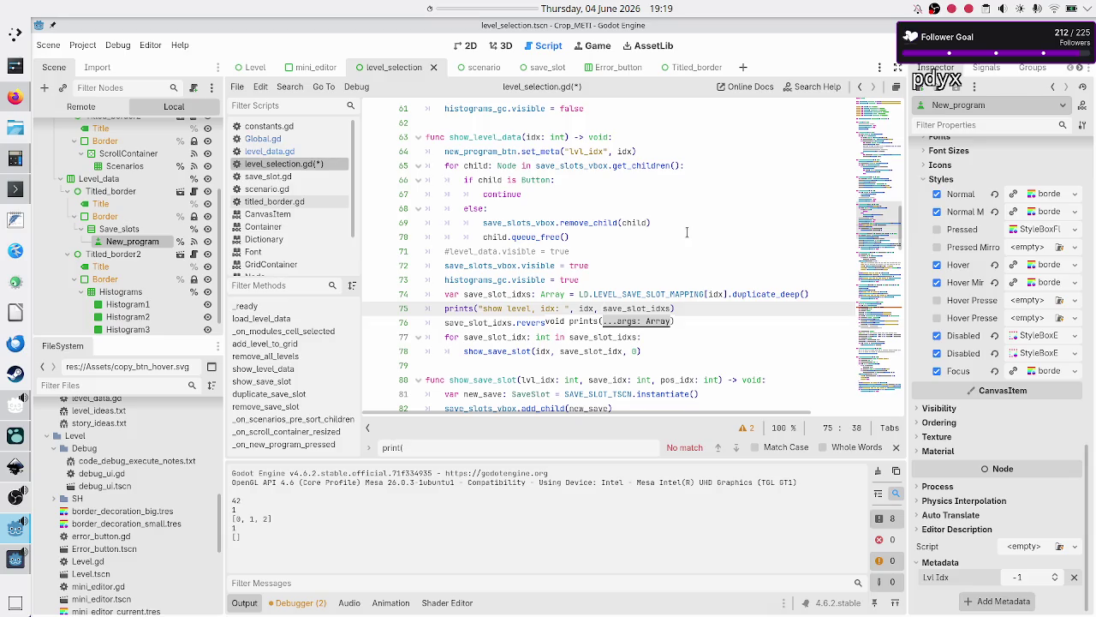
key("Right")
key("Right")
key("Right")
- Close the search bar, save level_selection.gd and stop the running game
key("Escape")
key("ctrl+s")
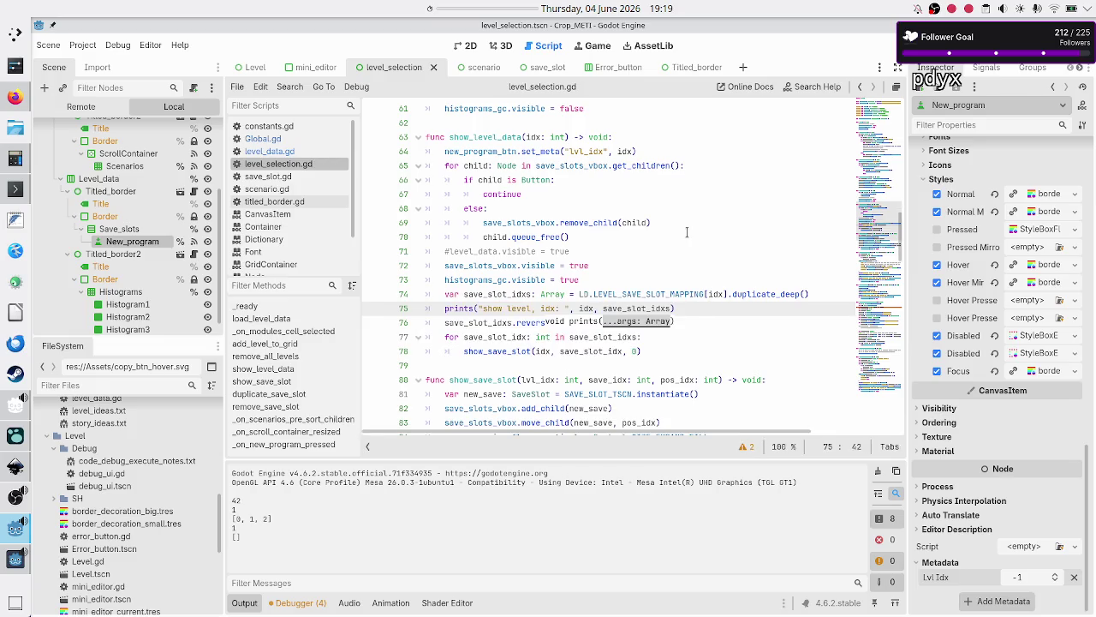
key("Up")
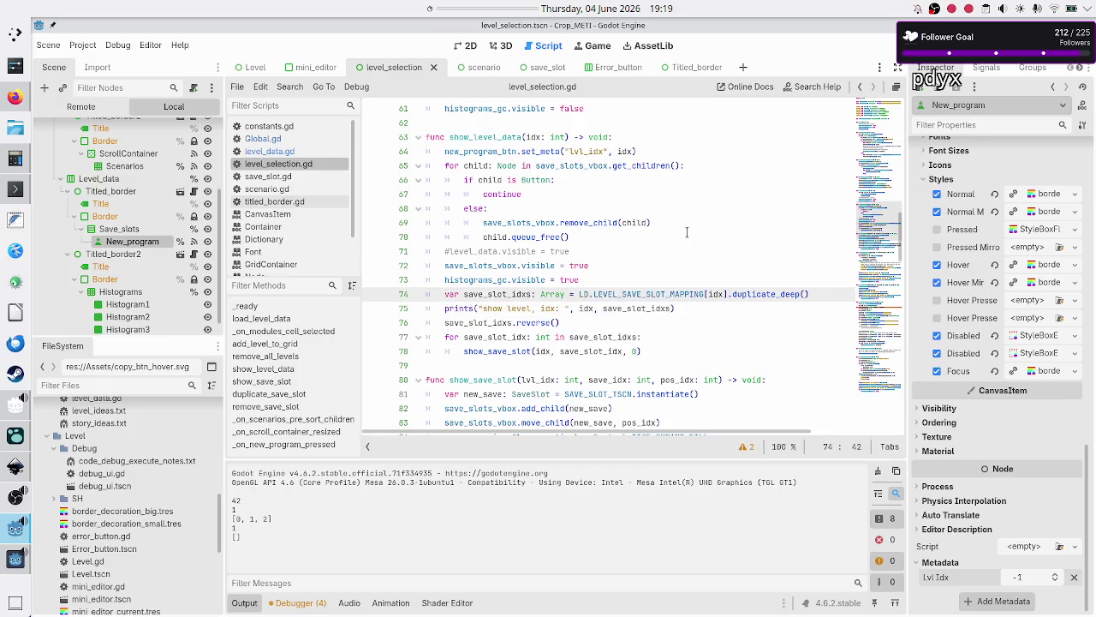
key("F5")
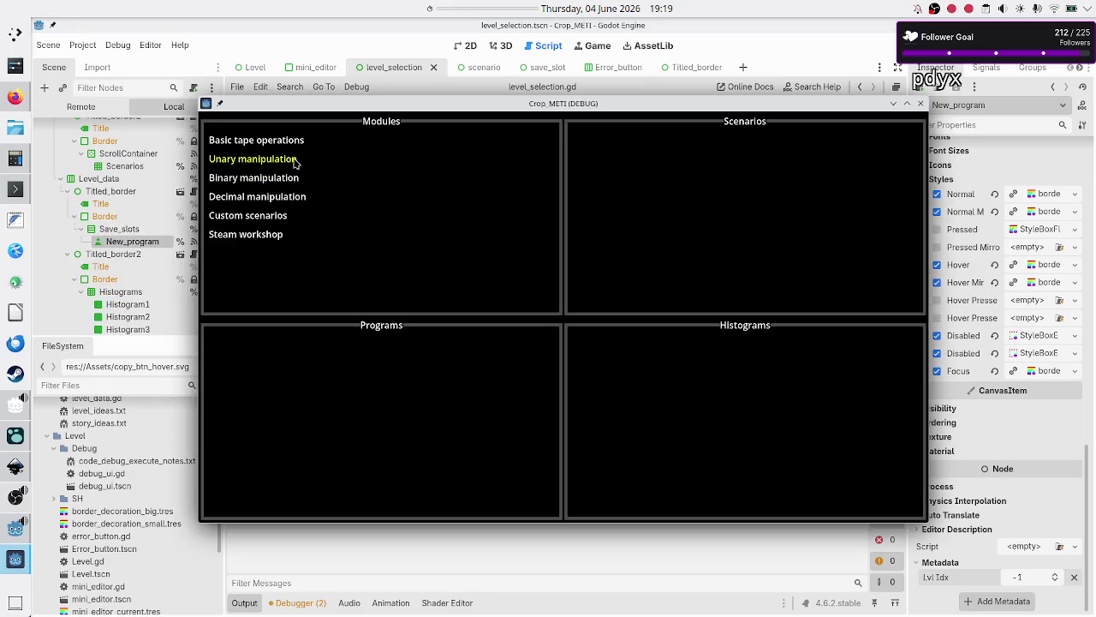
- View Basic tape operations' Tutorial programs, move the game window aside, then view Normal
left_click(288, 142)
left_click(632, 152)
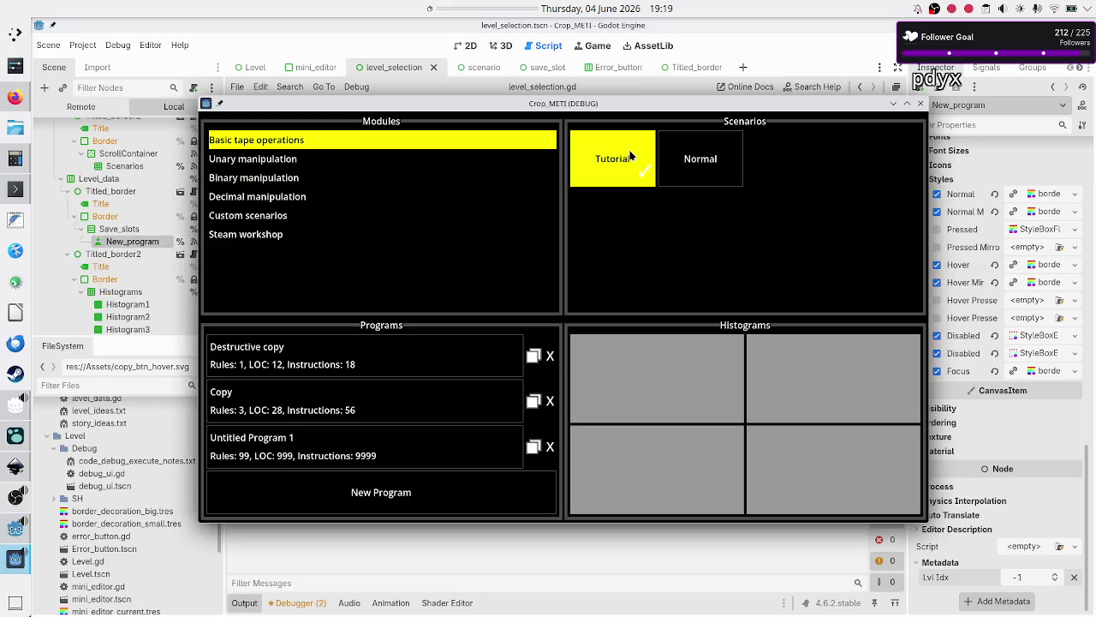
mouse_move(674, 102)
left_mouse_down()
mouse_move(787, 89)
mouse_move(761, 83)
mouse_move(773, 78)
left_mouse_up()
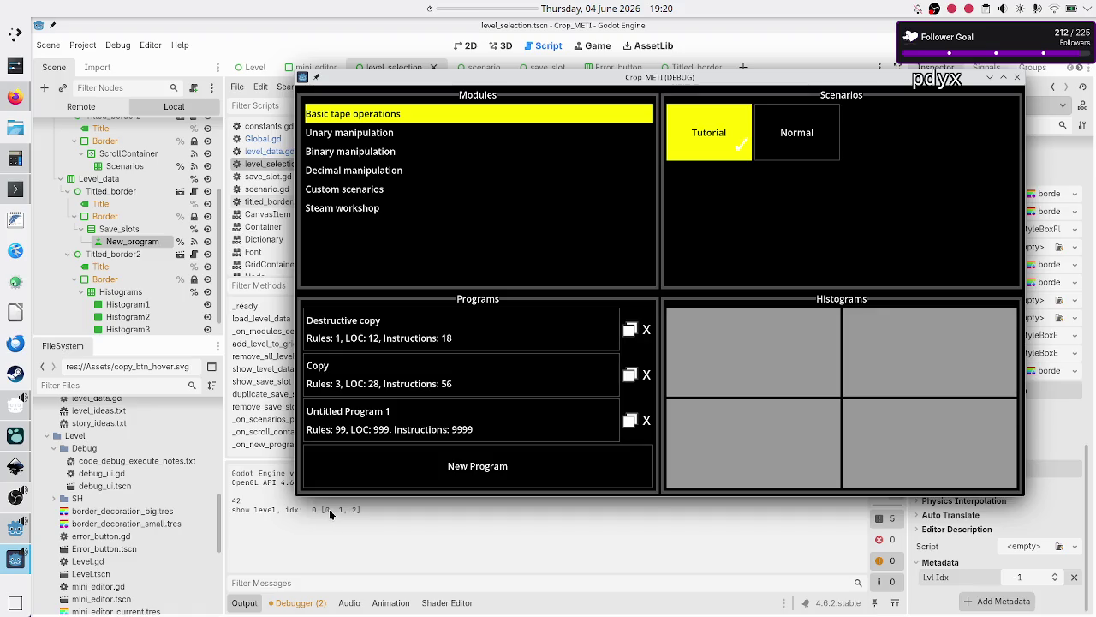
left_click(820, 130)
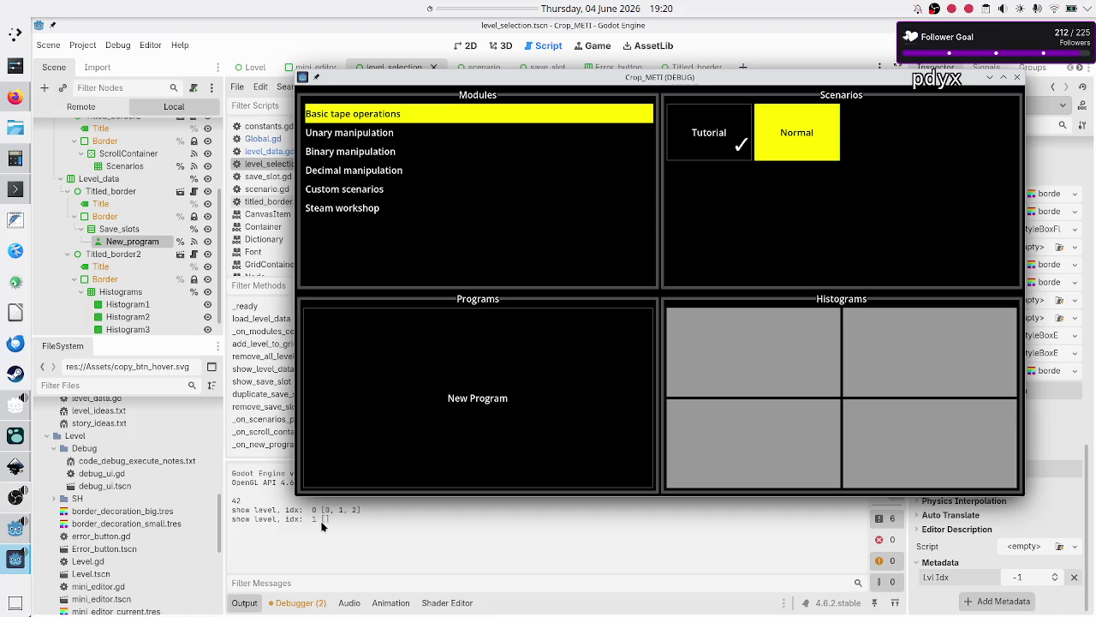
- Try Binary, then Decimal manipulation's Hard, then Basic tape operations' Tutorial and Normal
left_click(384, 151)
left_click(381, 171)
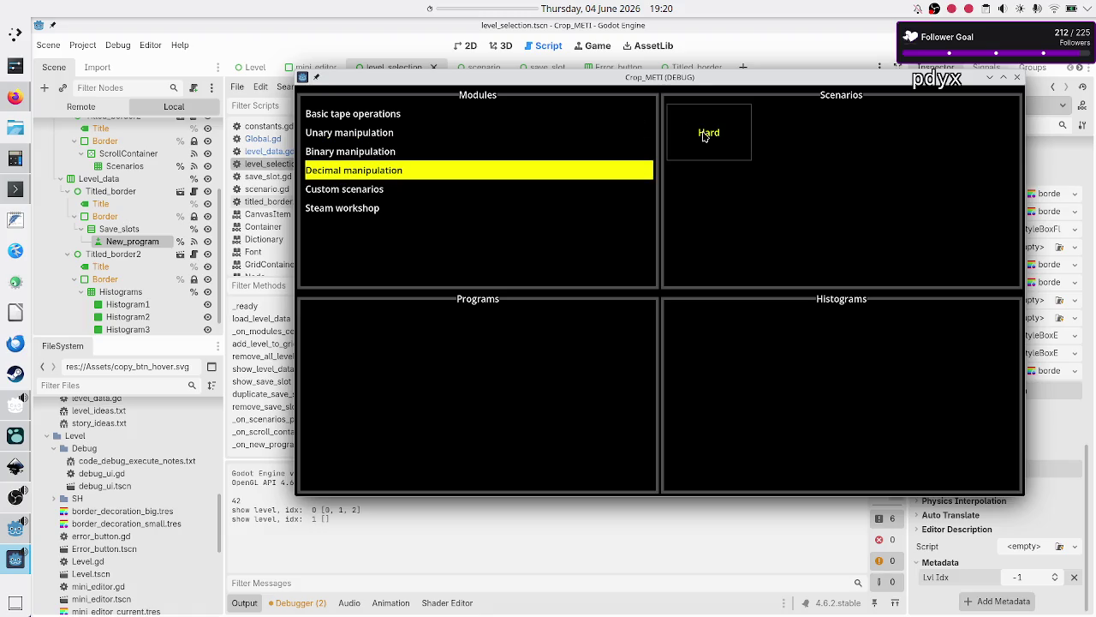
left_click(704, 134)
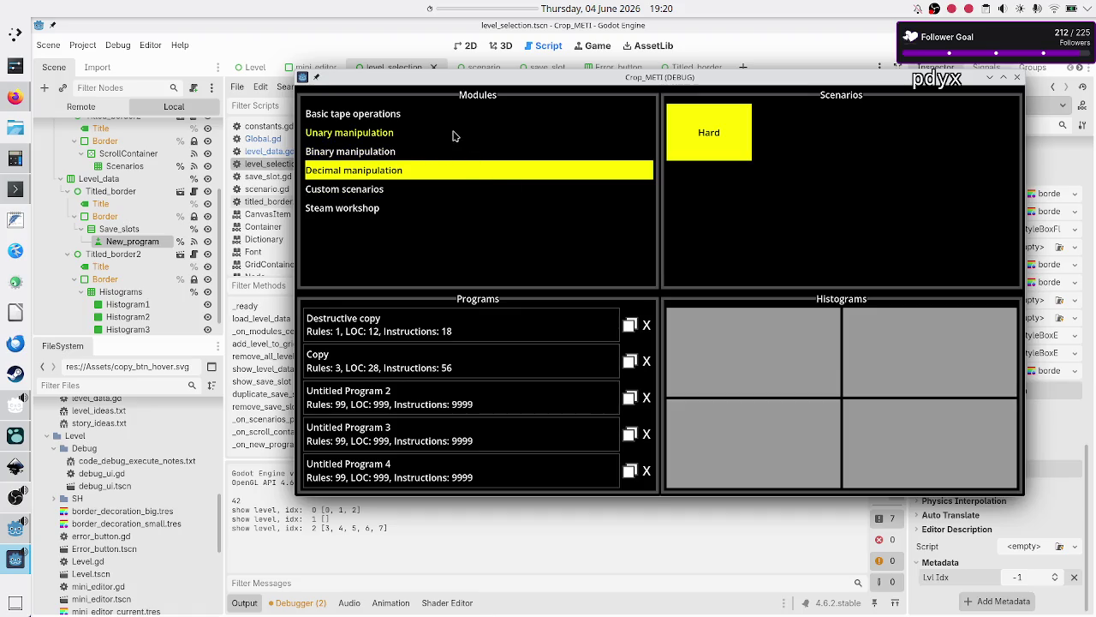
left_click(444, 122)
left_click(697, 150)
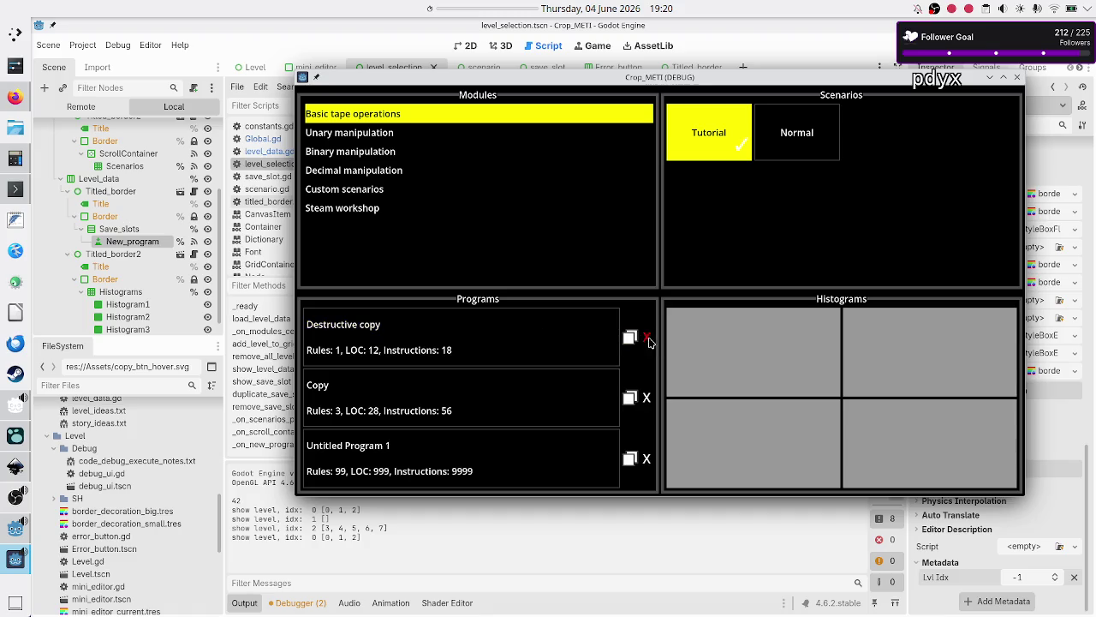
left_click(776, 121)
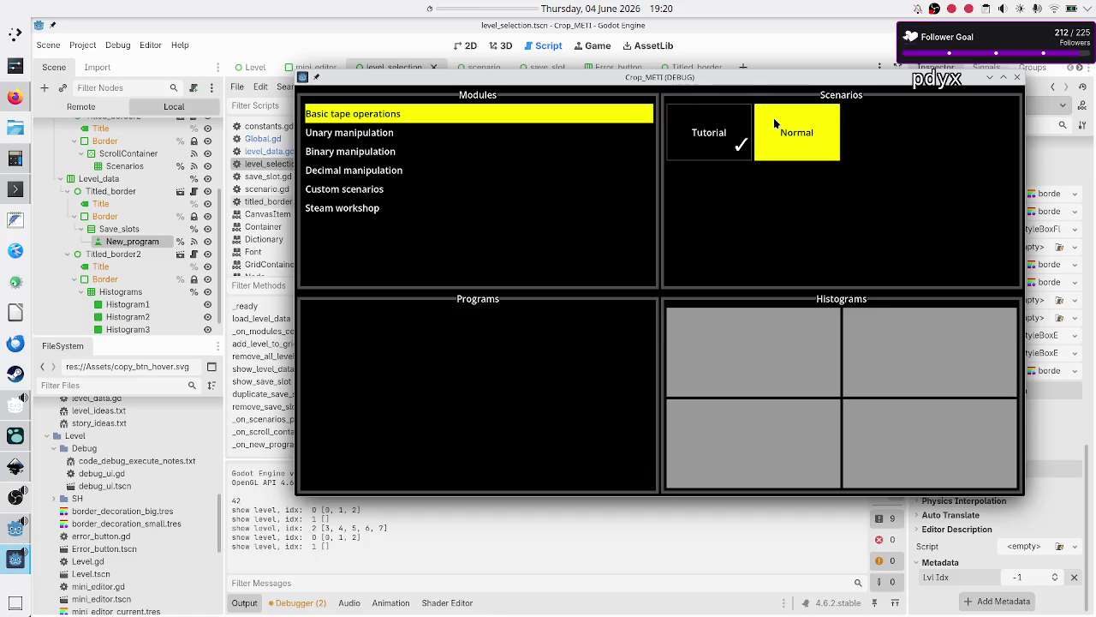
- Cycle through Binary, Decimal > Hard, Unary > Normal, Basic > Tutorial, then close the game window
left_click(385, 153)
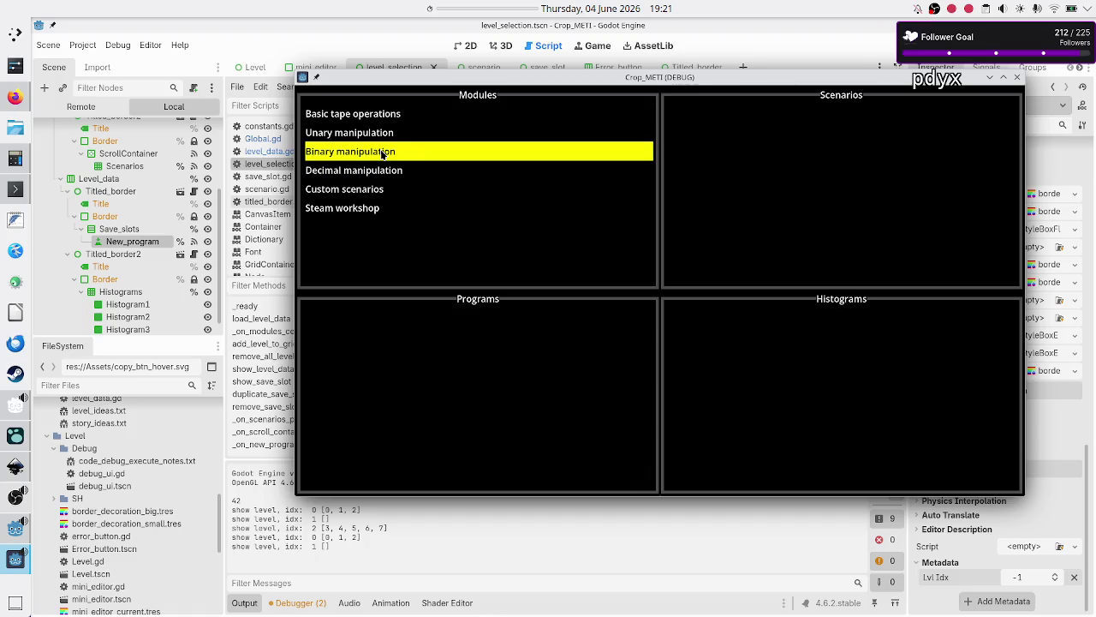
left_click(454, 167)
left_click(737, 137)
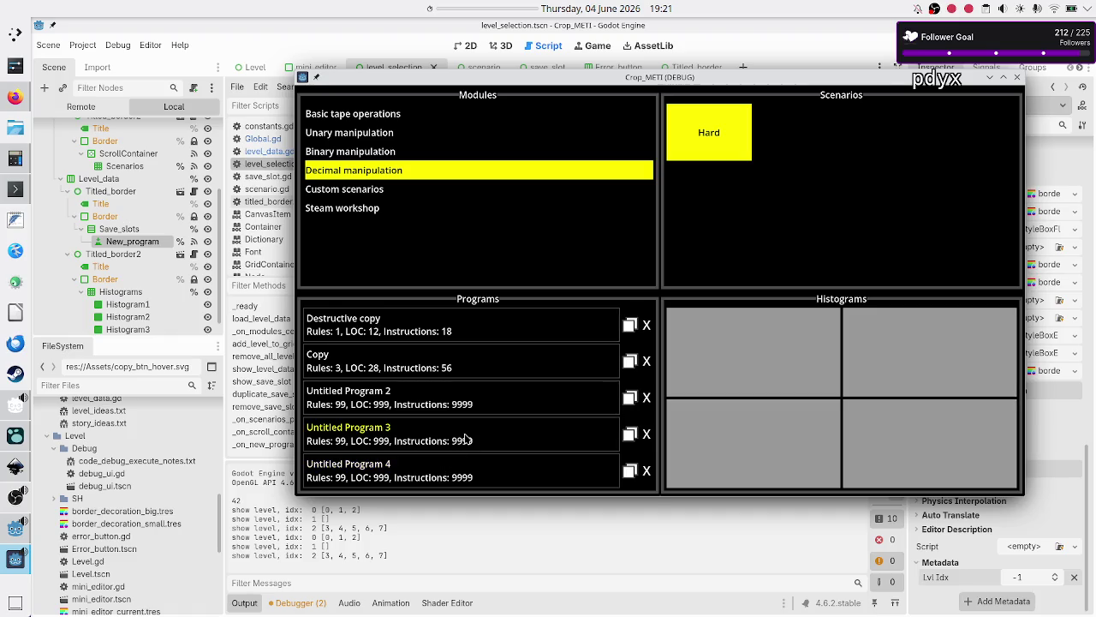
left_click(394, 135)
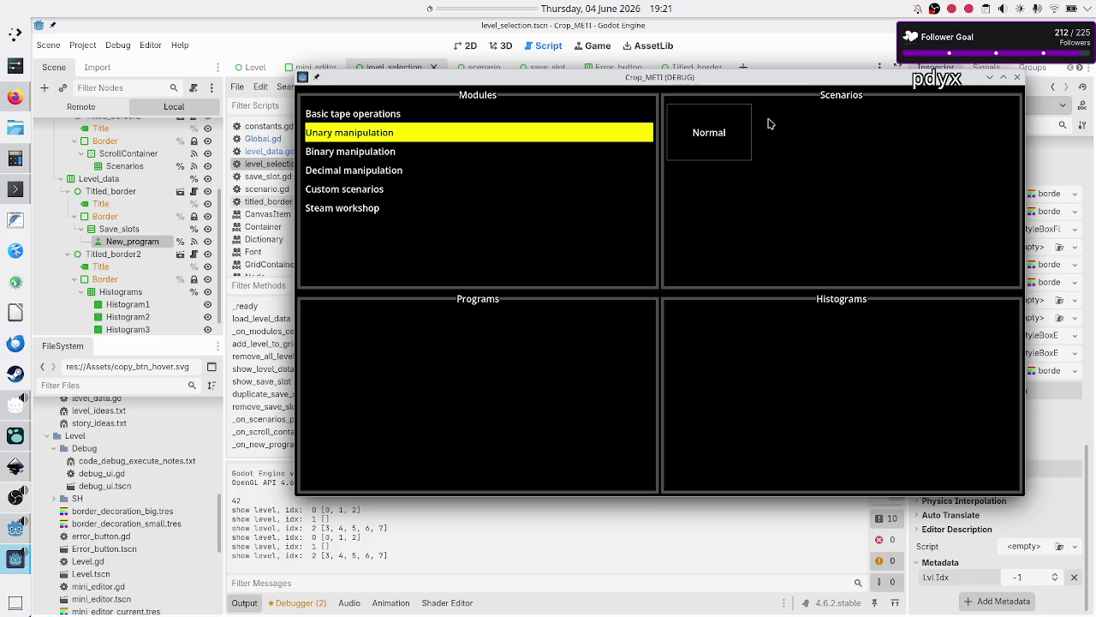
left_click(724, 134)
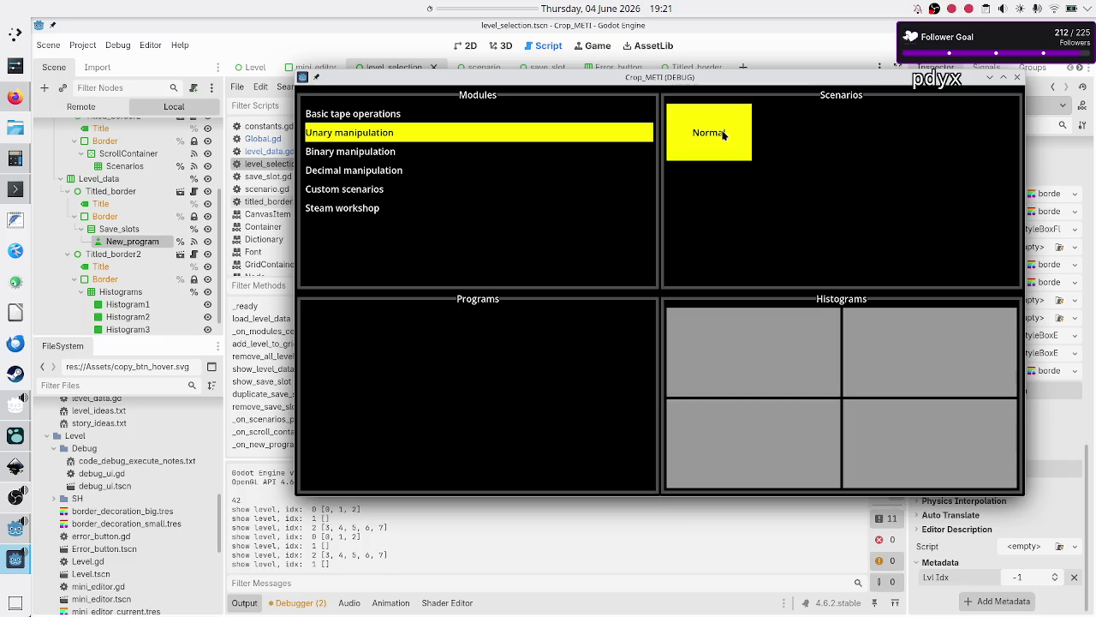
left_click(532, 118)
left_click(693, 127)
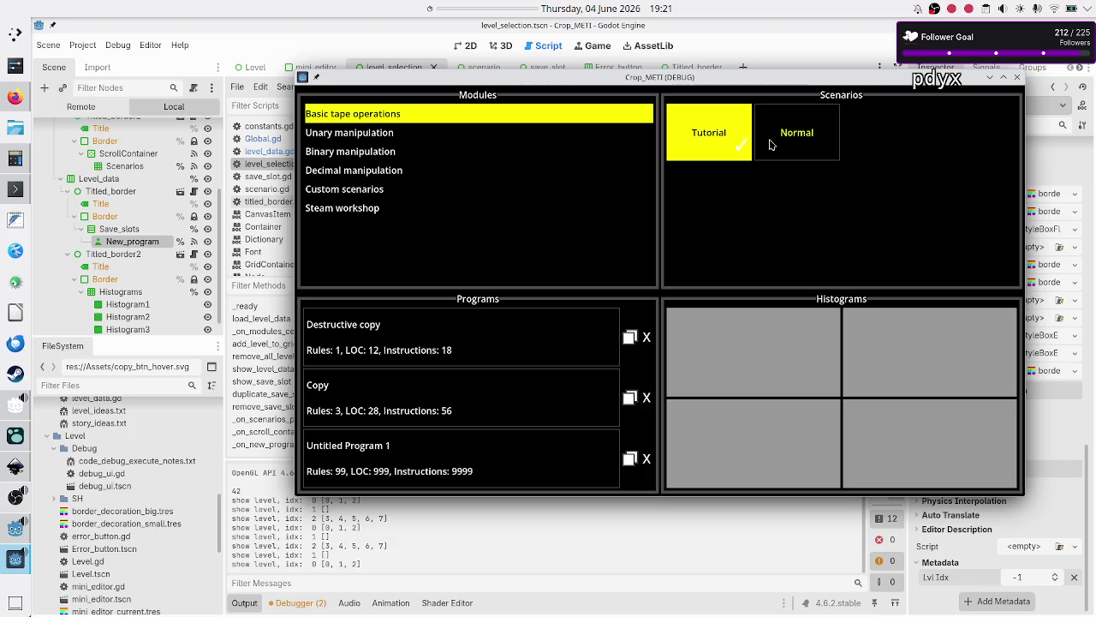
left_click(1016, 77)
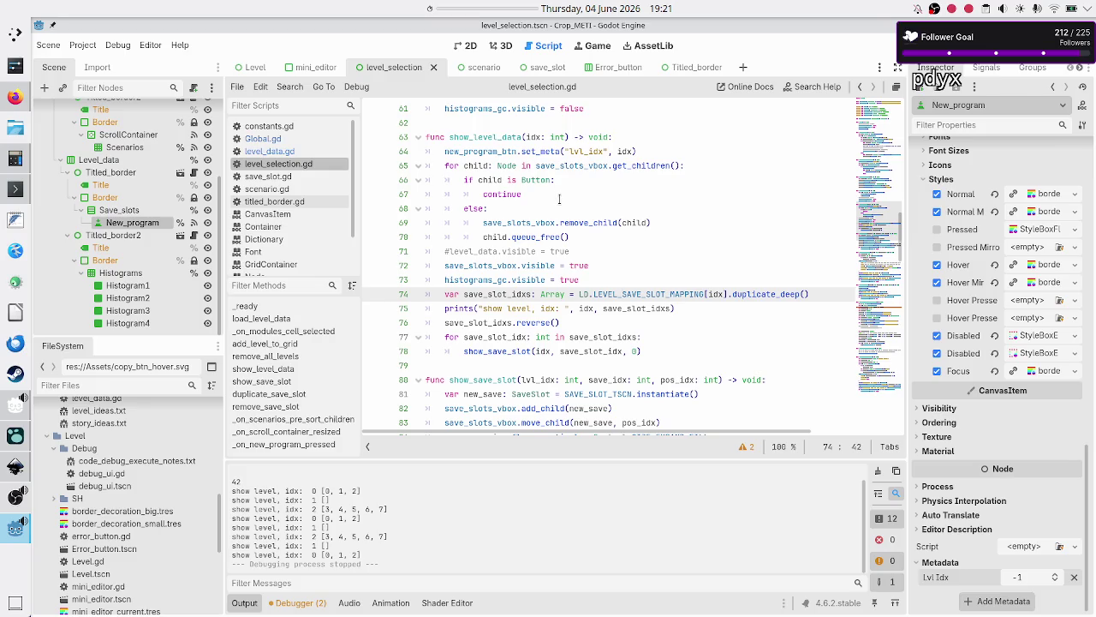
left_click(584, 252)
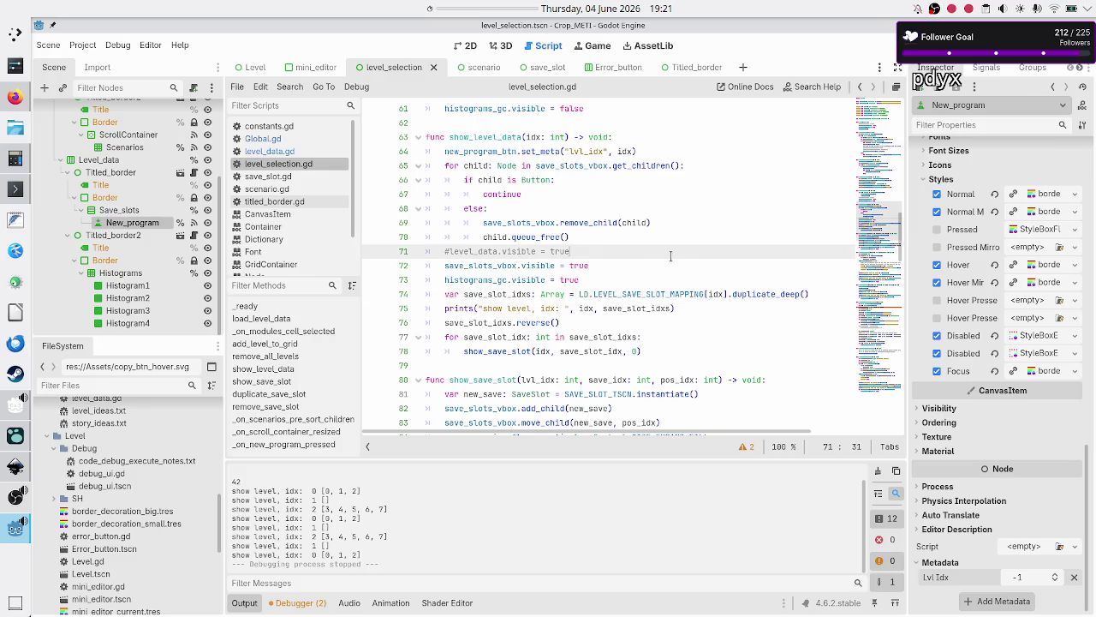
left_click(615, 271)
left_click(658, 274)
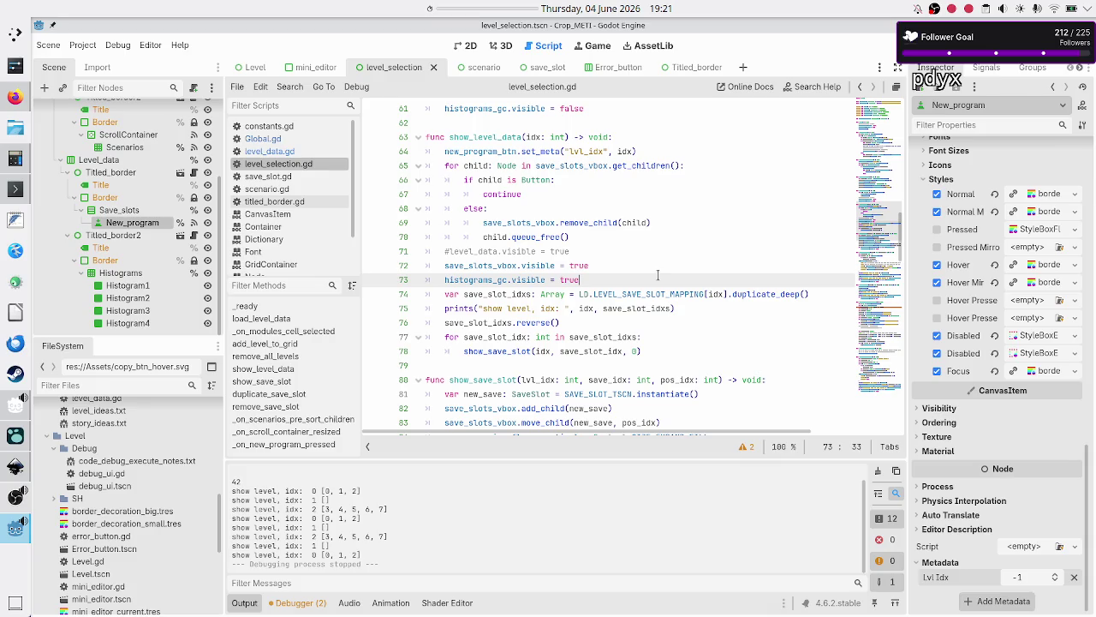
left_click(645, 268)
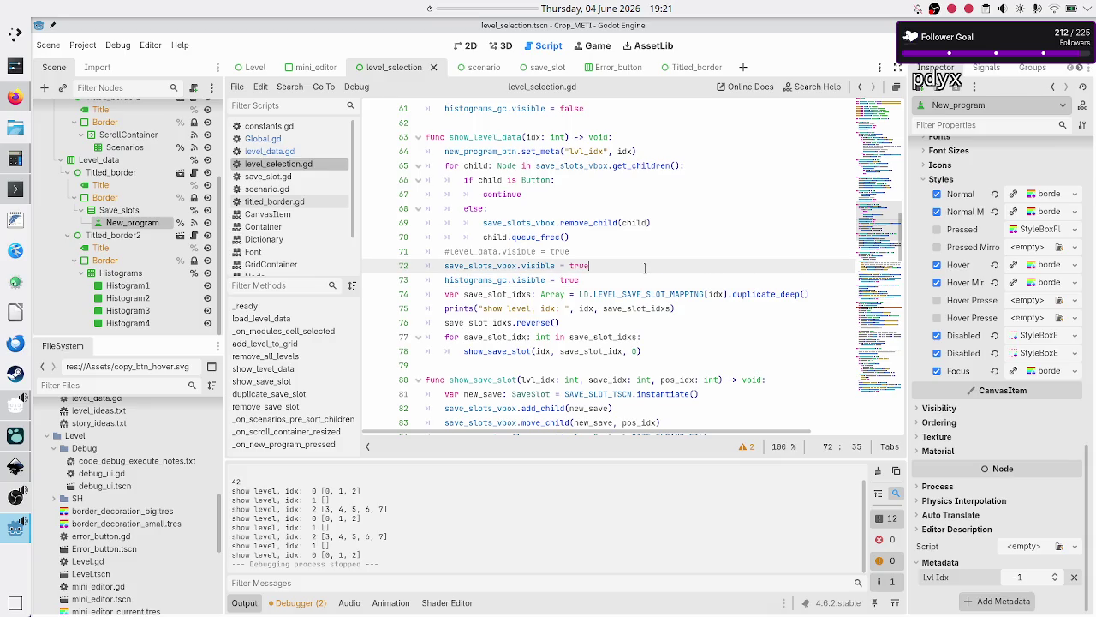
left_click(635, 274)
scroll(635, 272, "down", 15)
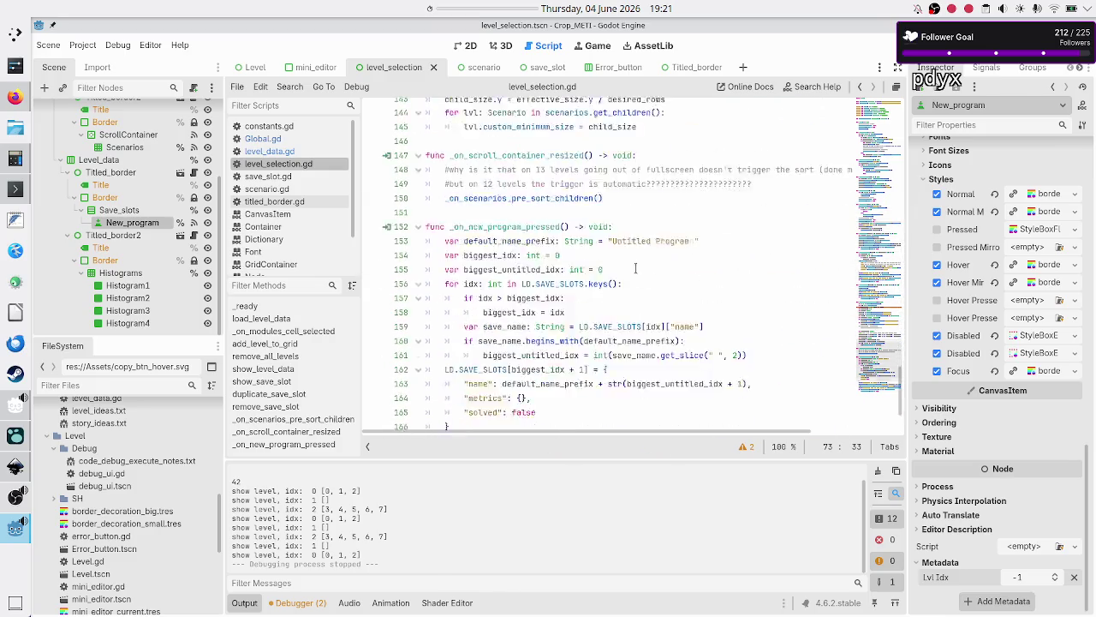
scroll(634, 268, "down", 2)
left_click(629, 423)
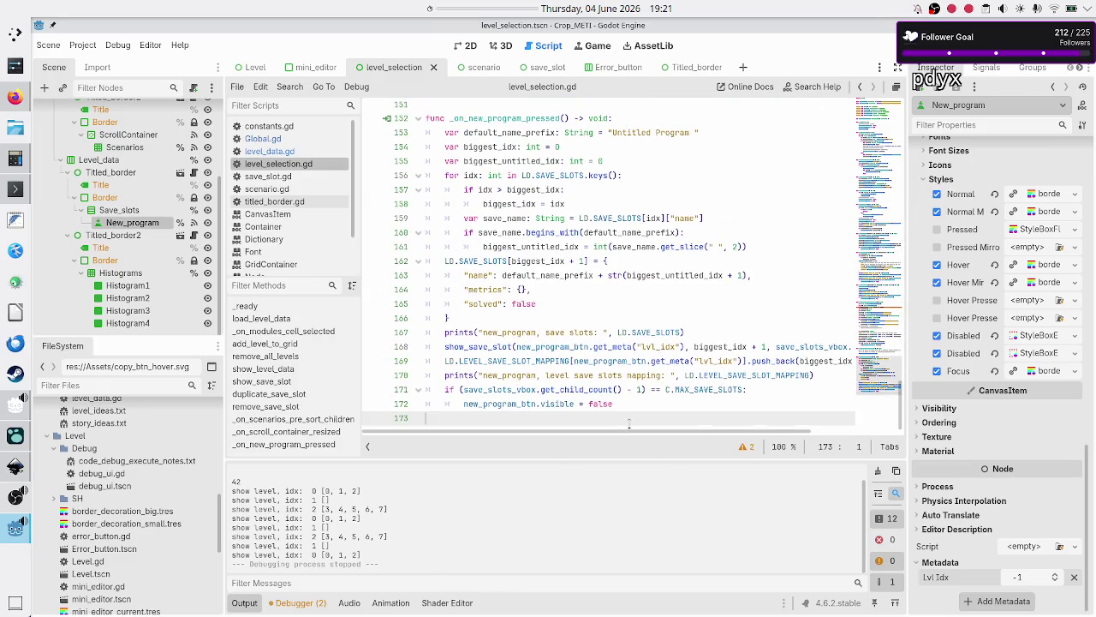
scroll(608, 291, "up", 2)
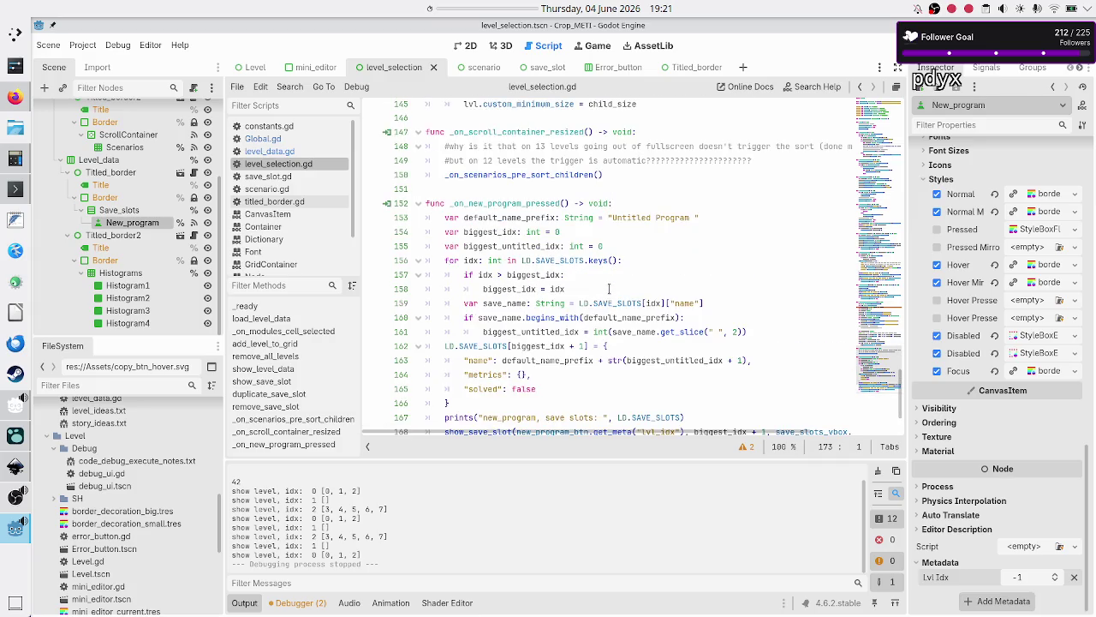
scroll(609, 288, "down", 2)
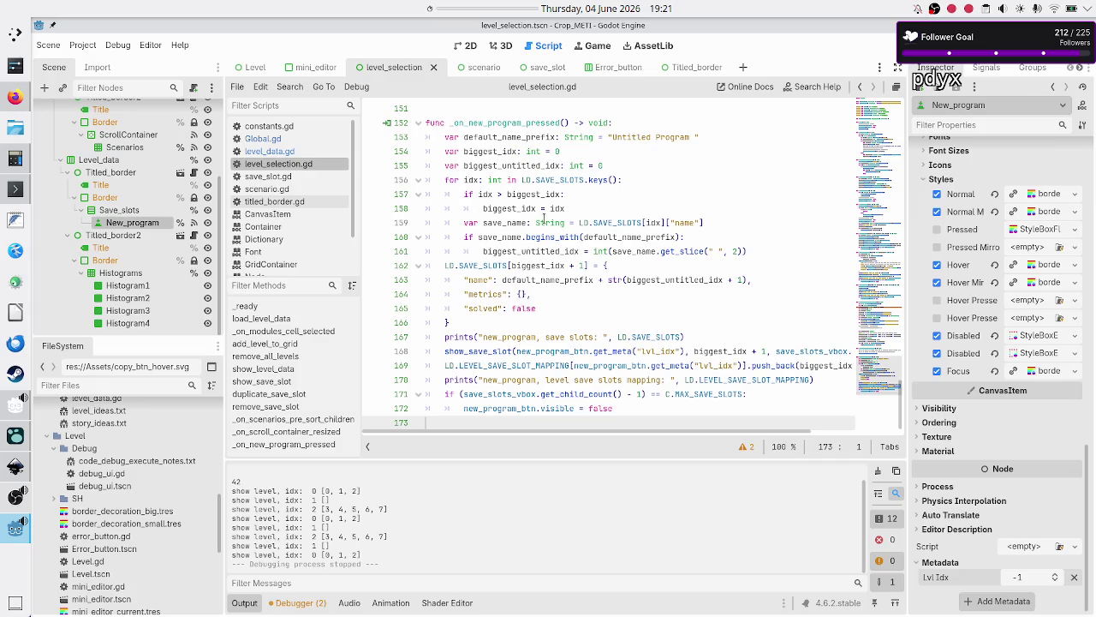
mouse_move(543, 218)
scroll(519, 151, "up", 10)
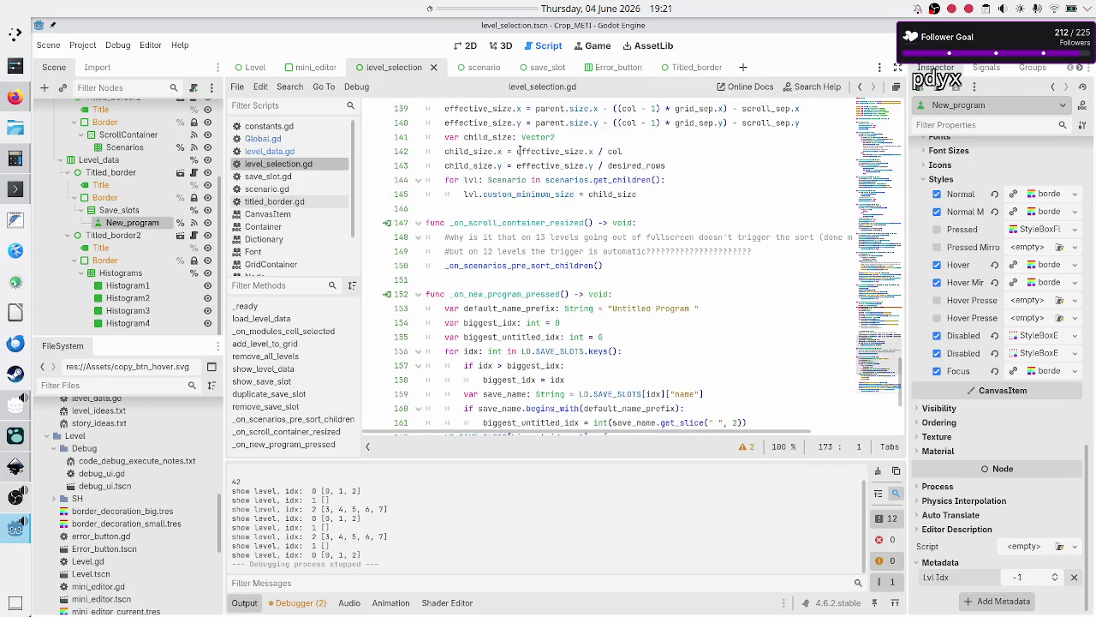
scroll(519, 151, "up", 3)
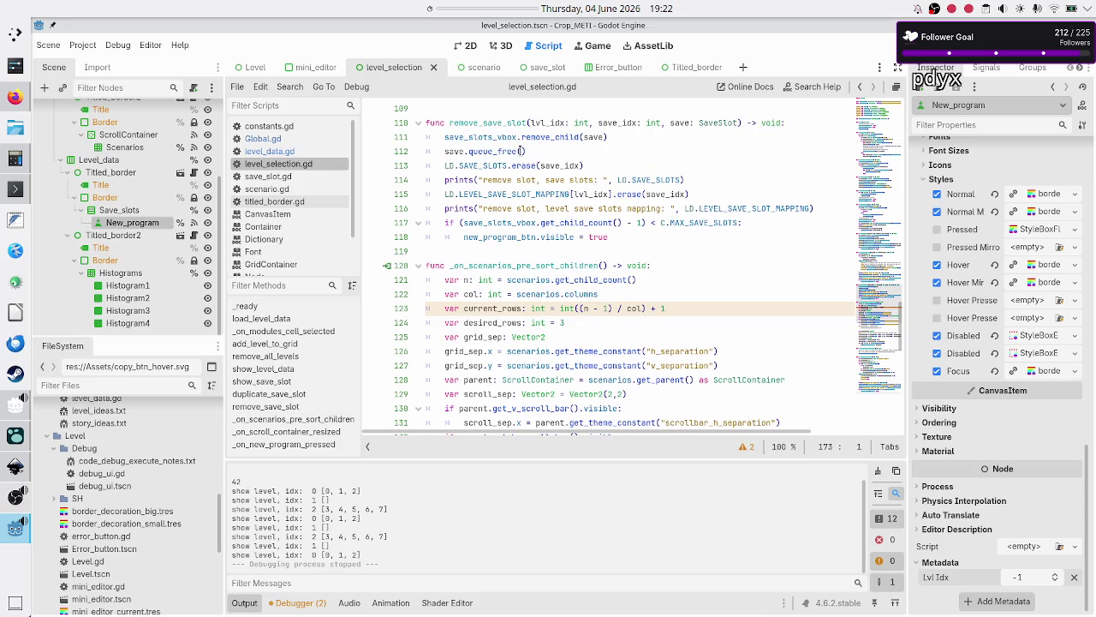
scroll(520, 151, "up", 6)
scroll(519, 151, "up", 6)
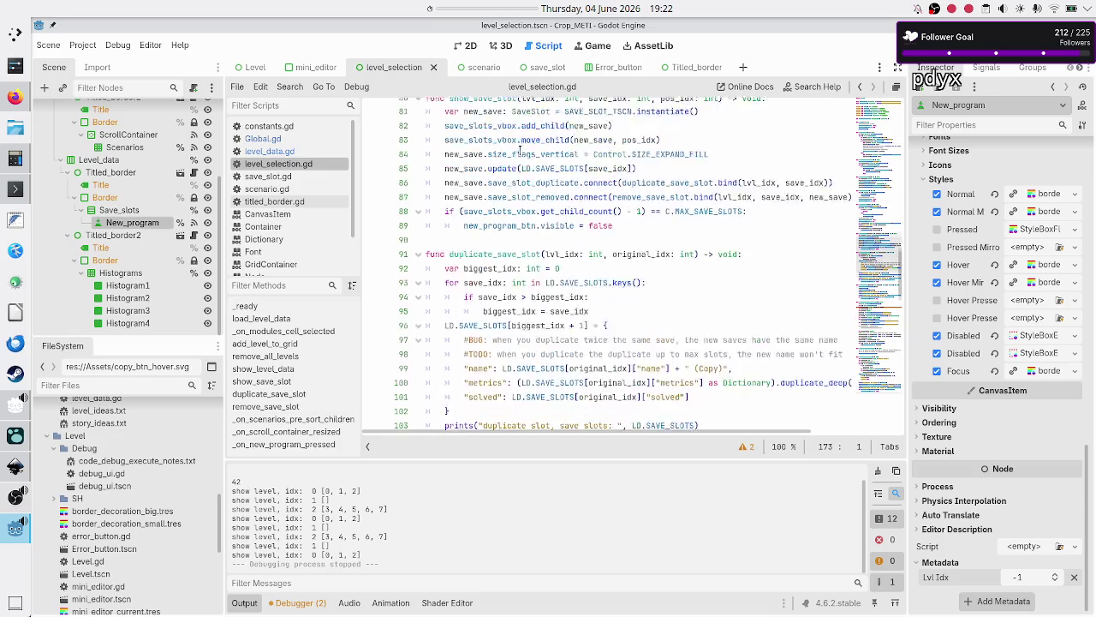
scroll(519, 151, "up", 4)
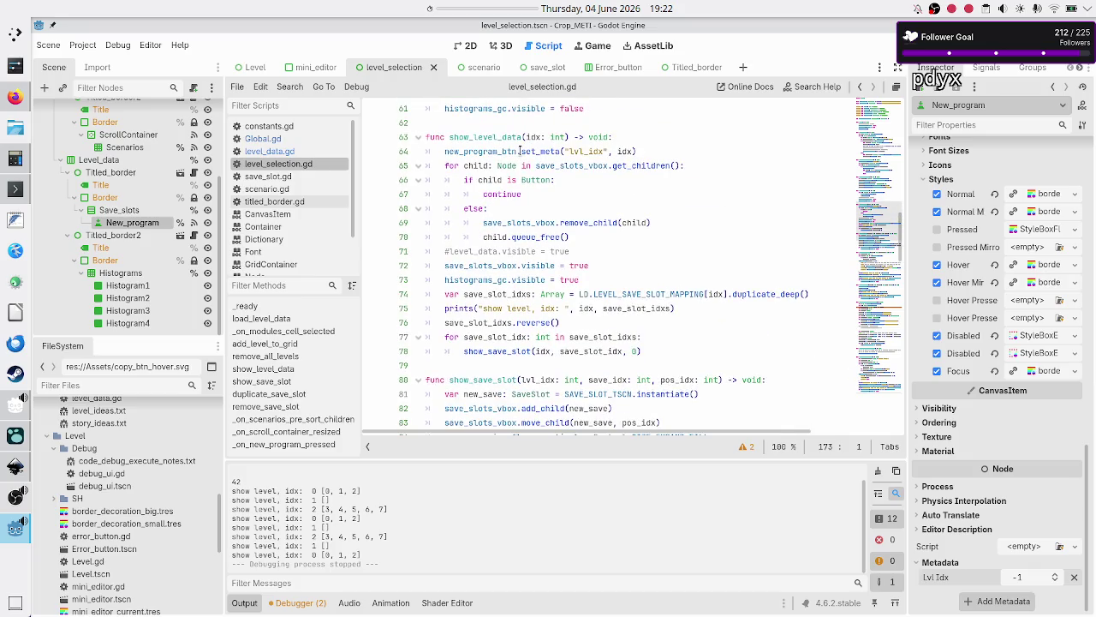
double_click(486, 137)
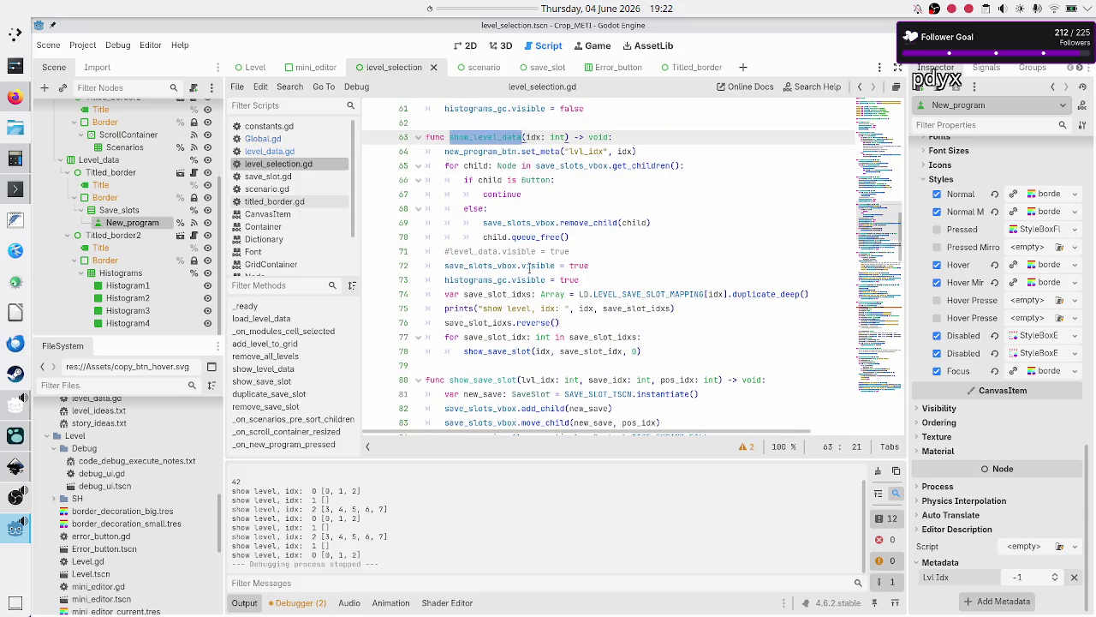
scroll(530, 268, "down", 1)
scroll(532, 280, "up", 1)
double_click(517, 350)
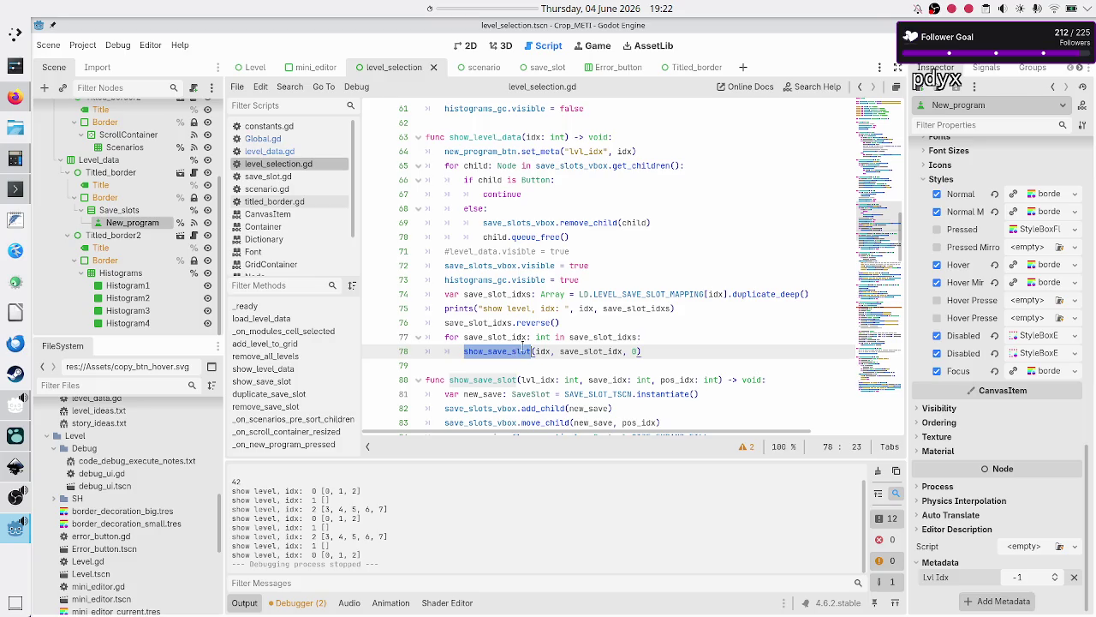
scroll(600, 326, "down", 4)
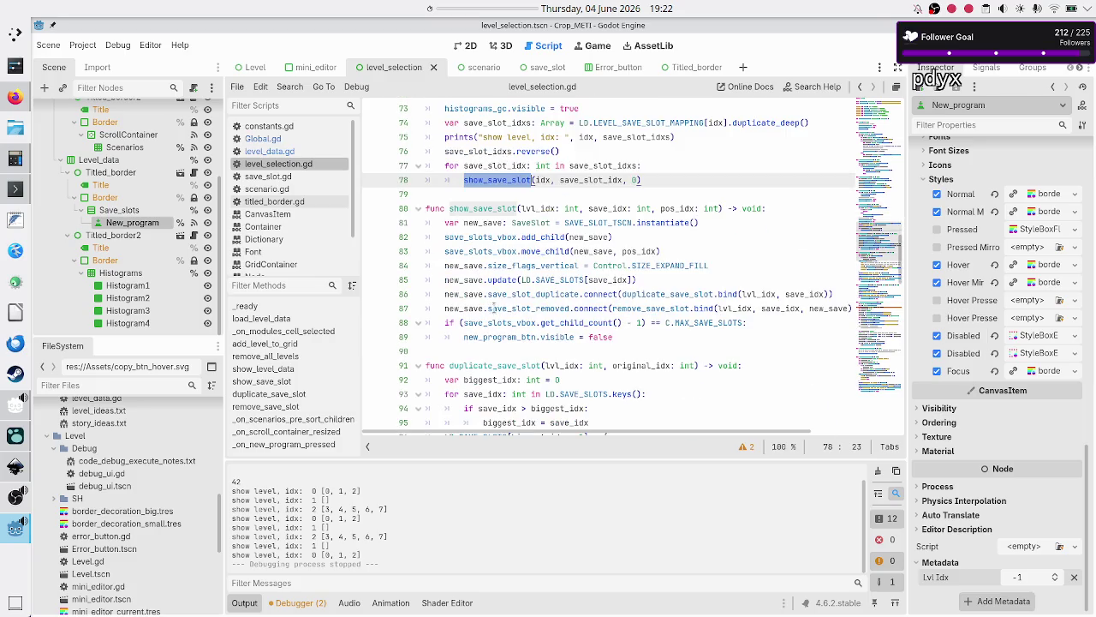
left_click(640, 336)
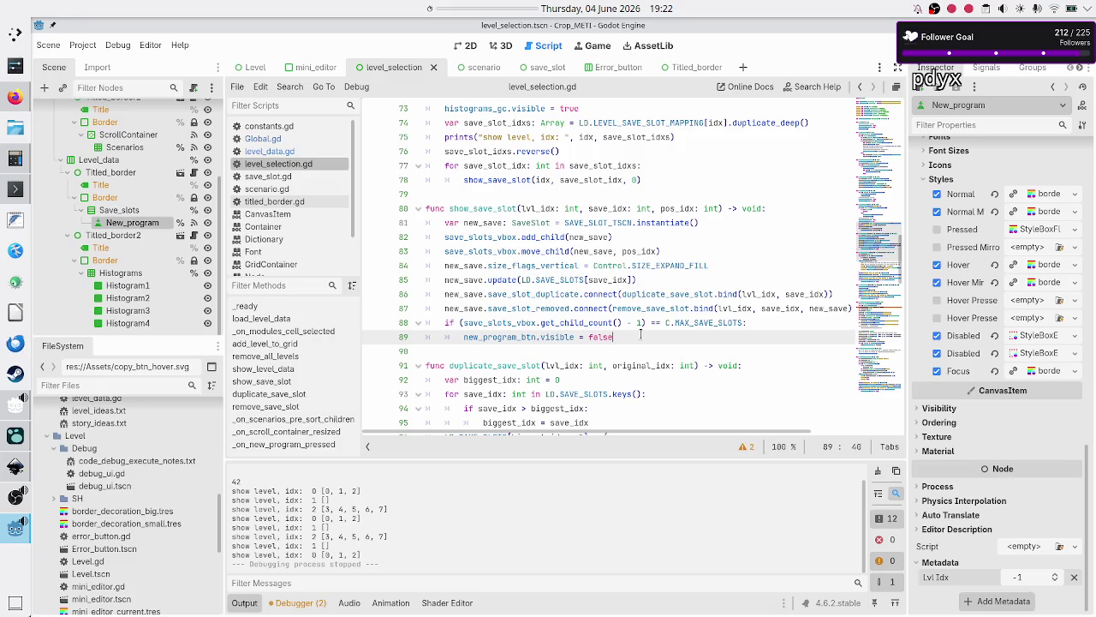
- Add an else: branch after line 89 containing new_program_btn.visible = true
key("Return")
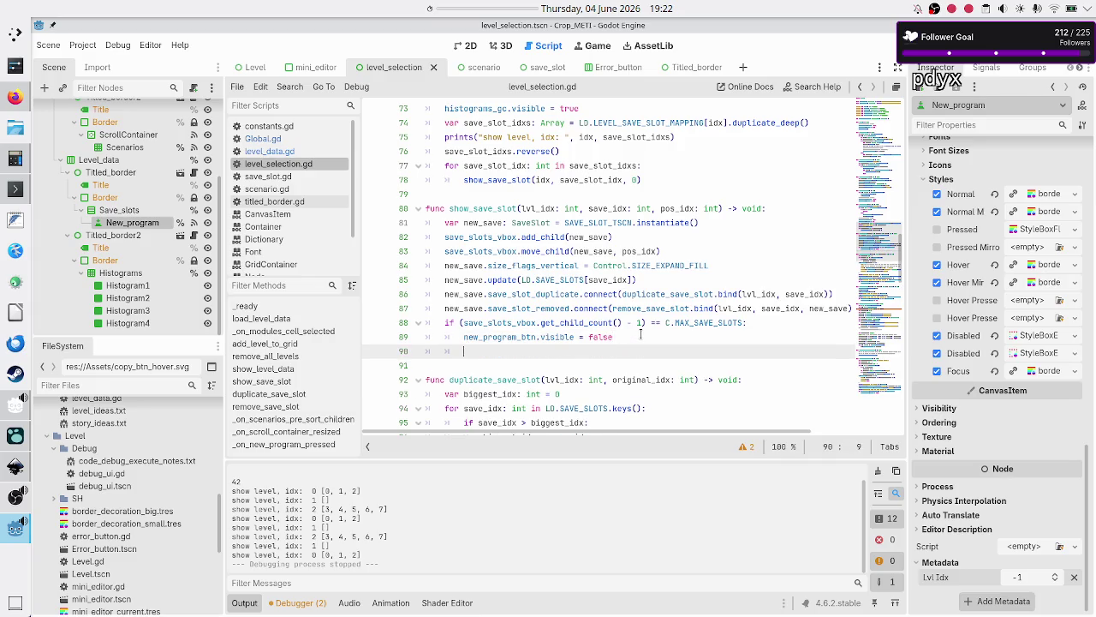
key("BackSpace")
type("else:")
key("Return")
type("new")
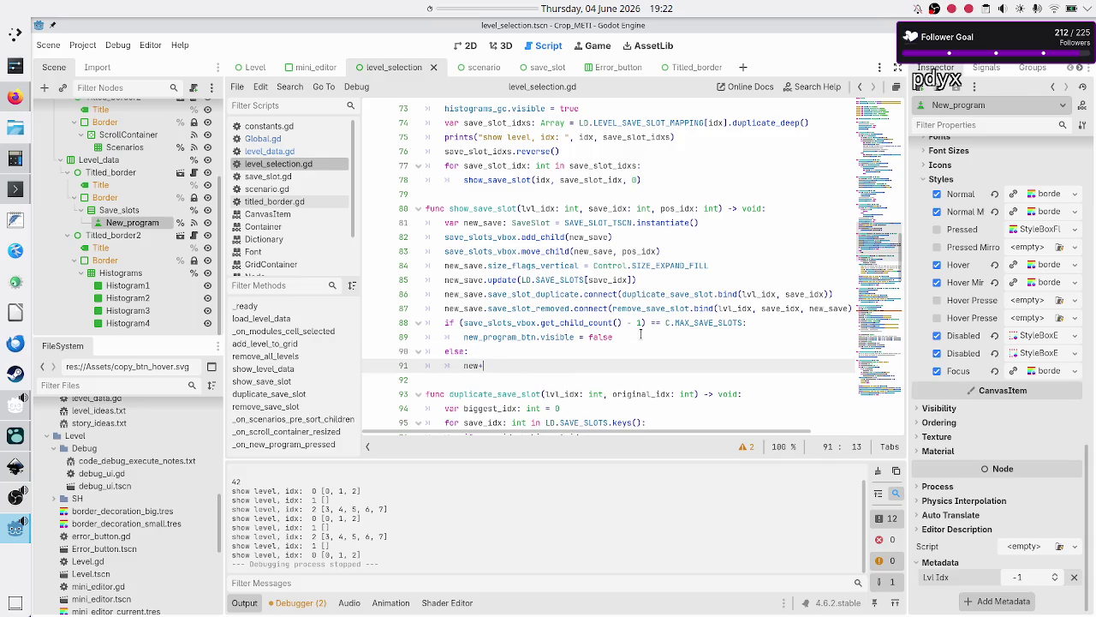
type("_pr")
key("Return")
type(".visi")
key("Down")
key("Down")
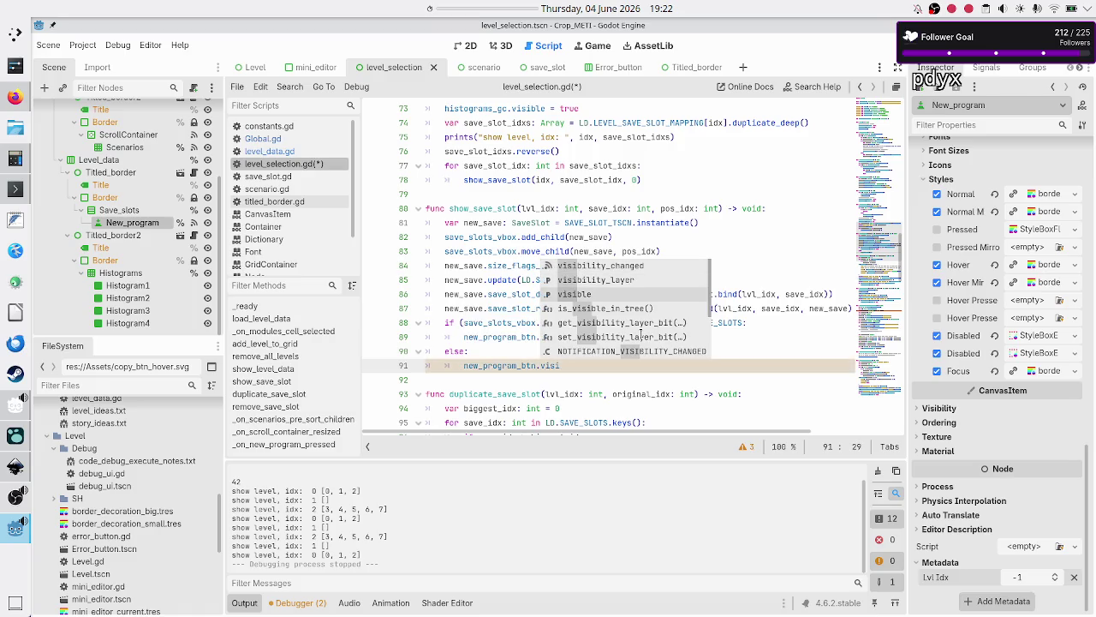
key("Return")
type("= true")
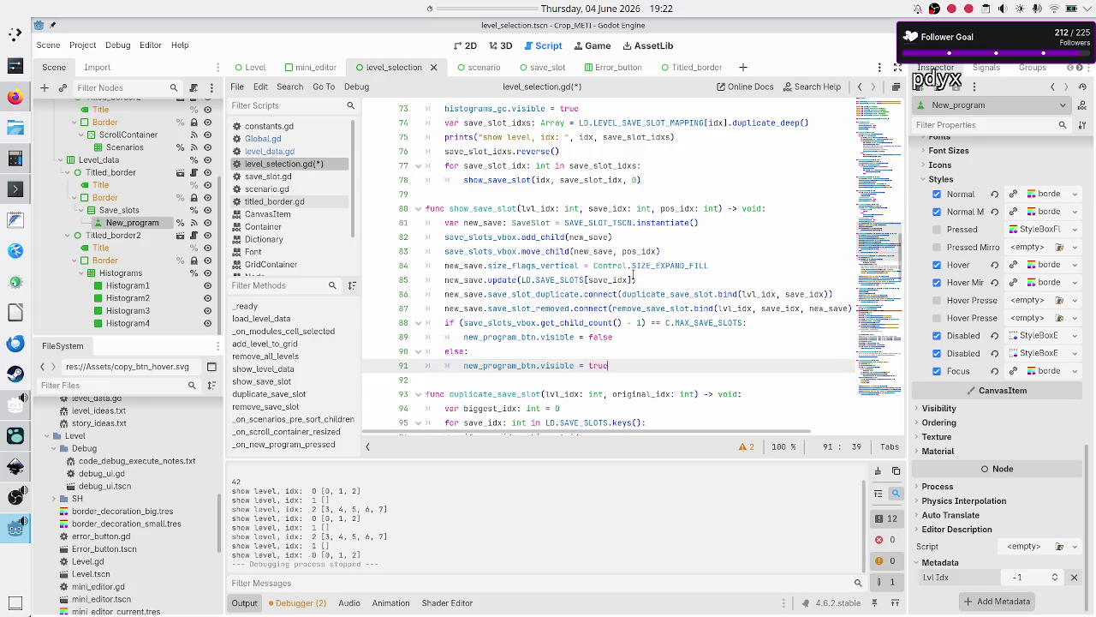
- Review the MAX_SAVE_SLOTS check around lines 88–91, then save and run with F6
double_click(709, 322)
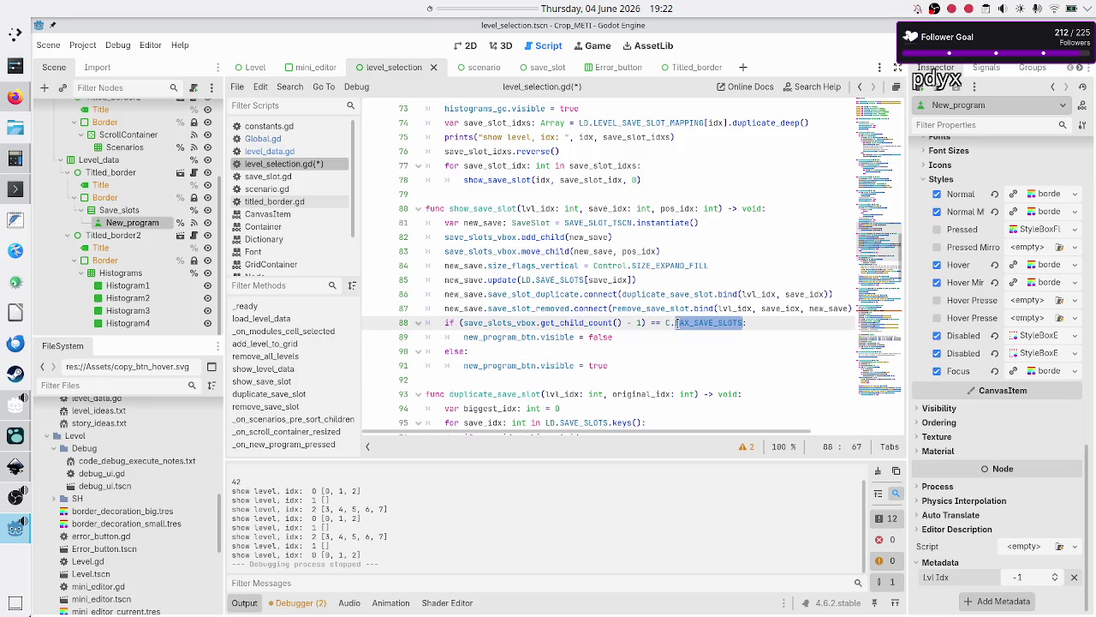
left_click(612, 336)
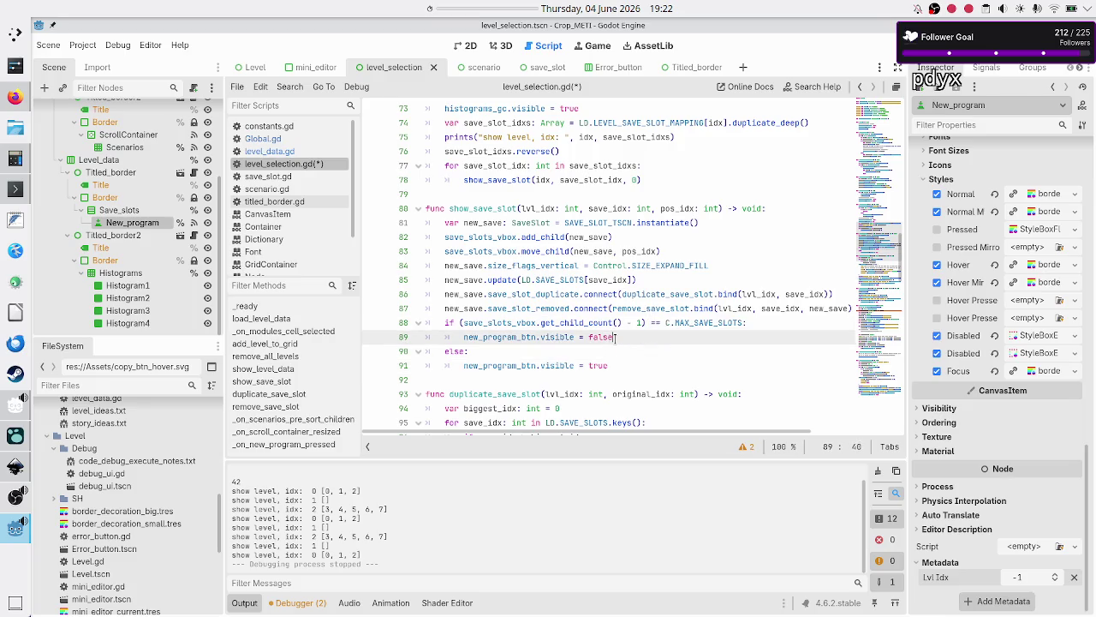
left_click(622, 365)
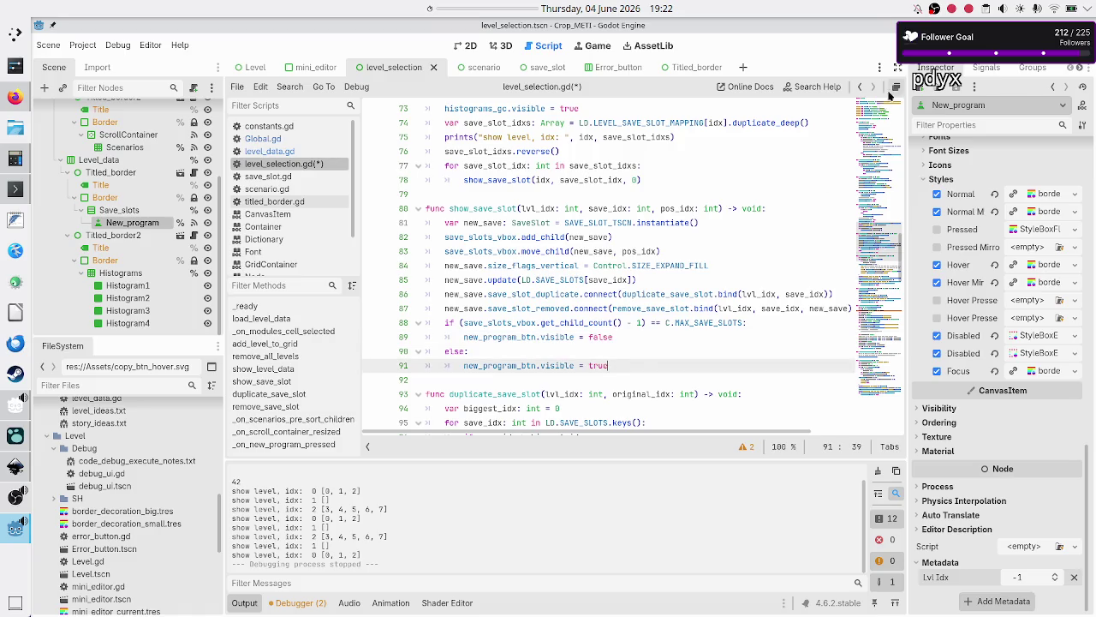
key("F6")
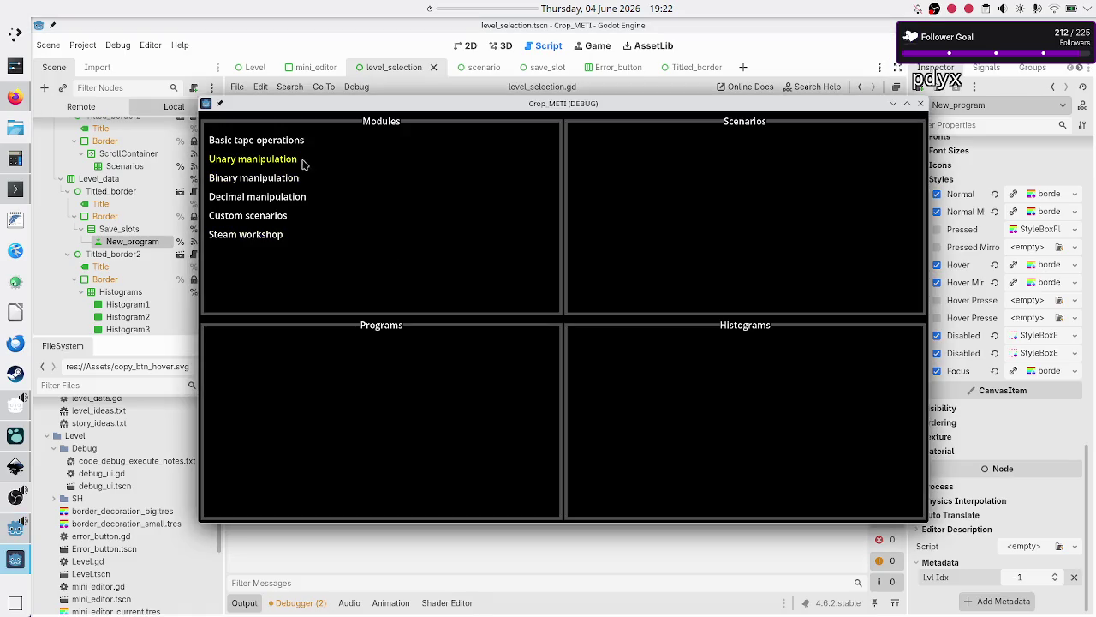
- Check the Programs list for Basic > Tutorial, Decimal > Hard and Basic > Normal, then reposition the game window
left_click(303, 160)
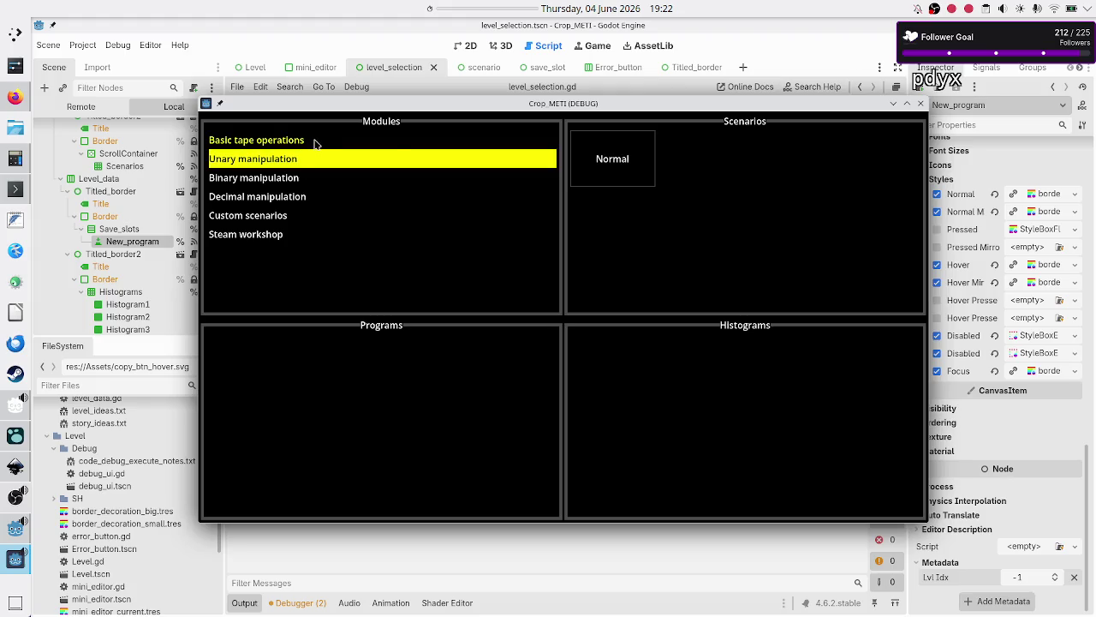
left_click(316, 144)
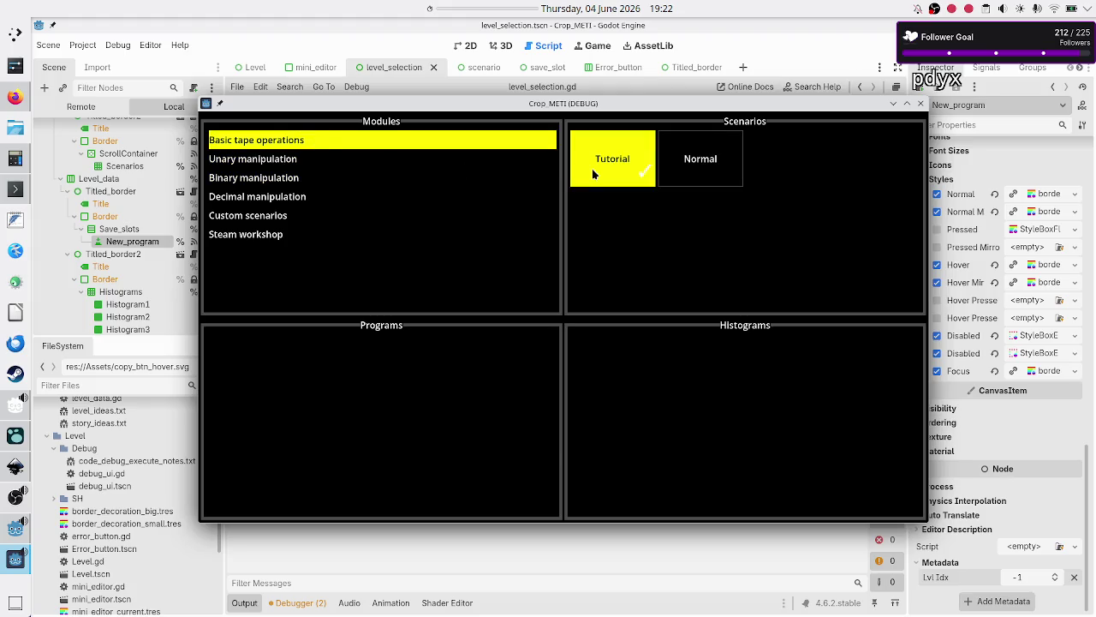
left_click(591, 168)
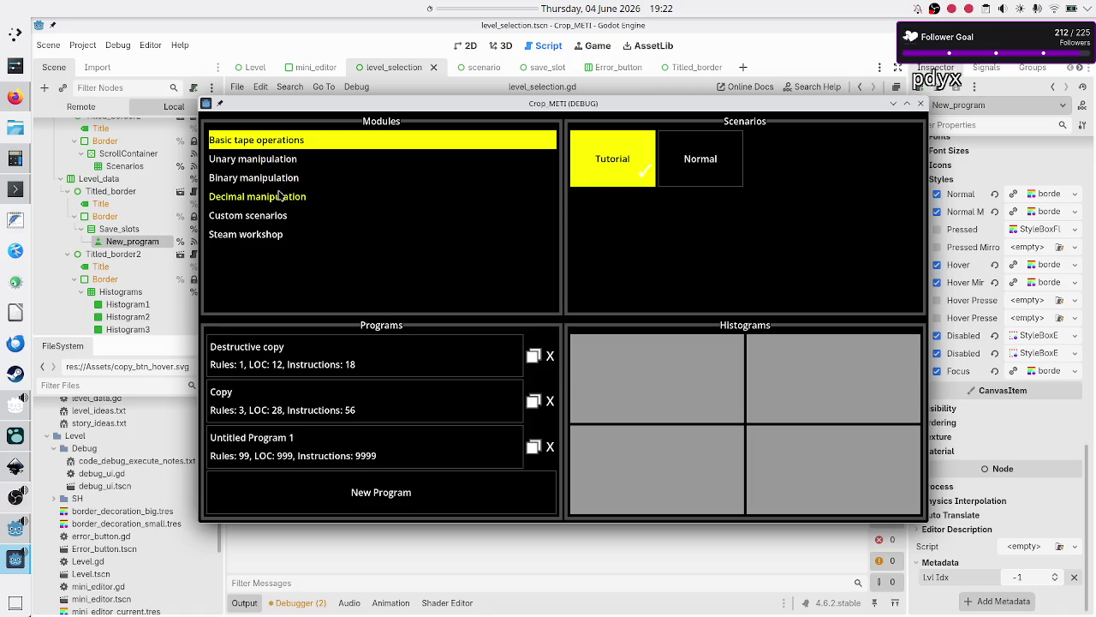
left_click(279, 196)
left_click(638, 189)
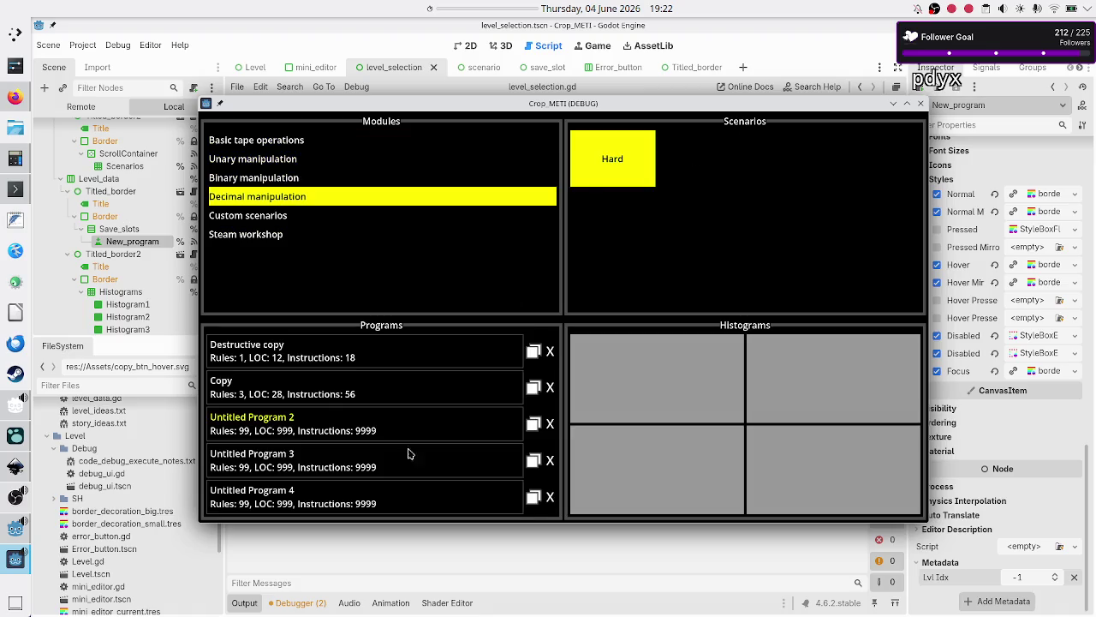
left_click(293, 142)
left_click(613, 160)
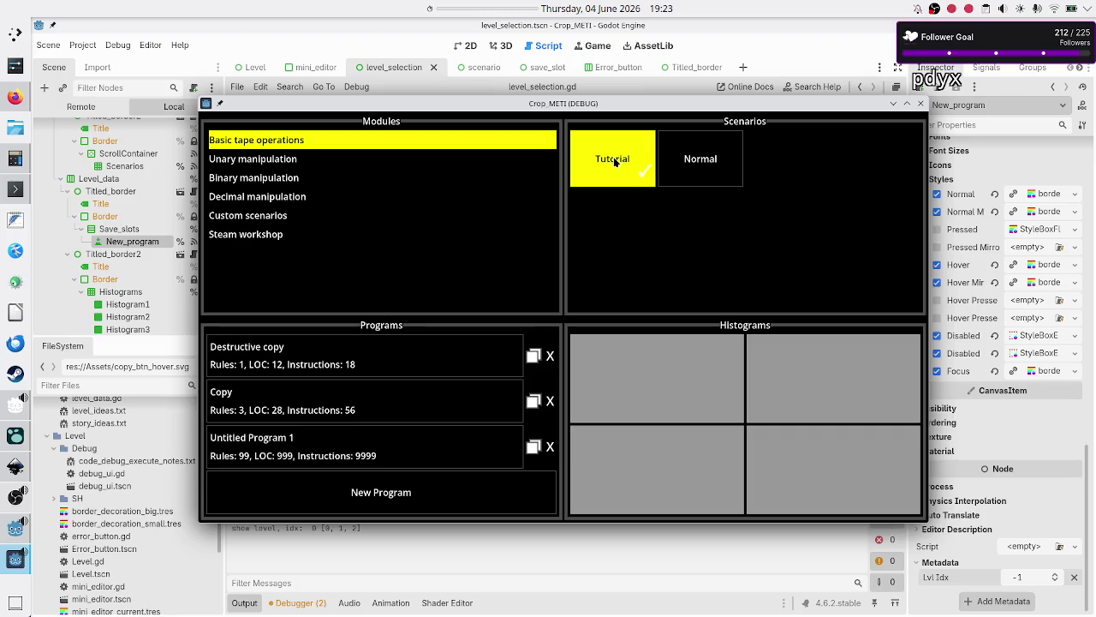
left_click(710, 168)
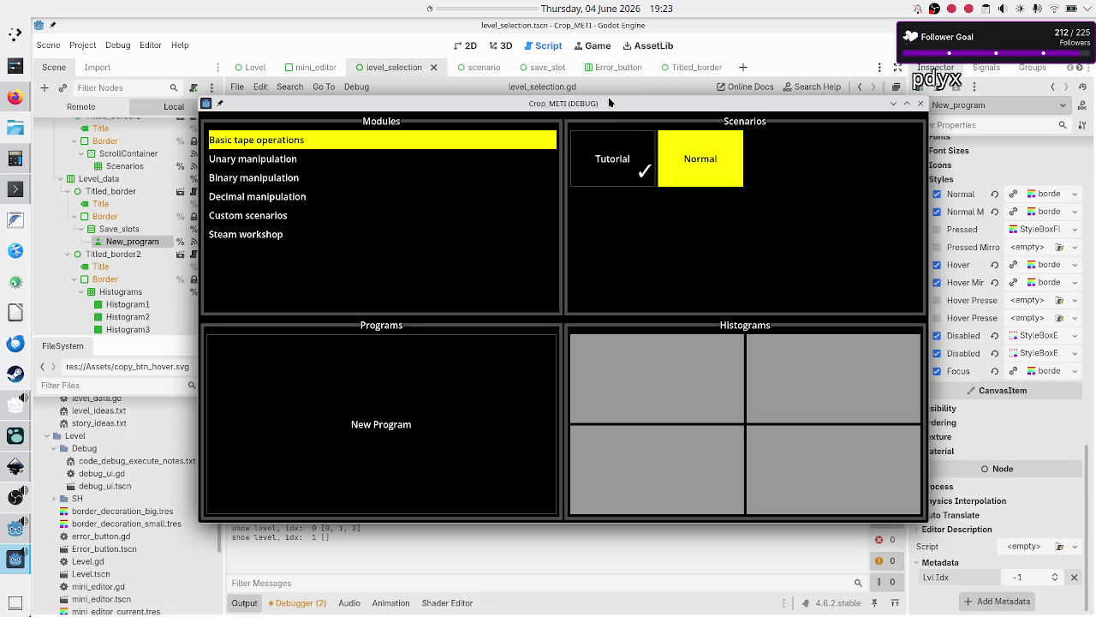
left_click_drag(608, 107, 743, 65)
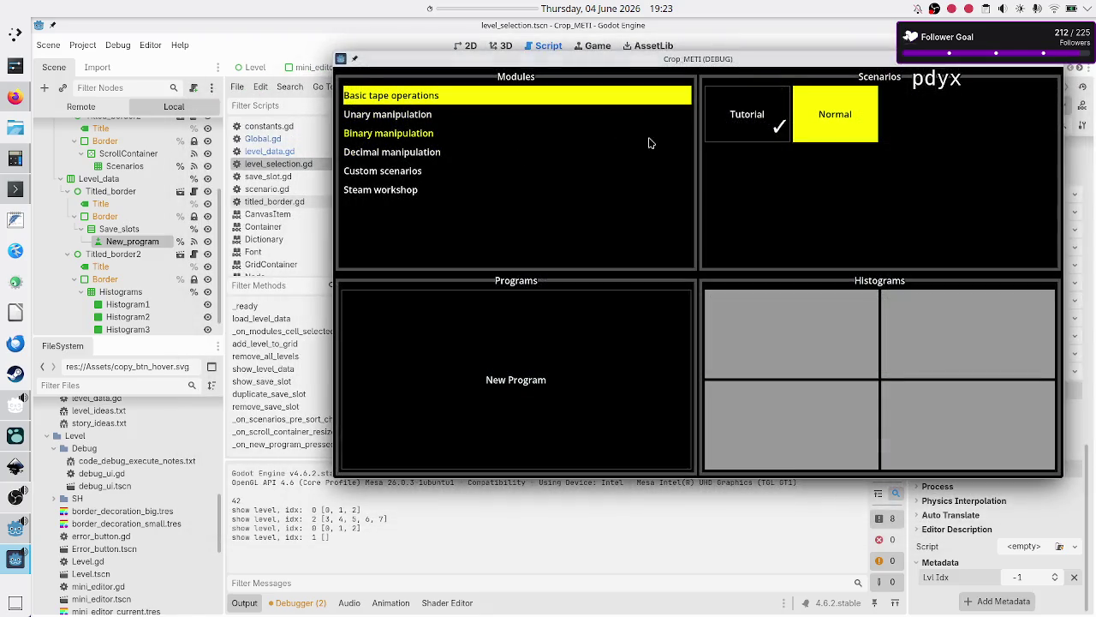
- In the Tutorial scenario, create a new program, Untitled Program 5
left_click(769, 113)
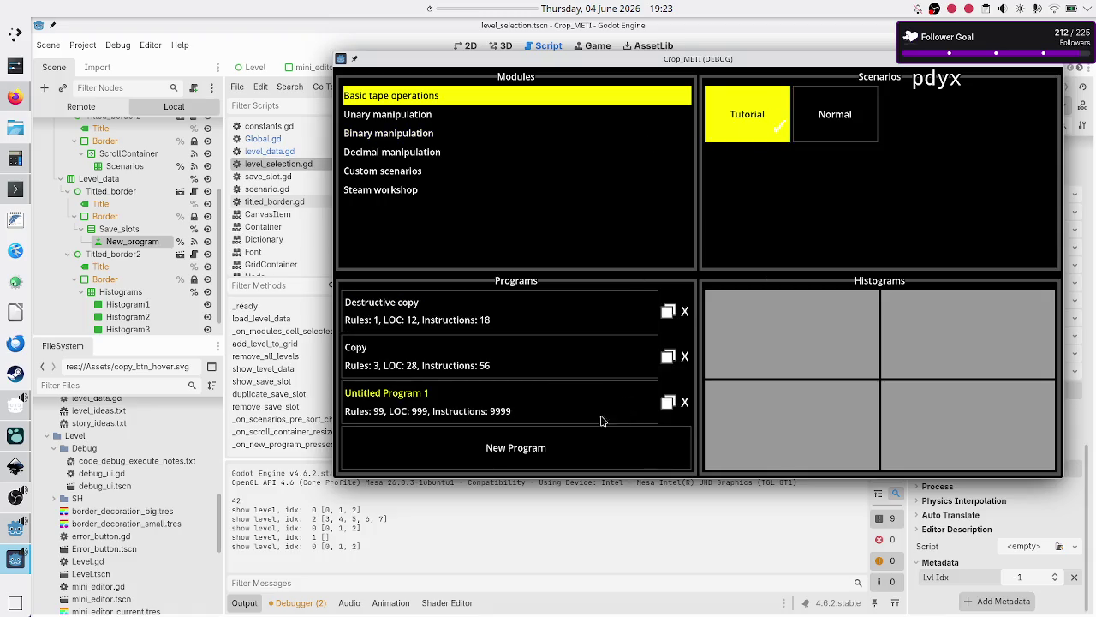
left_click(528, 446)
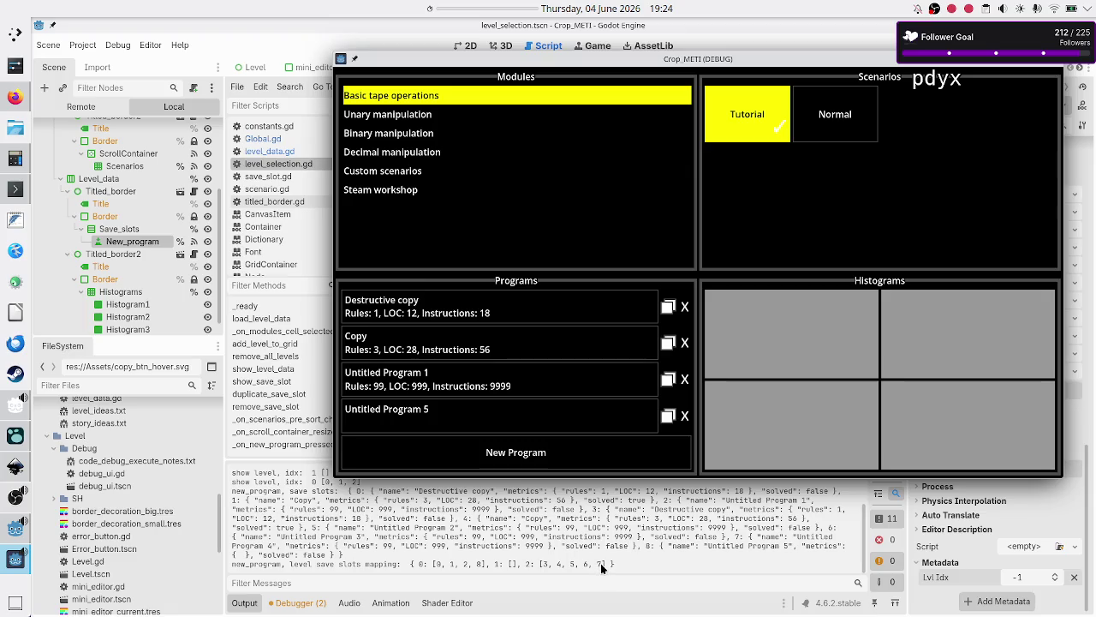
- Open level_data.gd and highlight the entry 7 header on line 77
left_click(274, 151)
scroll(506, 276, "down", 10)
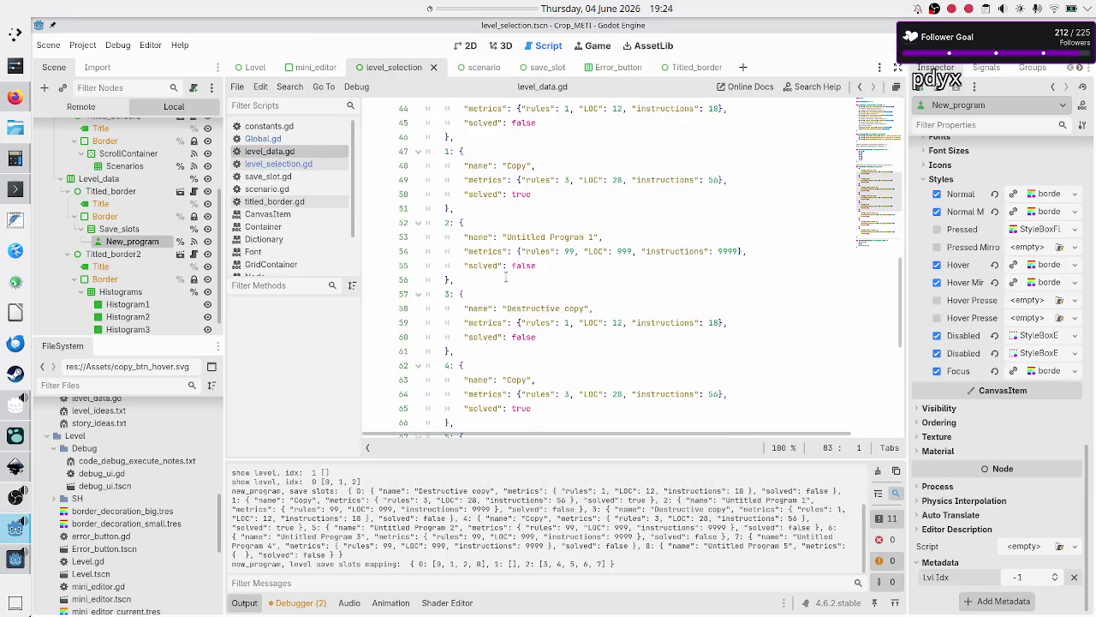
left_click_drag(436, 251, 463, 251)
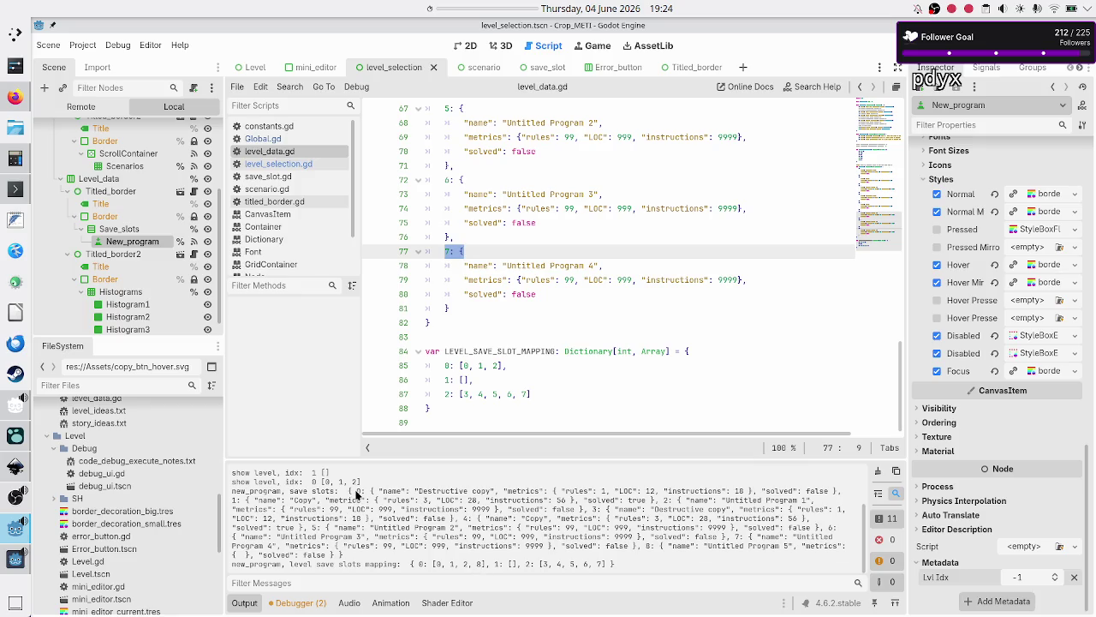
- Compare save-slot entries 1 and 2 in the output, then switch back to level_selection.gd
mouse_move(357, 494)
left_mouse_down()
mouse_move(470, 500)
mouse_move(257, 519)
mouse_move(261, 510)
mouse_move(579, 501)
left_mouse_up()
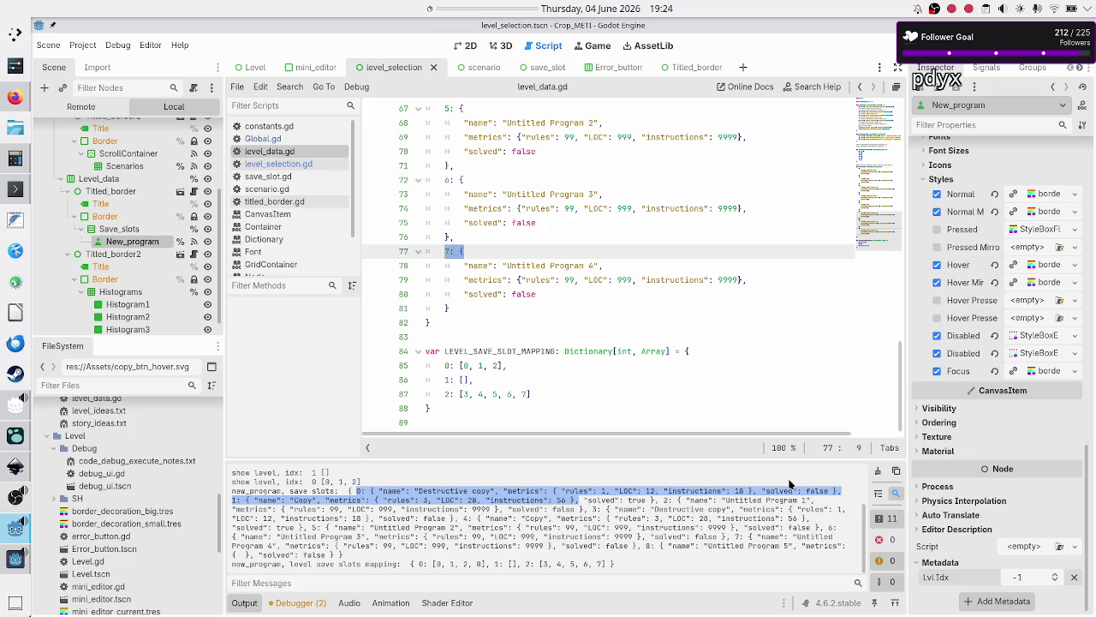
left_click(818, 497)
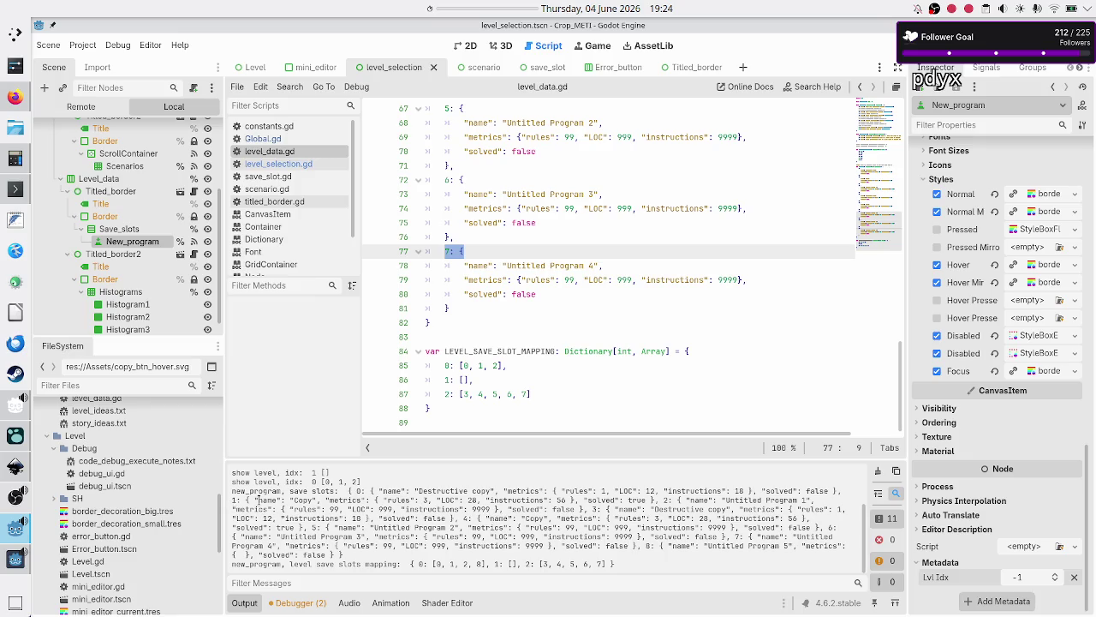
mouse_move(232, 501)
left_mouse_down()
mouse_move(432, 490)
mouse_move(236, 490)
mouse_move(591, 508)
mouse_move(646, 491)
mouse_move(814, 499)
mouse_move(798, 509)
left_mouse_up()
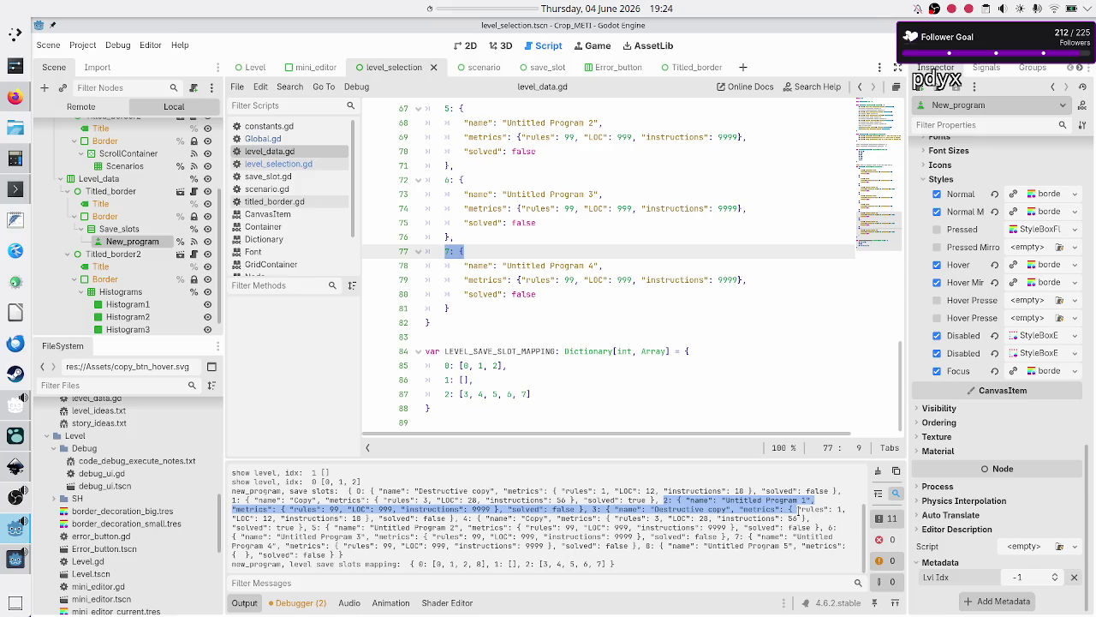
left_click_drag(798, 509, 584, 511)
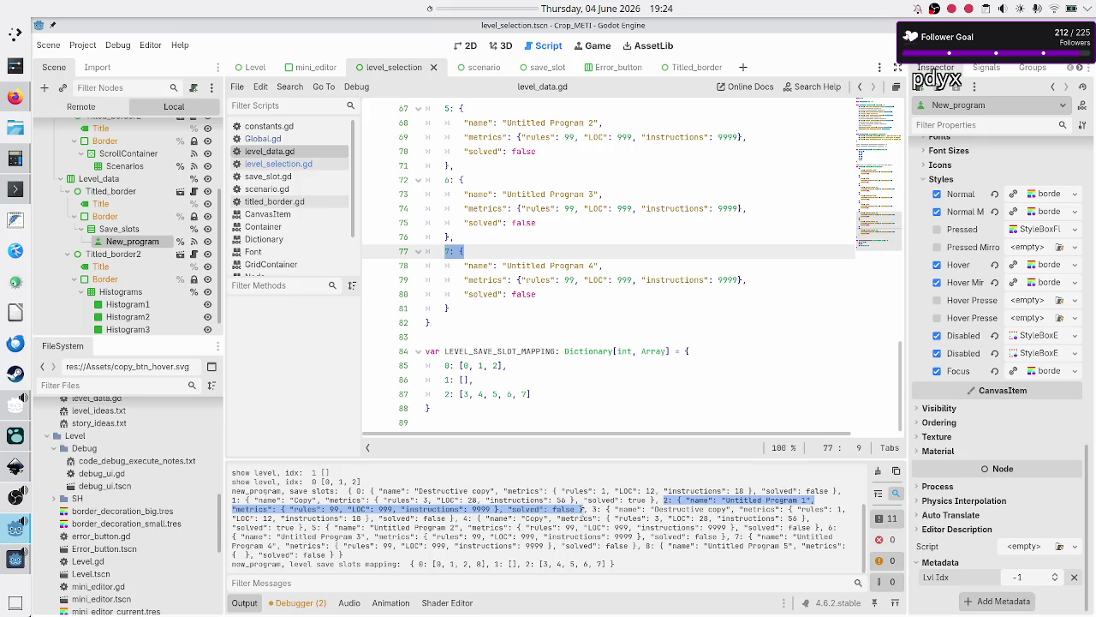
left_click(598, 514)
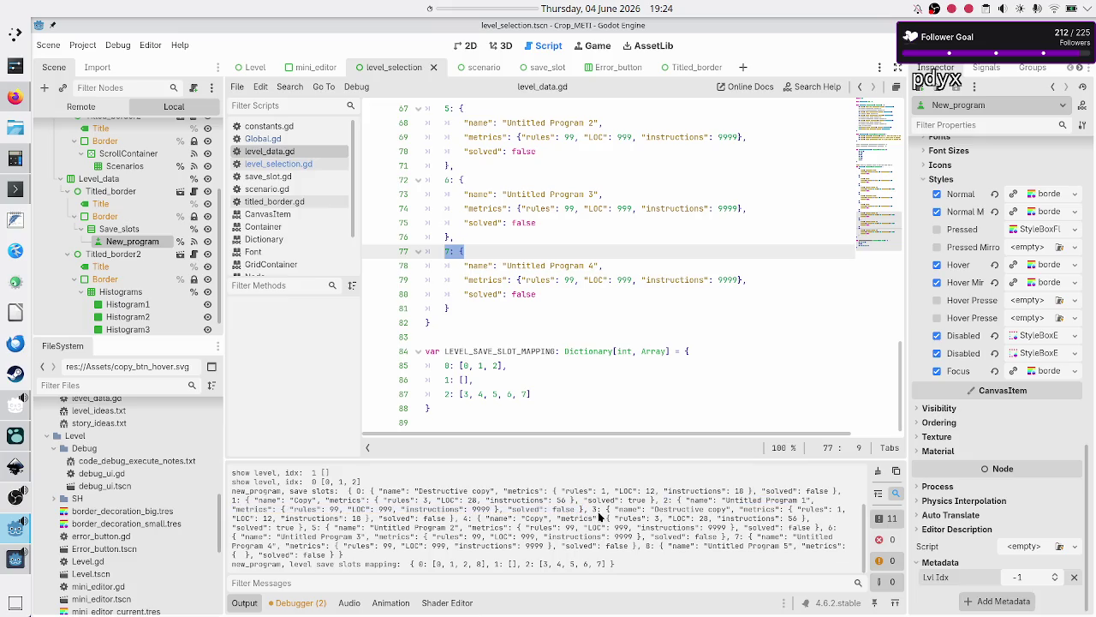
left_click(296, 167)
scroll(606, 322, "down", 10)
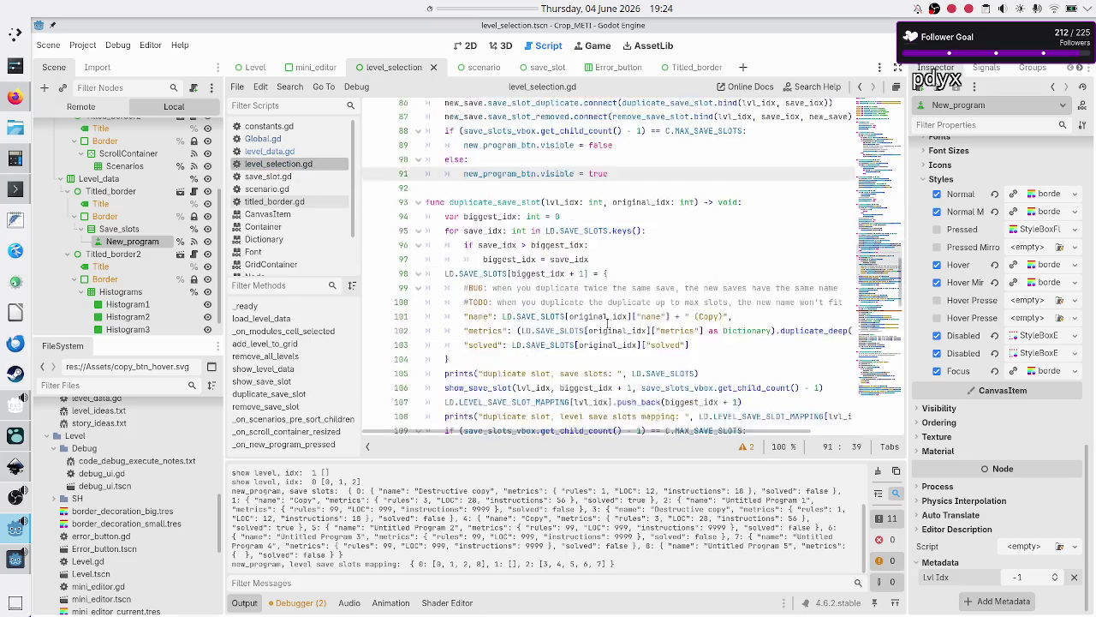
- Go to the save-slots print on line 169 of _on_new_program_pressed
scroll(607, 322, "down", 9)
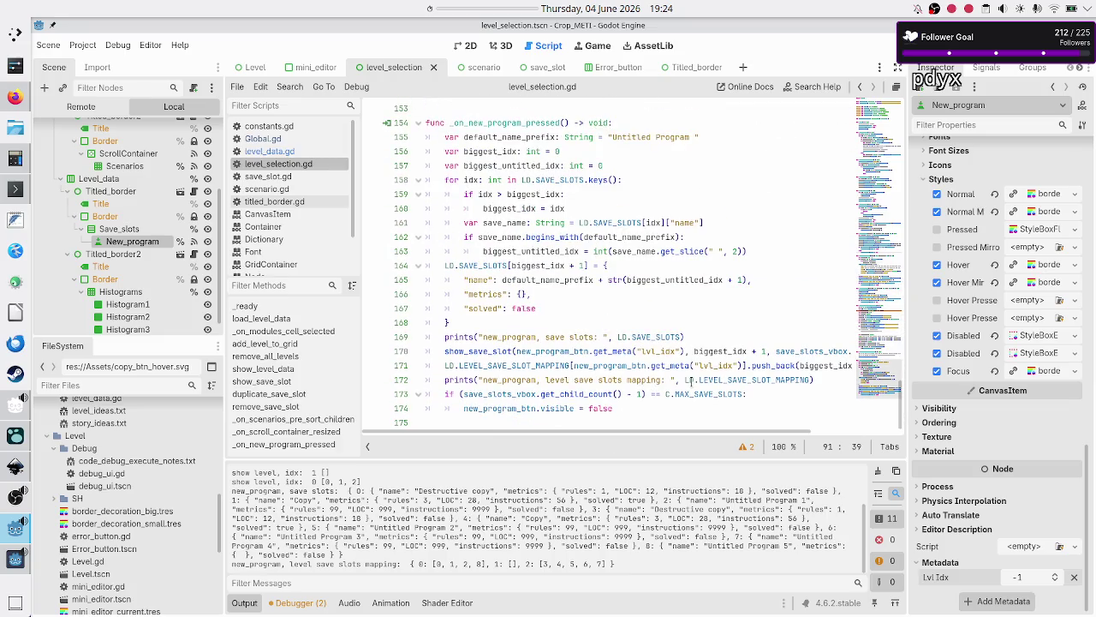
left_click(682, 338)
mouse_move(683, 337)
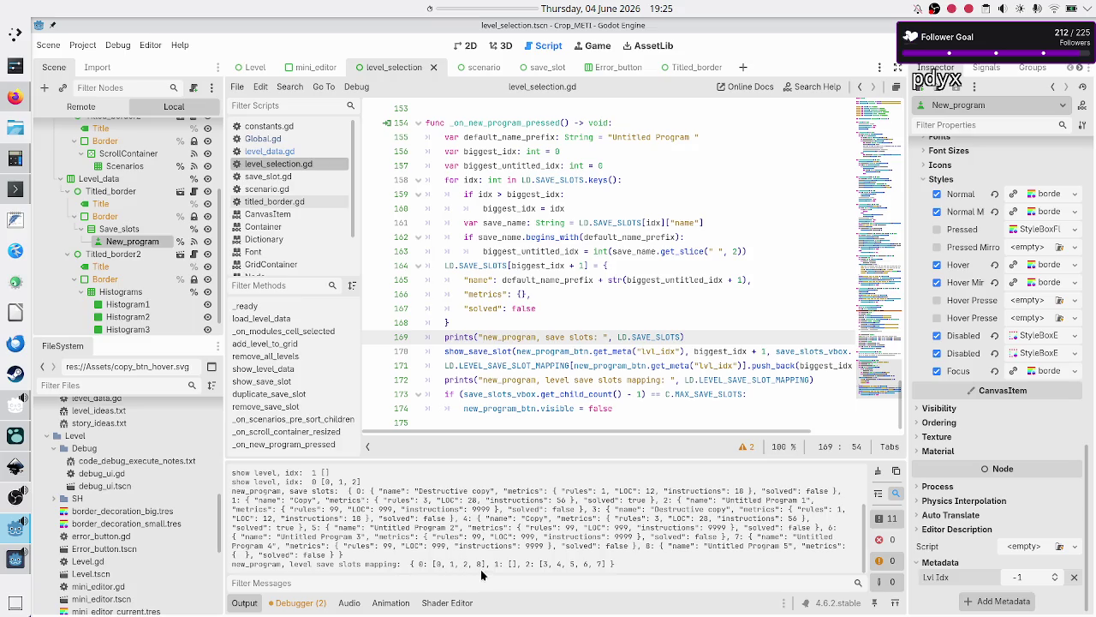
- Inspect the printed slot mapping, program name and metrics in Output, then rerun the game with F5
double_click(480, 563)
left_click_drag(648, 545, 673, 546)
left_click_drag(757, 545, 786, 545)
left_click(786, 546)
left_click_drag(231, 555, 251, 555)
left_click_drag(479, 563, 432, 563)
left_click(435, 563)
key("F5")
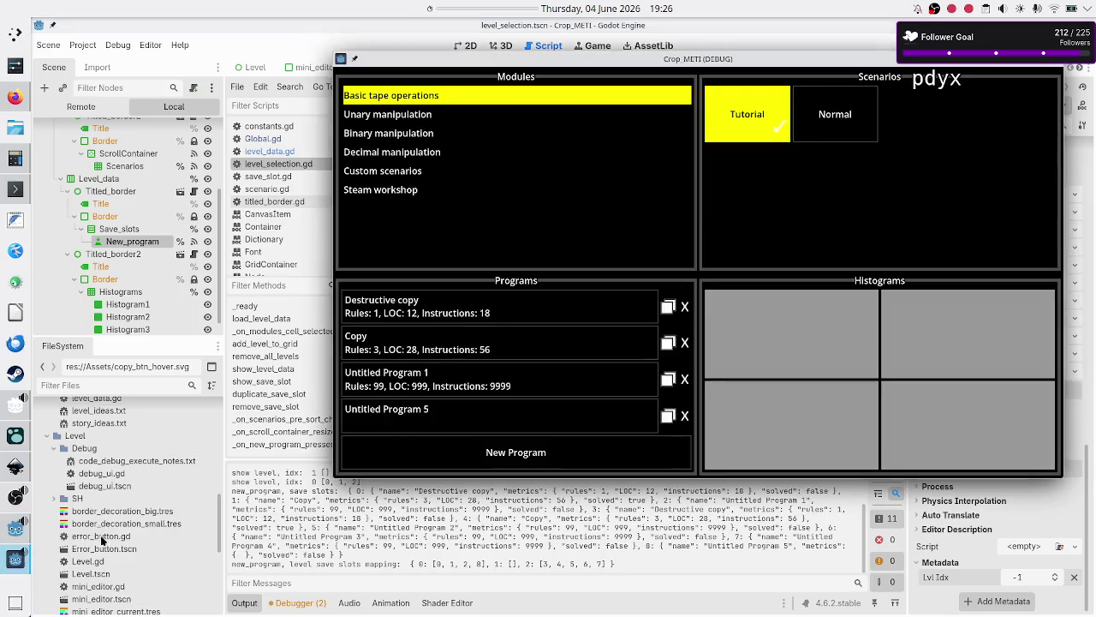
left_click(686, 416)
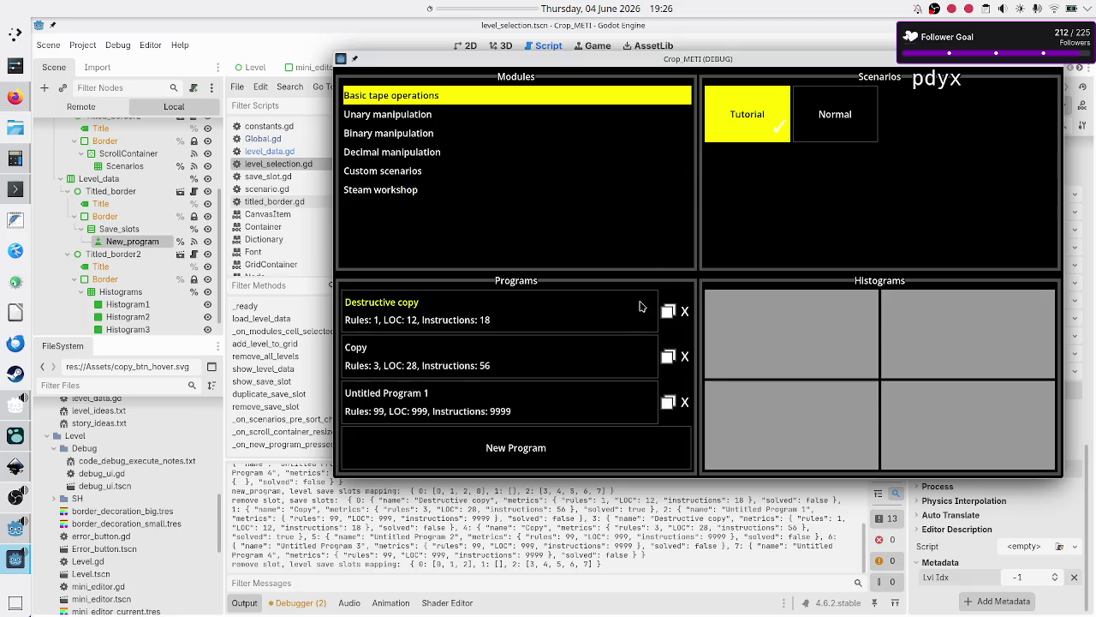
left_click(684, 400)
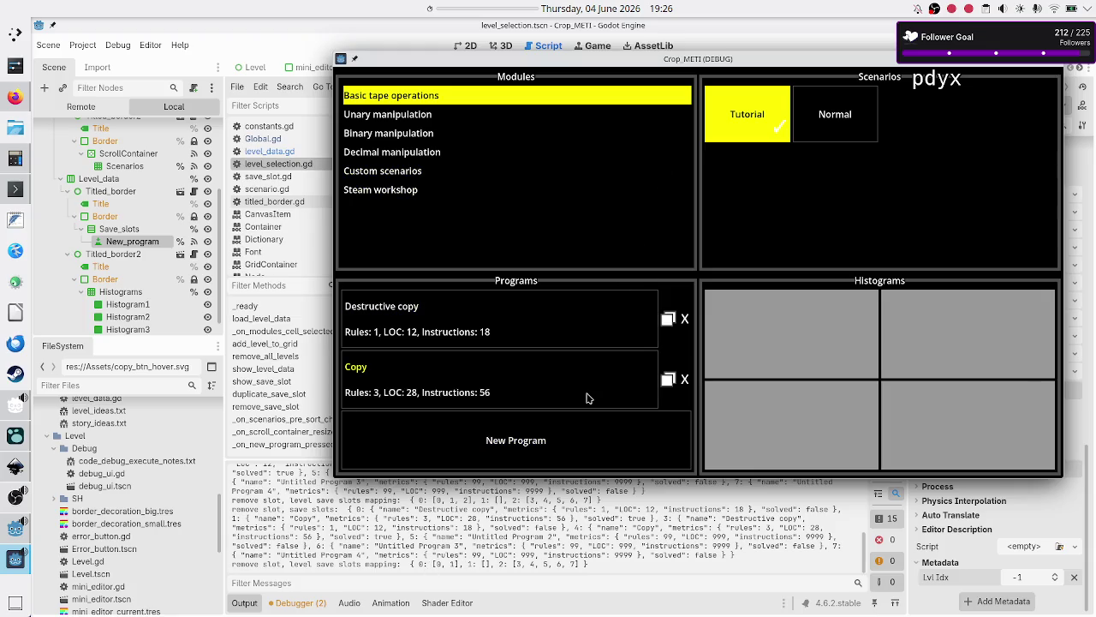
left_click(567, 449)
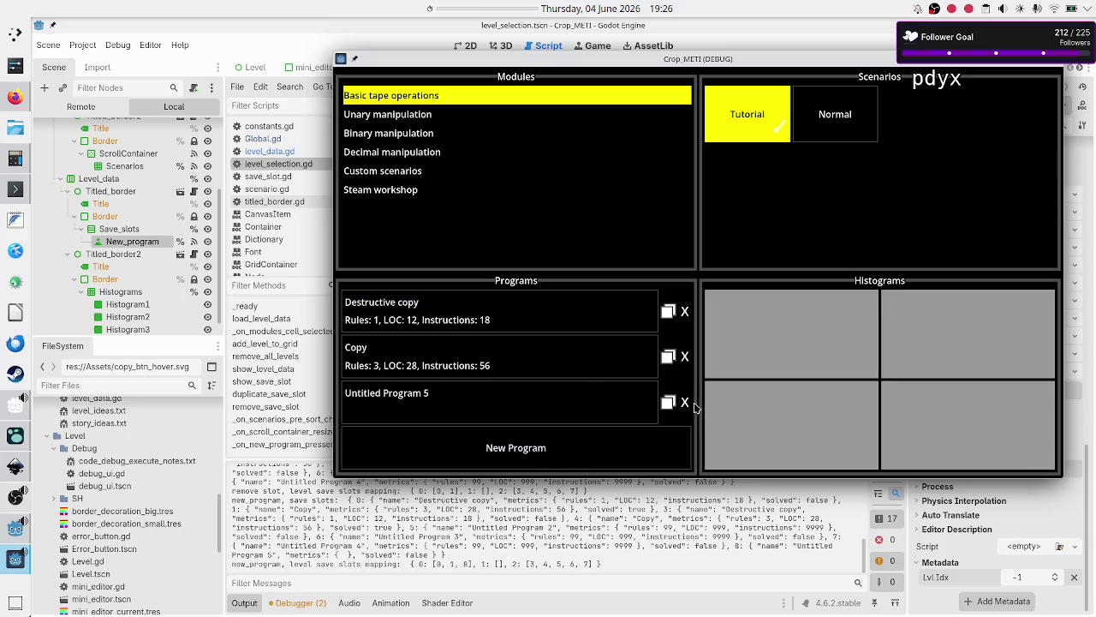
left_click(666, 357)
left_click(667, 313)
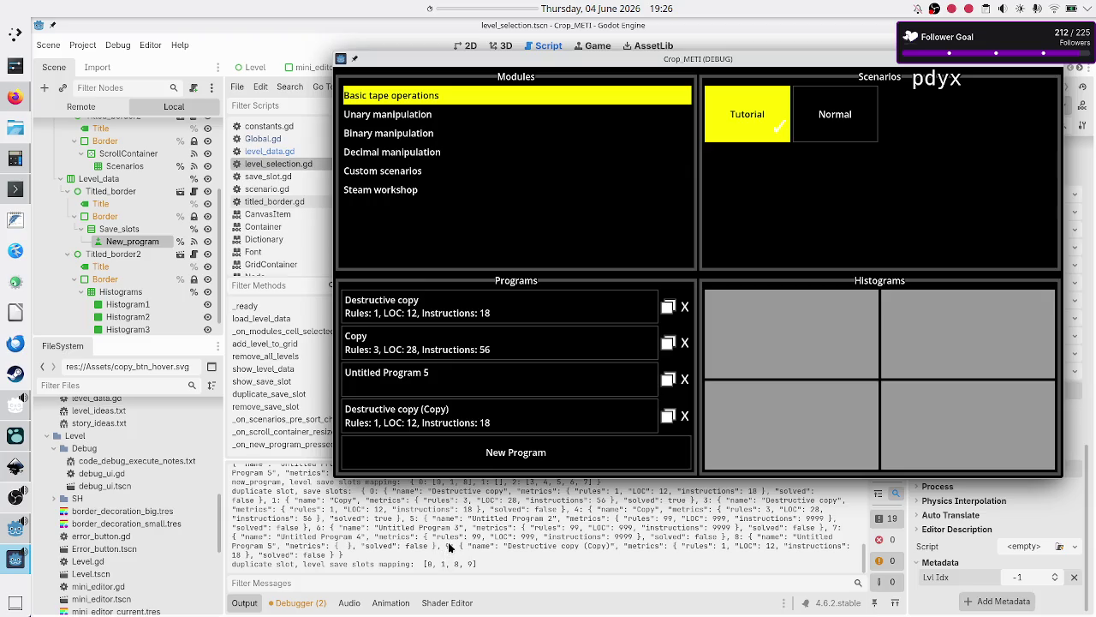
scroll(449, 546, "up", 3)
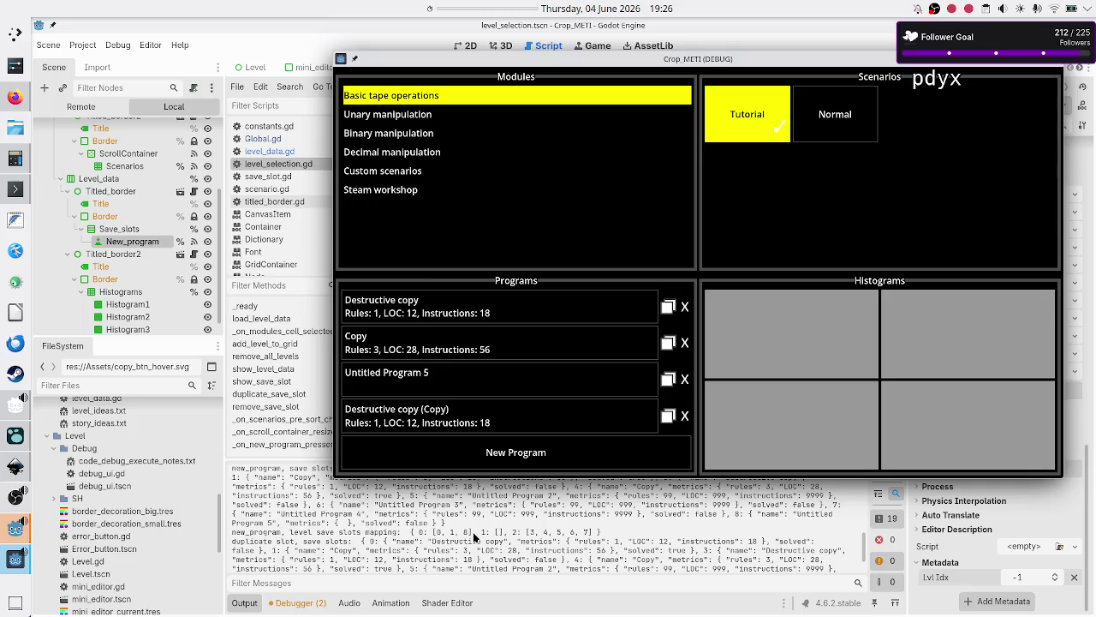
scroll(469, 558, "down", 2)
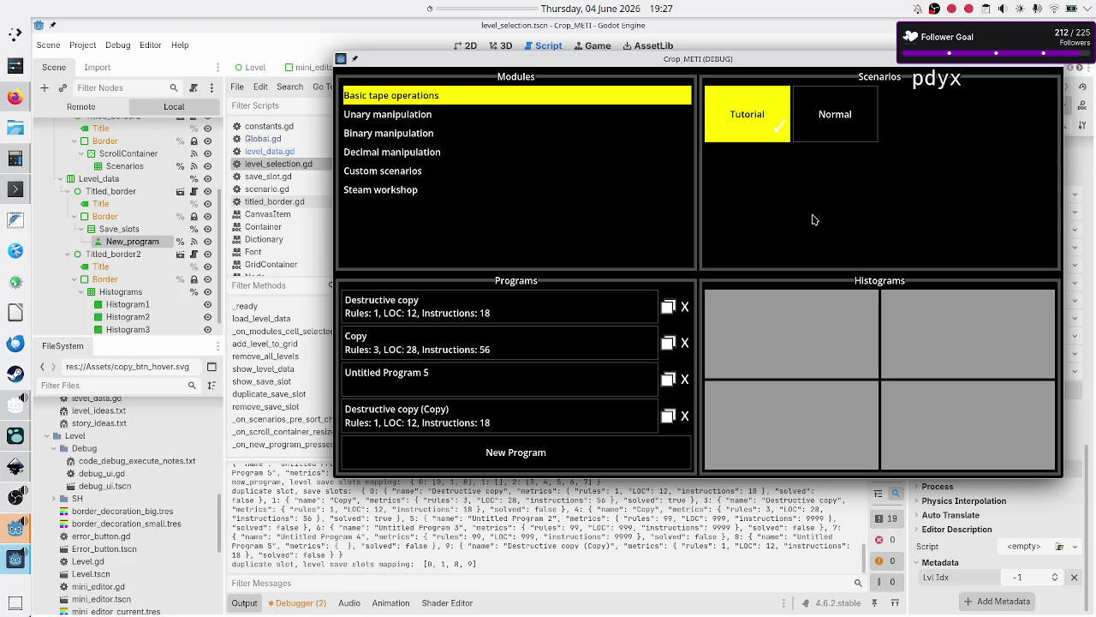
- Check Normal and Tutorial, then open Decimal manipulation's Hard scenario showing five programs
left_click(824, 125)
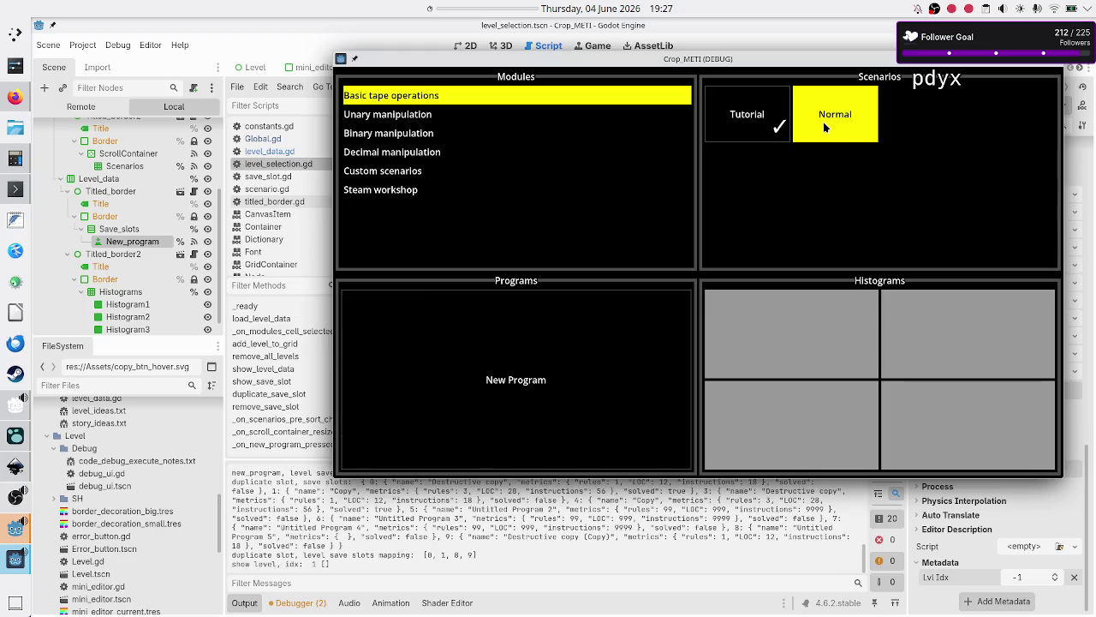
left_click(769, 136)
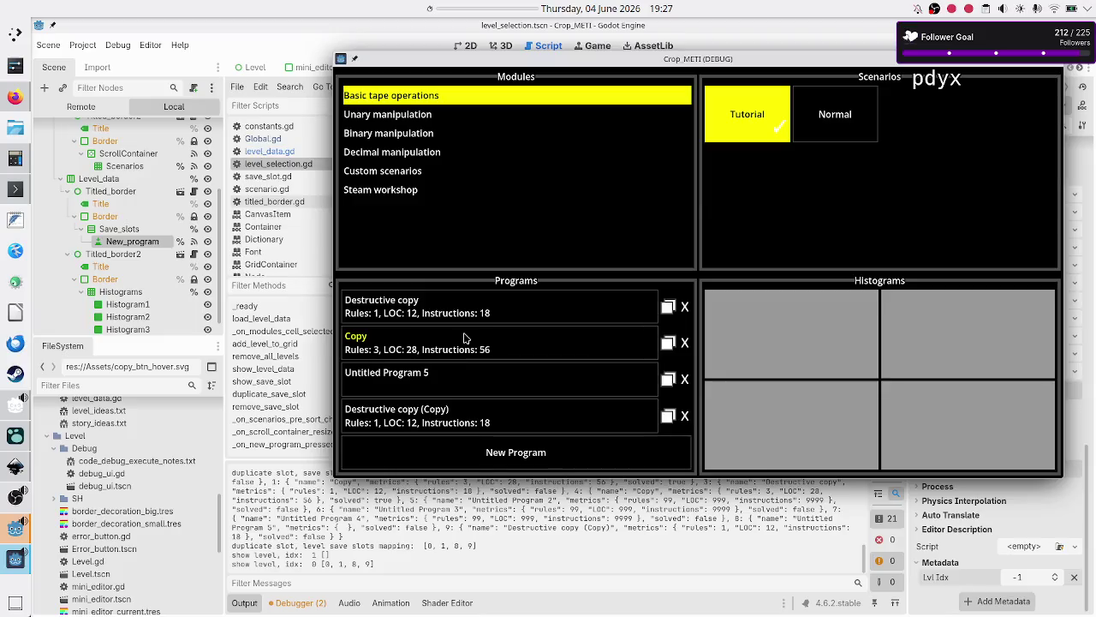
left_click(448, 147)
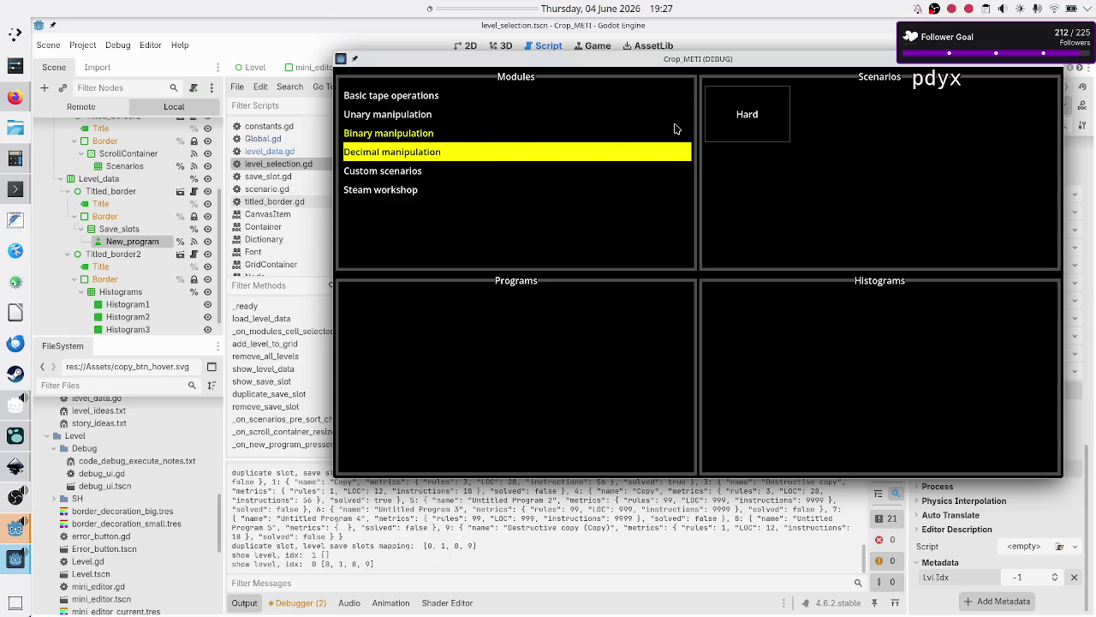
left_click(740, 120)
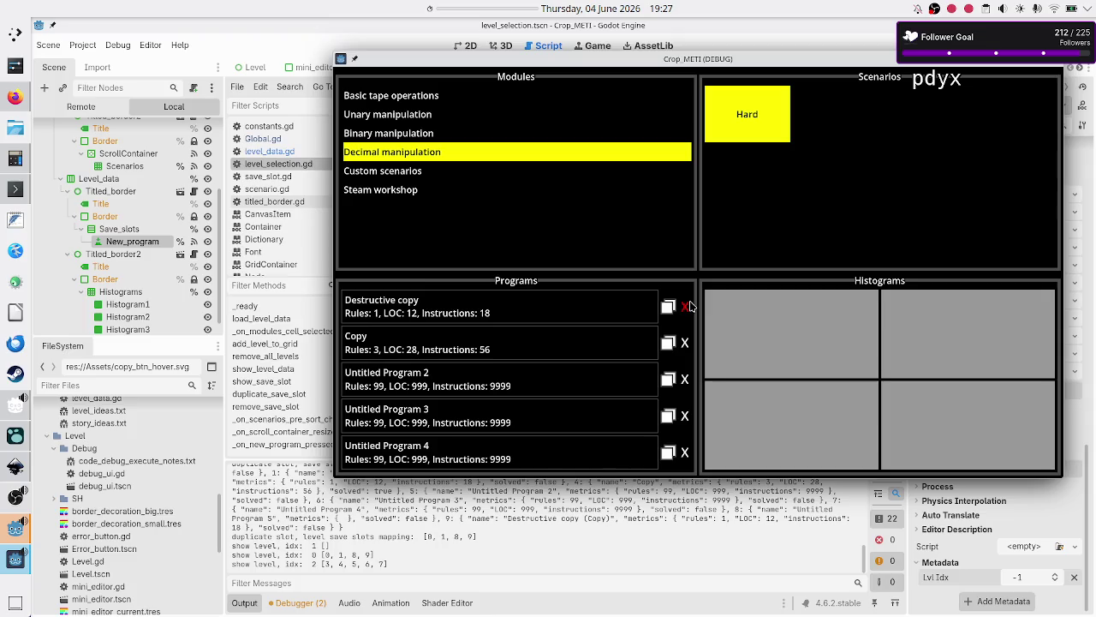
- Delete Untitled Programs 4, 3 and 2, Copy and Destructive copy from Hard
left_click(684, 452)
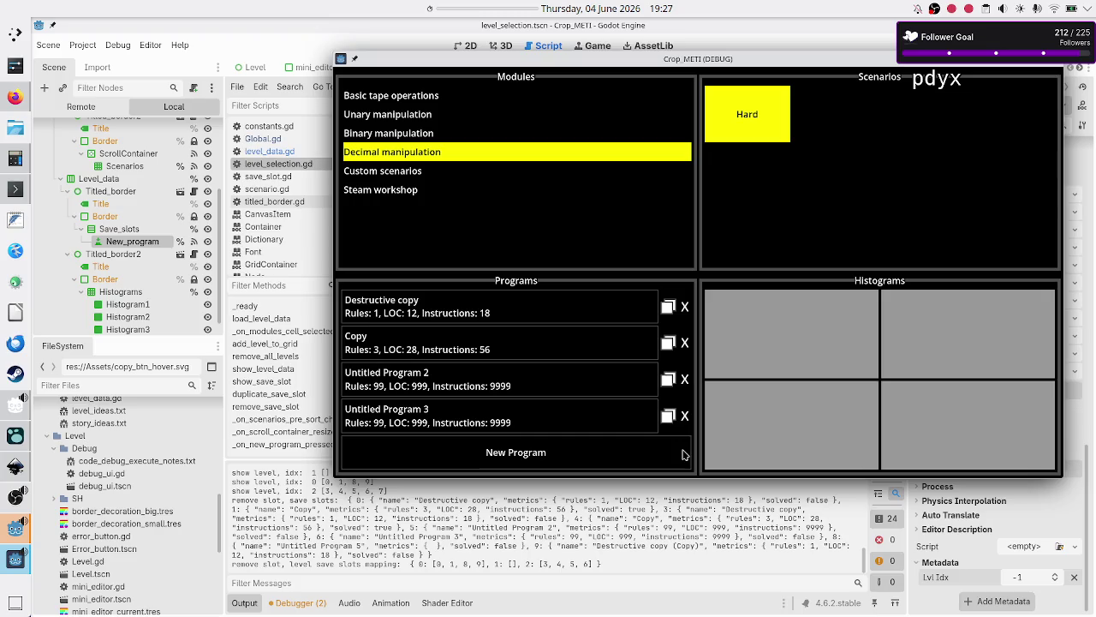
left_click(684, 416)
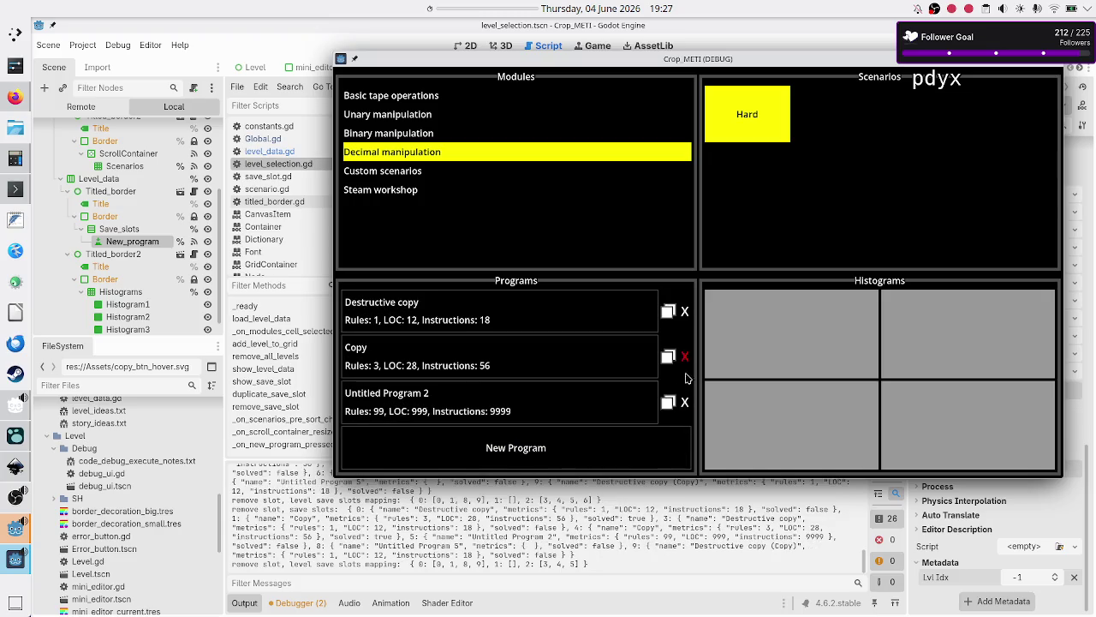
left_click(685, 400)
left_click(684, 357)
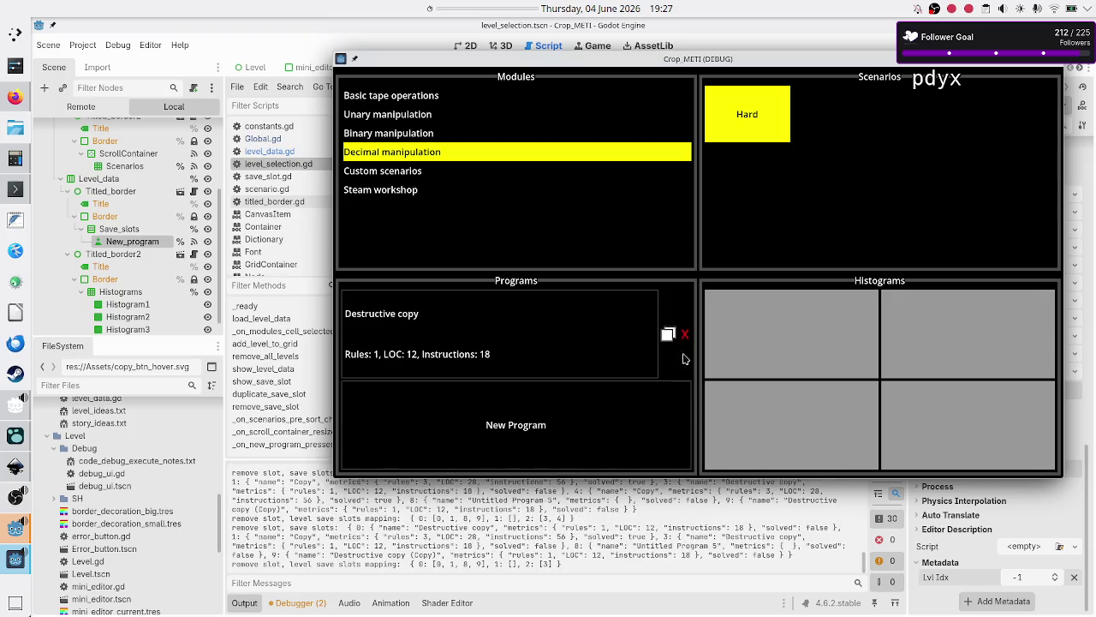
left_click(684, 334)
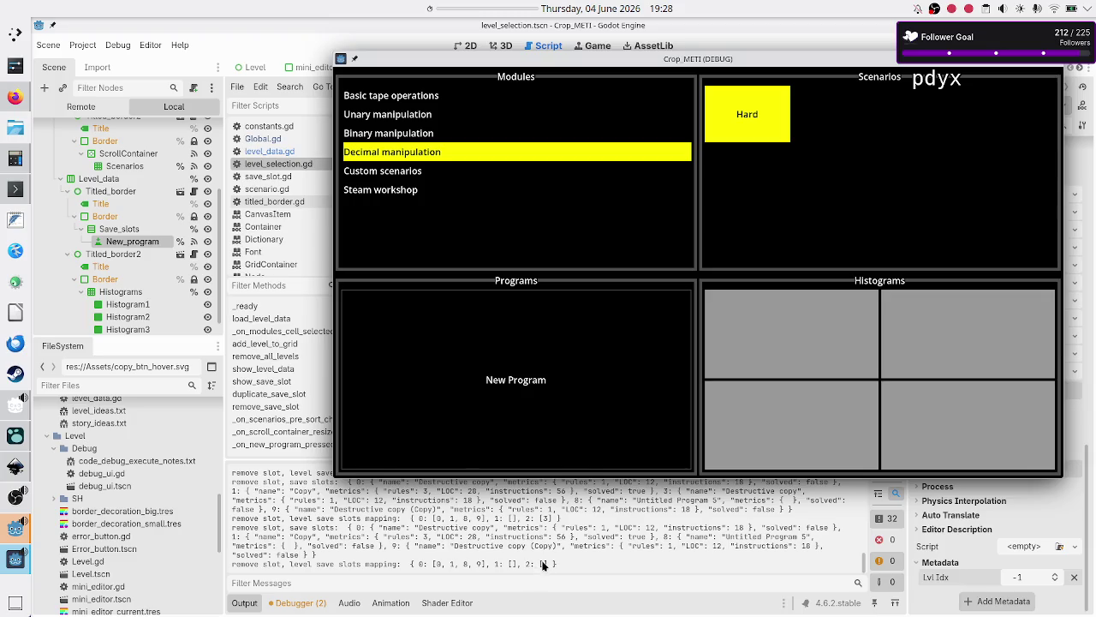
- Switch to Basic tape operations and back, then create a new program in the empty Hard scenario
left_click(469, 104)
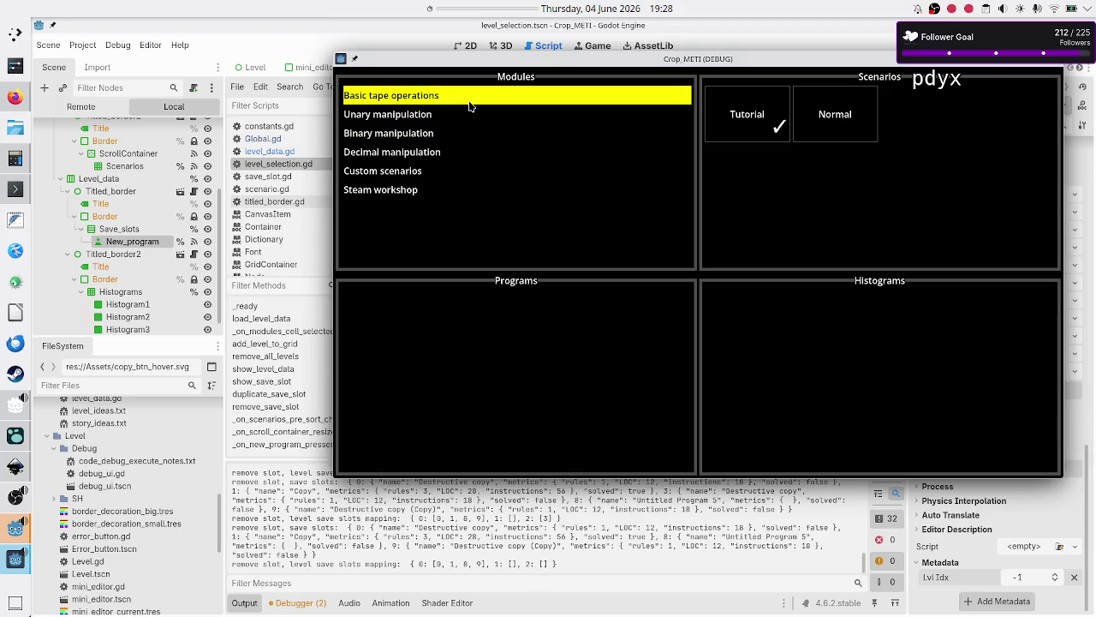
left_click(426, 159)
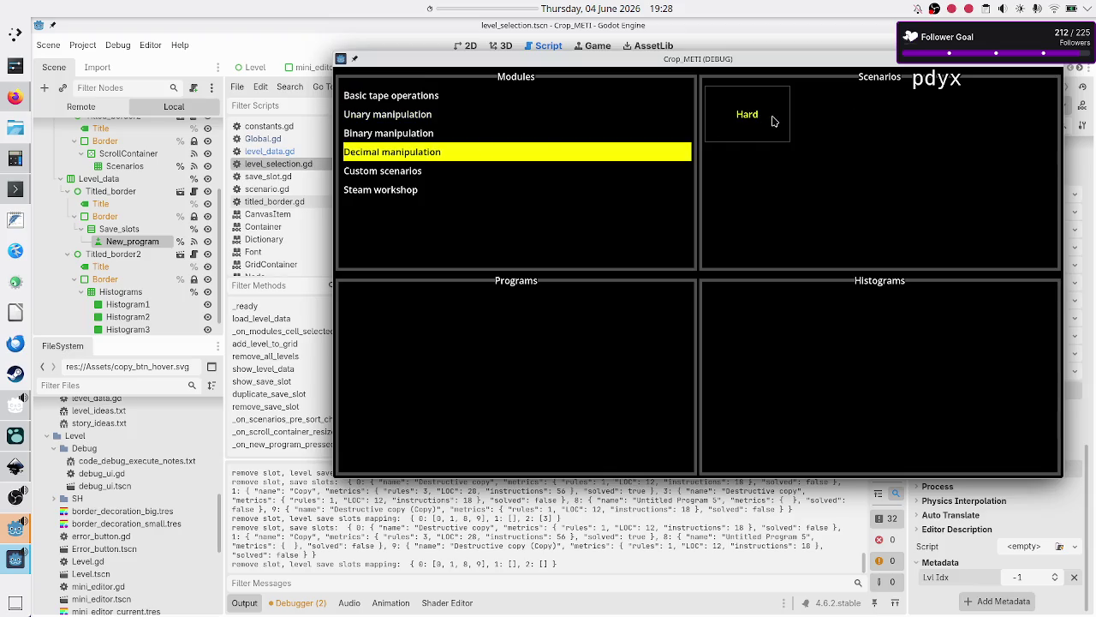
left_click(772, 116)
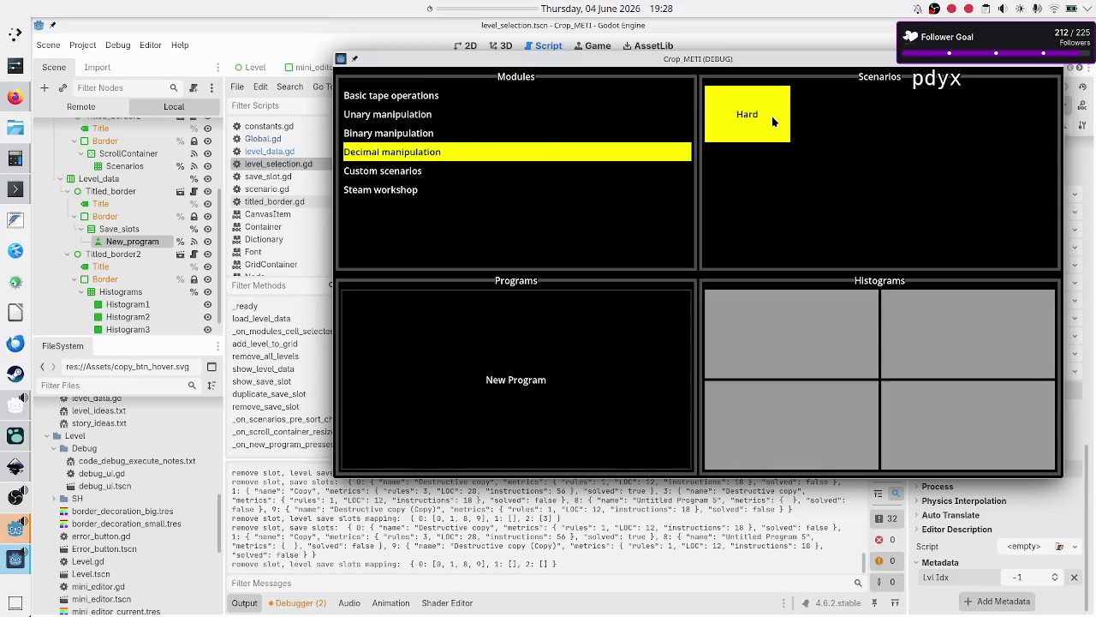
left_click(580, 386)
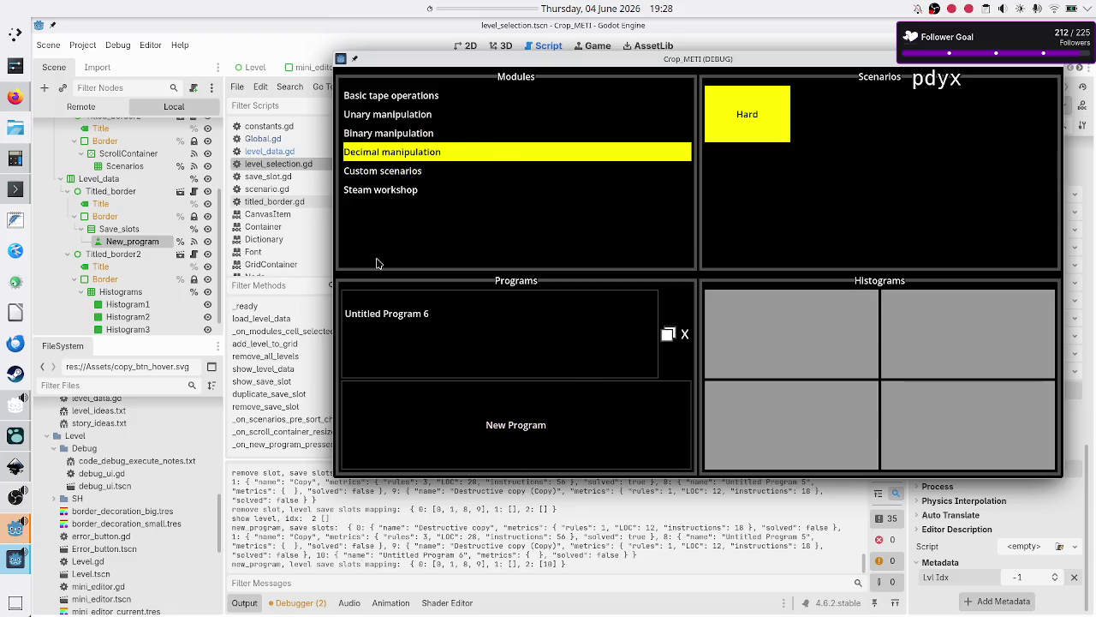
- Switch modules and back to confirm Untitled Program 6 persists in Hard, then stop the game
left_click(427, 95)
left_click(422, 152)
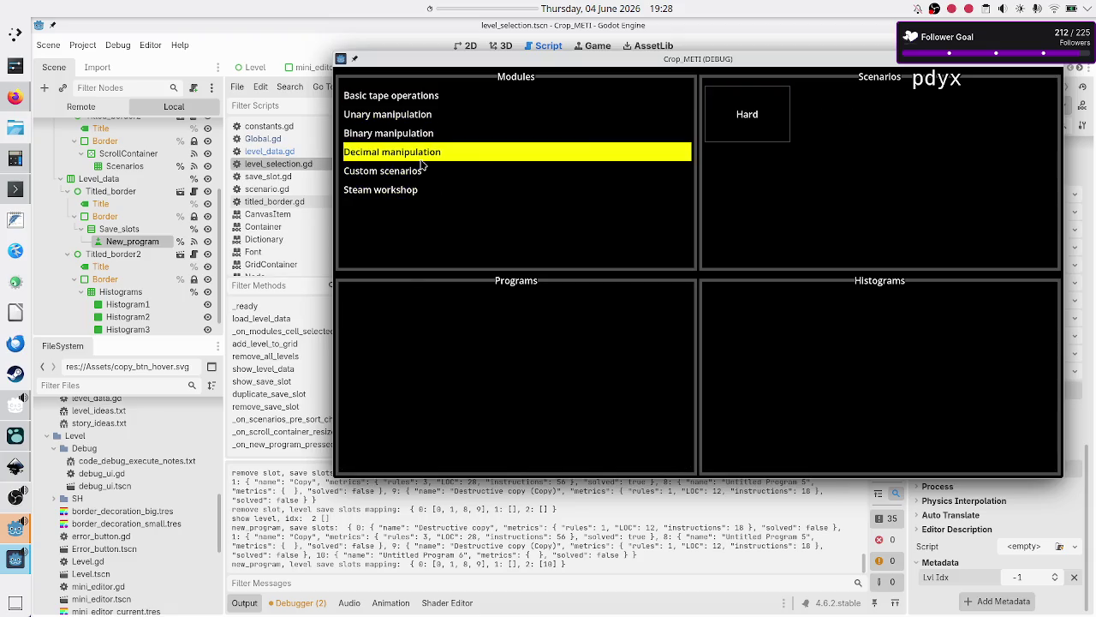
left_click(746, 116)
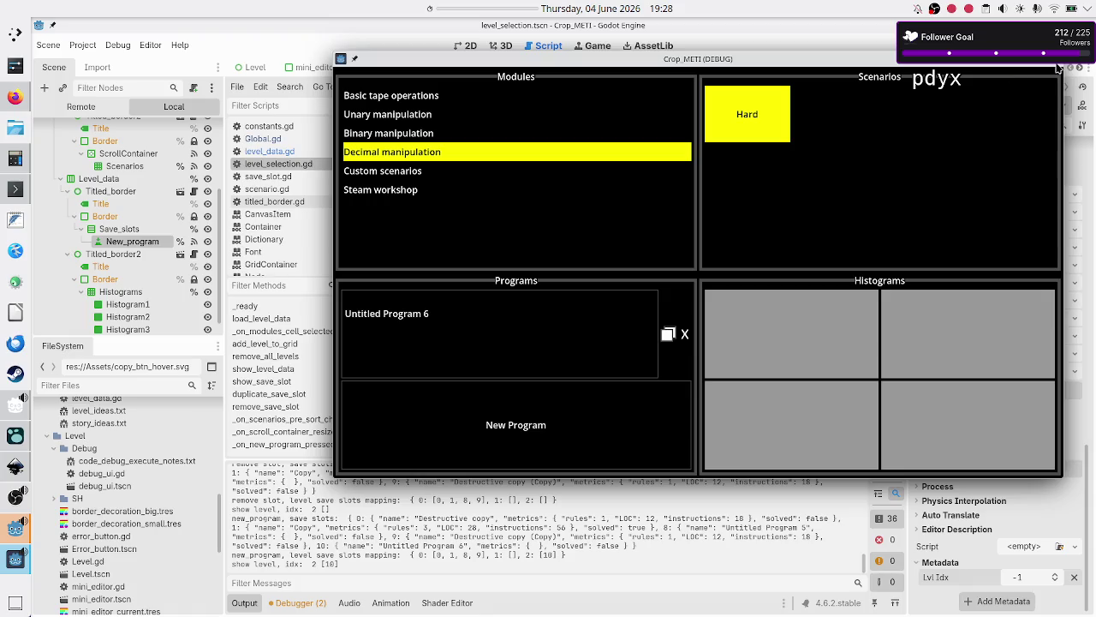
left_click(1059, 67)
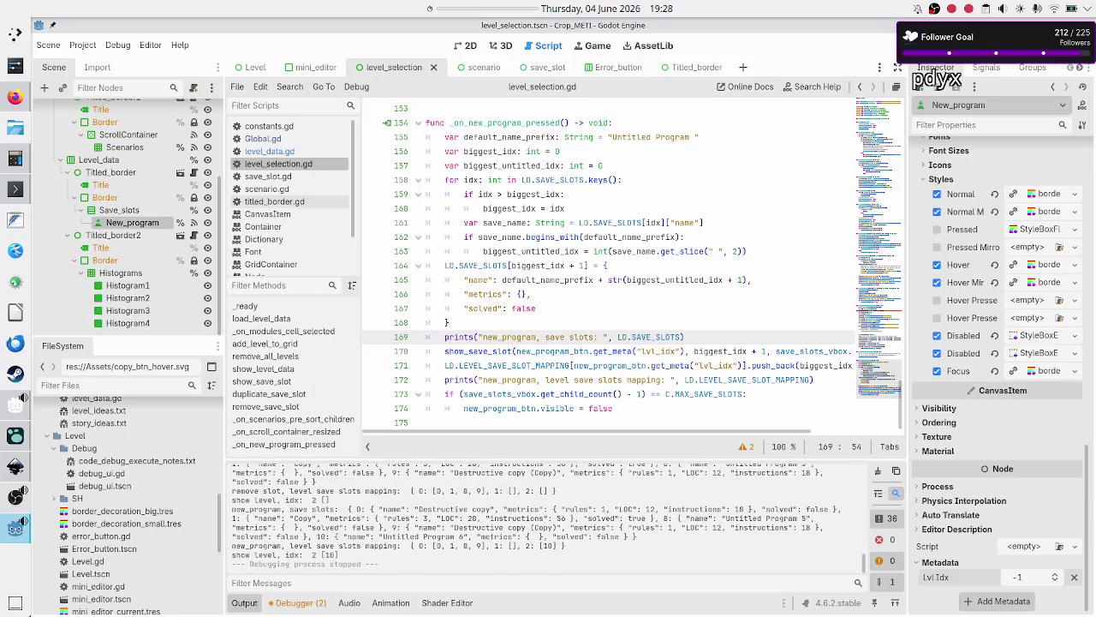
- Relaunch the game and view Basic tape operations' Tutorial scenario programs
left_click(893, 42)
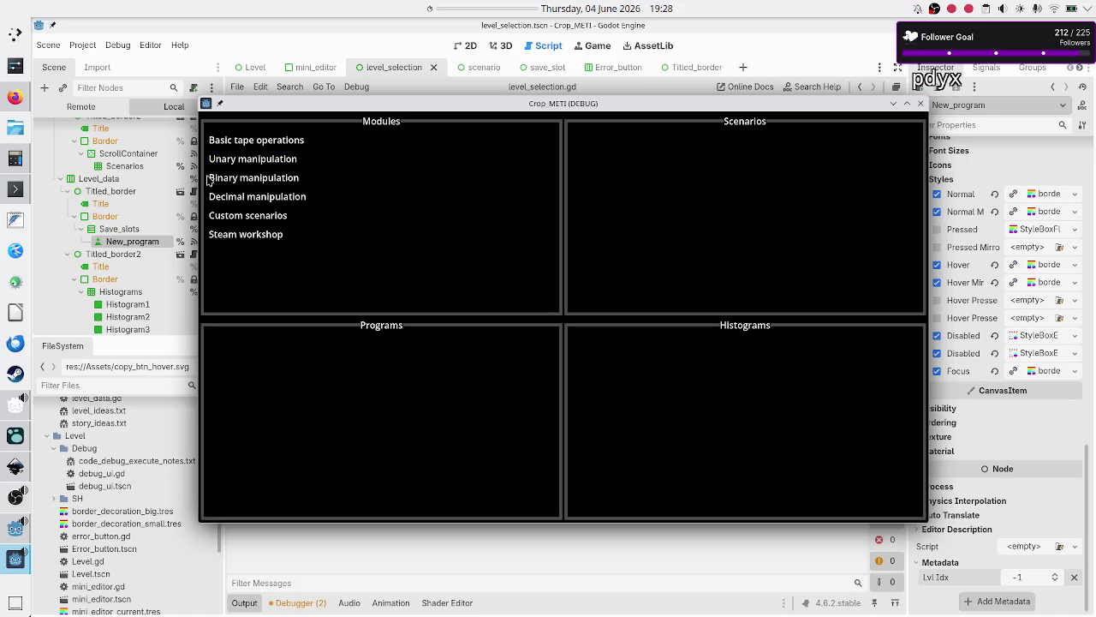
left_click(273, 140)
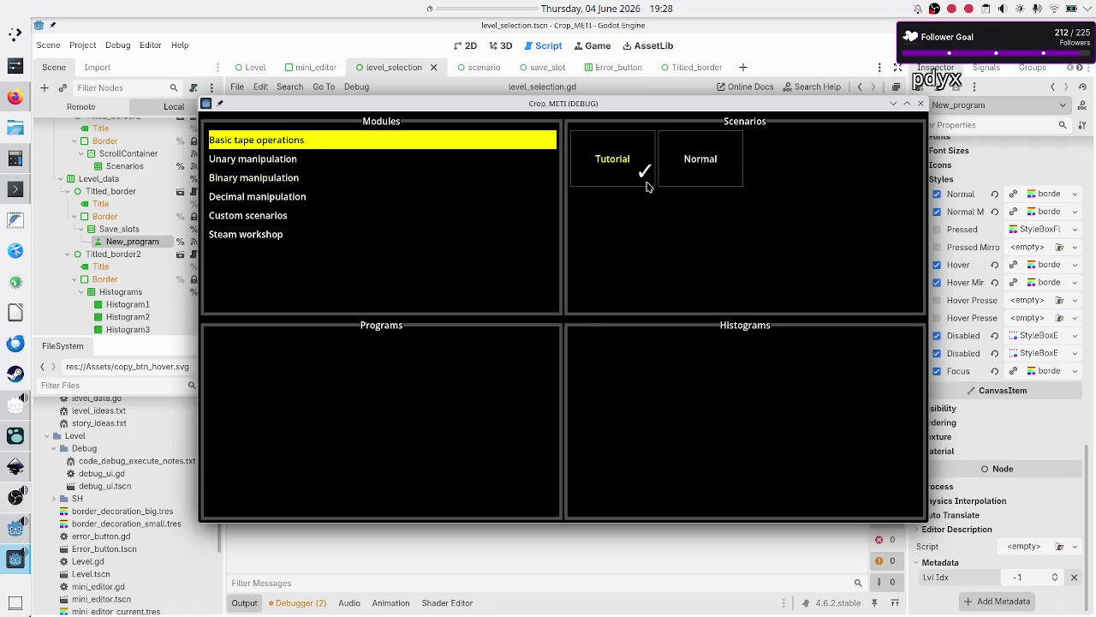
left_click(631, 150)
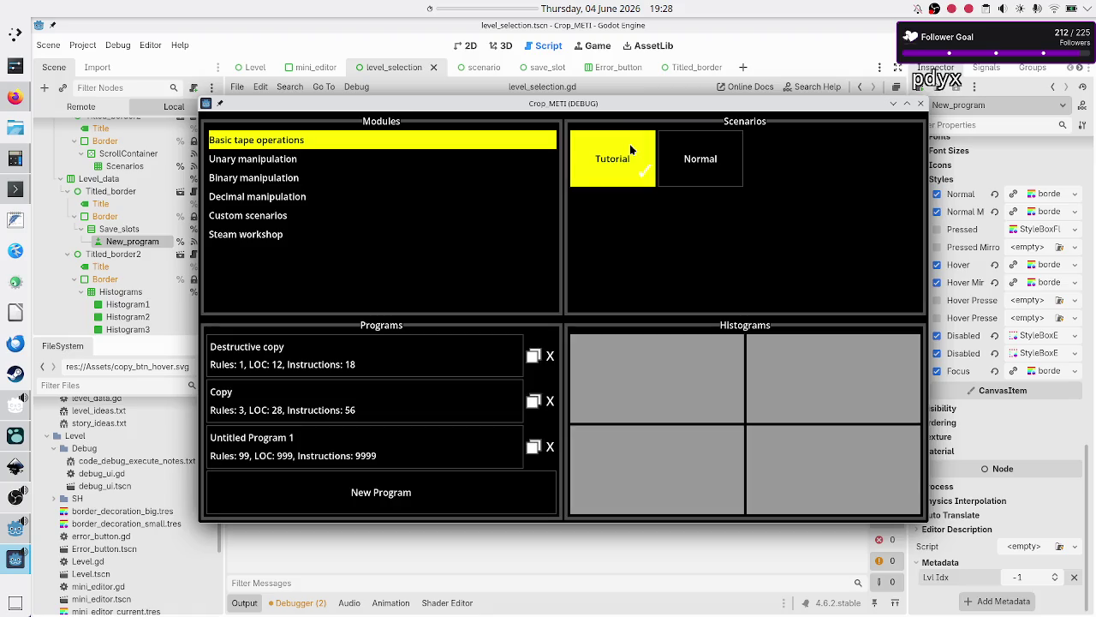
- Compare the Normal and Tutorial program lists after the restart, then stop the game
left_click(684, 178)
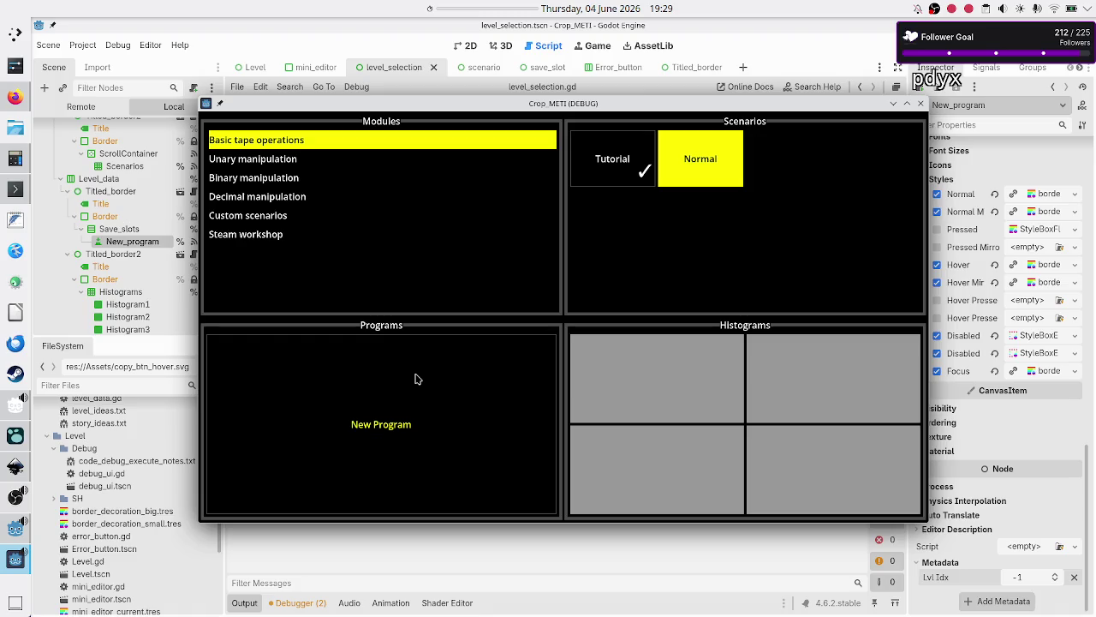
scroll(142, 307, "down", 1)
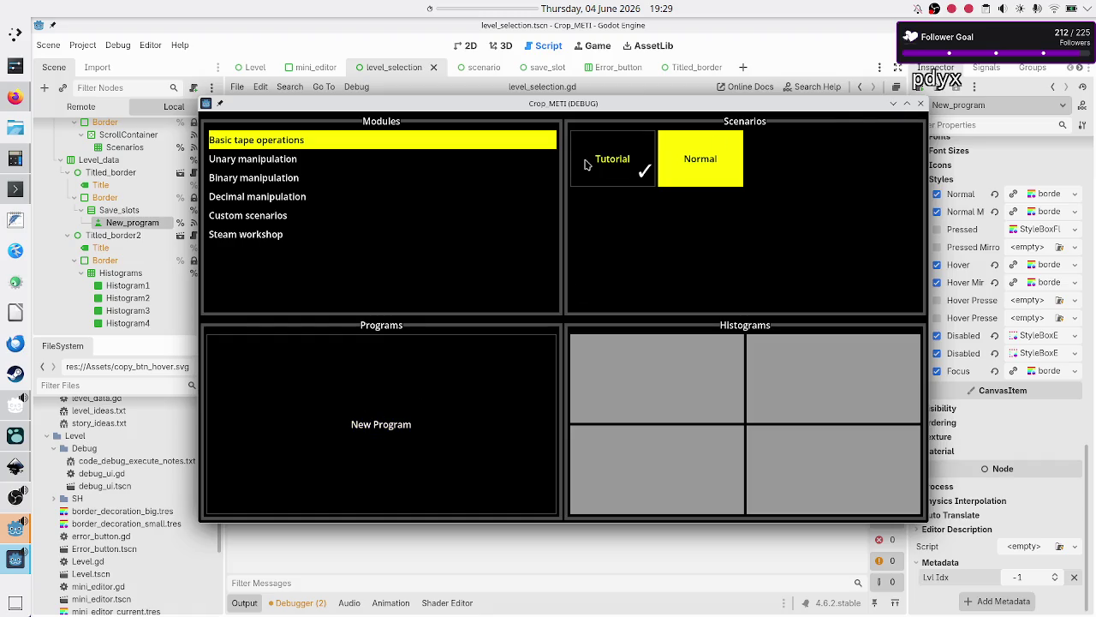
left_click(619, 163)
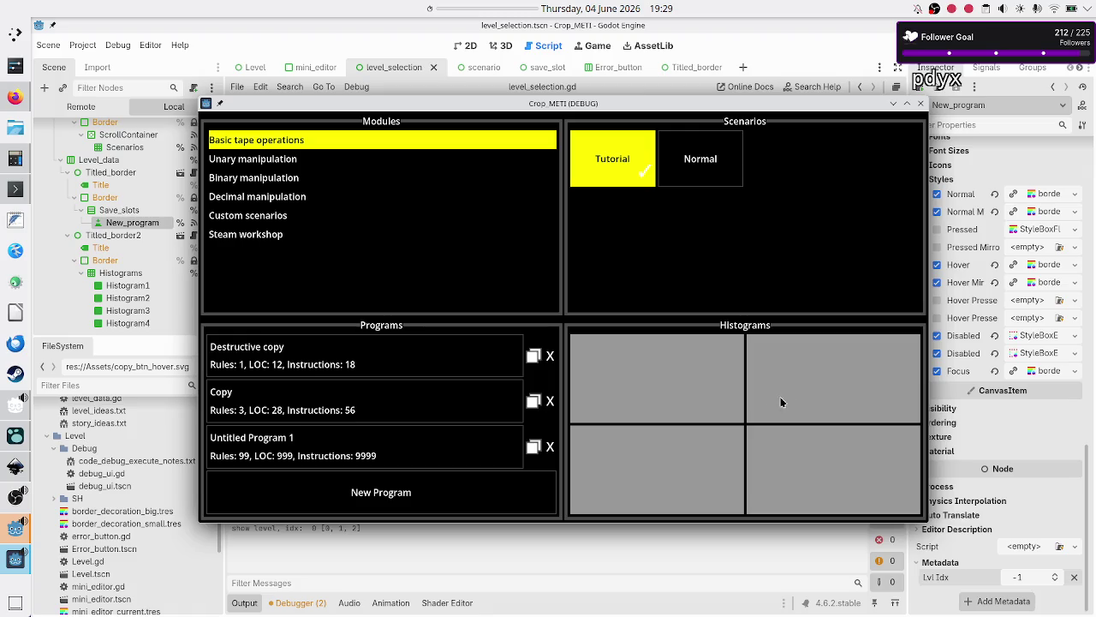
left_click(922, 104)
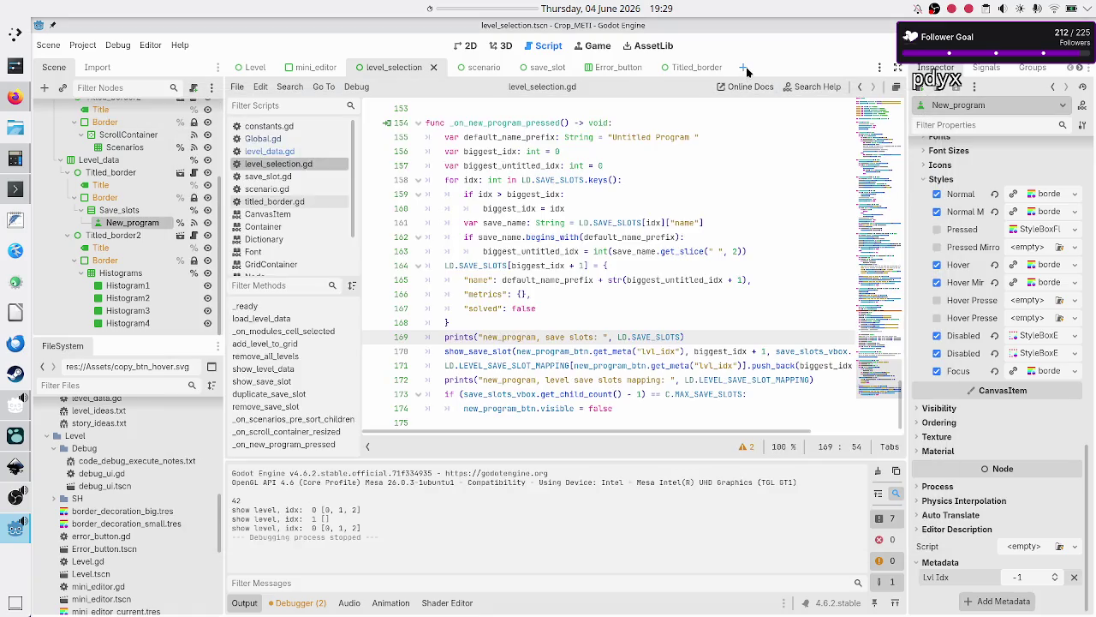
- Create a new scene with a user-interface Control root renamed 'Histogram'
left_click(745, 69)
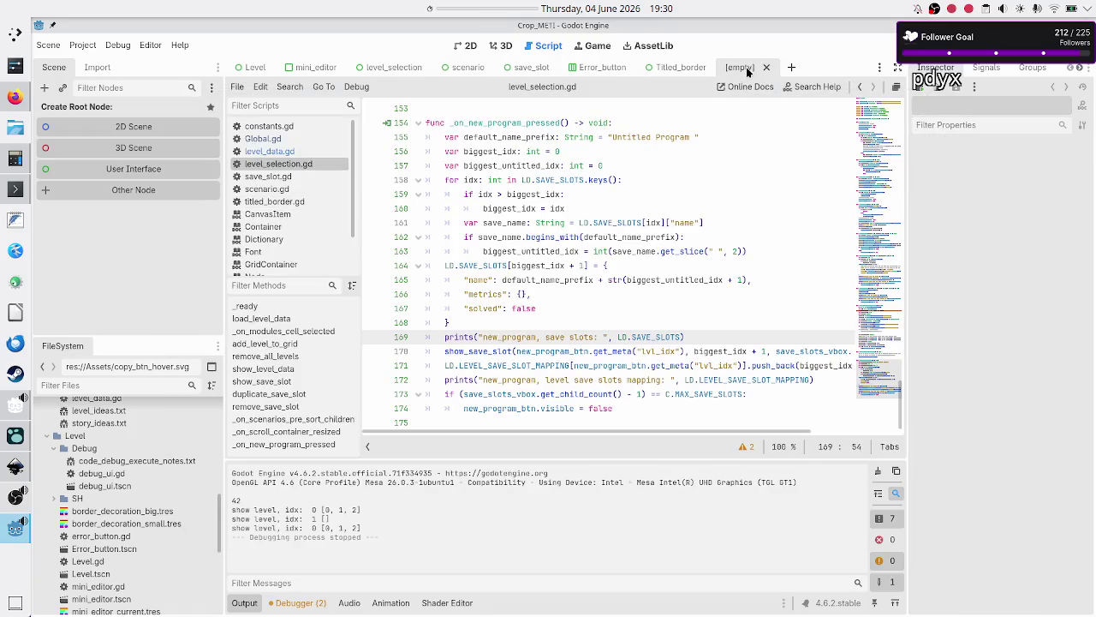
left_click(144, 173)
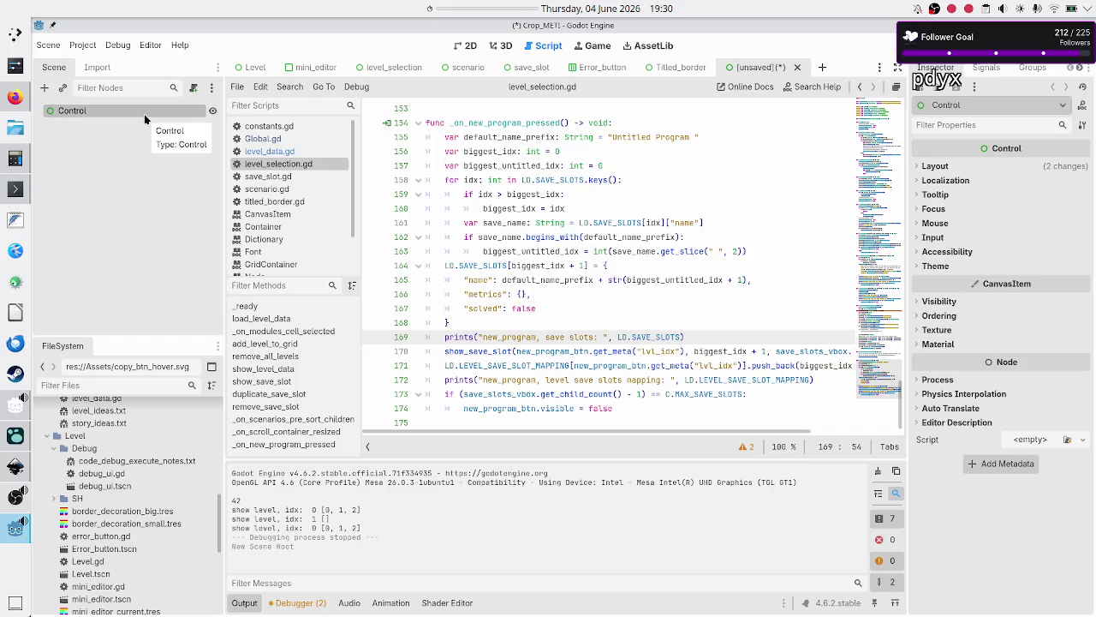
left_click(127, 139)
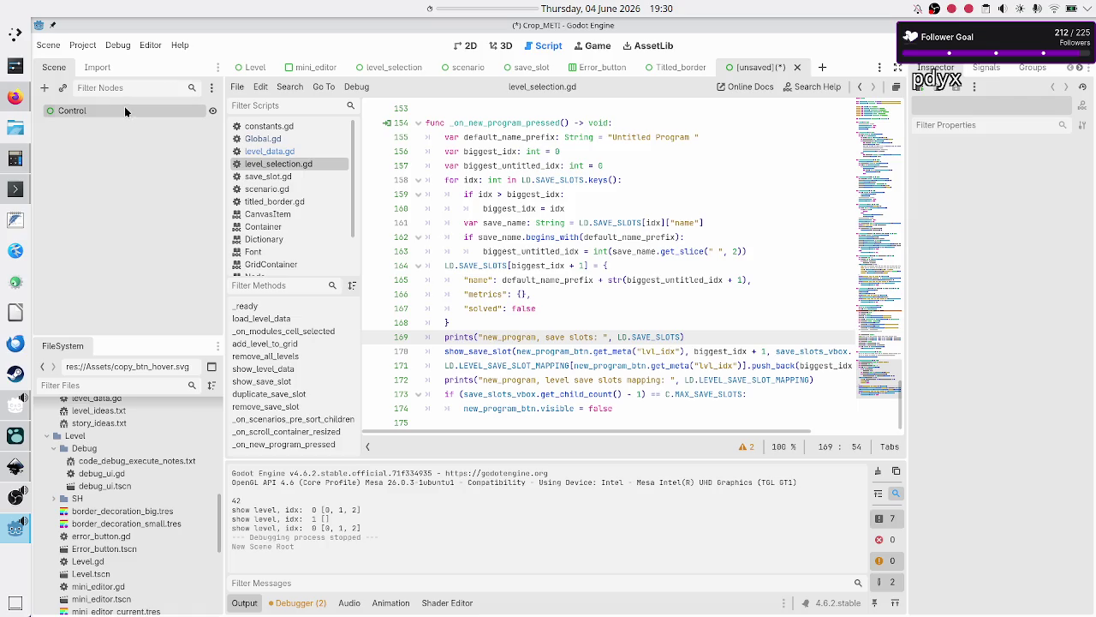
double_click(124, 110)
type("Histog")
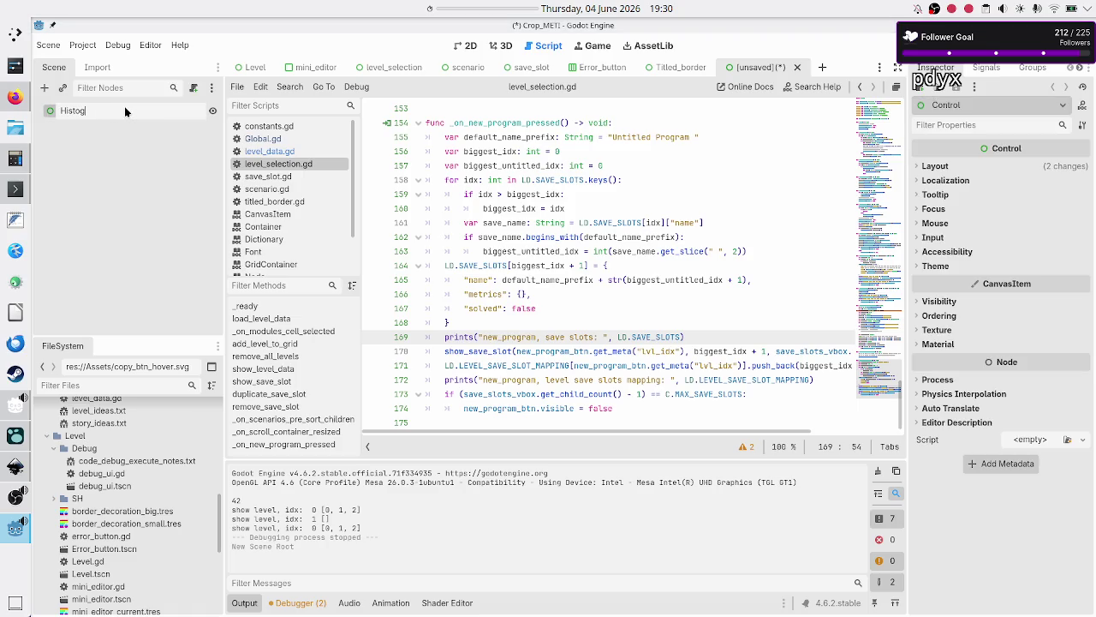
type("ram")
key("Return")
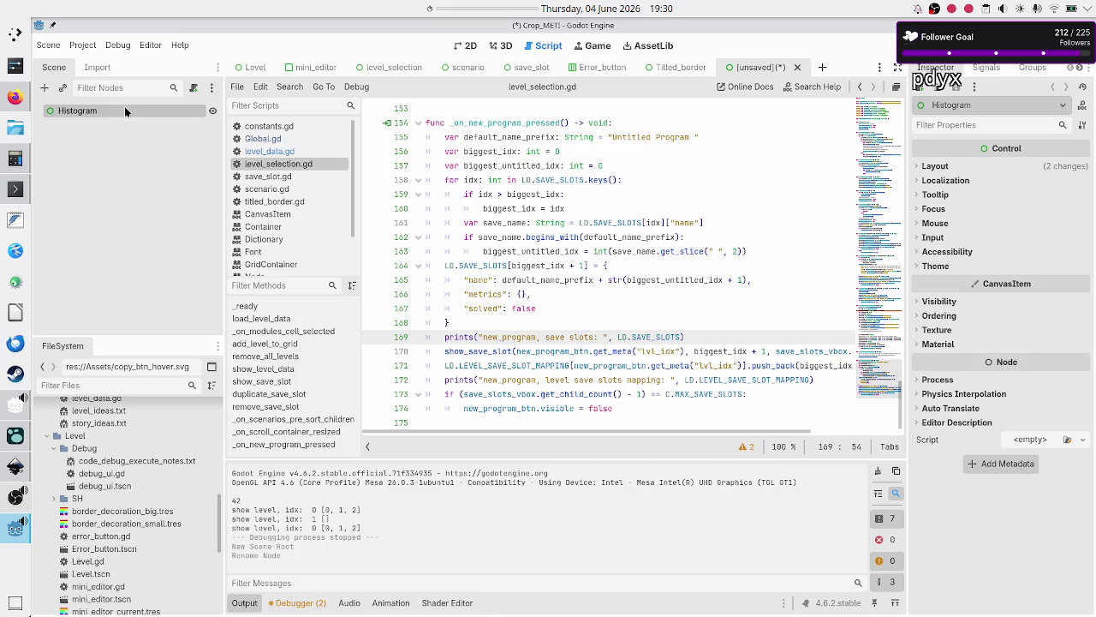
- Save the scene as histogram.tscn in the Level_selection folder
key("ctrl+s")
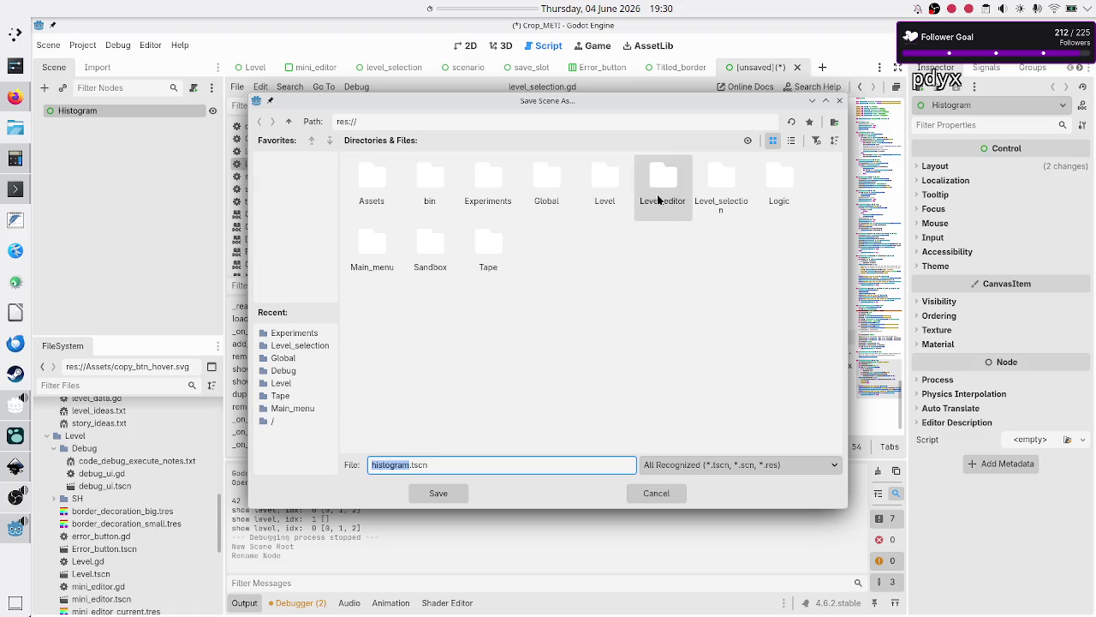
double_click(713, 193)
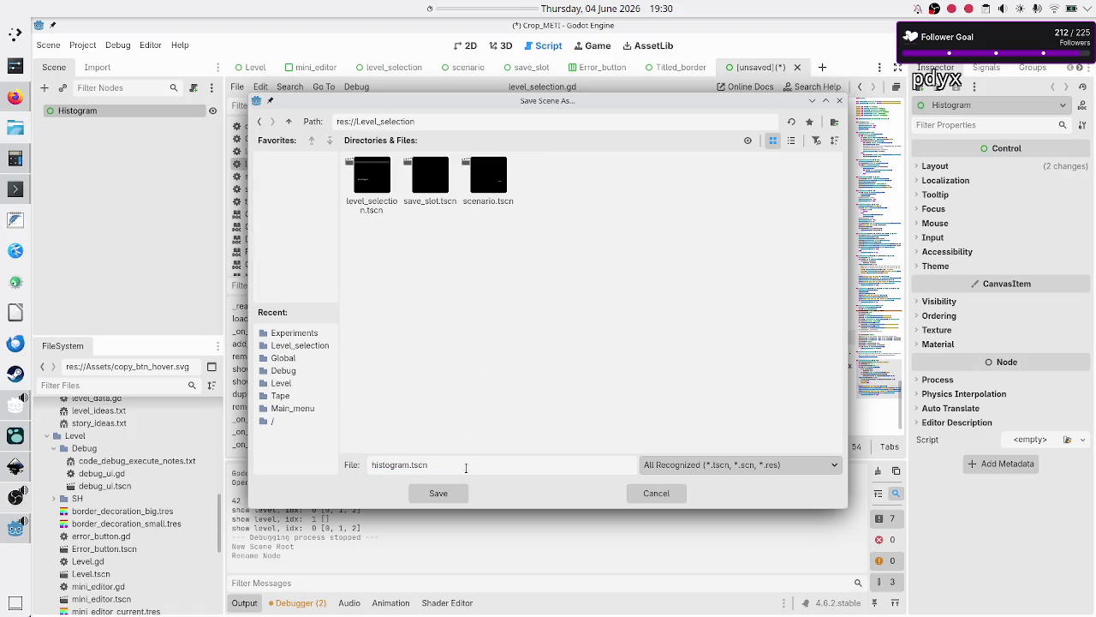
left_click(447, 492)
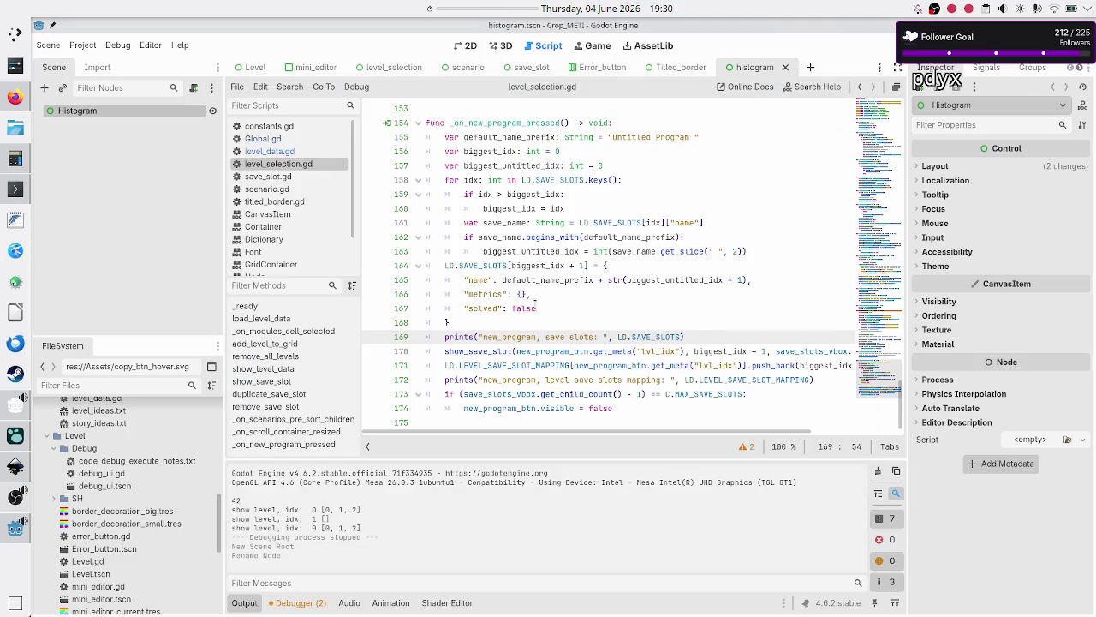
- Attach a new histogram.gd script to the Histogram node
right_click(170, 111)
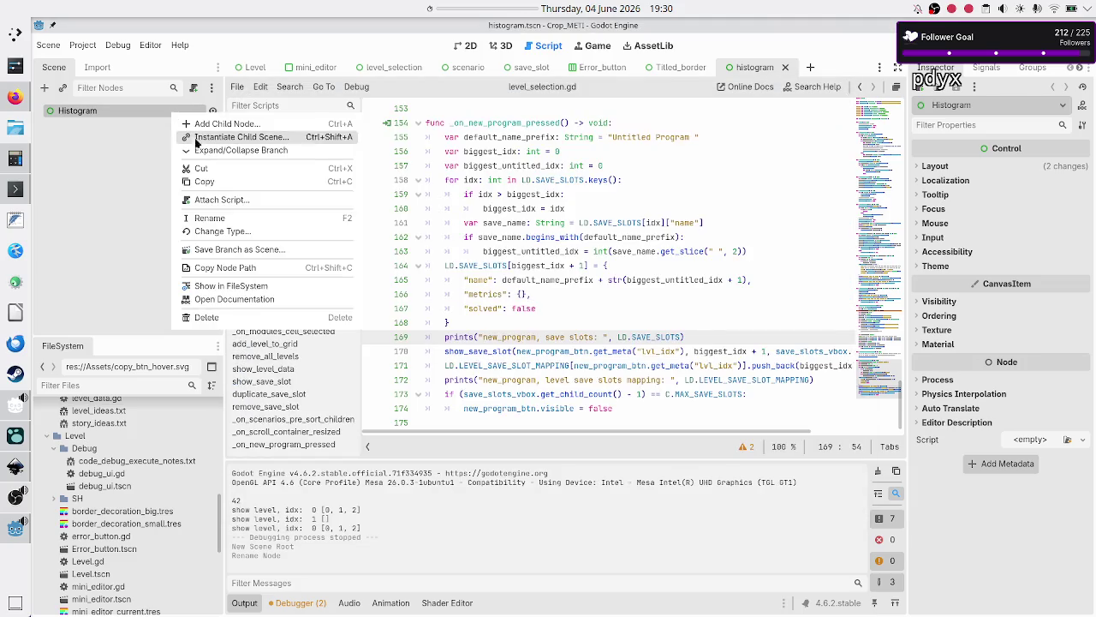
left_click(215, 202)
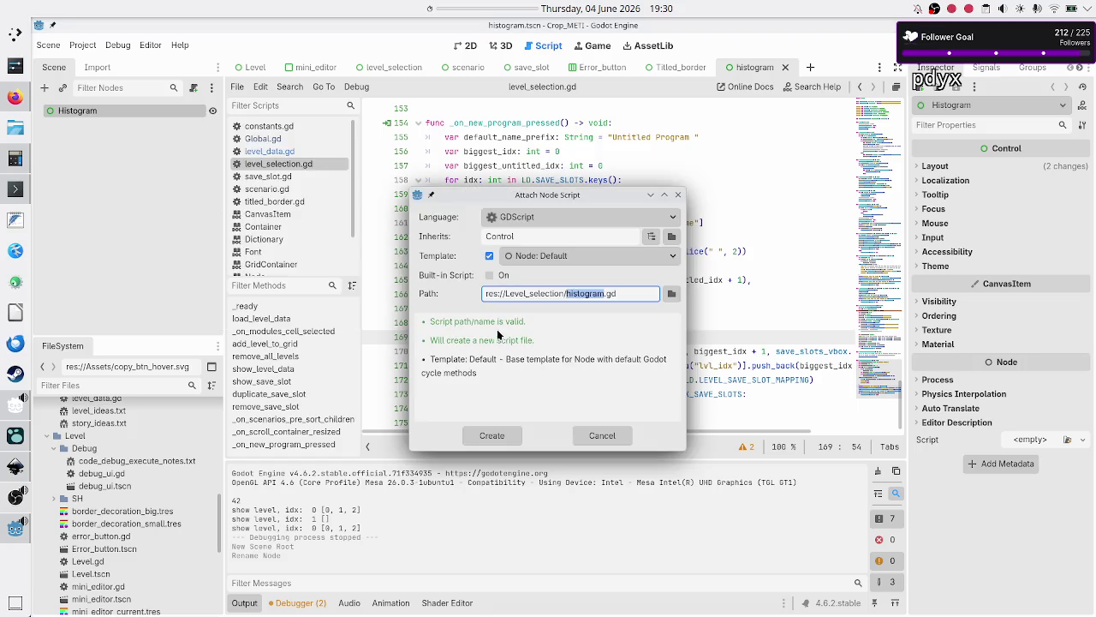
left_click(491, 436)
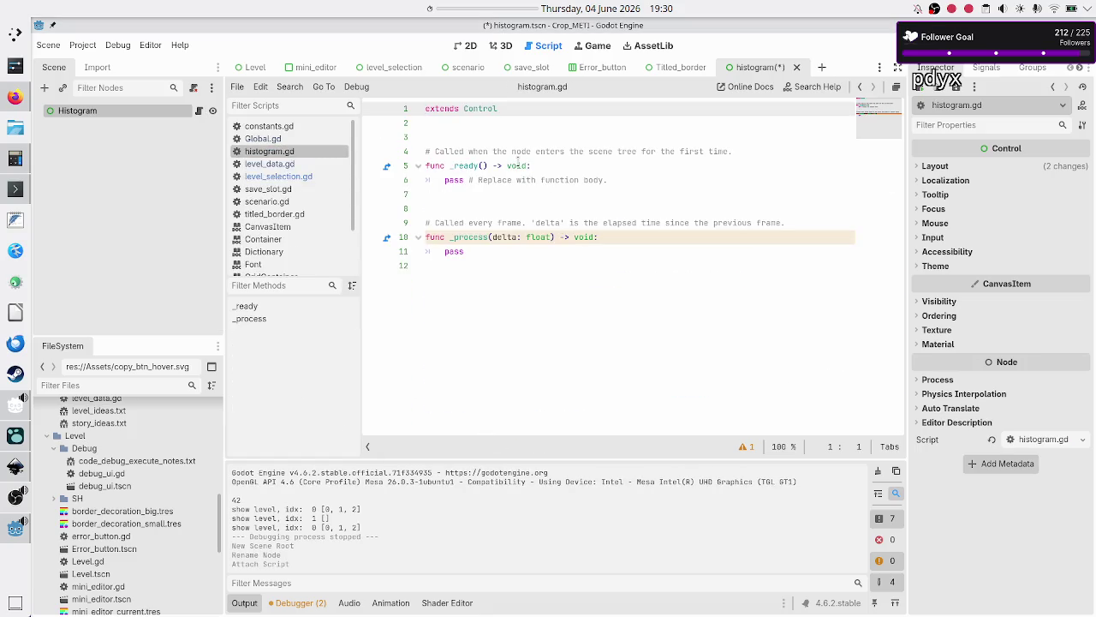
- Delete the template comment, _ready and _process functions, leaving only 'extends Control', and save
left_click(531, 138)
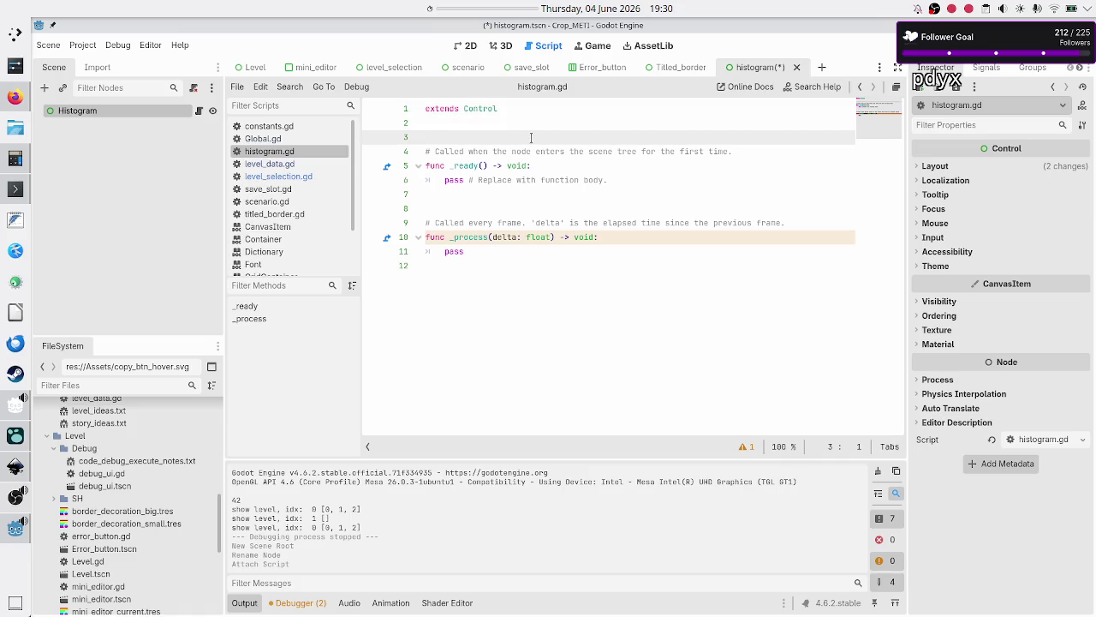
key("shift+Down")
key("shift+End")
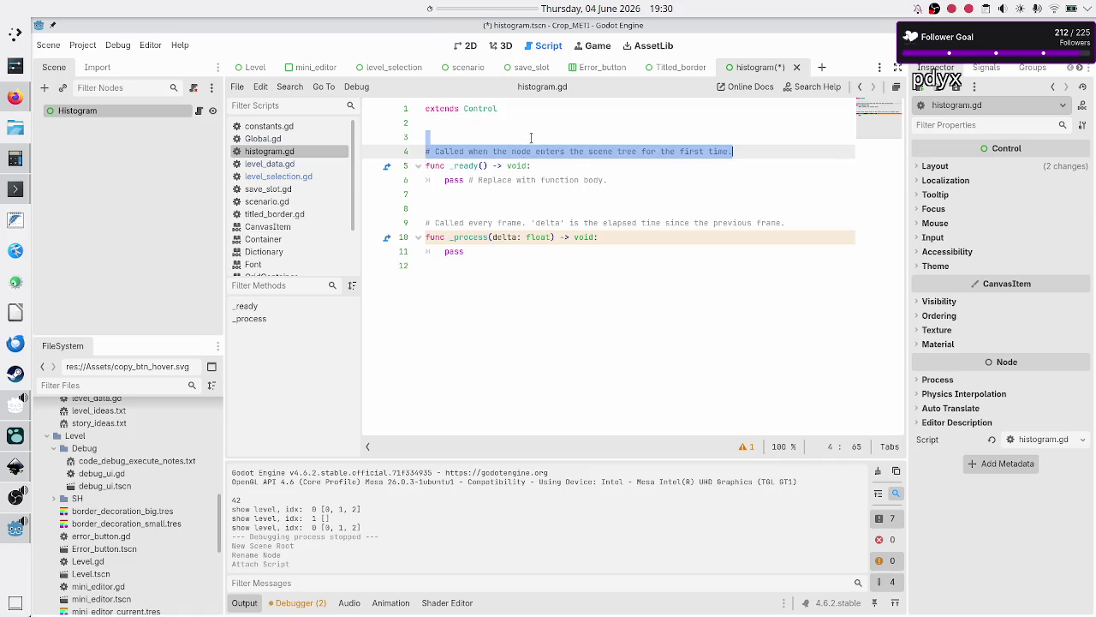
key("BackSpace")
key("BackSpace")
key("Down")
key("Down")
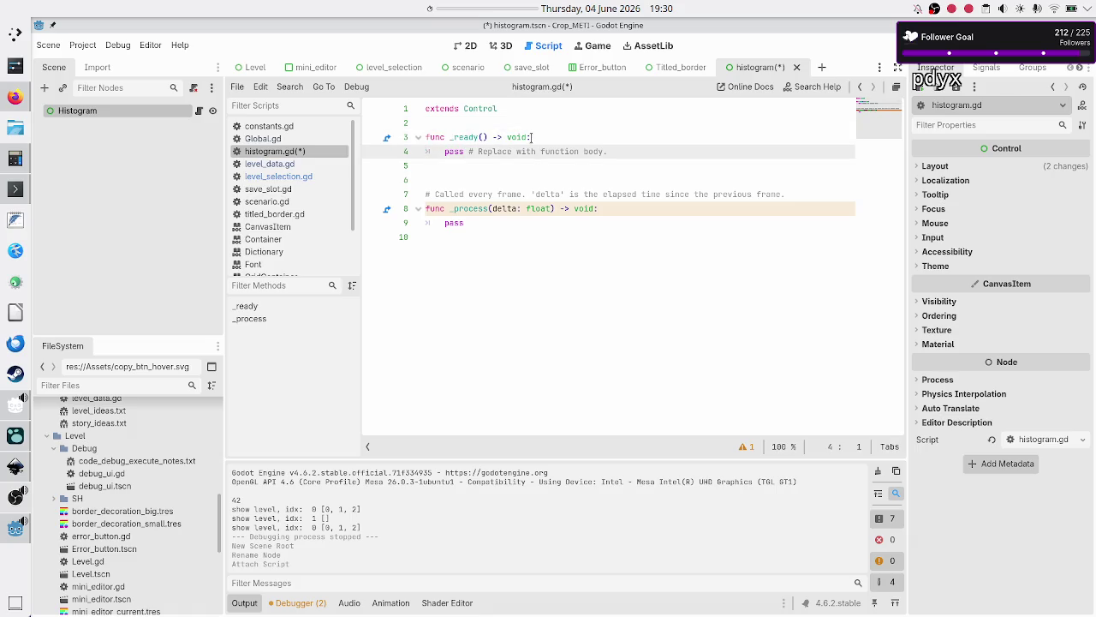
key("Up")
key("Down")
key("Down")
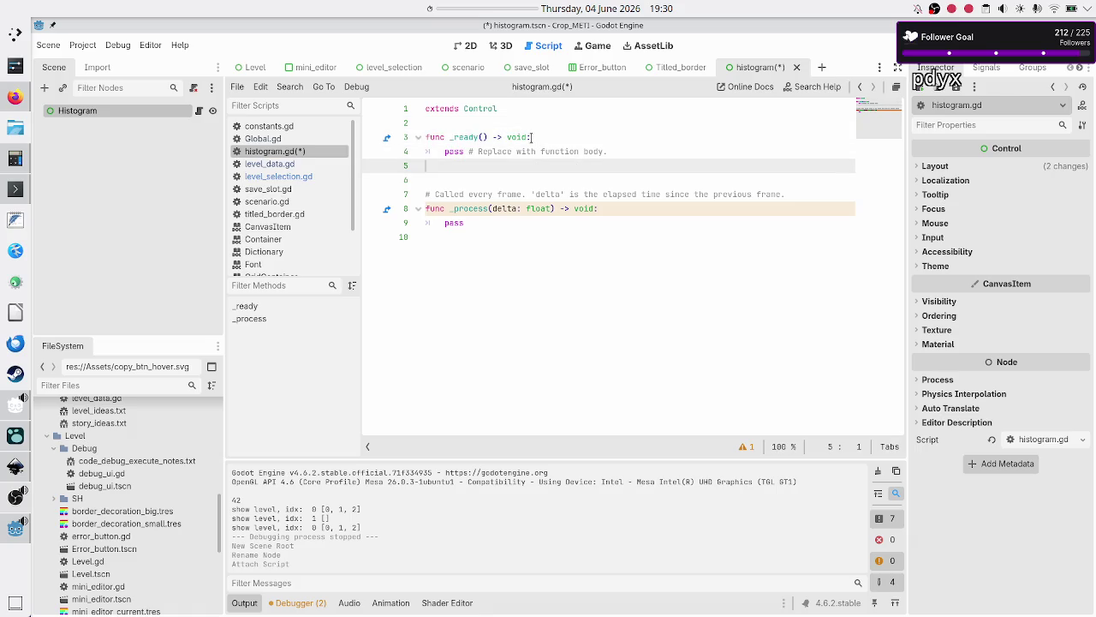
key("shift+Down")
key("shift+Down")
key("shift+Down")
key("shift+Down")
key("BackSpace")
key("BackSpace")
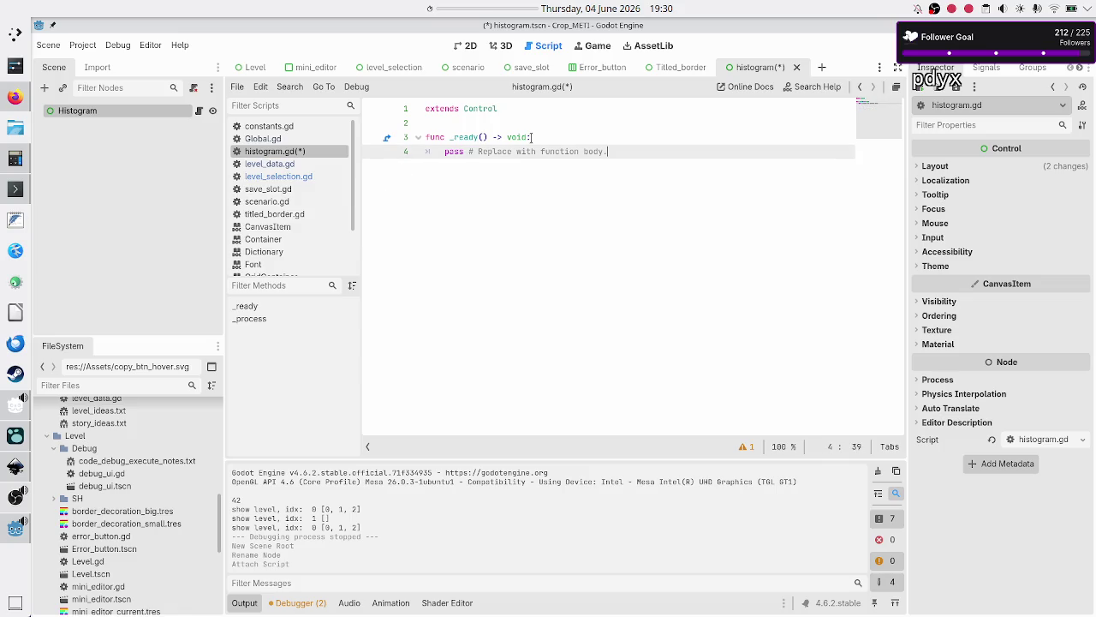
key("Up")
key("Up")
key("shift+Down")
key("shift+Down")
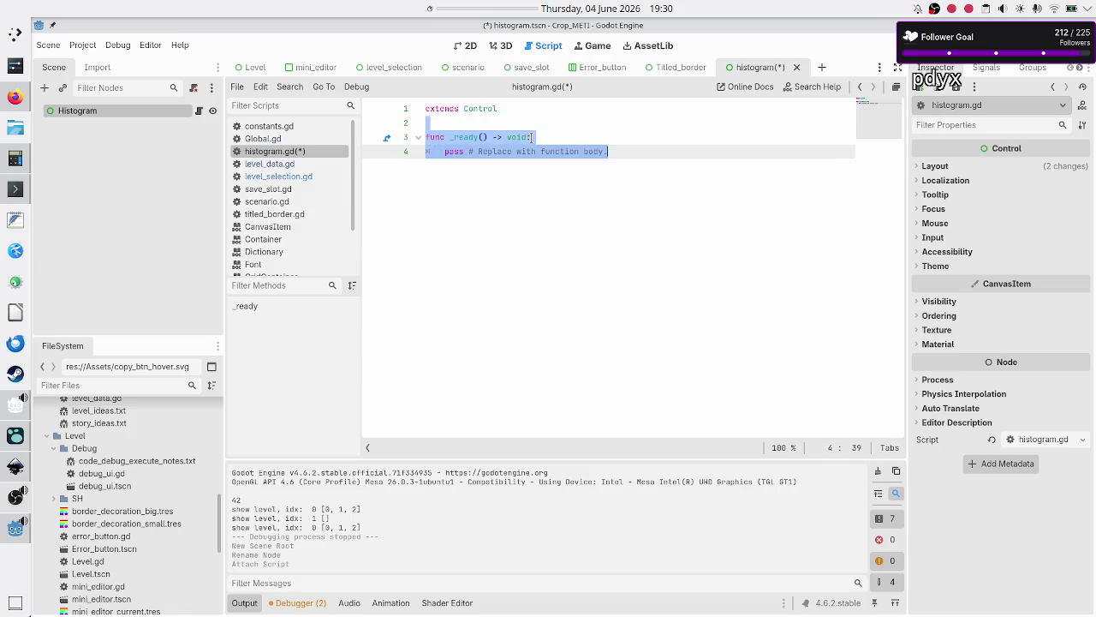
key("BackSpace")
key("ctrl+s")
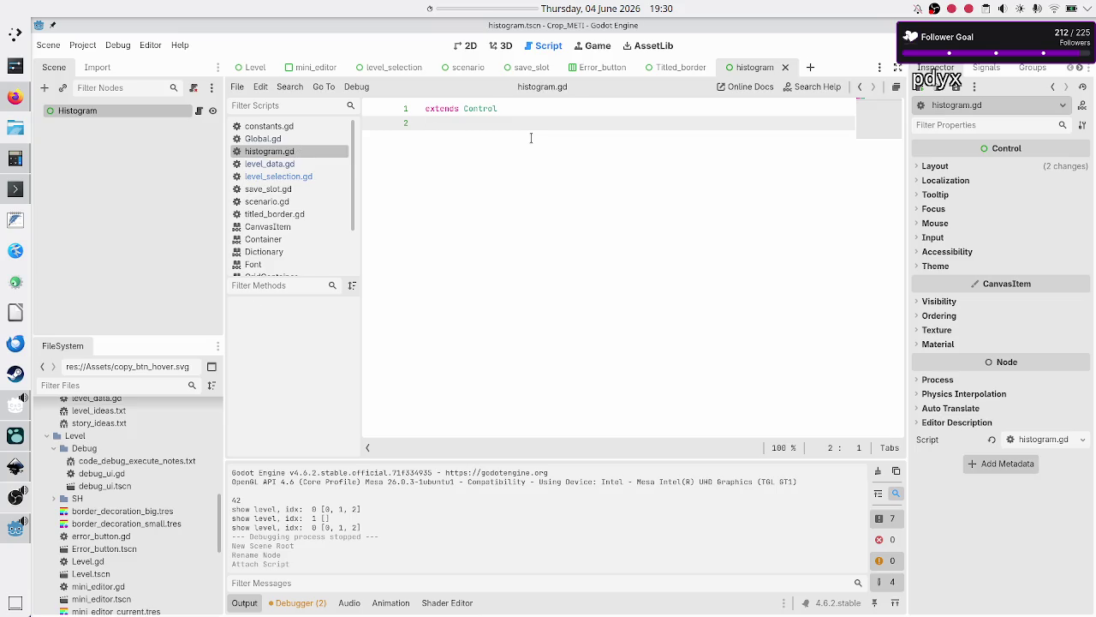
- Add a Panel child under Histogram and anchor it to Full Rect
left_click(46, 88)
type("pano")
type("l")
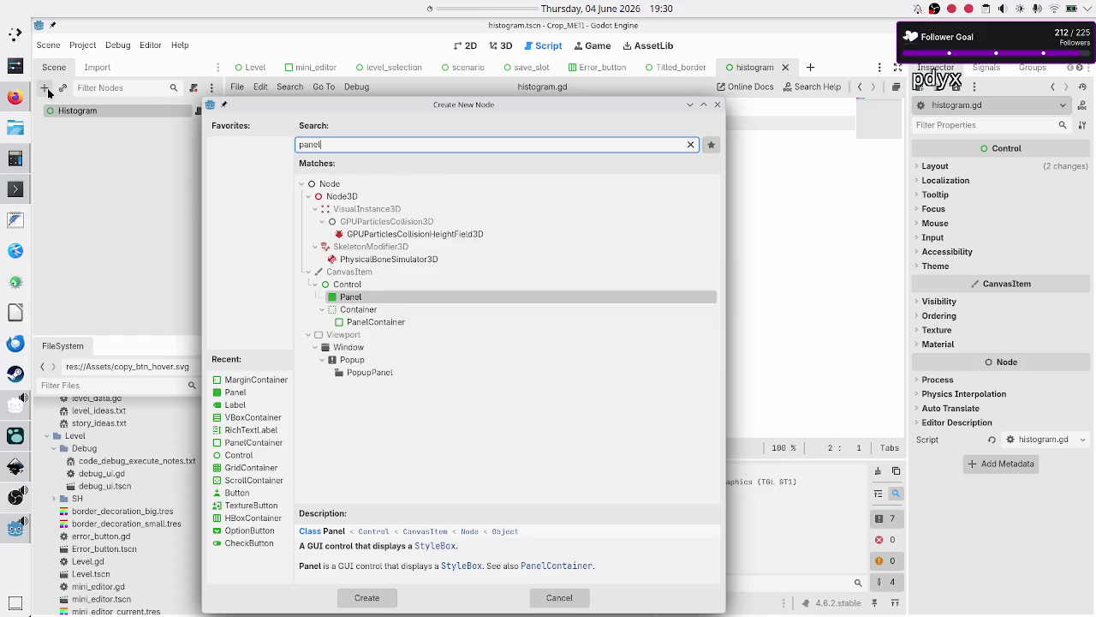
key("Return")
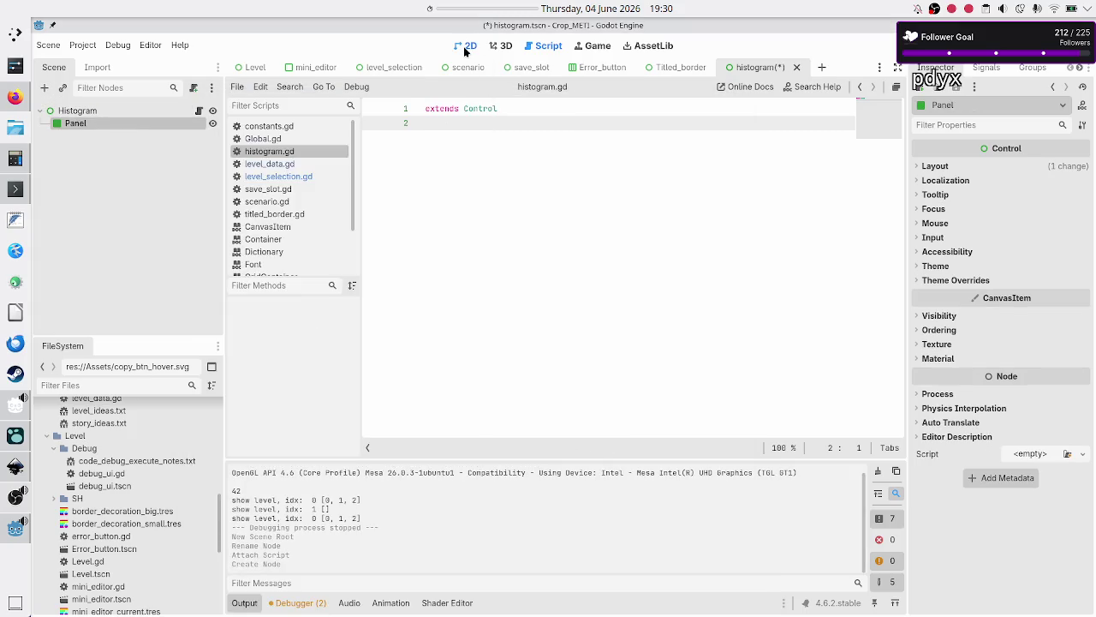
left_click(466, 44)
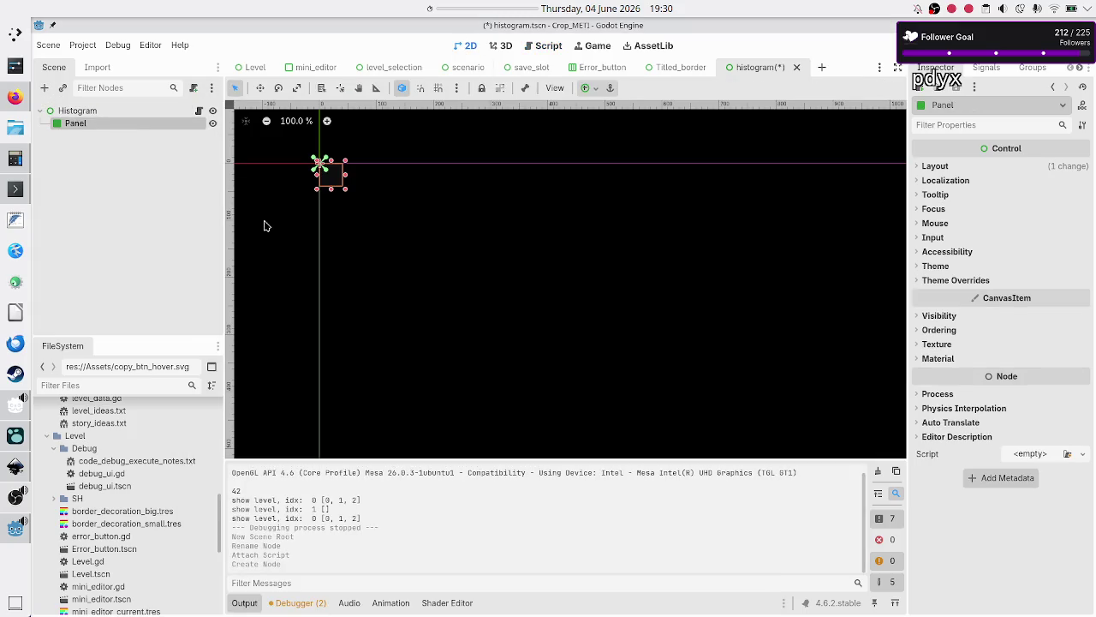
left_click(597, 89)
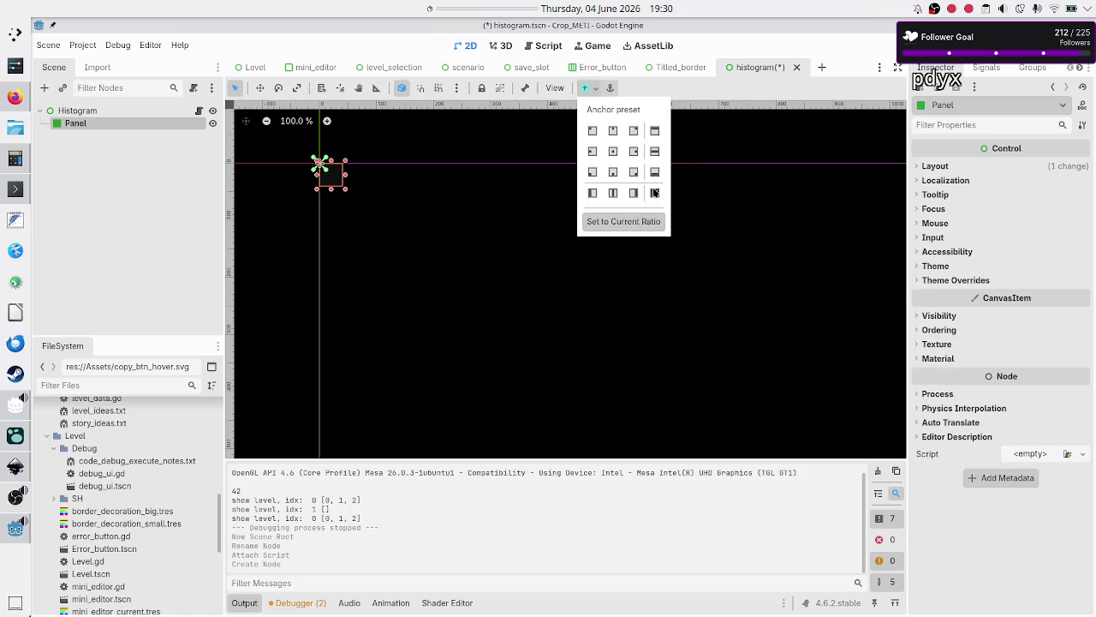
left_click(656, 193)
left_click(184, 172)
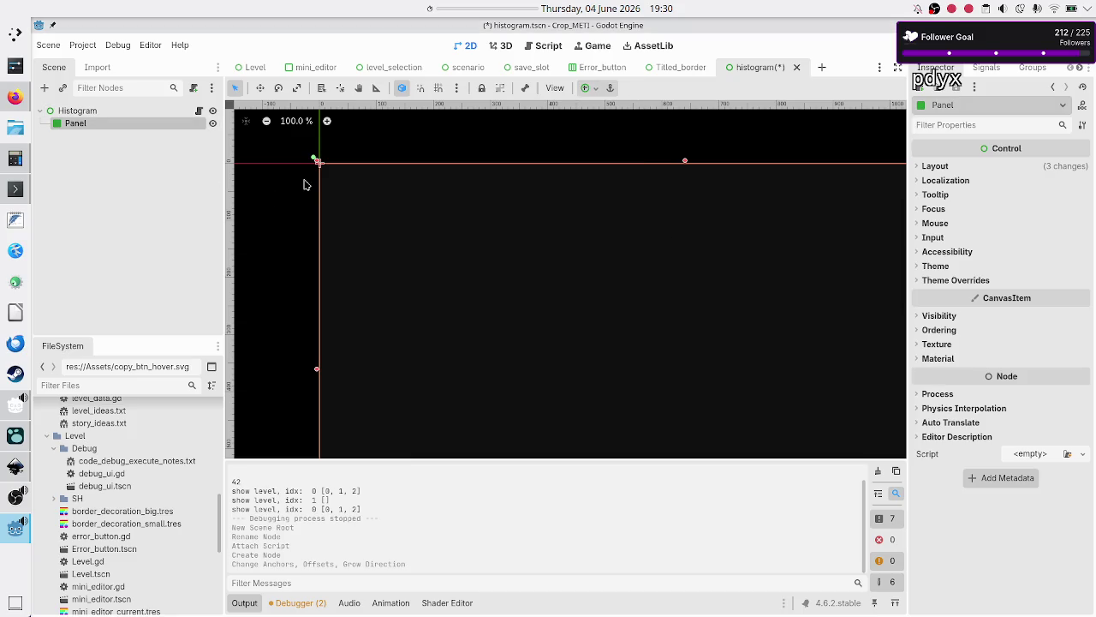
- Give the Panel a New StyleBoxFlat panel style override, save, and return to level_selection
left_click(956, 281)
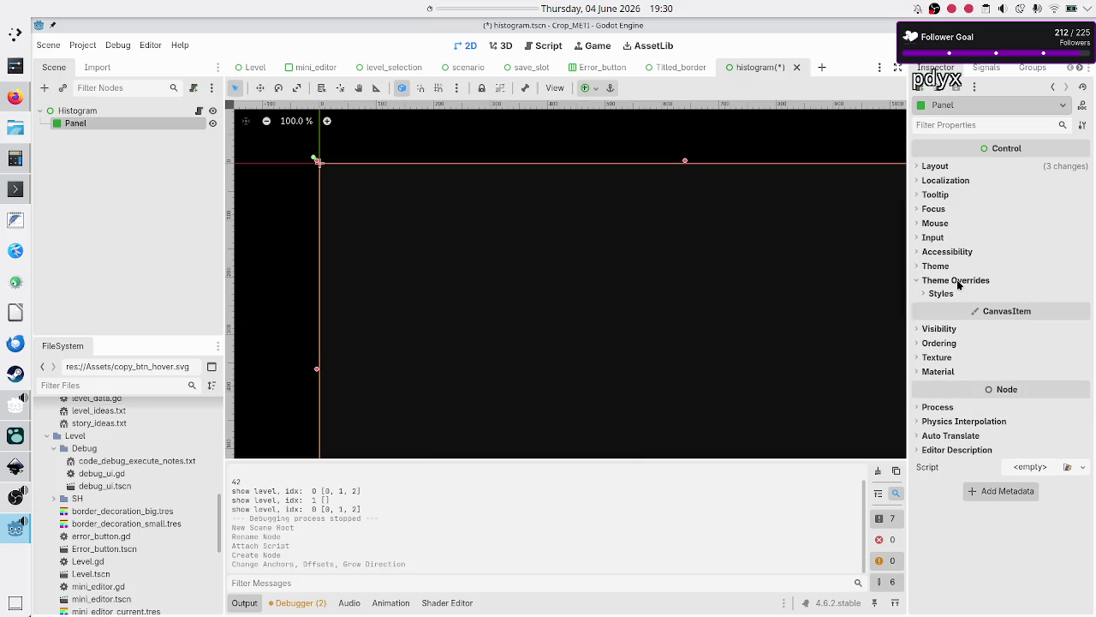
left_click(950, 295)
left_click(1082, 309)
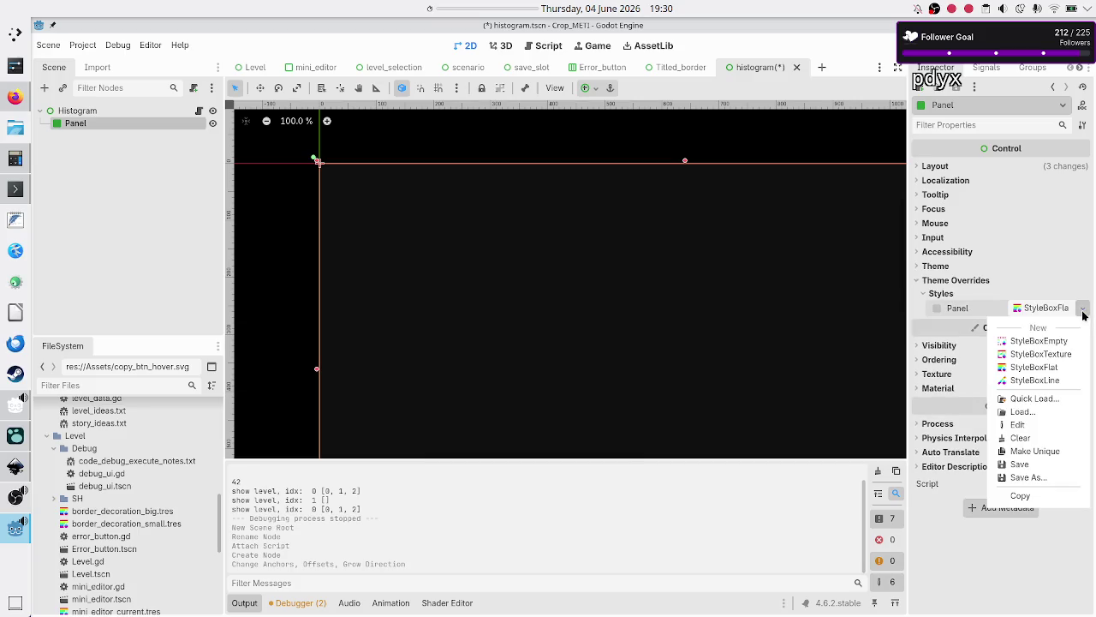
left_click(1059, 367)
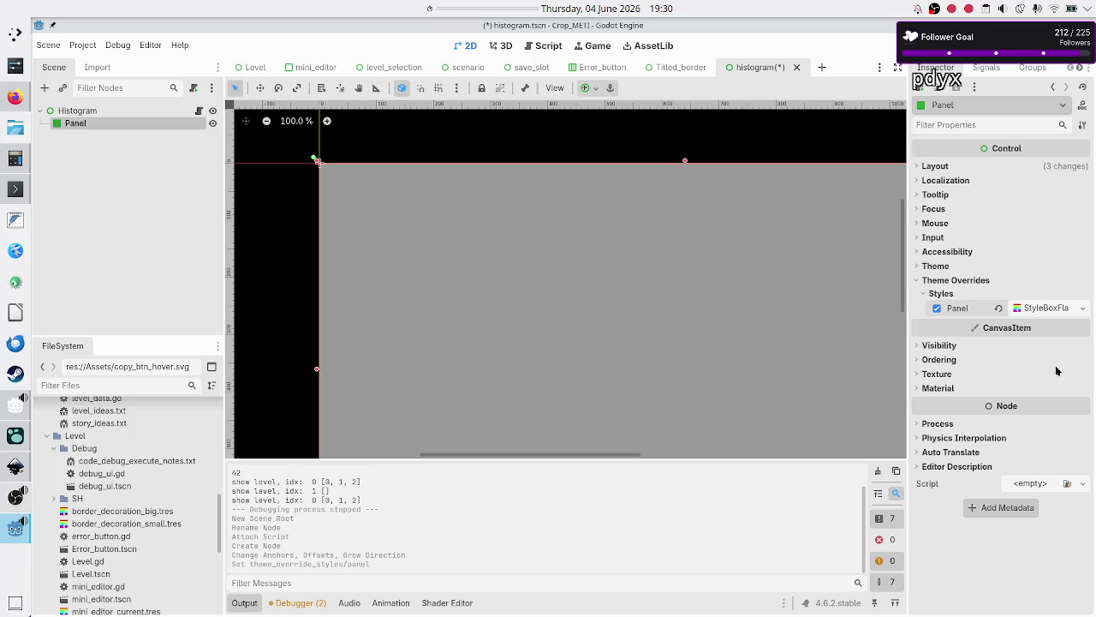
left_click(130, 164)
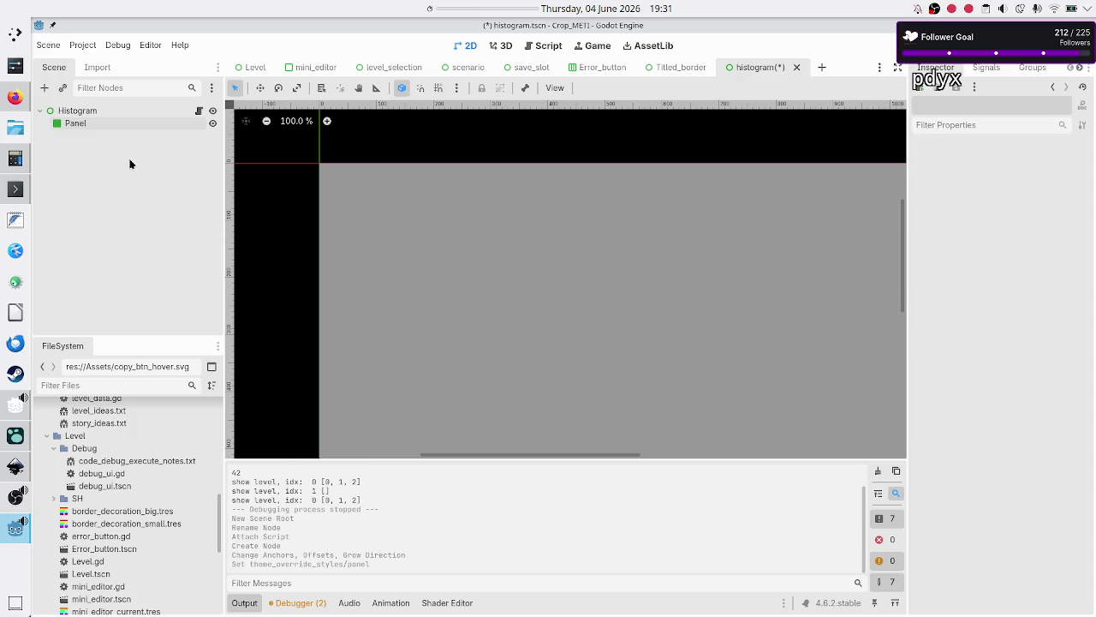
key("ctrl+s")
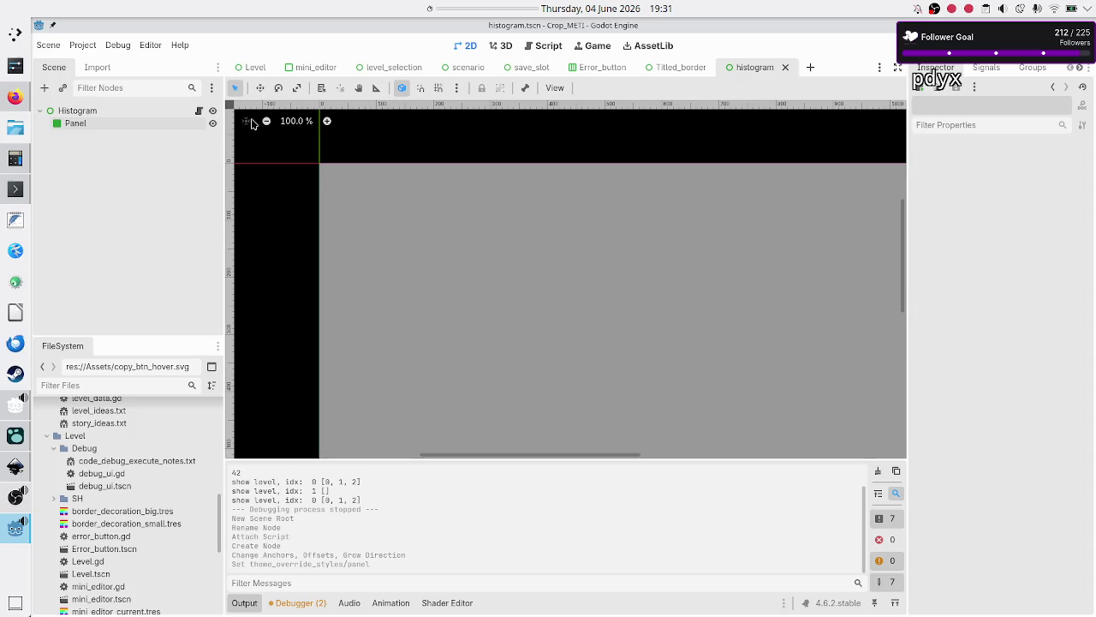
left_click(383, 67)
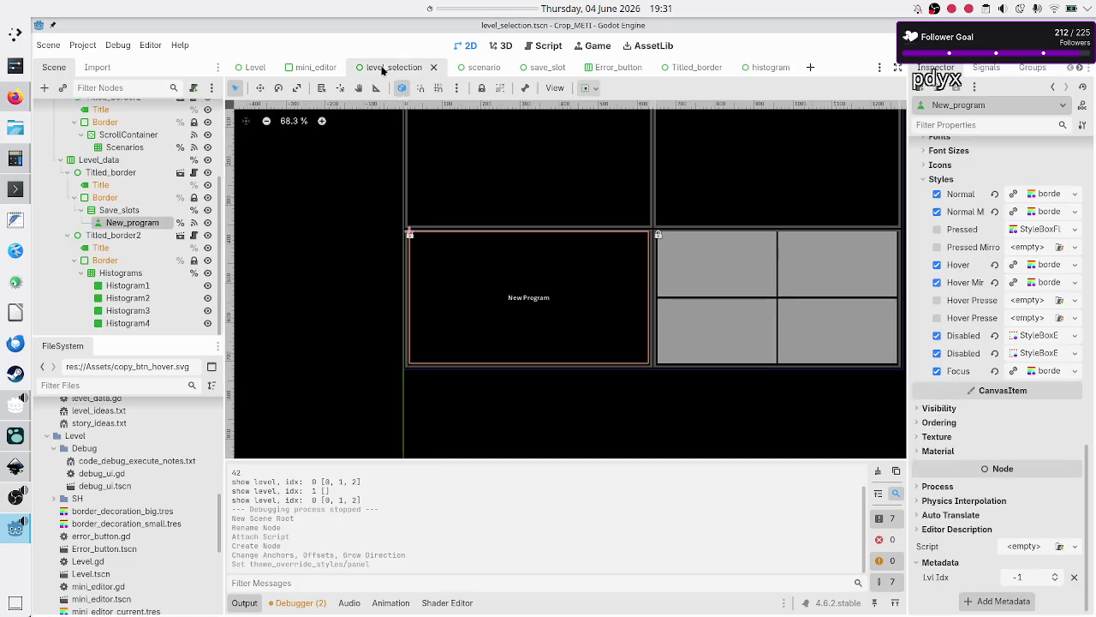
scroll(165, 190, "up", 3)
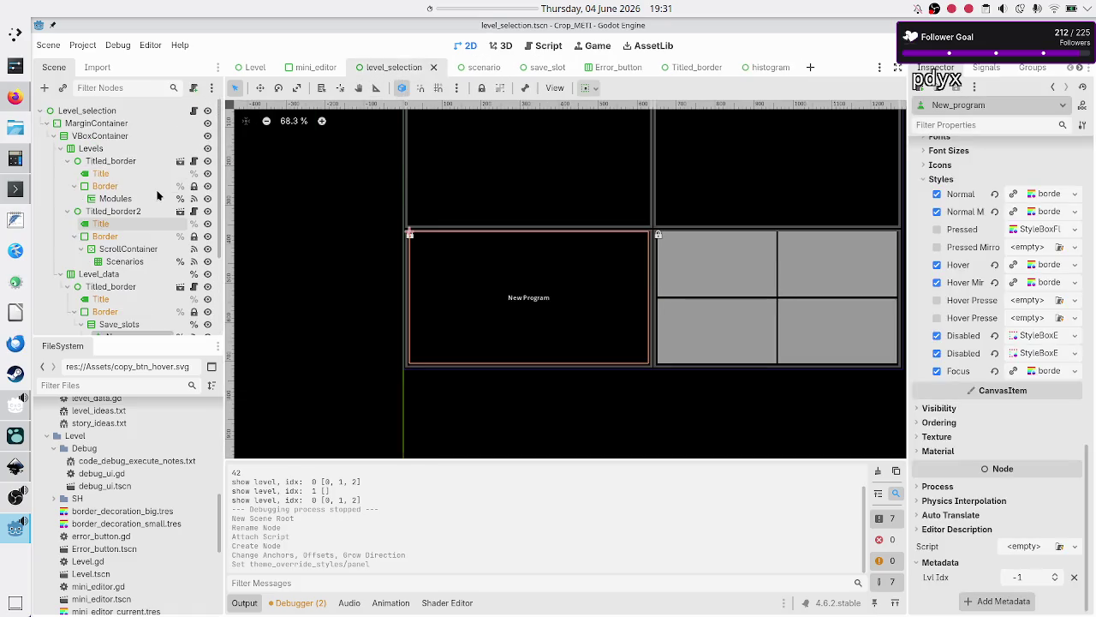
- Below SAVE_SLOT_TSCN, add 'const HISTOGRAM_TSCN: PackedScene = preload("res://Level_selection/histogram.tscn")' and save
left_click(193, 112)
scroll(597, 207, "up", 15)
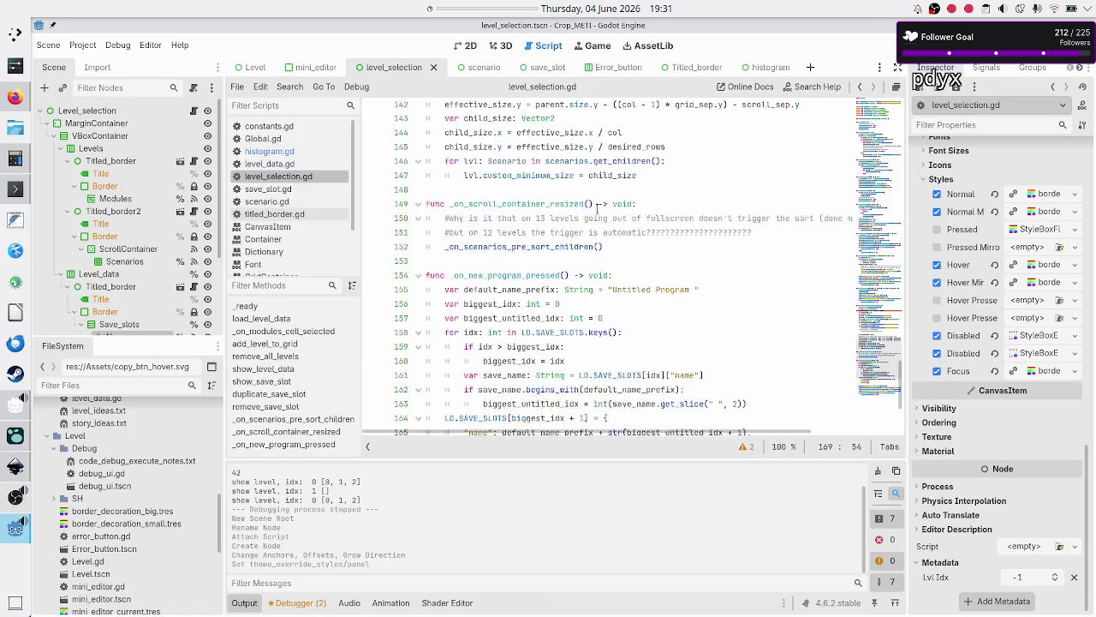
scroll(597, 208, "up", 10)
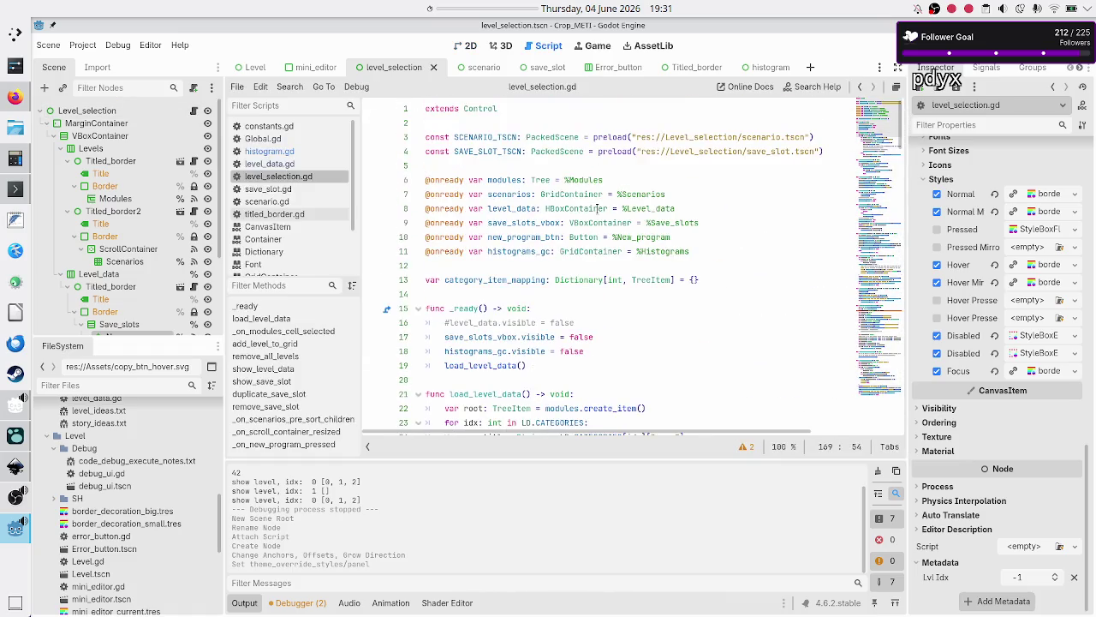
left_click(849, 146)
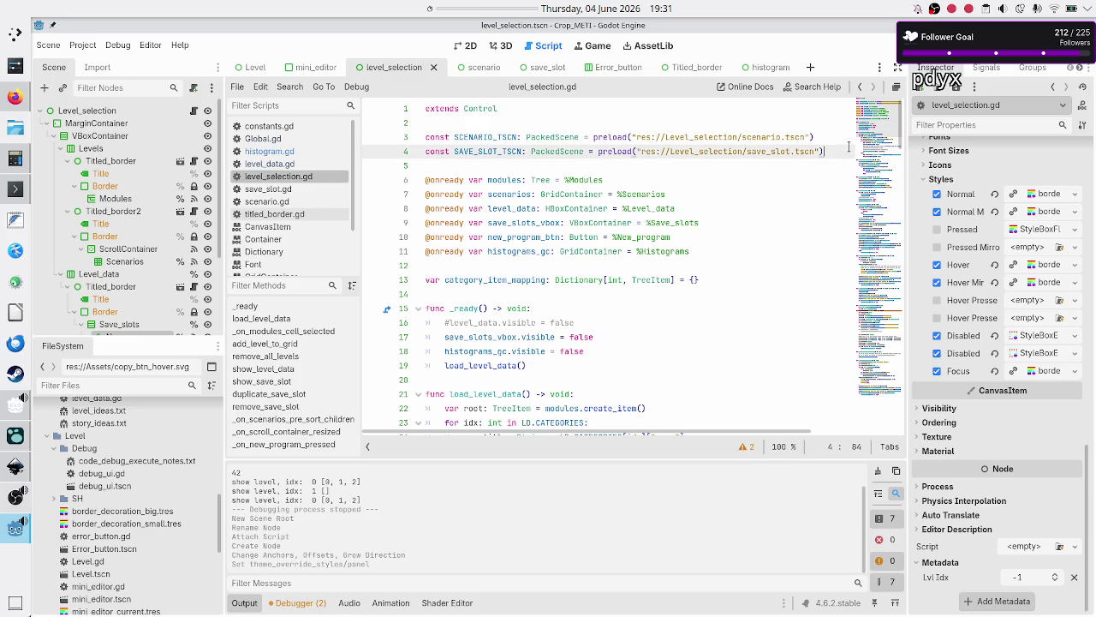
key("Return")
type("const ")
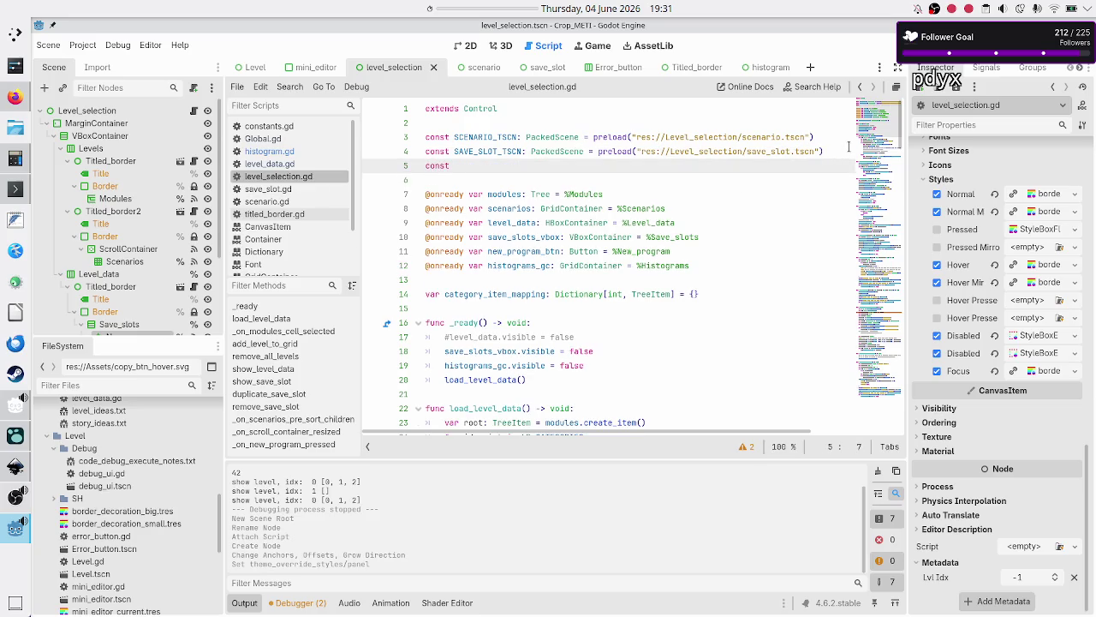
type("HISTOGRAM")
type("_TSCN:")
type(" Pack")
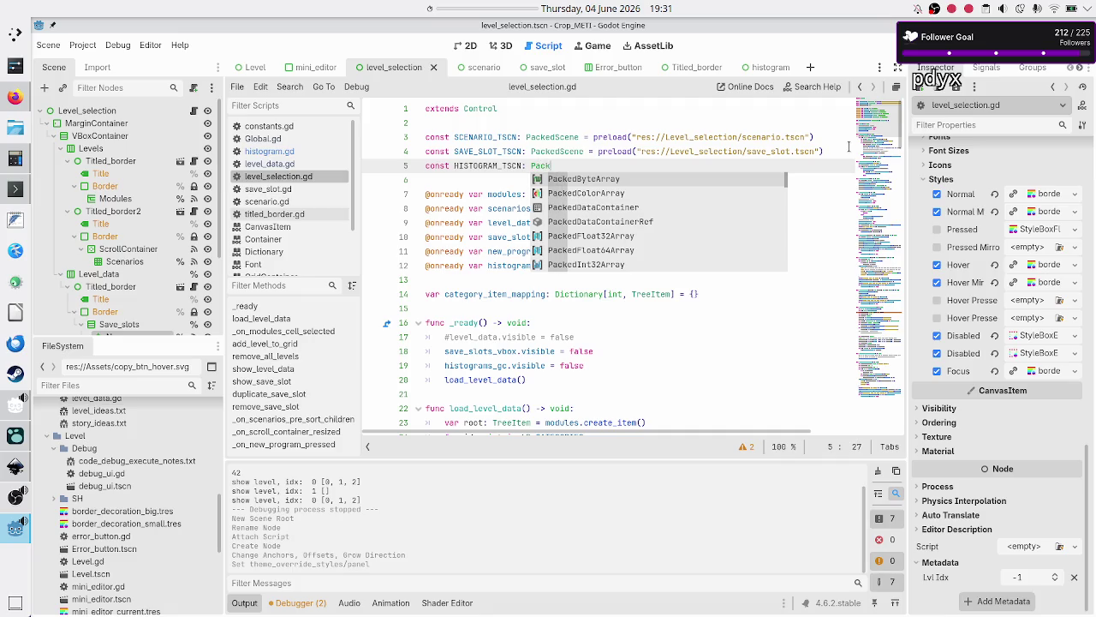
type("edScene =")
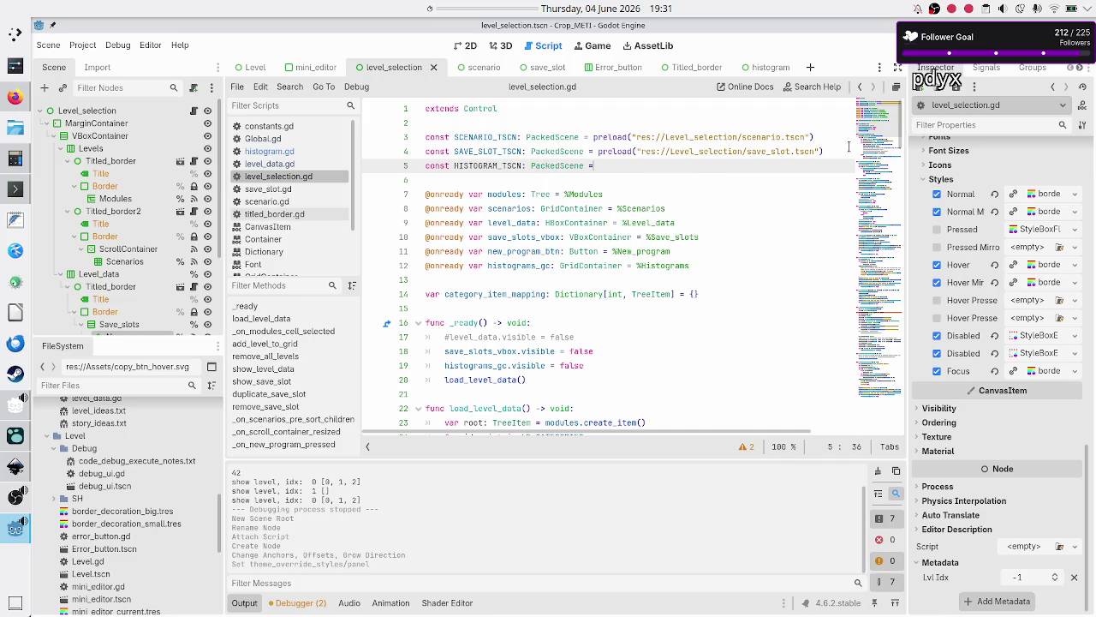
type(" preload(")
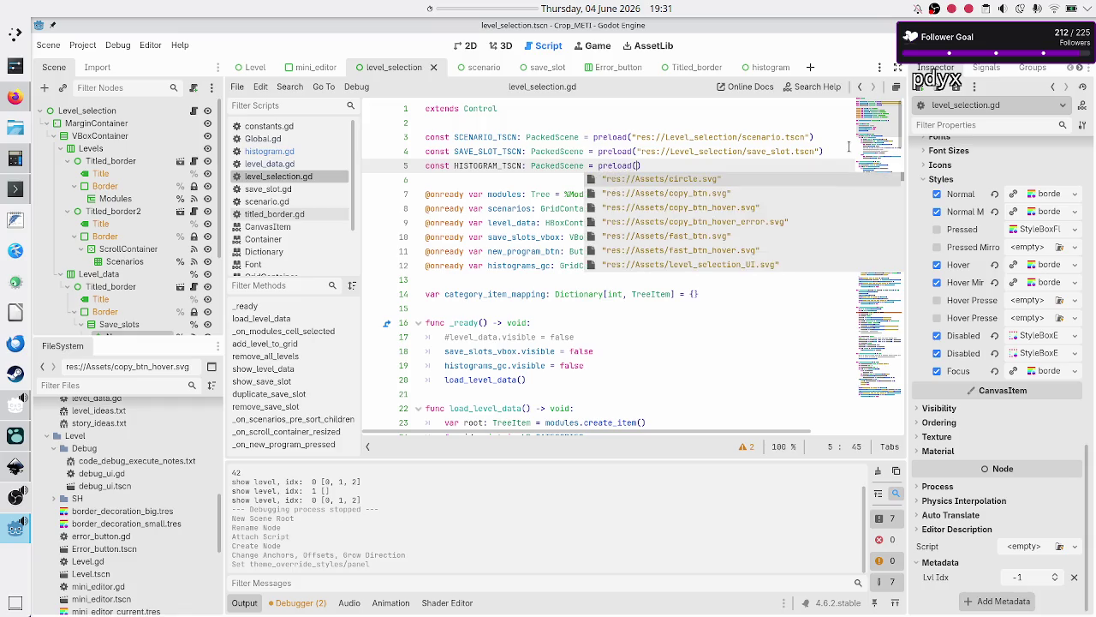
type("his")
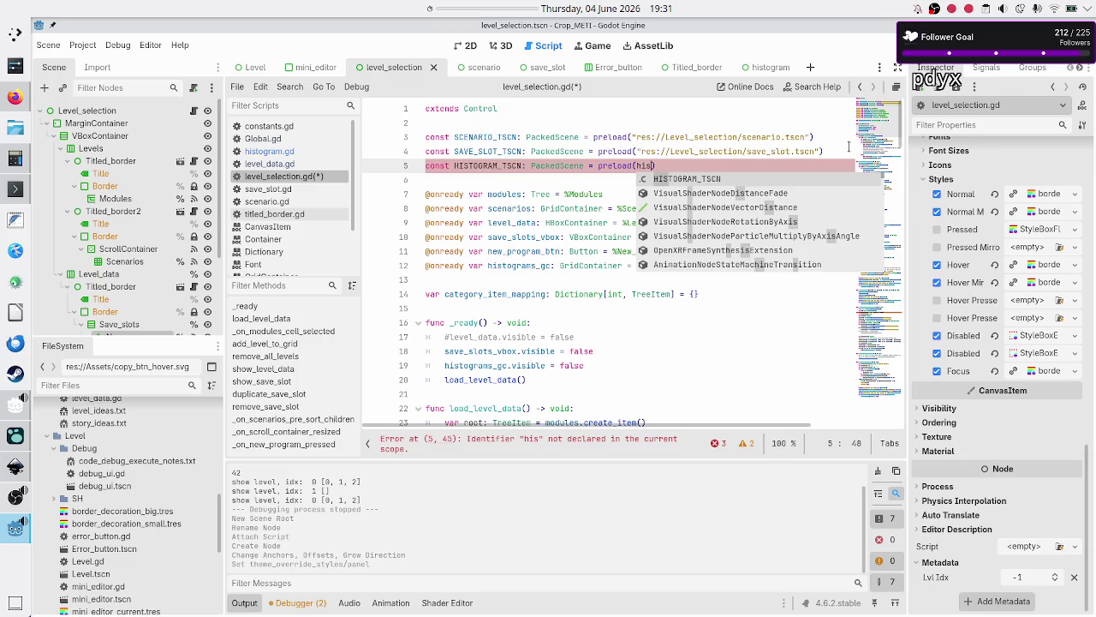
key("BackSpace")
key("BackSpace")
key("BackSpace")
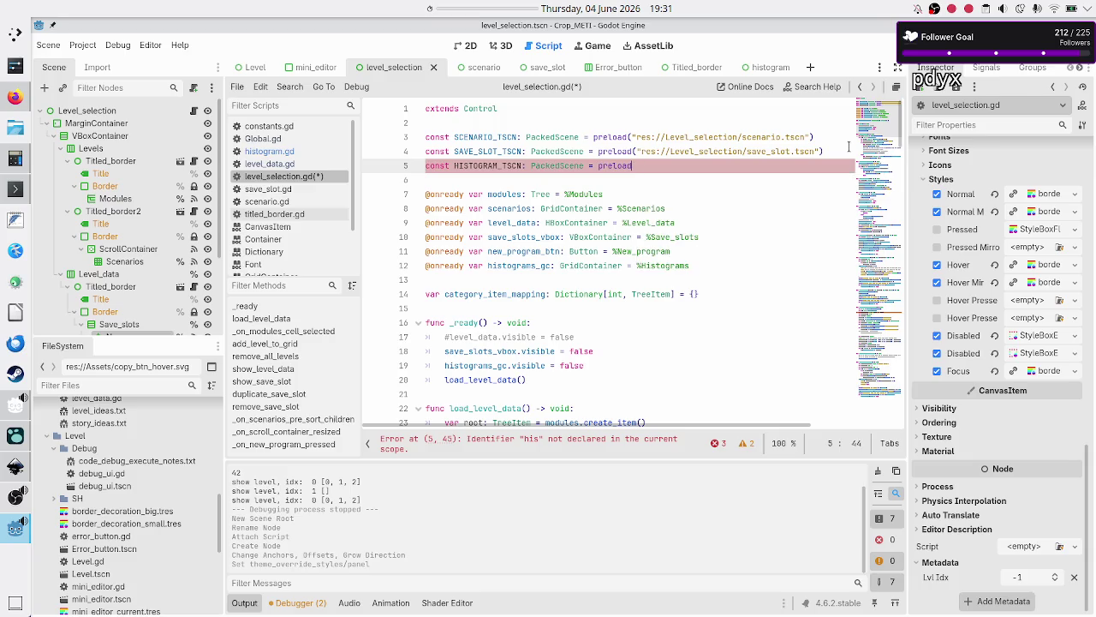
type("(his")
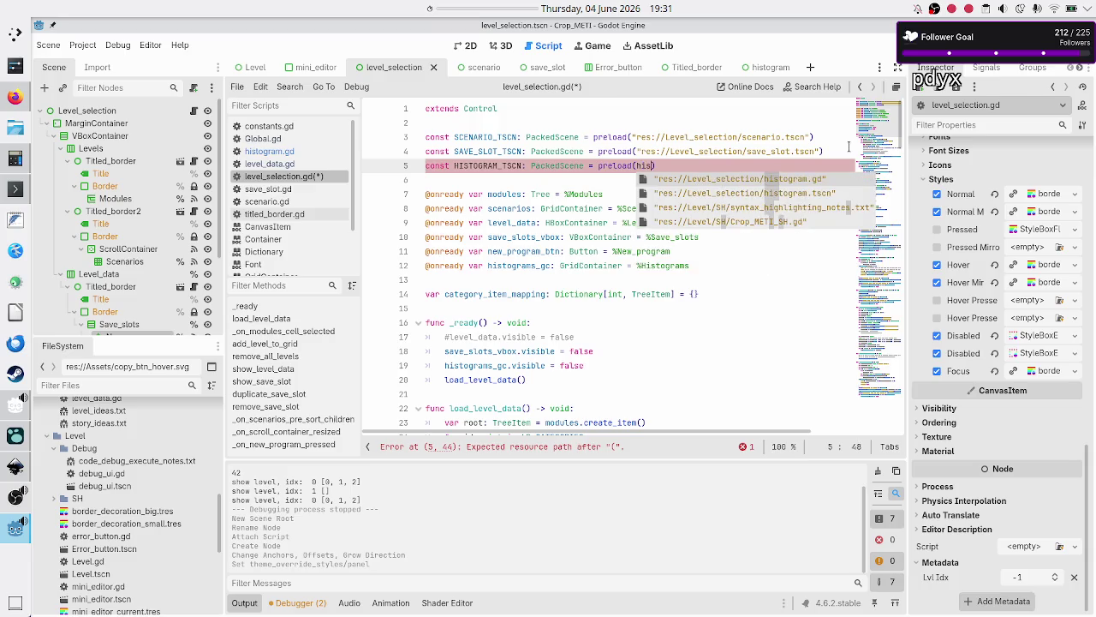
key("Down")
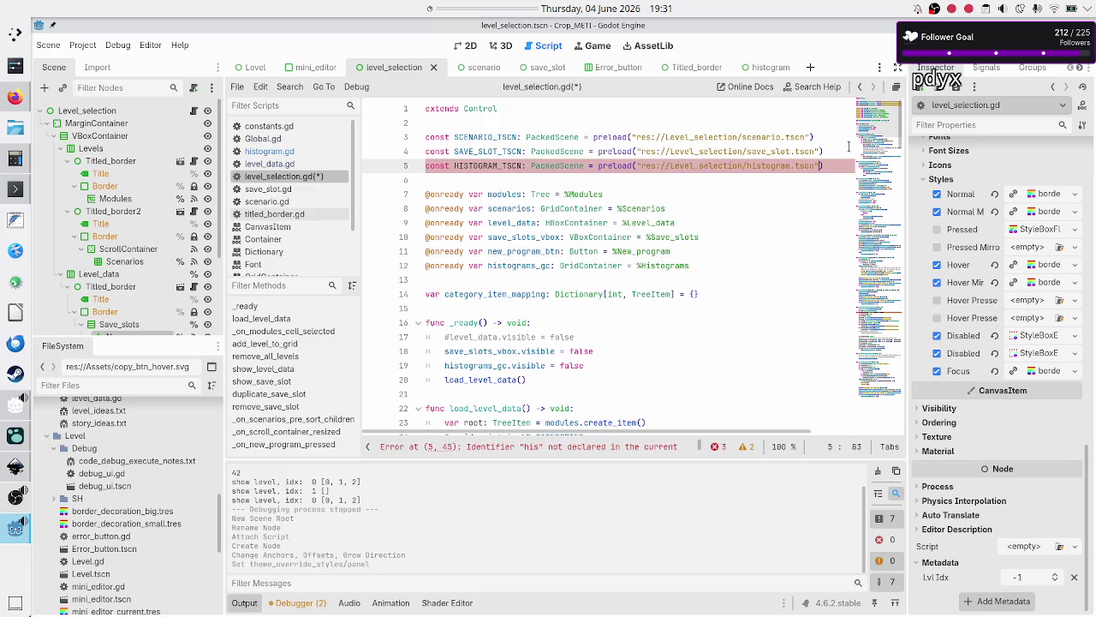
key("Return")
key("Down")
key("Down")
key("Down")
key("Down")
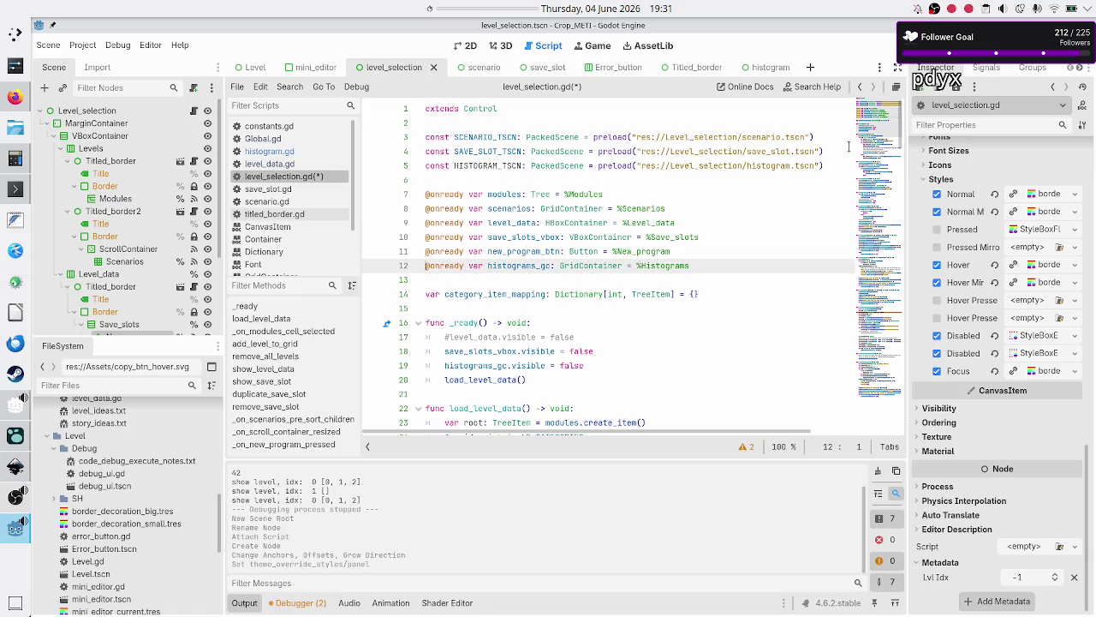
key("ctrl+s")
- Select Histogram1 through Histogram4 under Histograms and delete them, confirming with OK
scroll(129, 304, "down", 3)
left_click(126, 287)
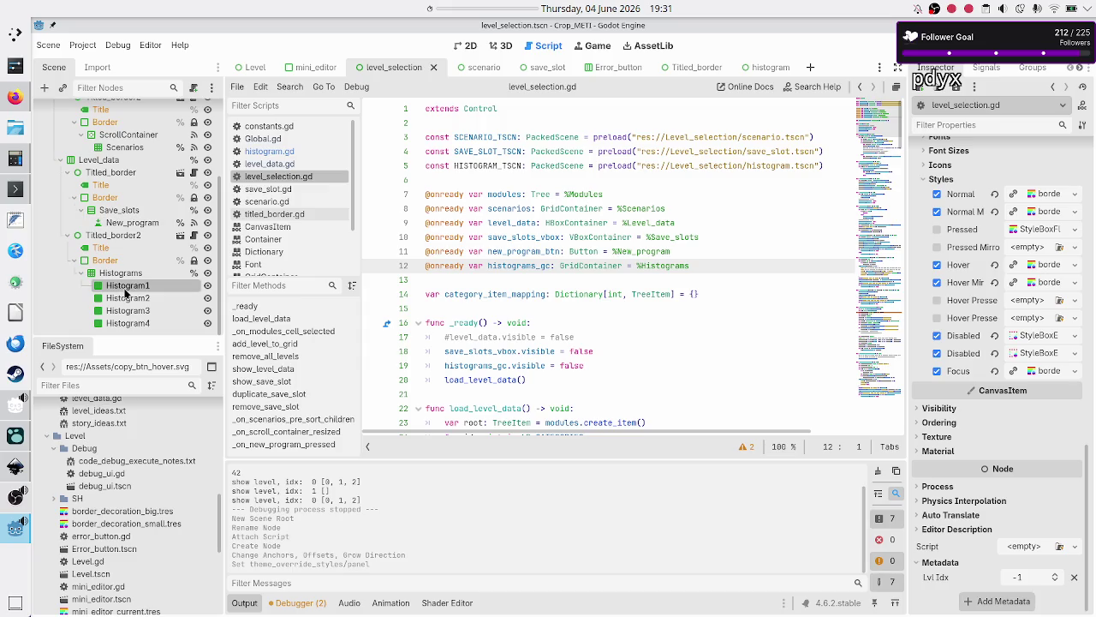
left_click(129, 323, "shift")
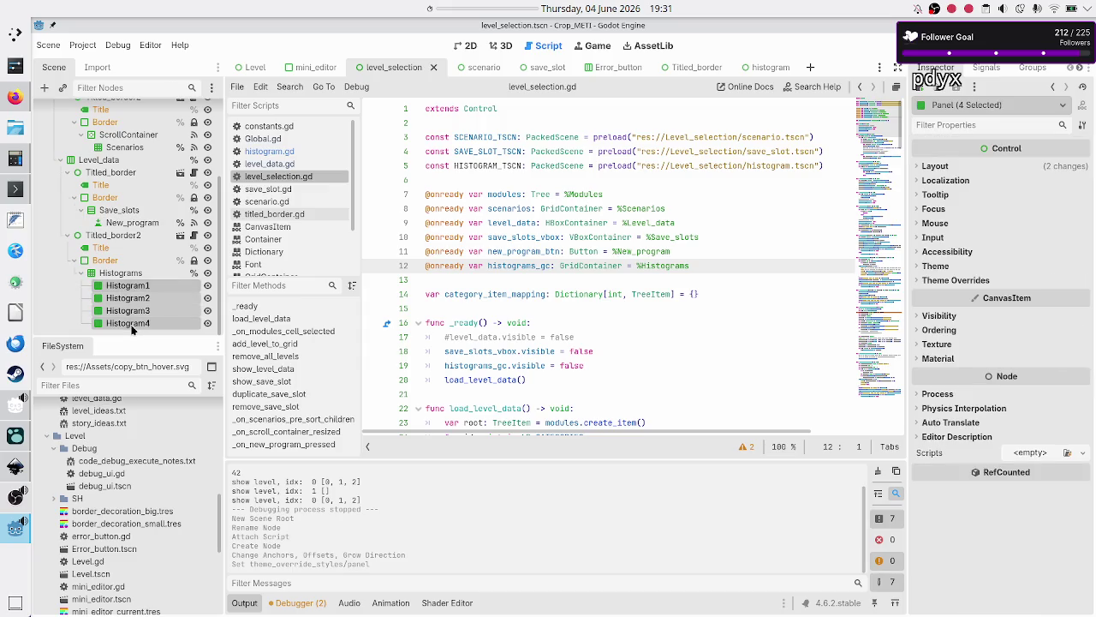
key("Delete")
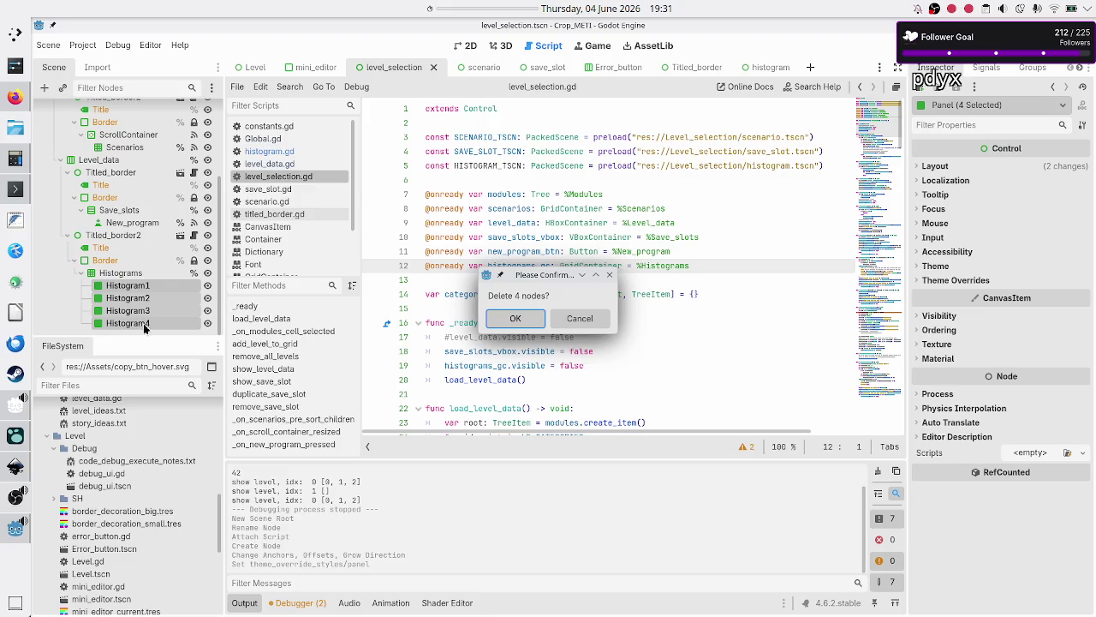
left_click(508, 319)
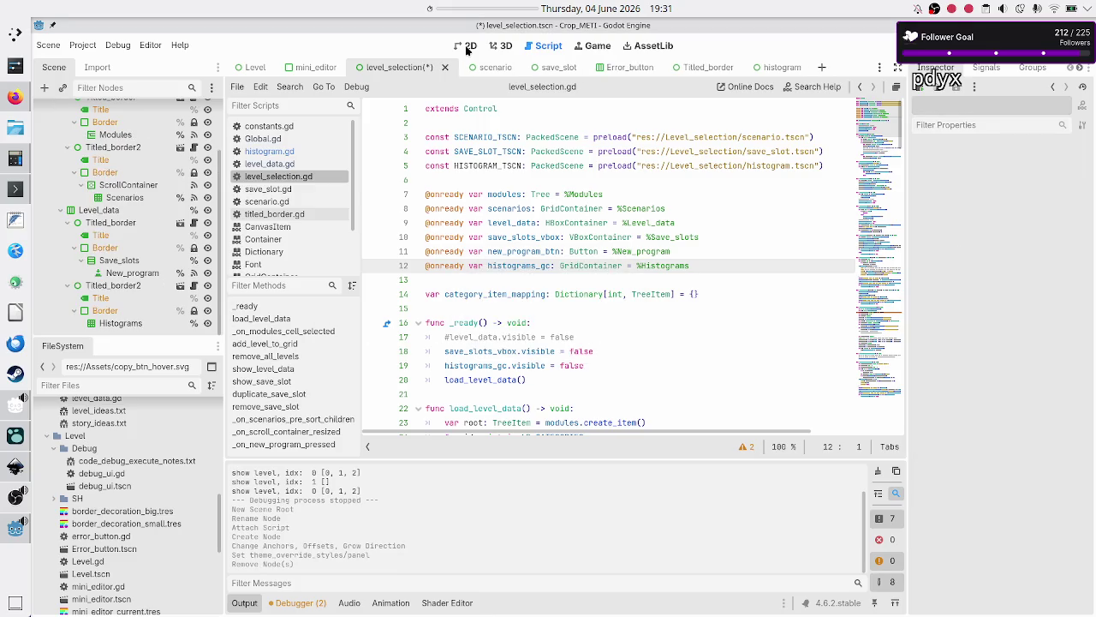
left_click(468, 46)
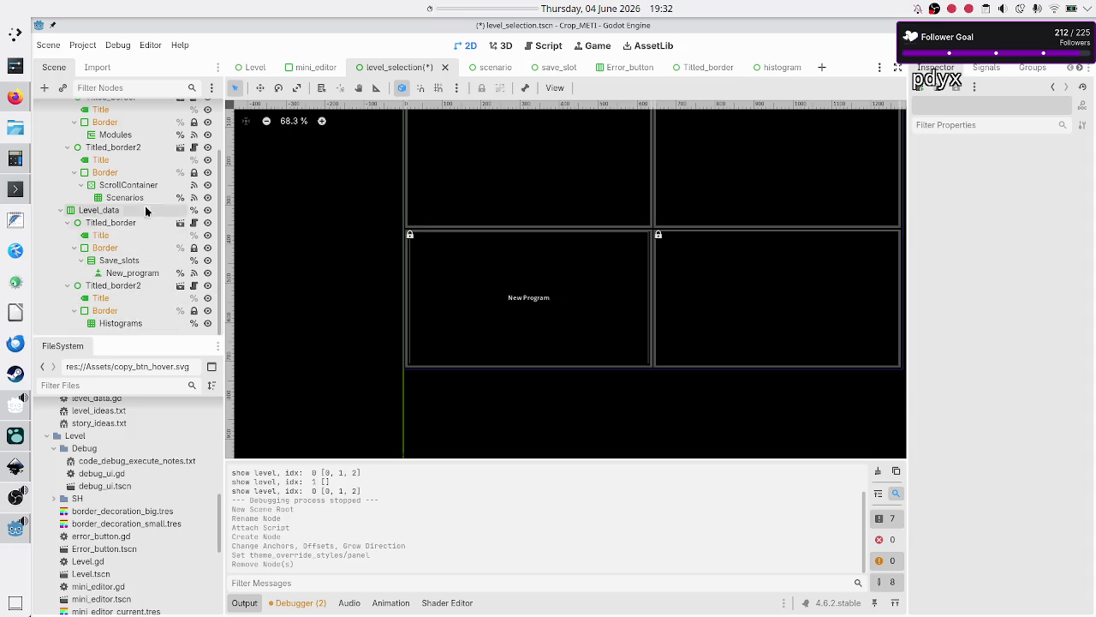
scroll(146, 199, "up", 3)
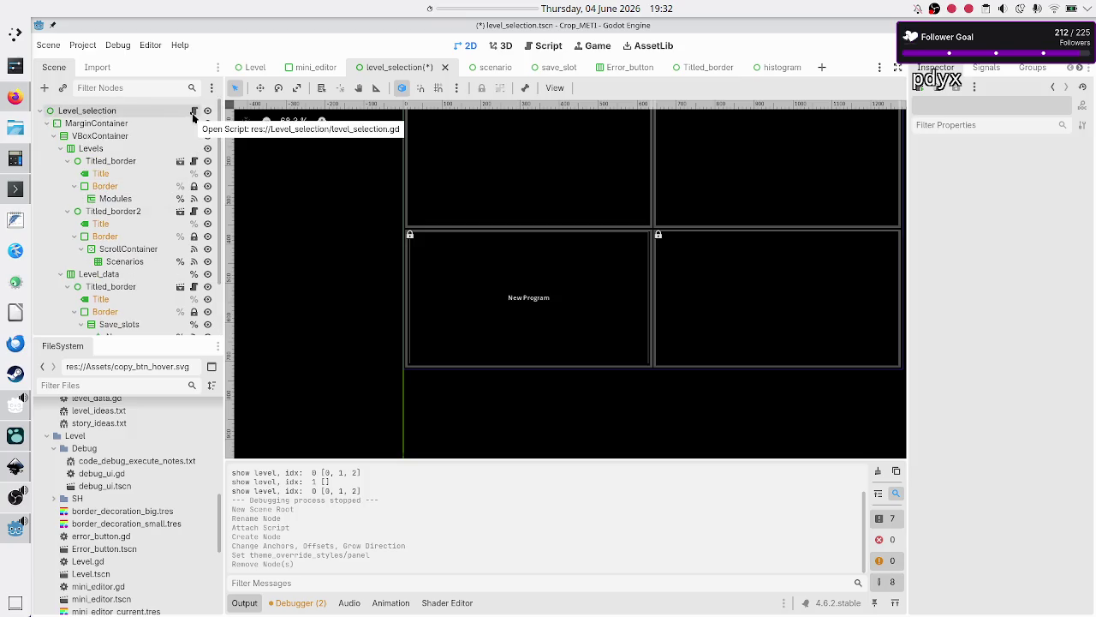
- In level_selection.gd, open a new unindented line after the save-slot loop in show_level_data
left_click(193, 110)
scroll(526, 268, "down", 10)
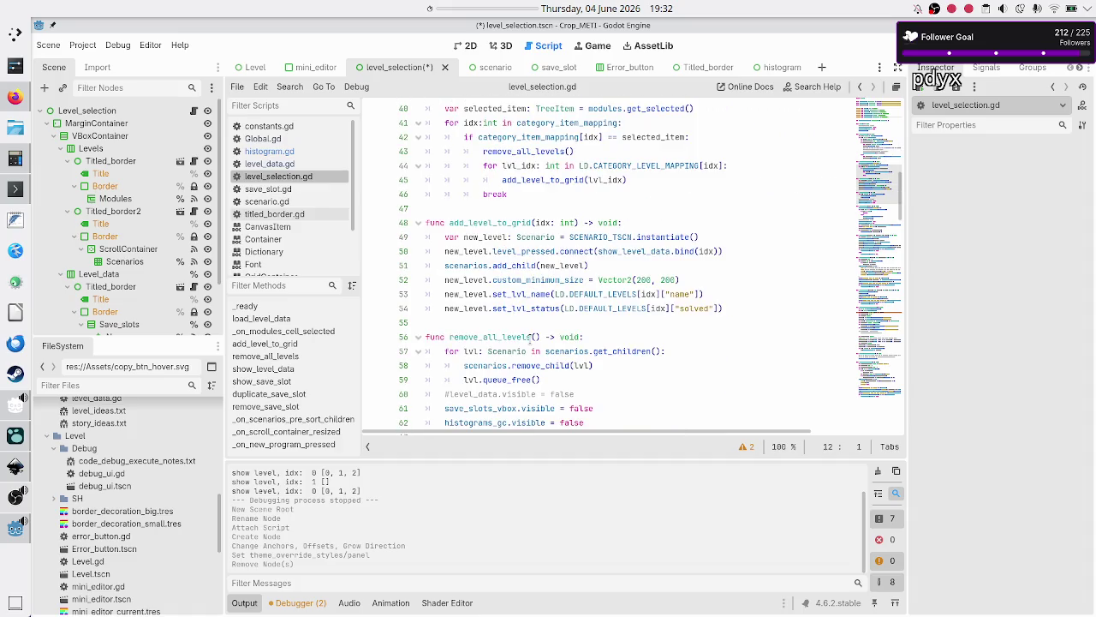
scroll(505, 280, "down", 3)
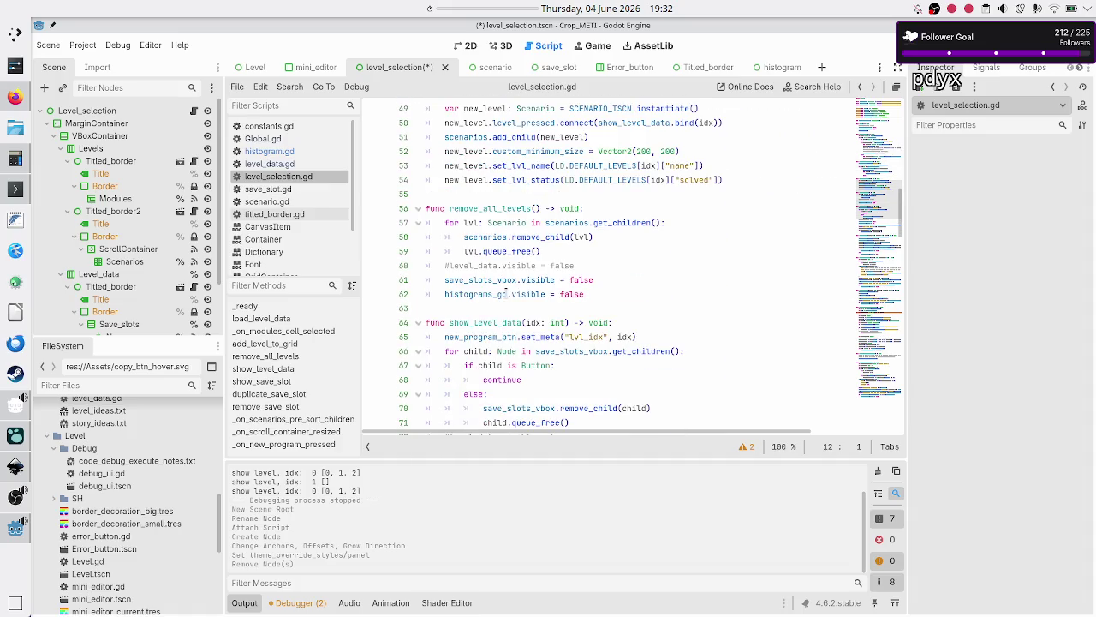
scroll(505, 291, "down", 2)
left_click(493, 236)
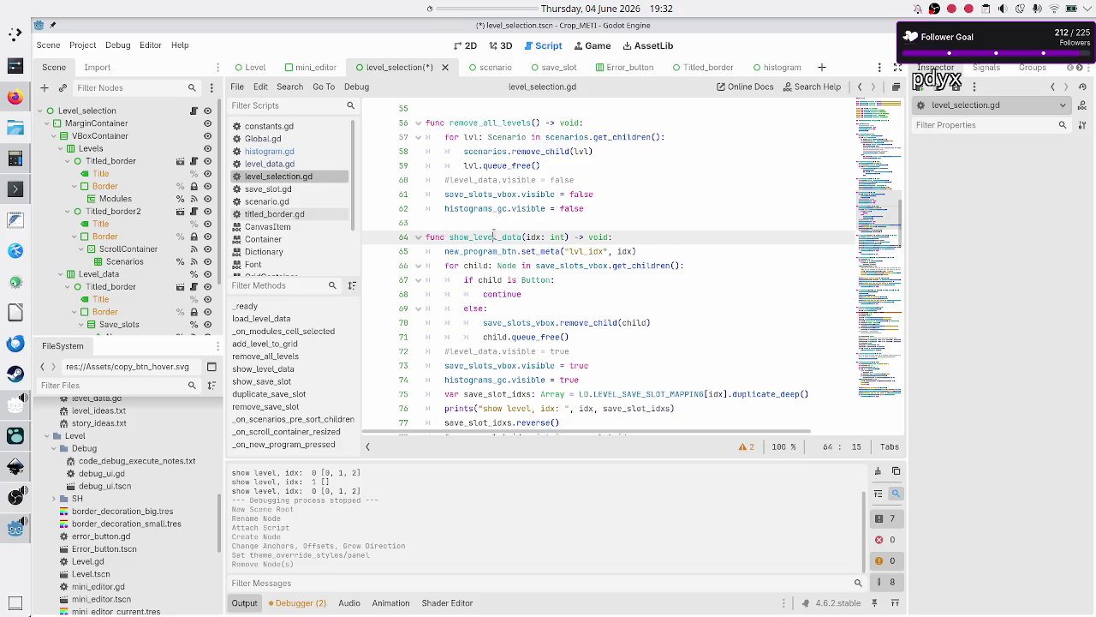
key("Down")
key("Down")
key("Down")
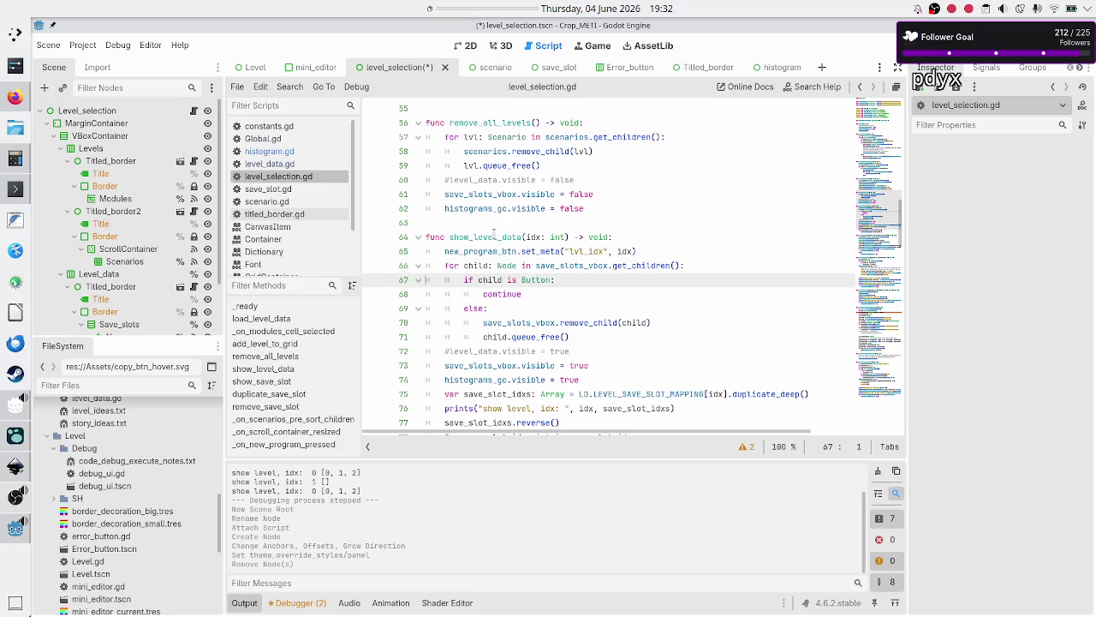
key("Down")
key("Down")
key("Down")
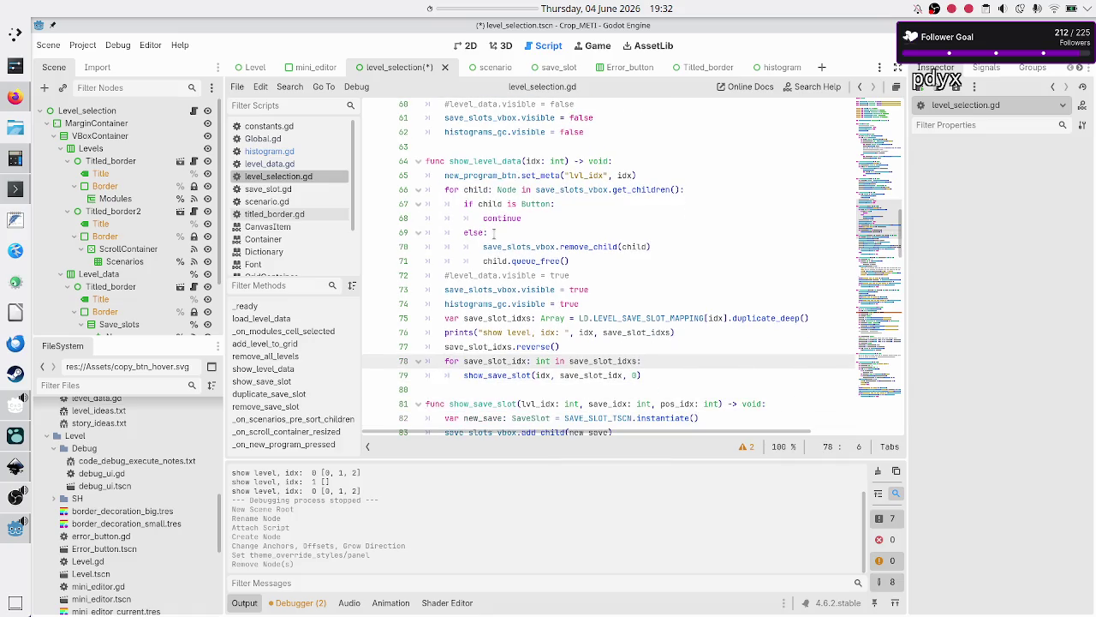
key("Down")
key("End")
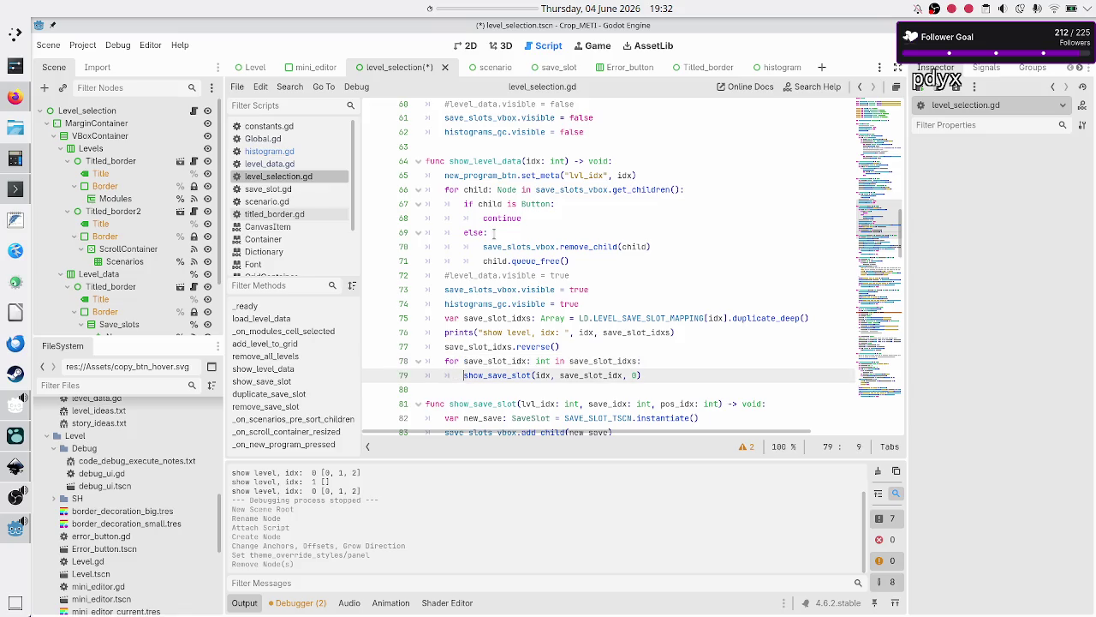
key("Return")
key("BackSpace")
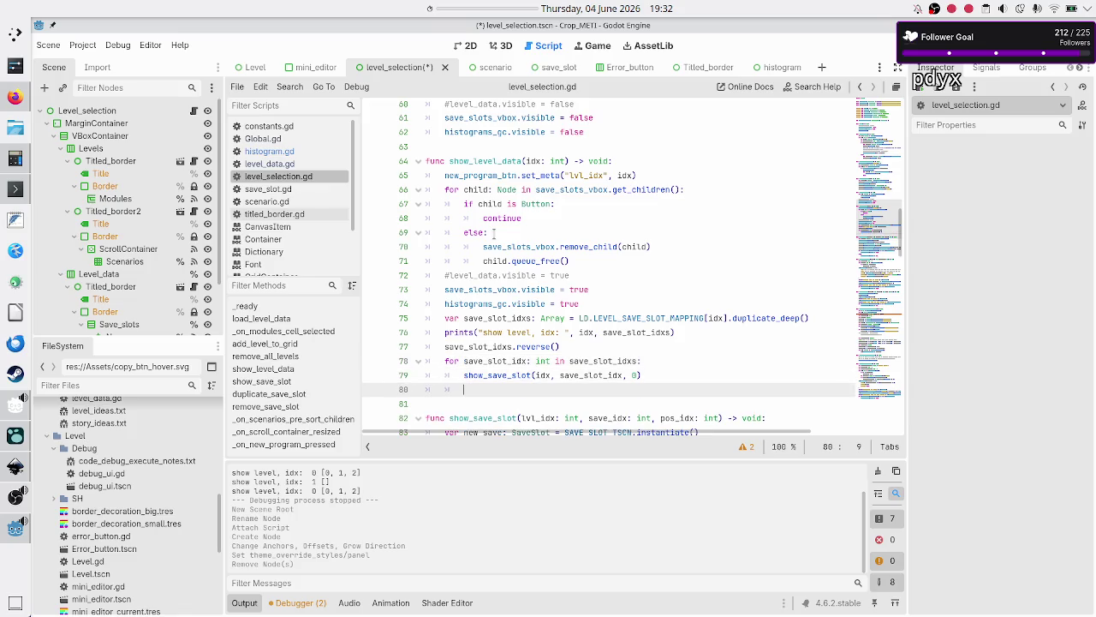
type("show_")
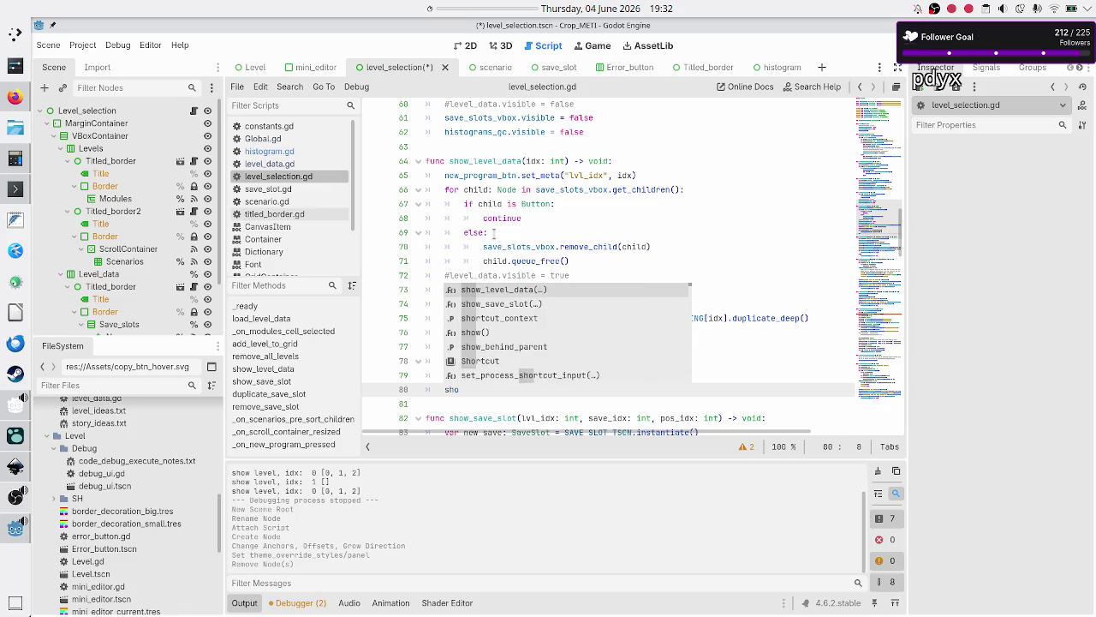
key("BackSpace")
key("BackSpace")
key("BackSpace")
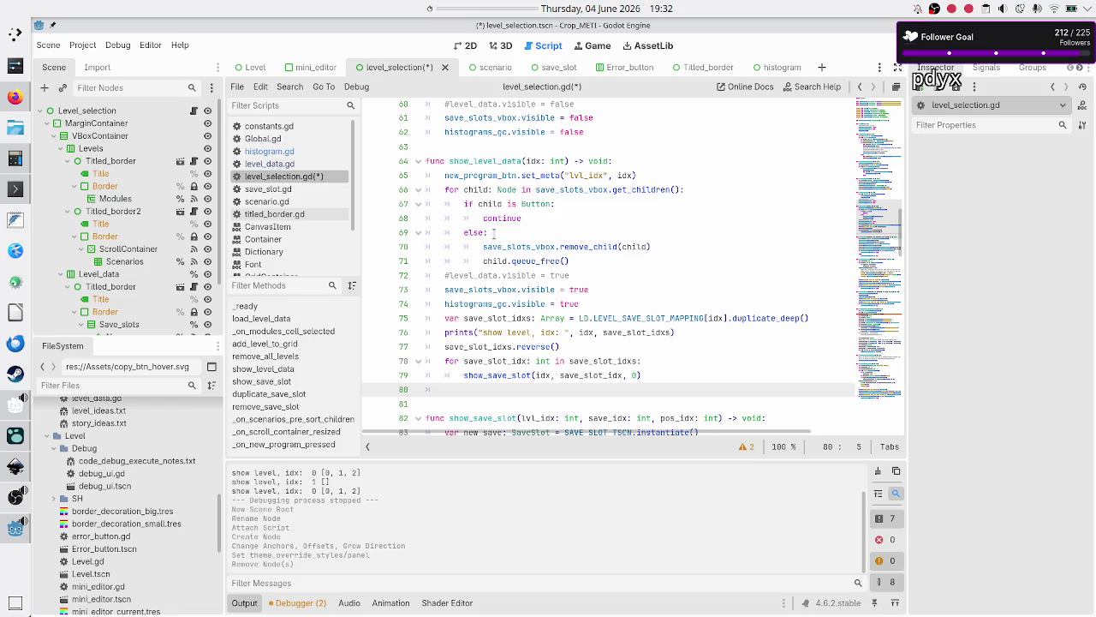
- Write the condition 'if !save_slot_idxs.is_empty():' on that line
type("if")
type(" save")
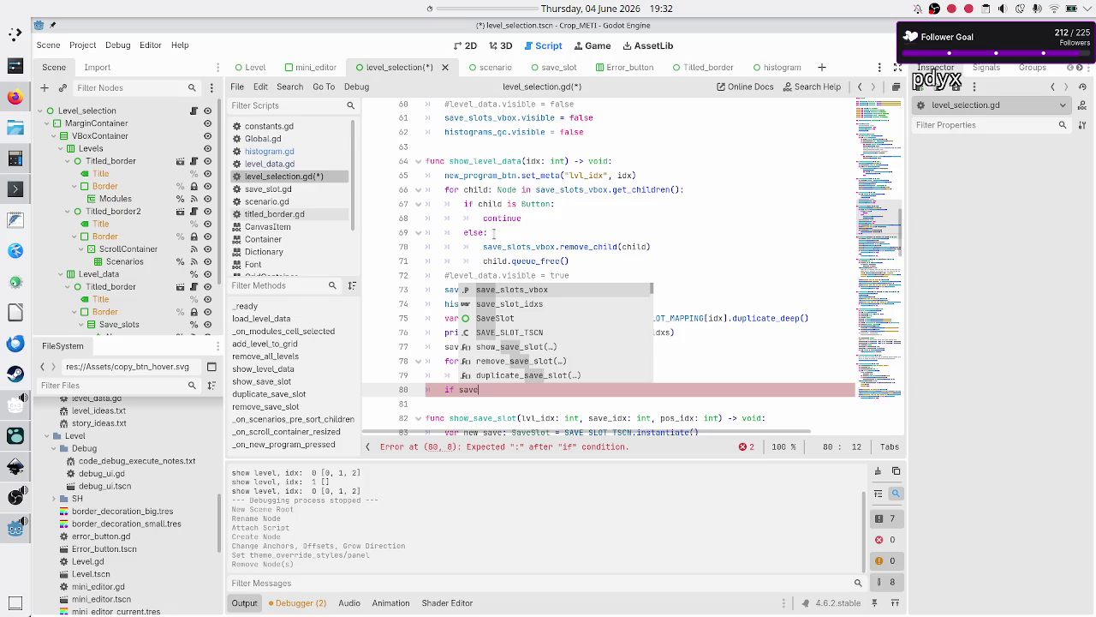
key("Escape")
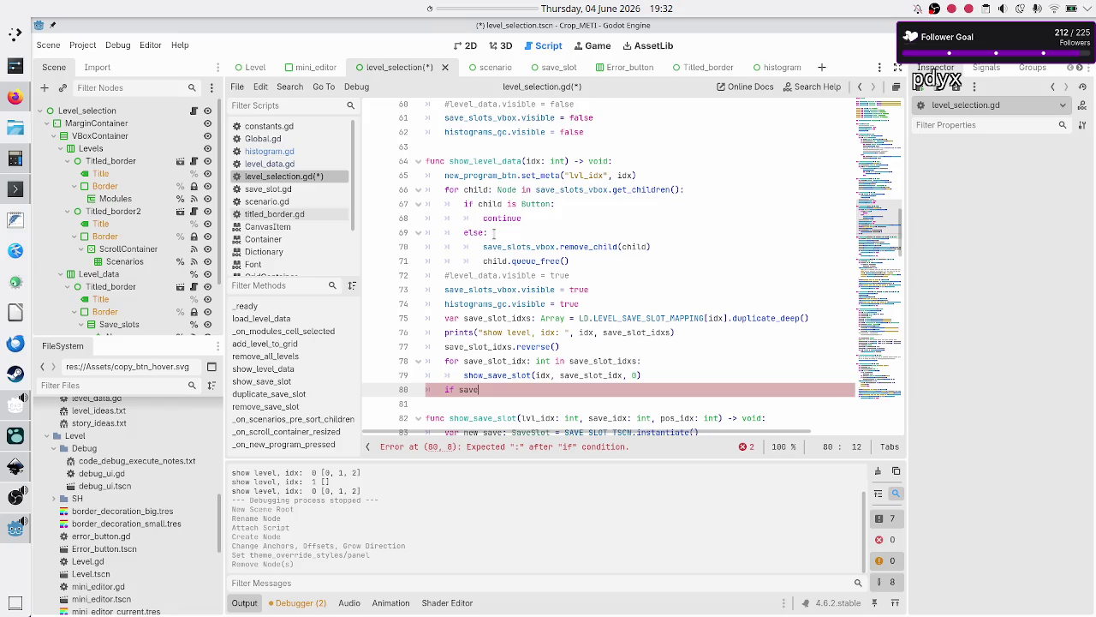
key("Up")
key("Up")
key("Up")
key("Left")
key("Left")
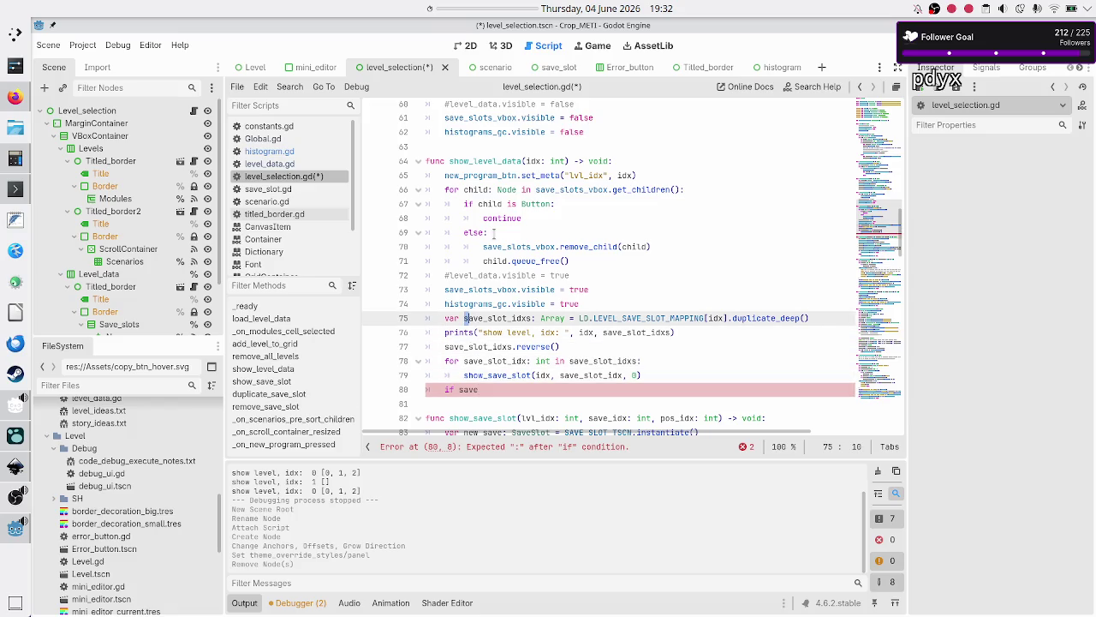
key("shift+Right")
key("shift+Right")
key("shift+Right")
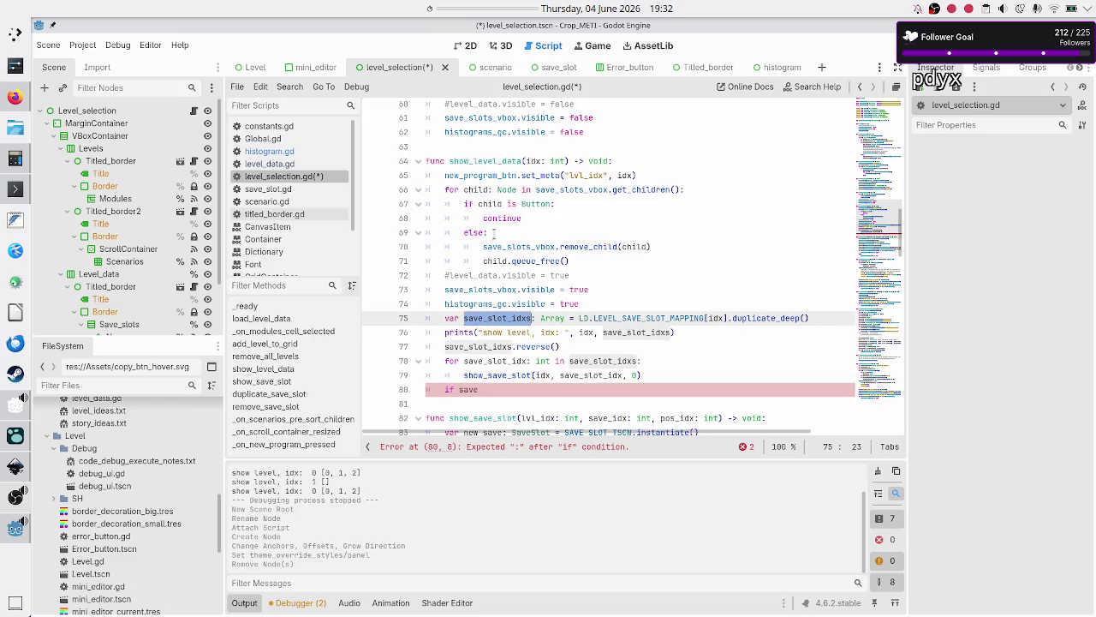
key("Down")
key("Down")
key("Down")
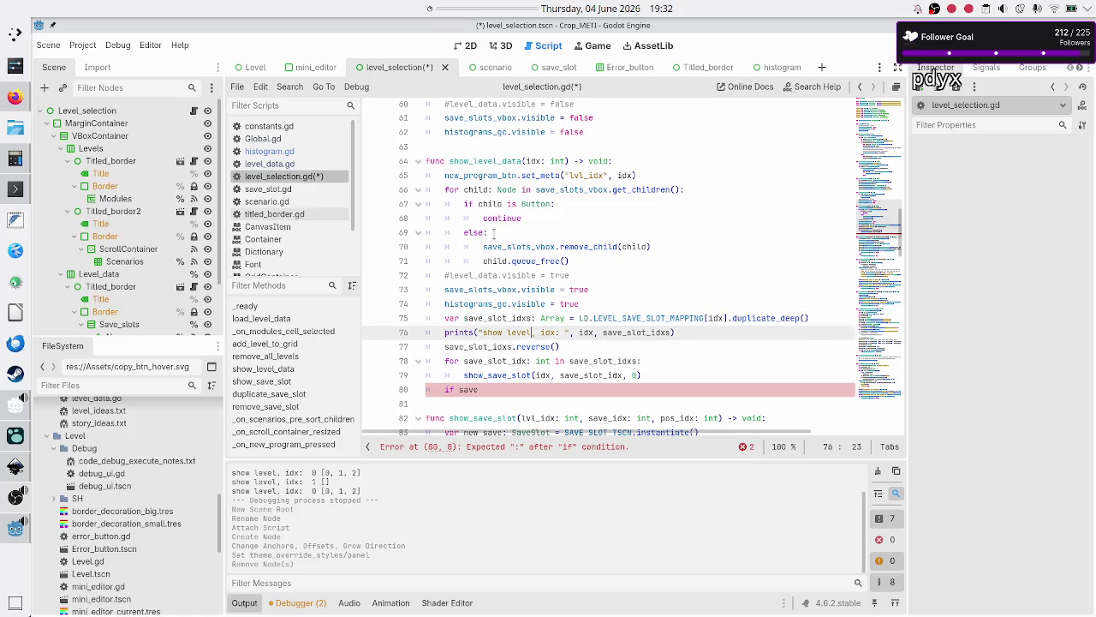
type("_sl")
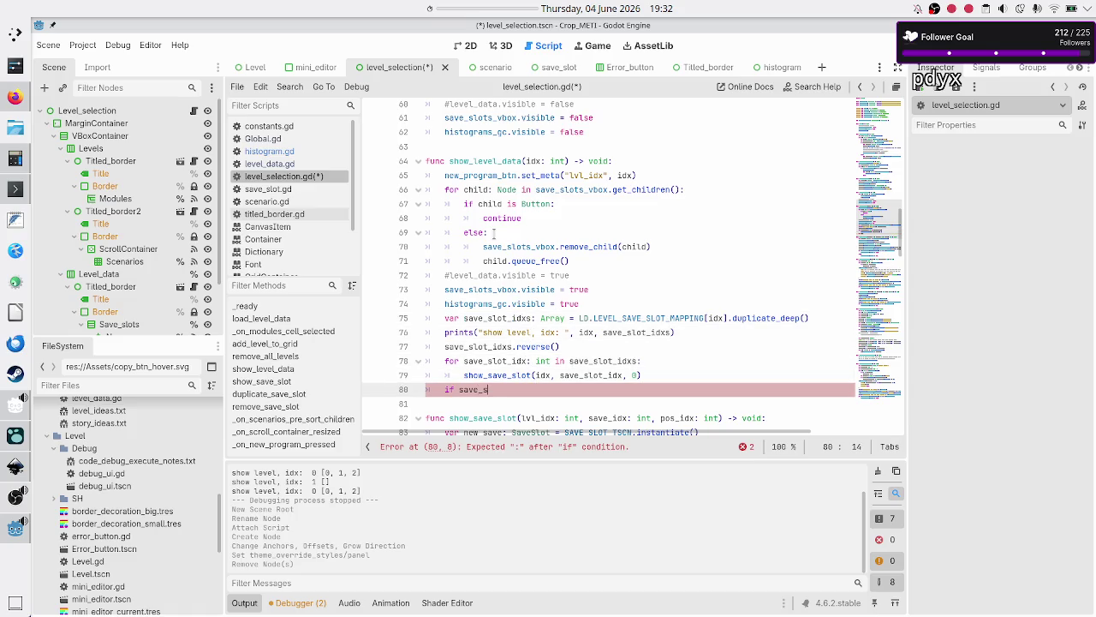
key("Down")
key("Return")
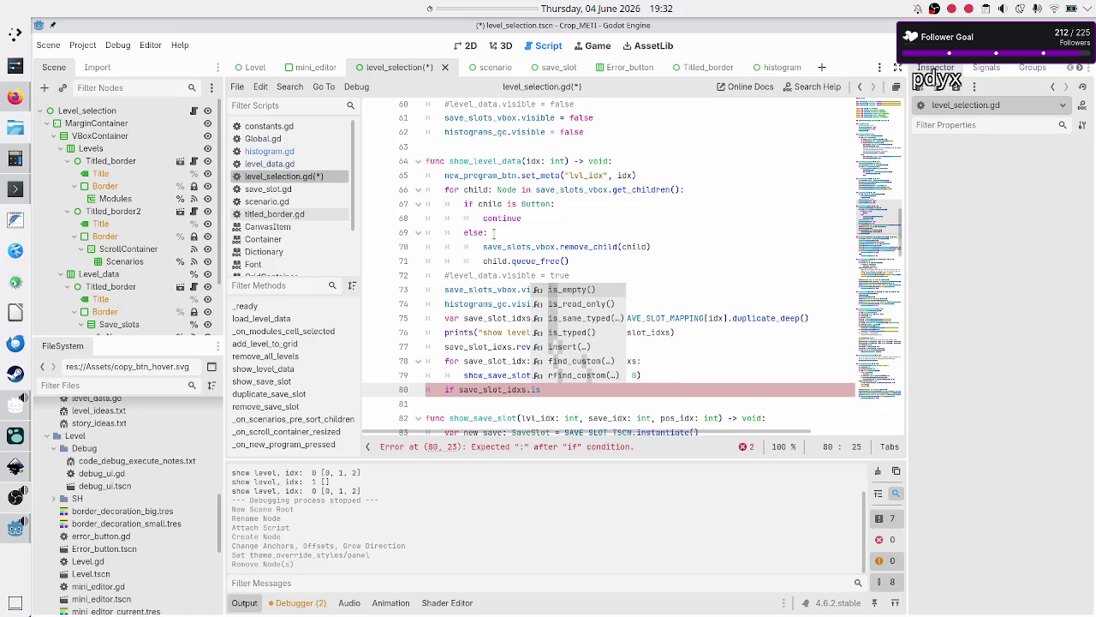
key("Return")
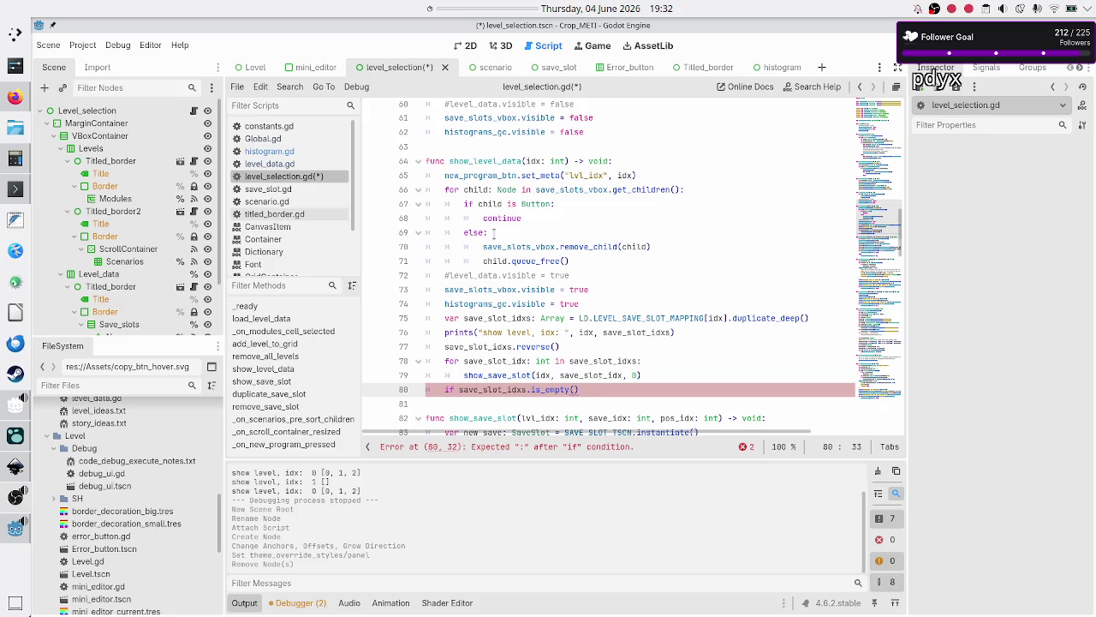
key("ctrl+Left")
key("ctrl+Left")
key("ctrl+Left")
type("!")
key("Down")
key("Up")
key("End")
type(":")
- Call show_histograms(idx) in the indented body of the if
key("Return")
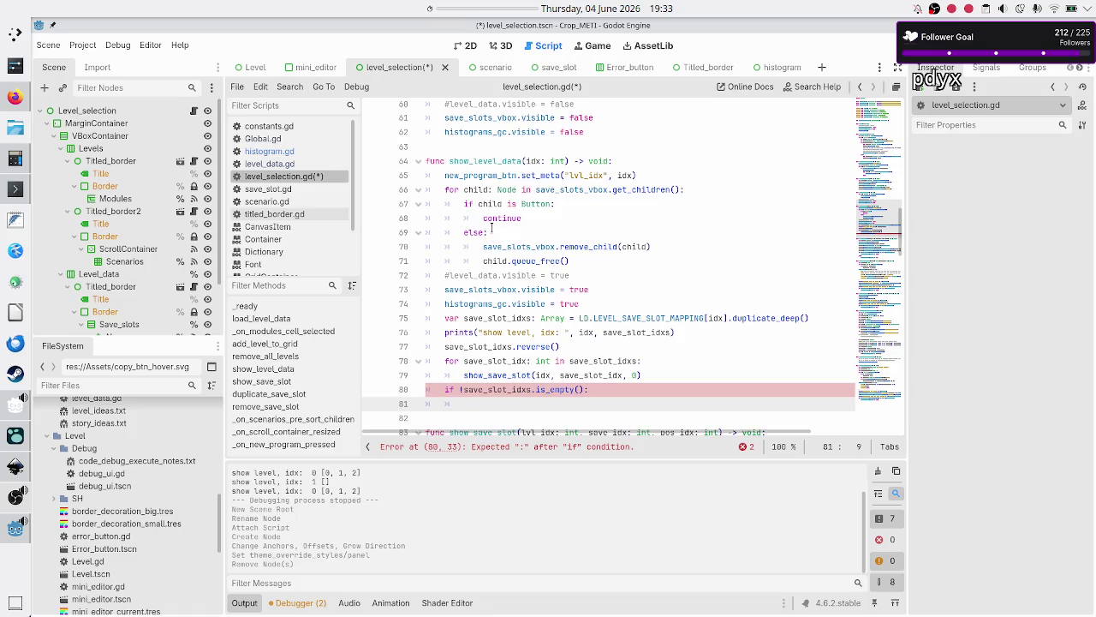
type("show_histograms(")
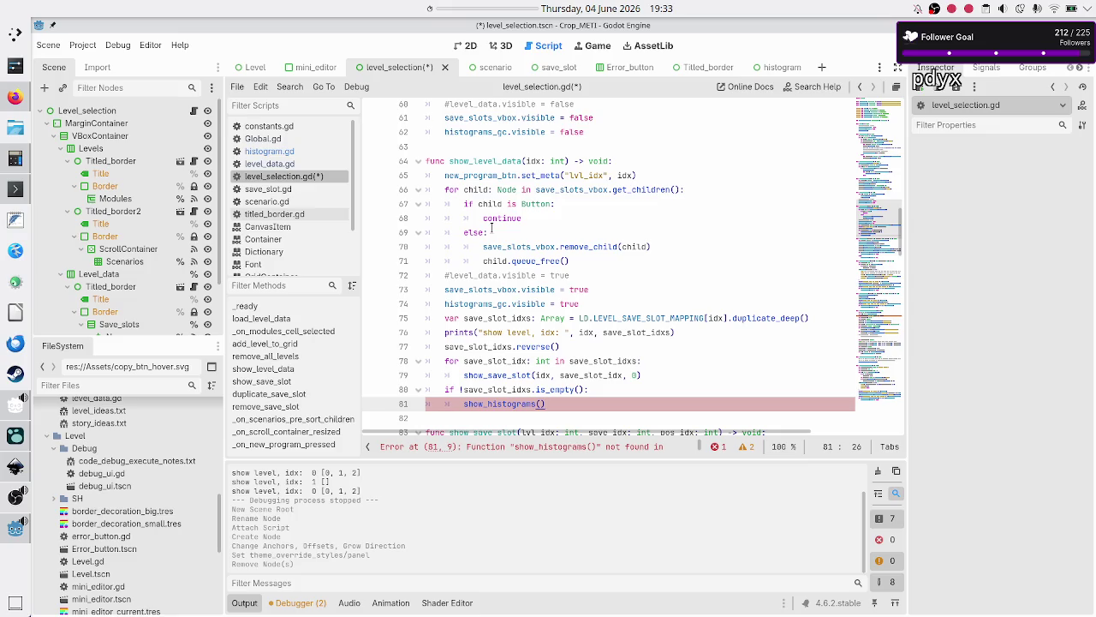
type("idx")
key("Down")
key("Down")
key("Down")
key("Down")
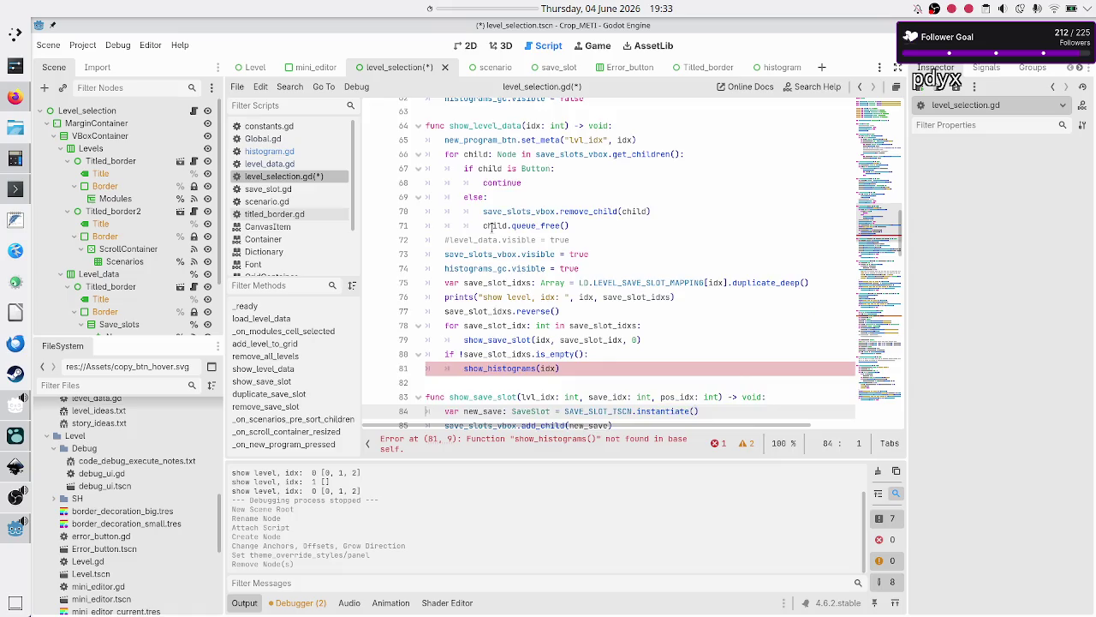
key("Down")
key("Down")
key("Down")
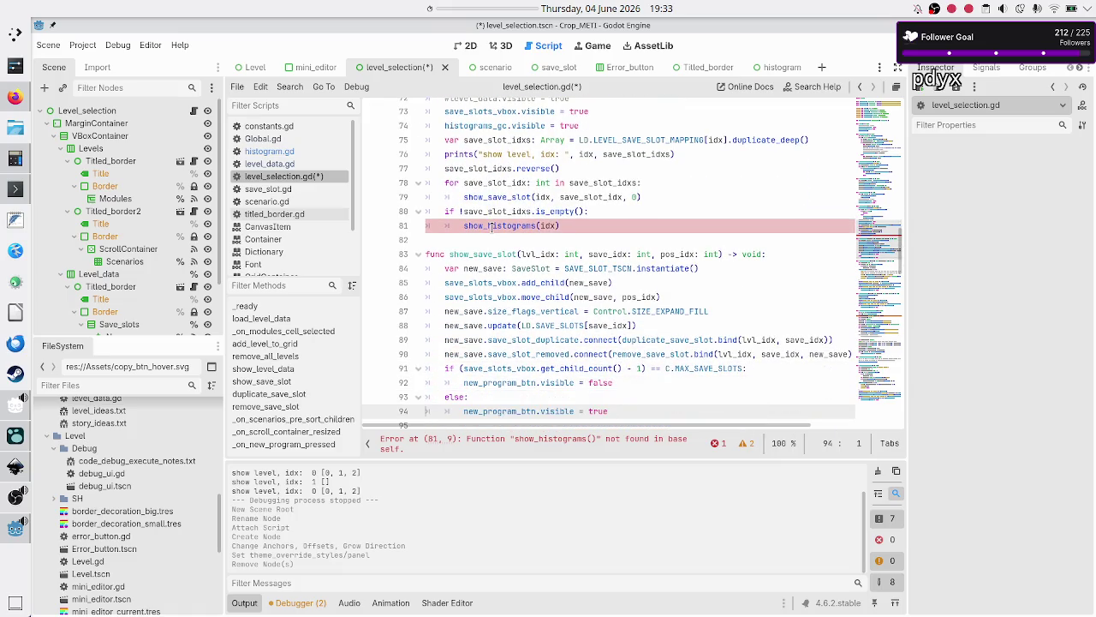
key("Down")
key("Down")
key("Down")
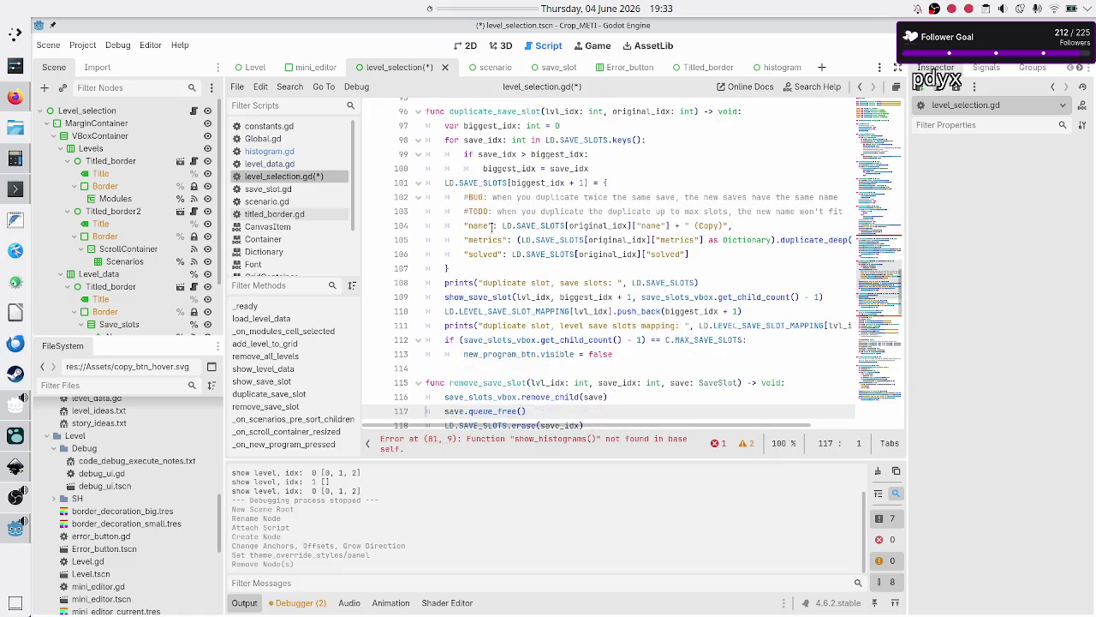
key("Down")
key("Down")
key("Down")
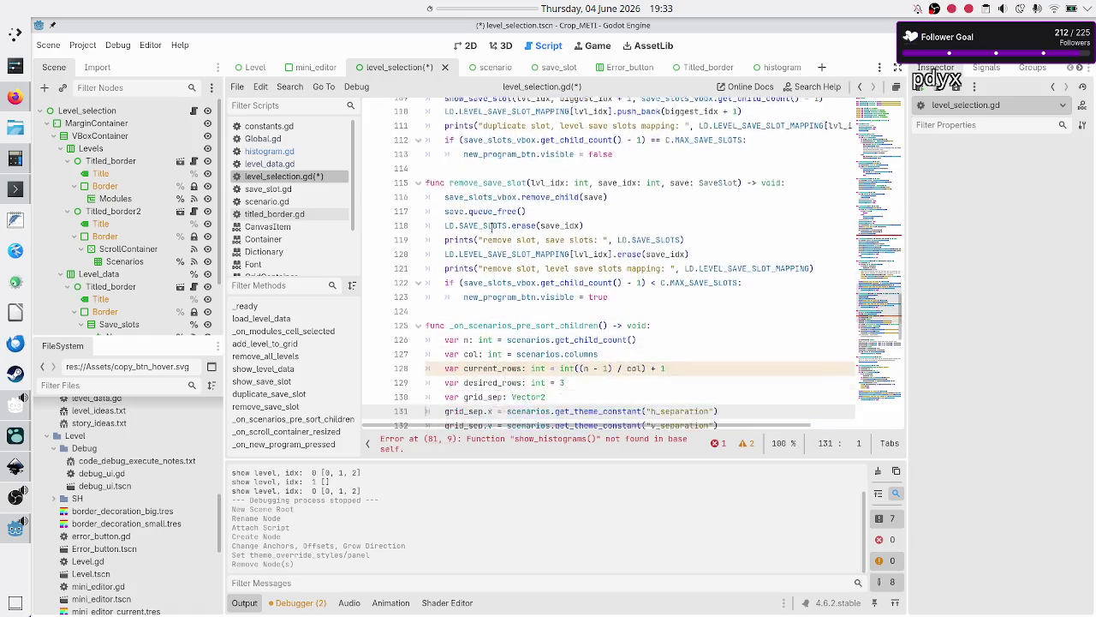
- Define 'func show_histograms(lvl_idx: int) -> void:' with a 'pass' body after remove_save_slot
key("Up")
key("Up")
key("Up")
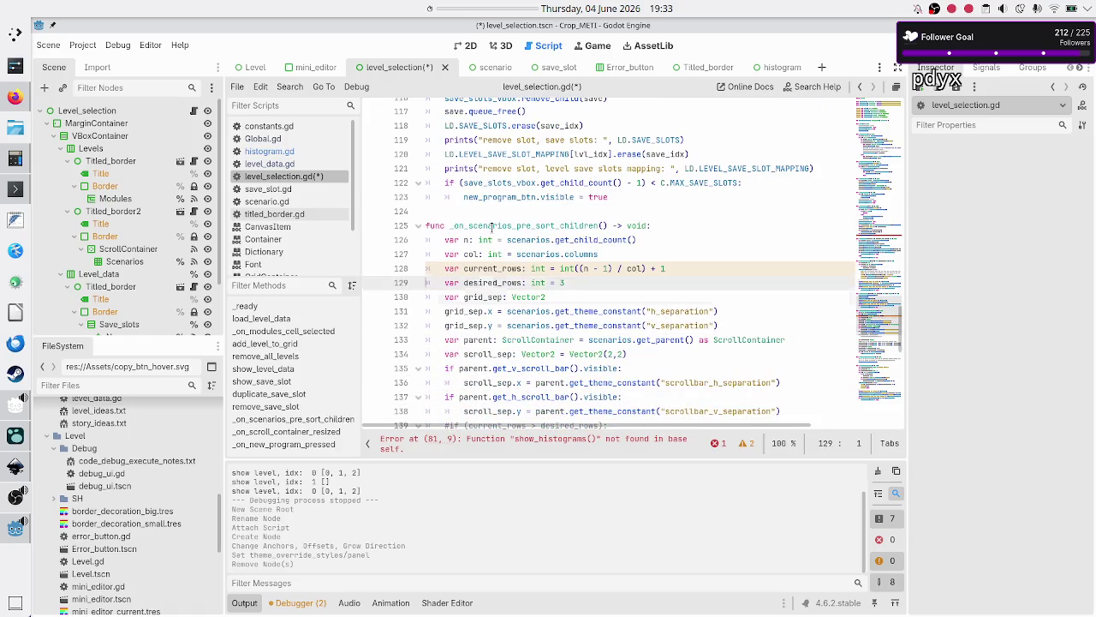
key("Return")
key("Return")
key("Up")
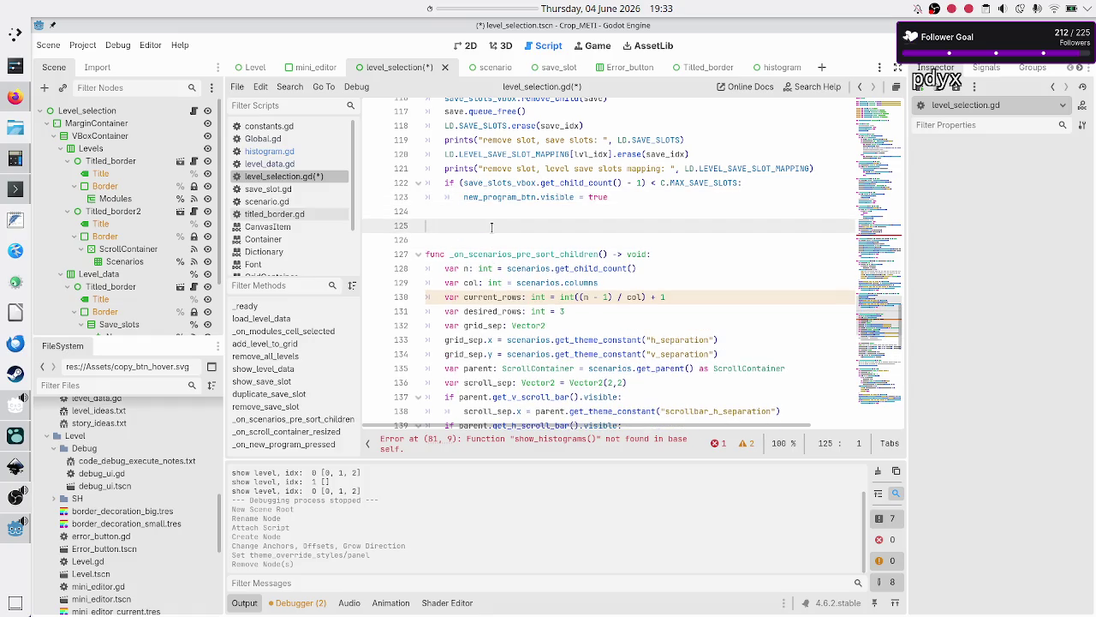
type("func sh")
type("ow_histogr")
type("ams(l")
type("vl_idx: i")
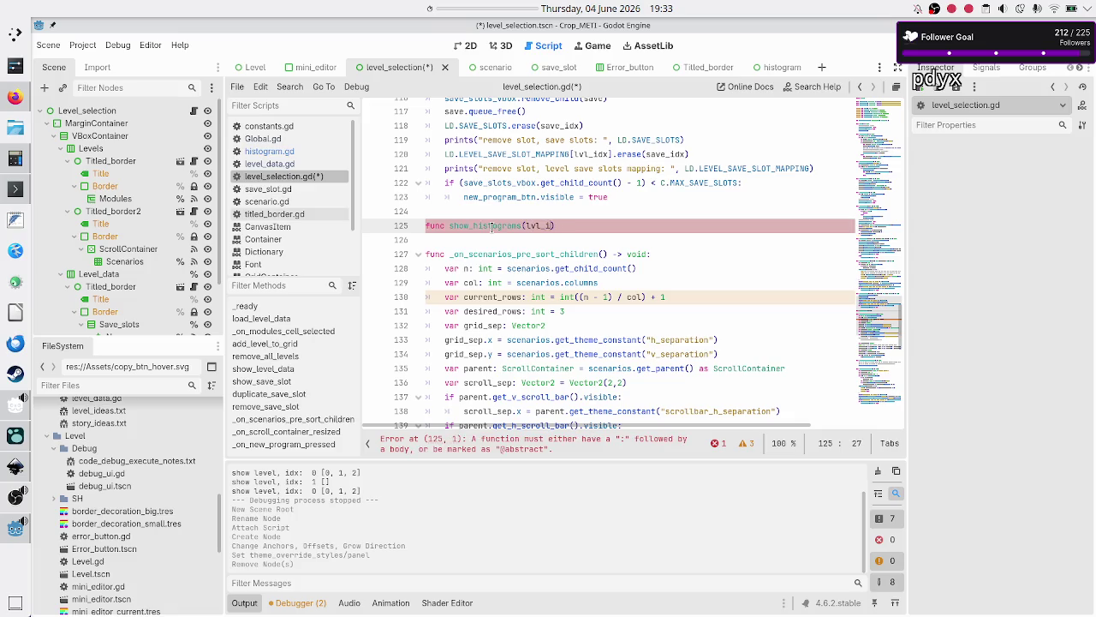
type("nt) -")
type("> void:")
key("Return")
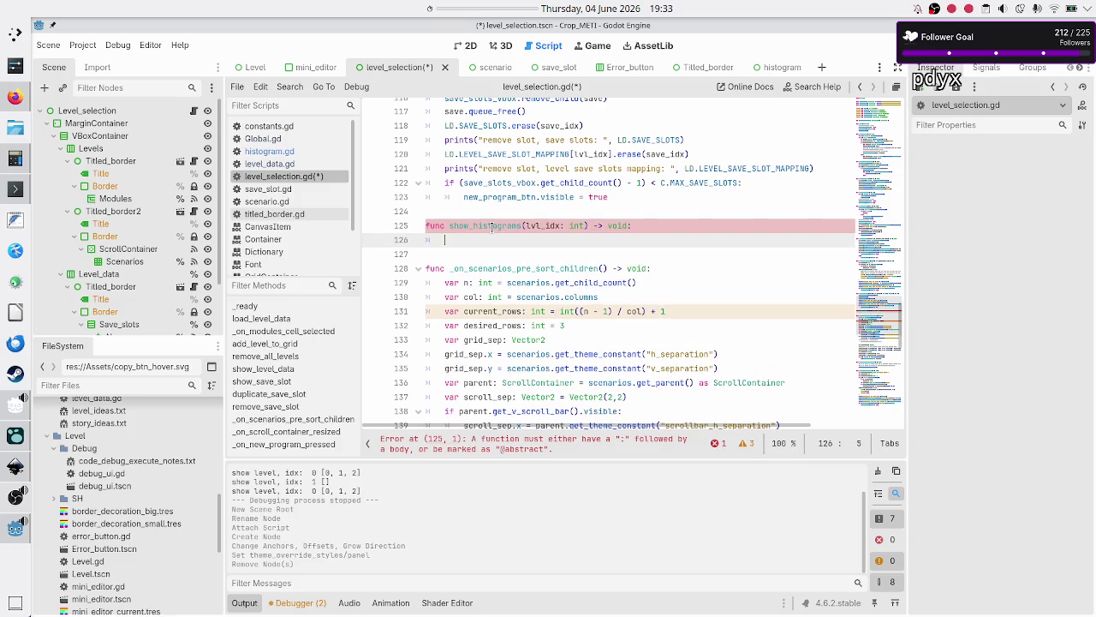
type("pass")
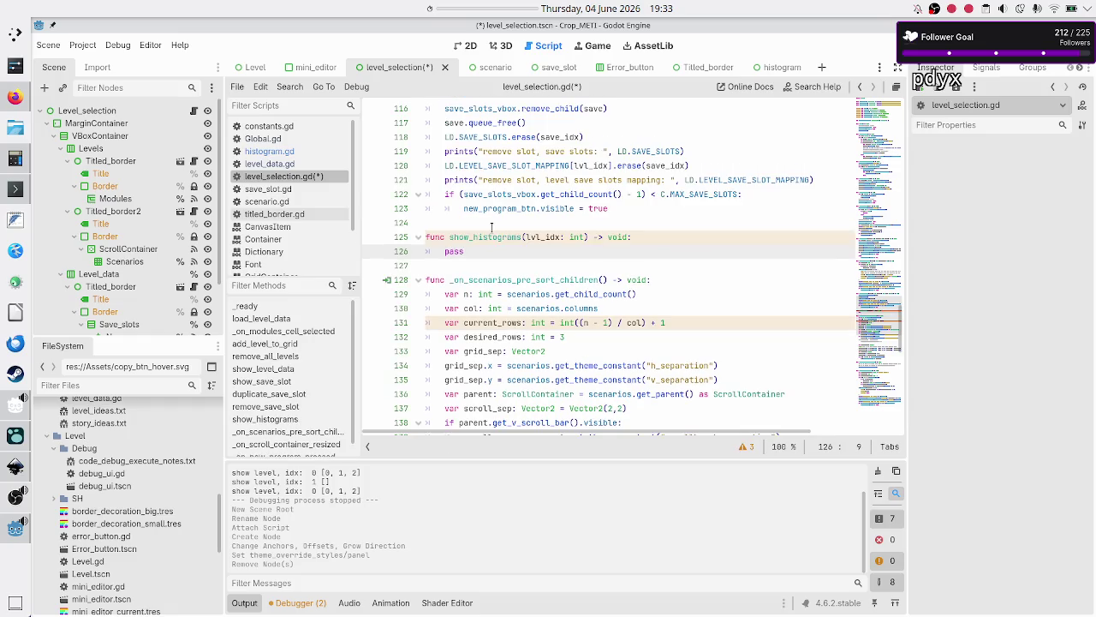
left_click(491, 224)
scroll(520, 242, "up", 8)
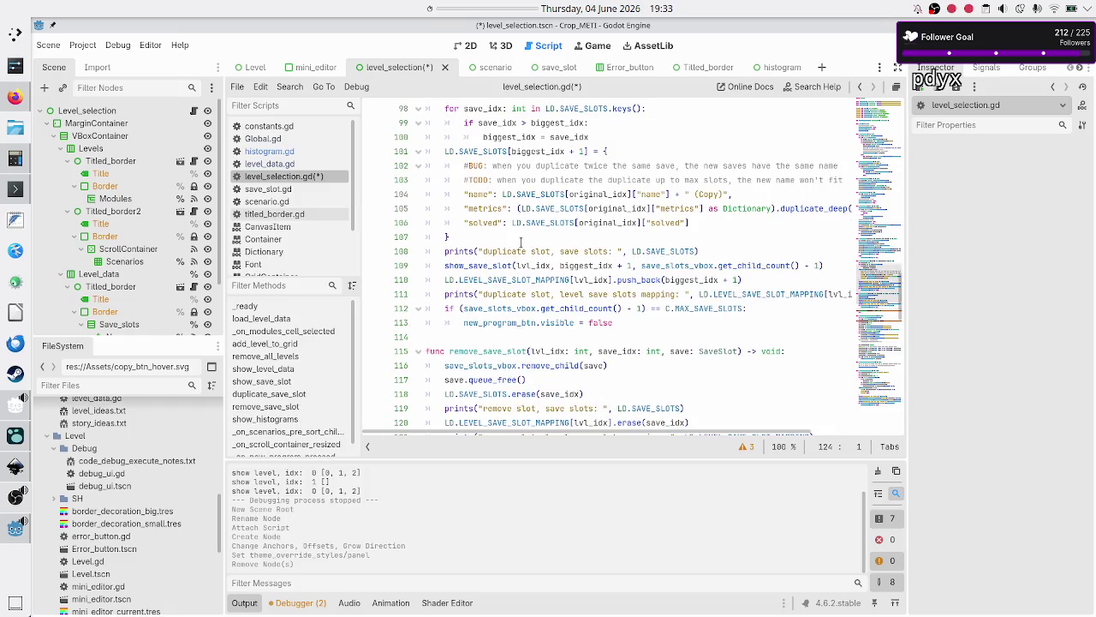
scroll(521, 243, "down", 5)
scroll(521, 244, "up", 6)
- Copy show_save_slot's body (lines 84–94) and return to the pass line in show_histograms
scroll(520, 244, "up", 7)
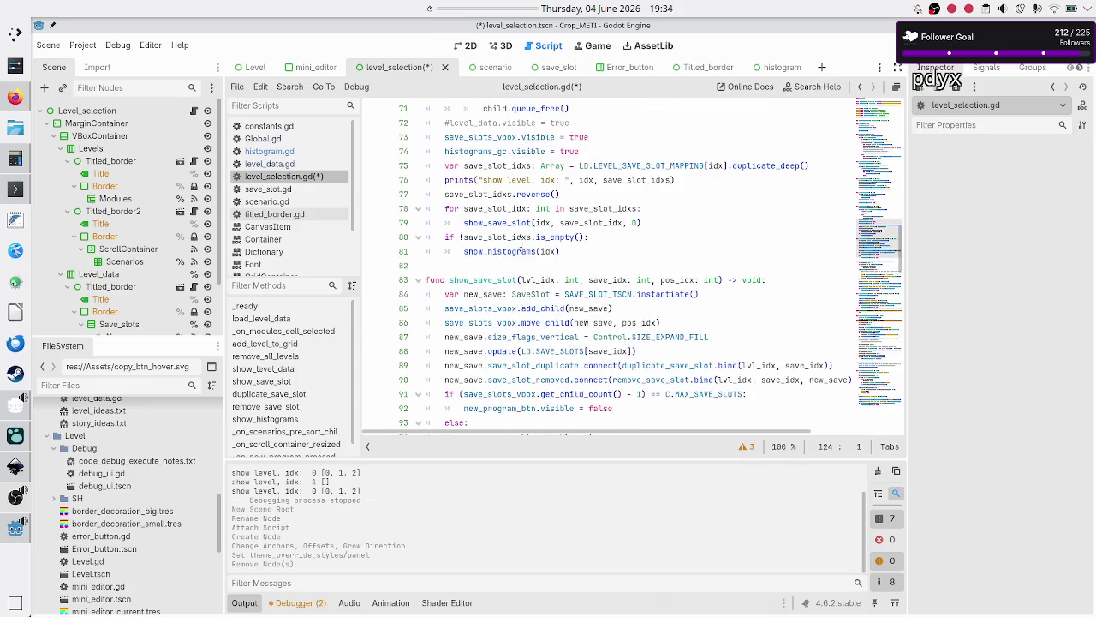
scroll(521, 244, "up", 1)
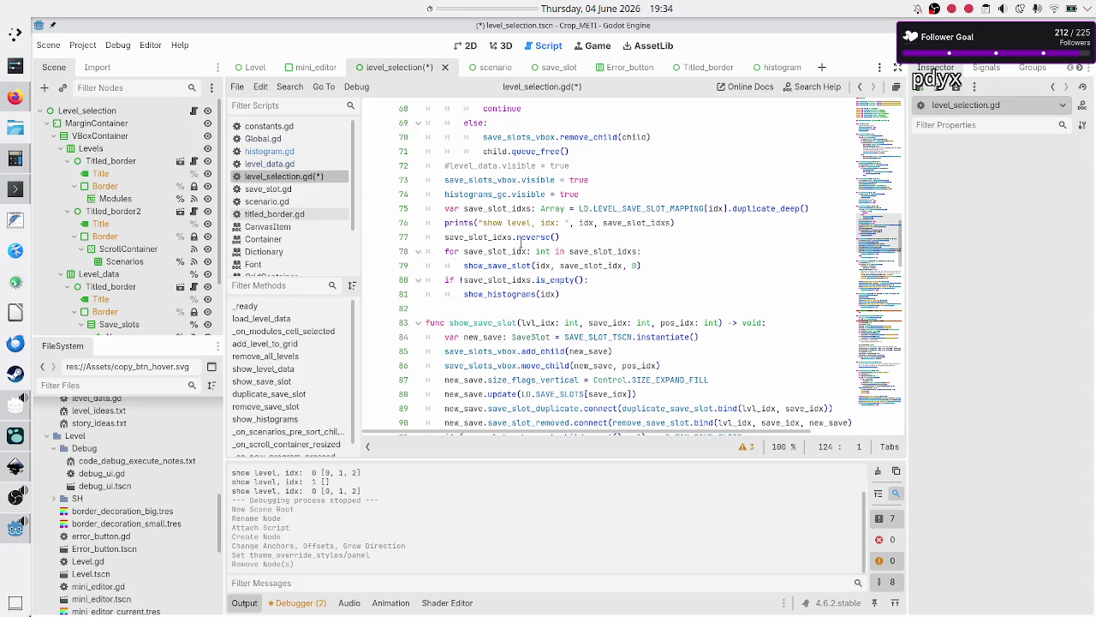
scroll(521, 243, "down", 17)
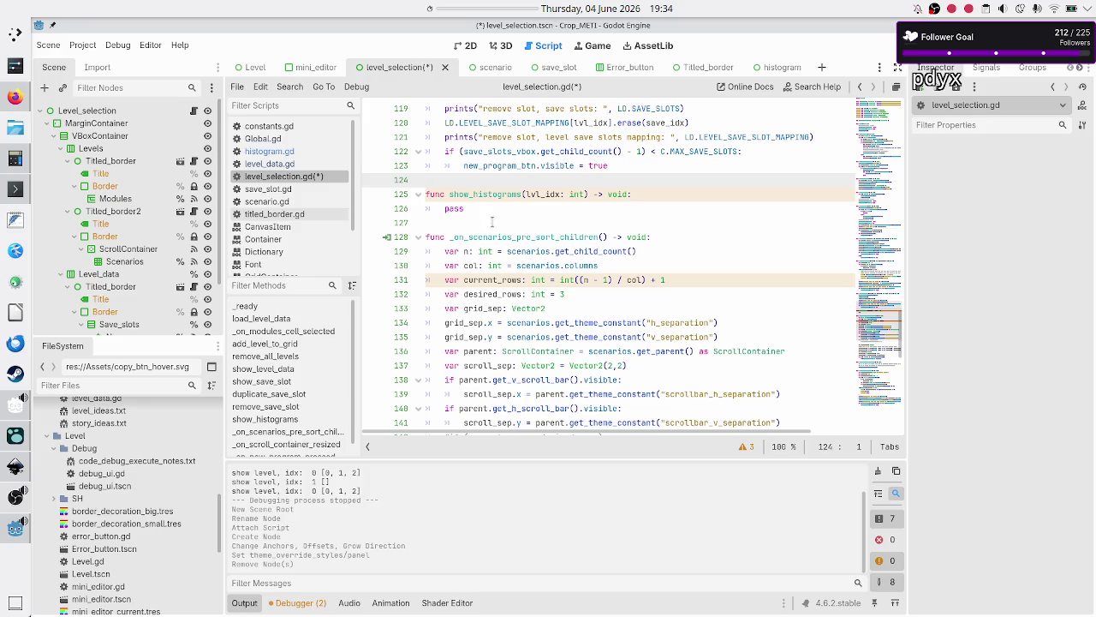
left_click(484, 208)
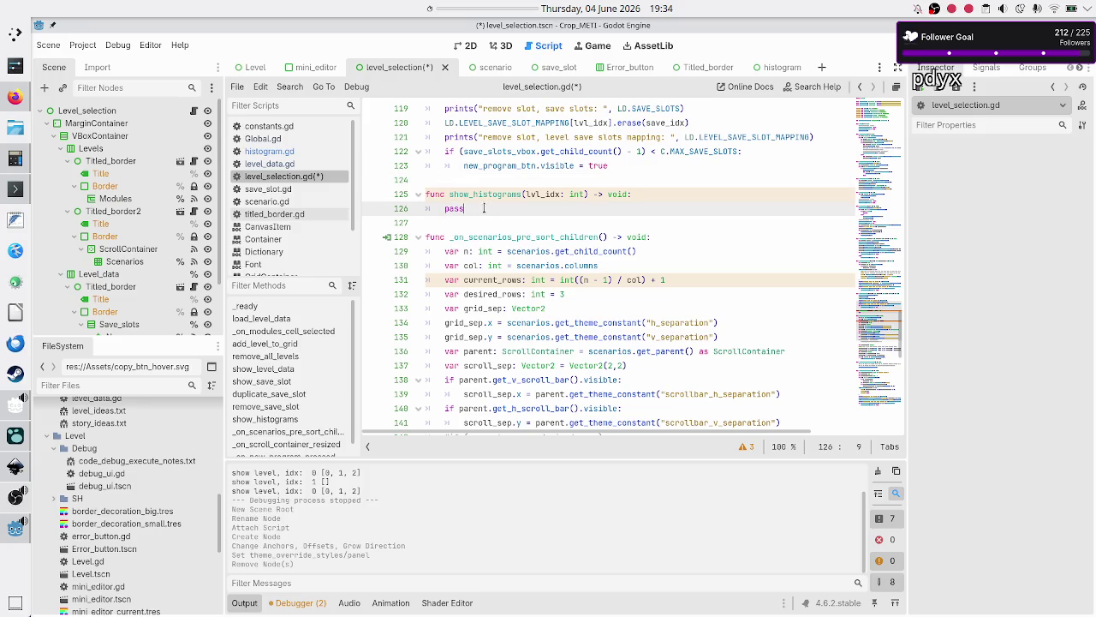
scroll(564, 231, "up", 10)
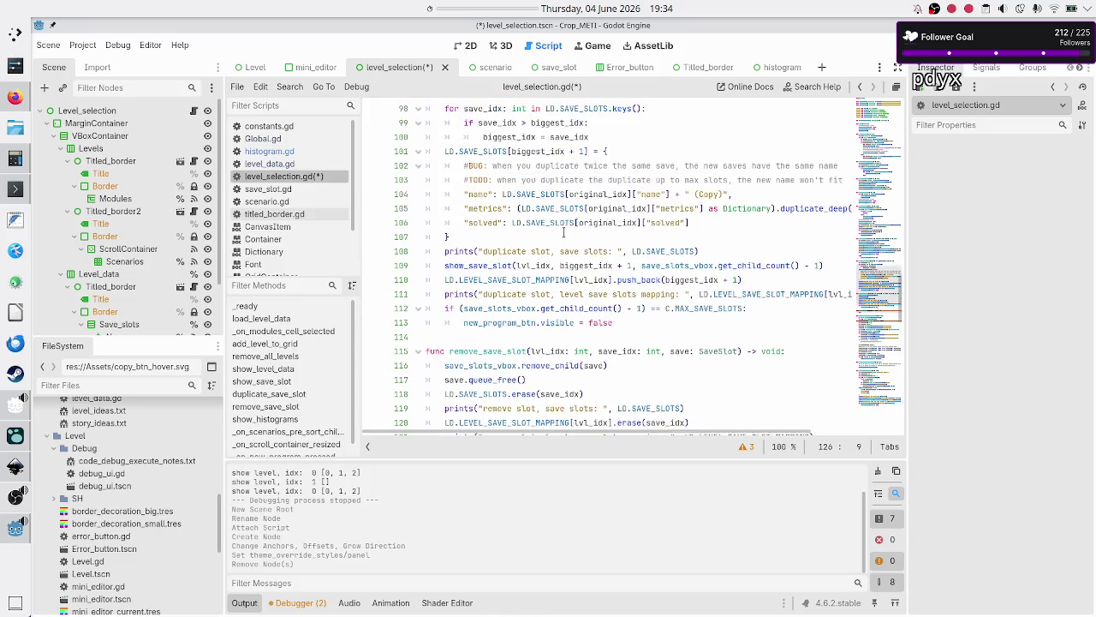
scroll(563, 225, "up", 5)
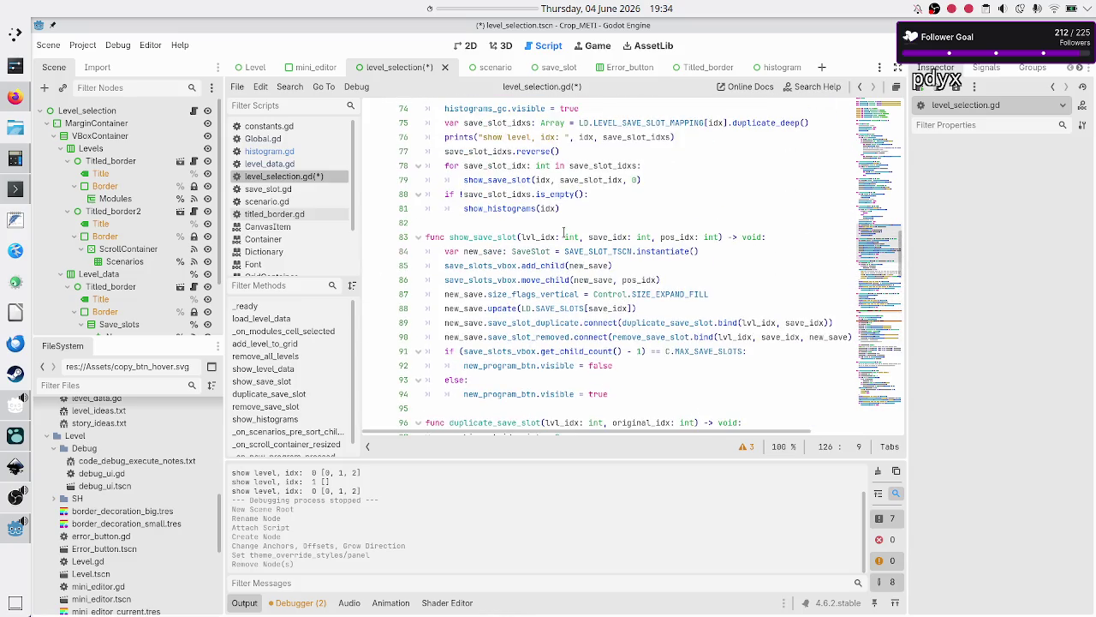
left_click(533, 224)
key("Down")
key("Down")
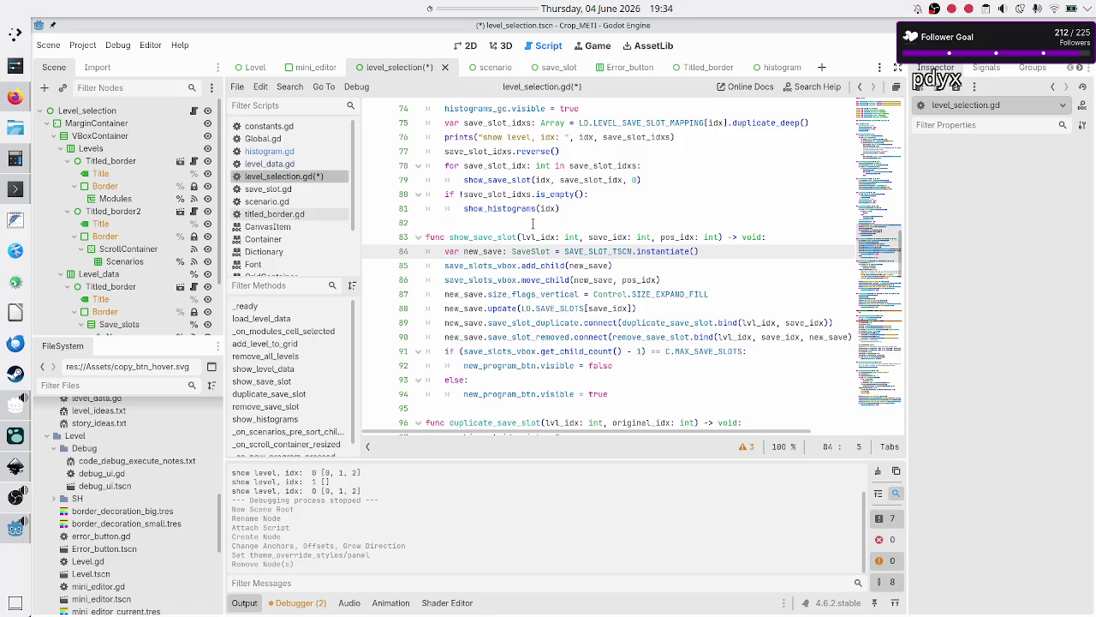
key("shift+Down")
key("shift+Down")
key("shift+Down")
key("shift+End")
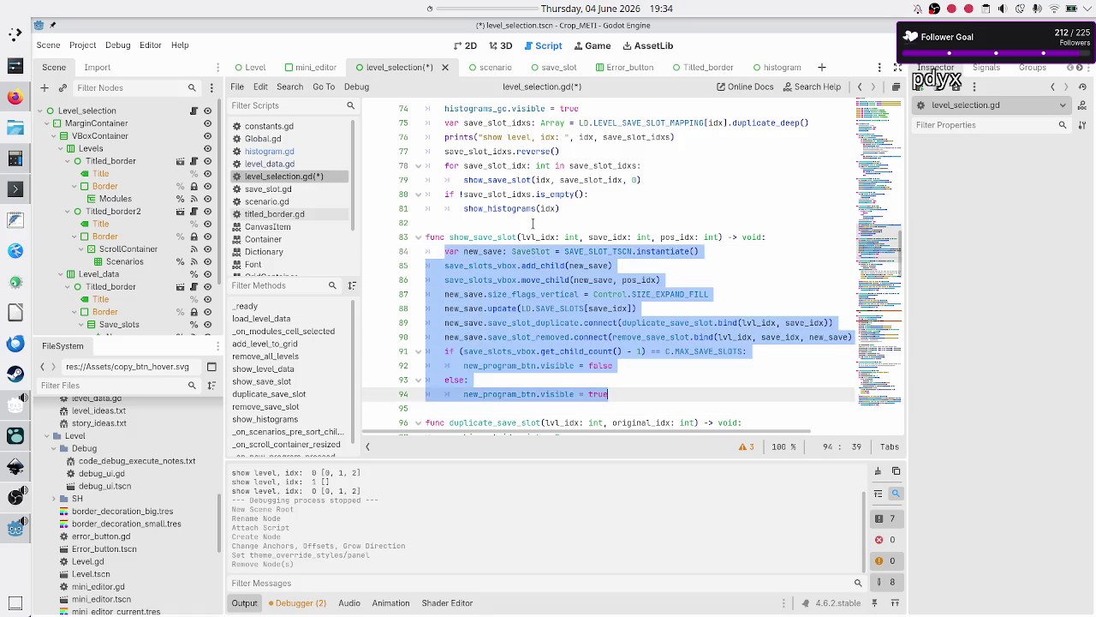
key("Right")
scroll(480, 184, "down", 15)
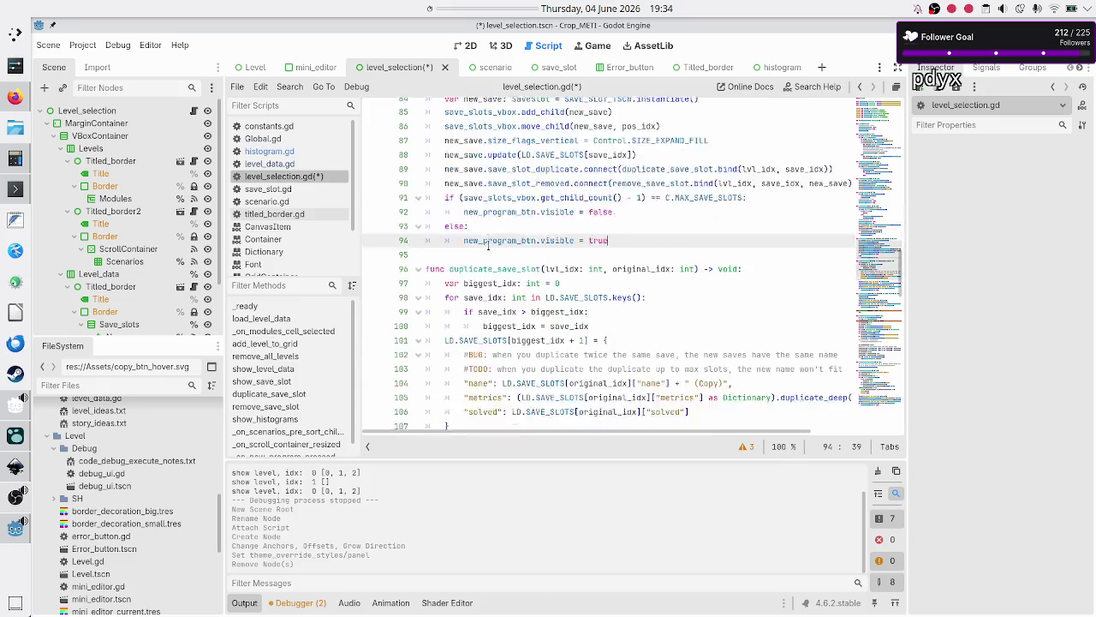
left_click(490, 208)
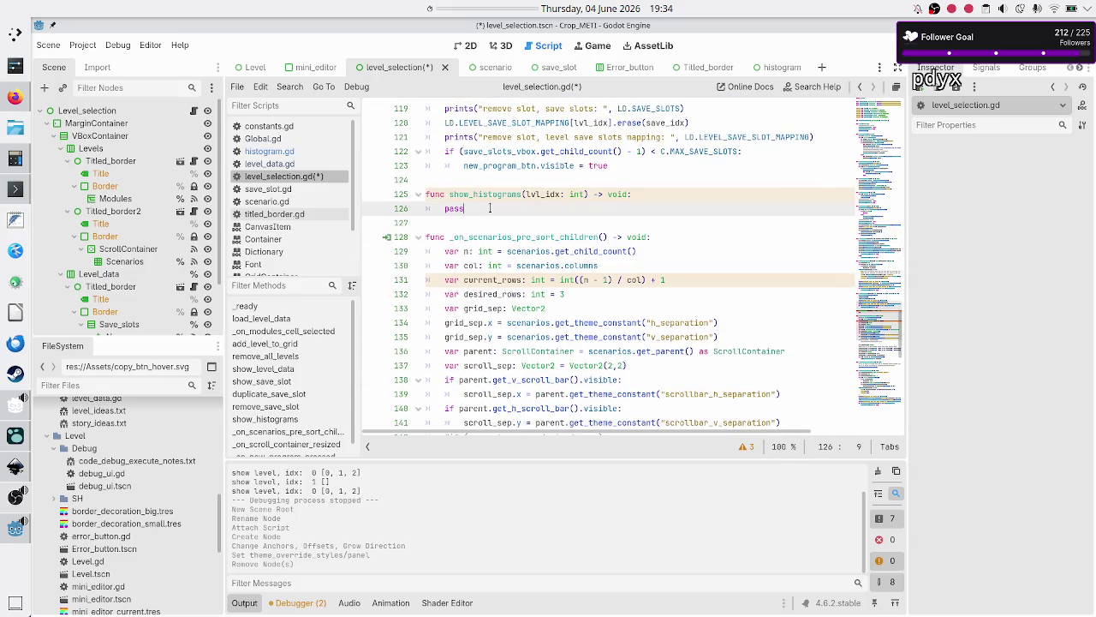
- Replace pass in show_histograms with the copied show_save_slot code
key("BackSpace")
key("BackSpace")
key("BackSpace")
key("ctrl+v")
key("Up")
key("Up")
key("Up")
key("Up")
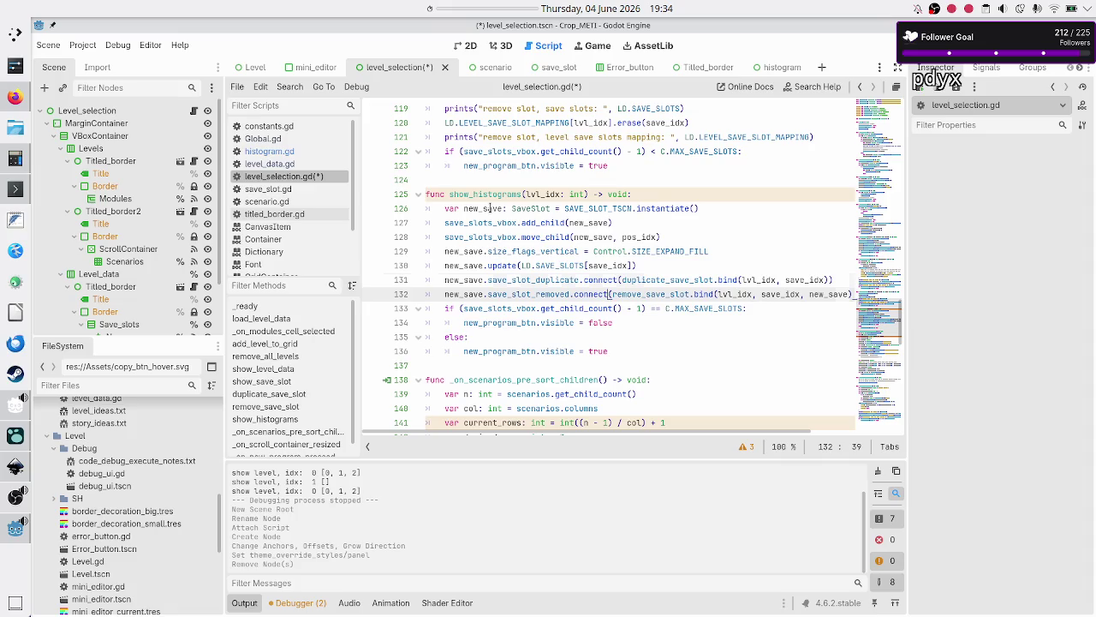
key("Home")
key("Down")
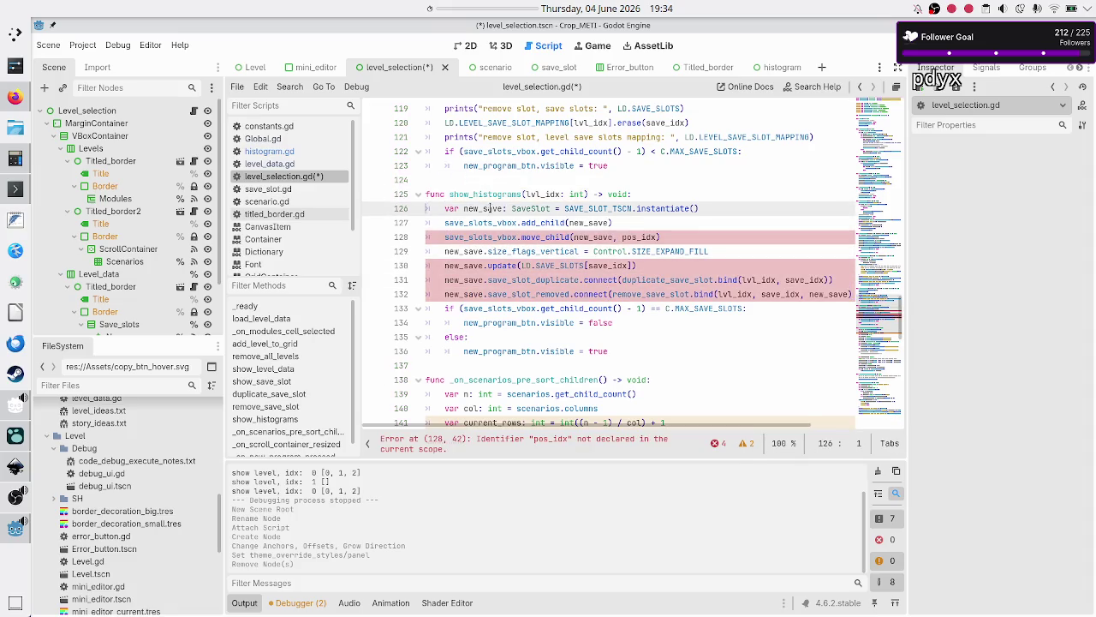
- Rename new_save to new_histogram, drop its SaveSlot type, and open save_slot.gd
key("ctrl+Right")
key("BackSpace")
key("BackSpace")
key("BackSpace")
type("histo")
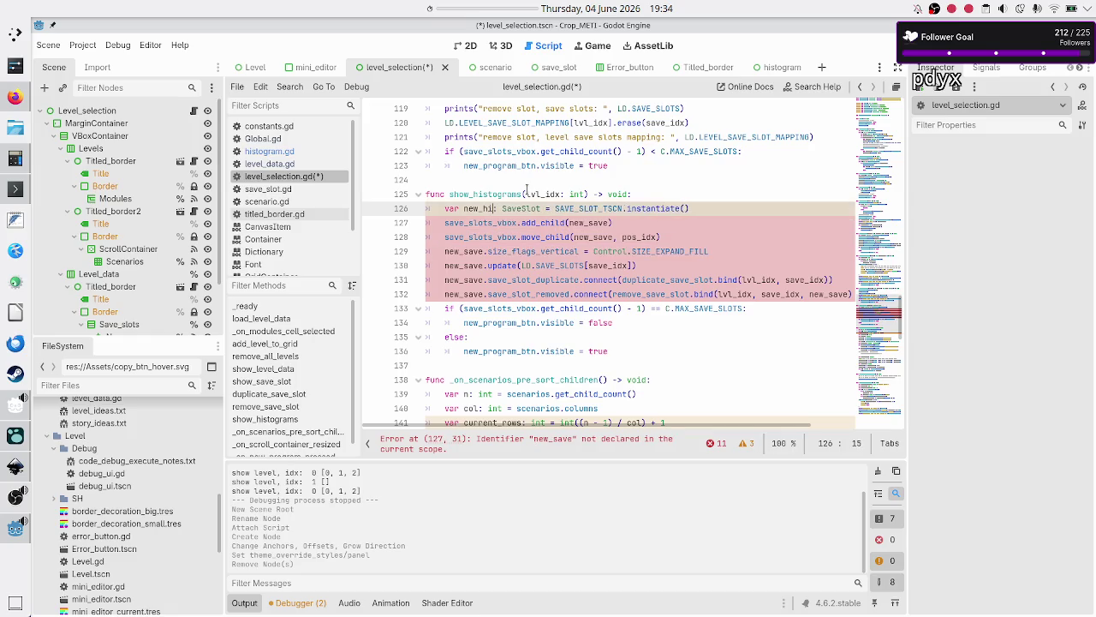
type("gram")
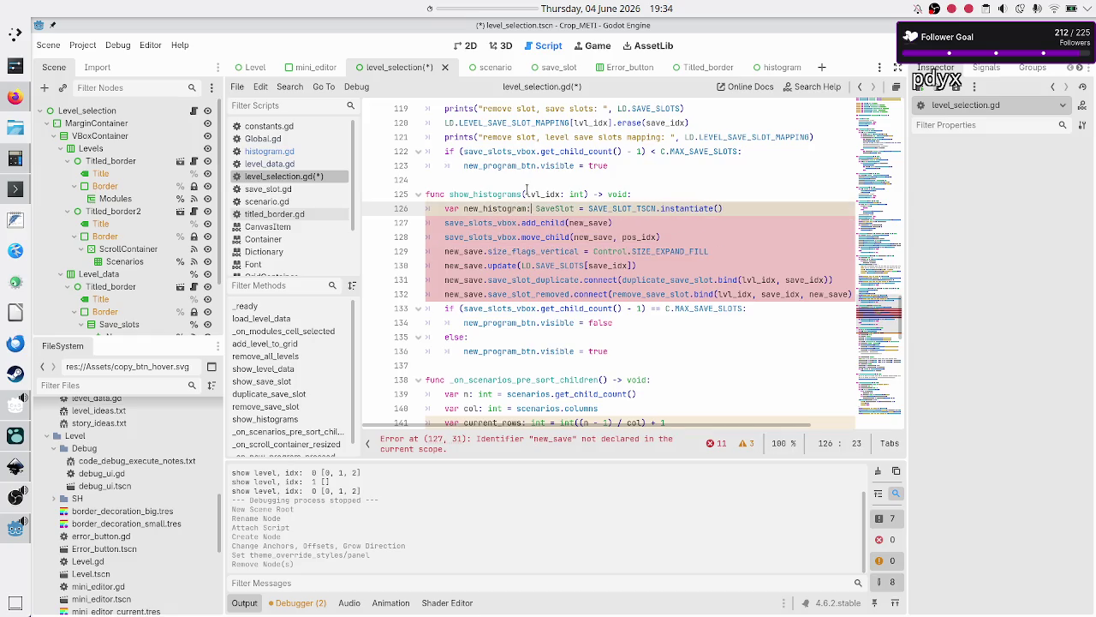
key("ctrl+Right")
key("BackSpace")
key("BackSpace")
key("BackSpace")
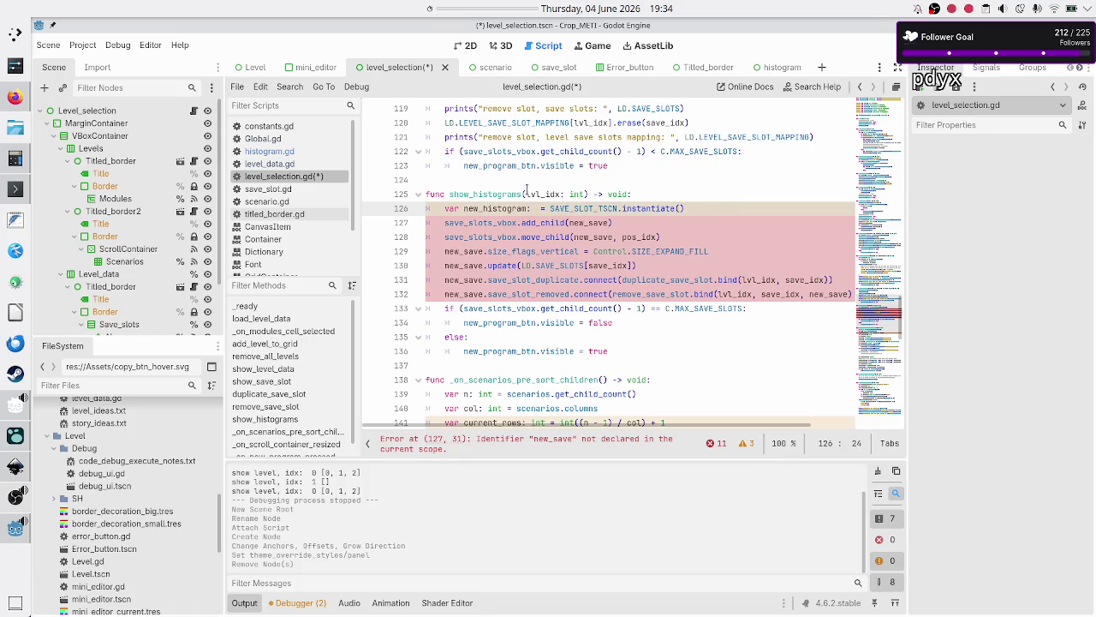
left_click(311, 187)
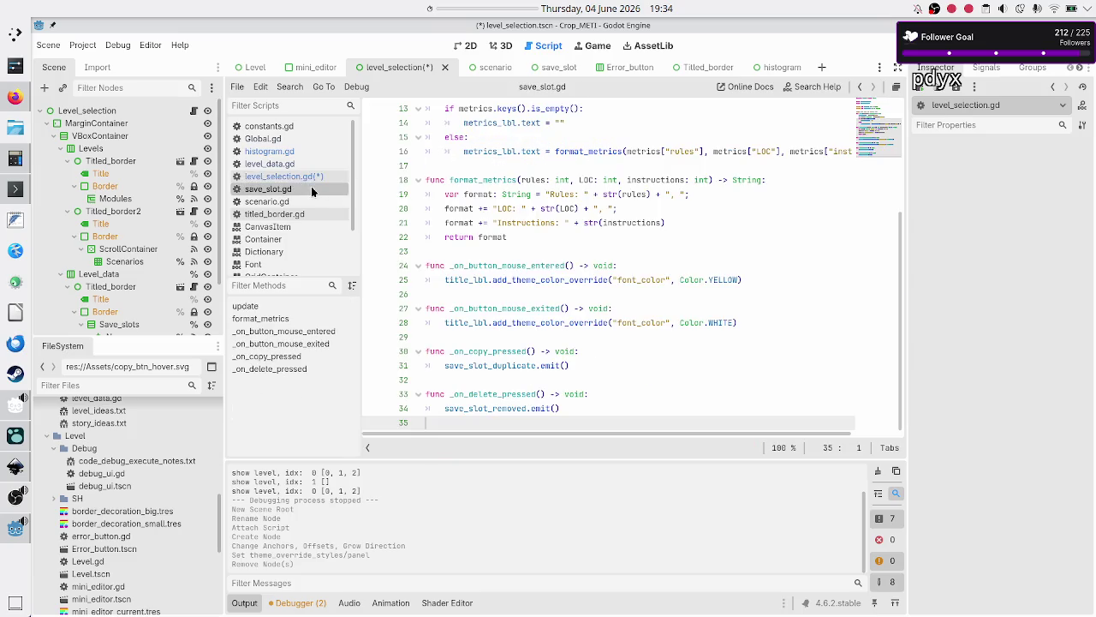
- Prefix histogram.gd's 'extends Control' with 'class_name Histogram' and save
scroll(411, 177, "up", 4)
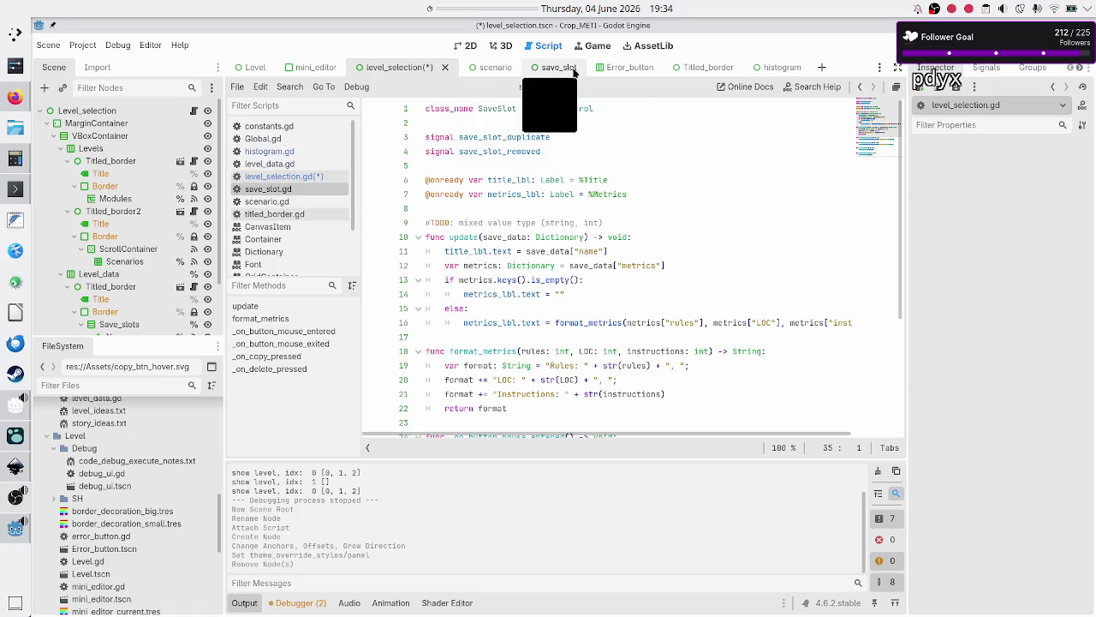
left_click(769, 67)
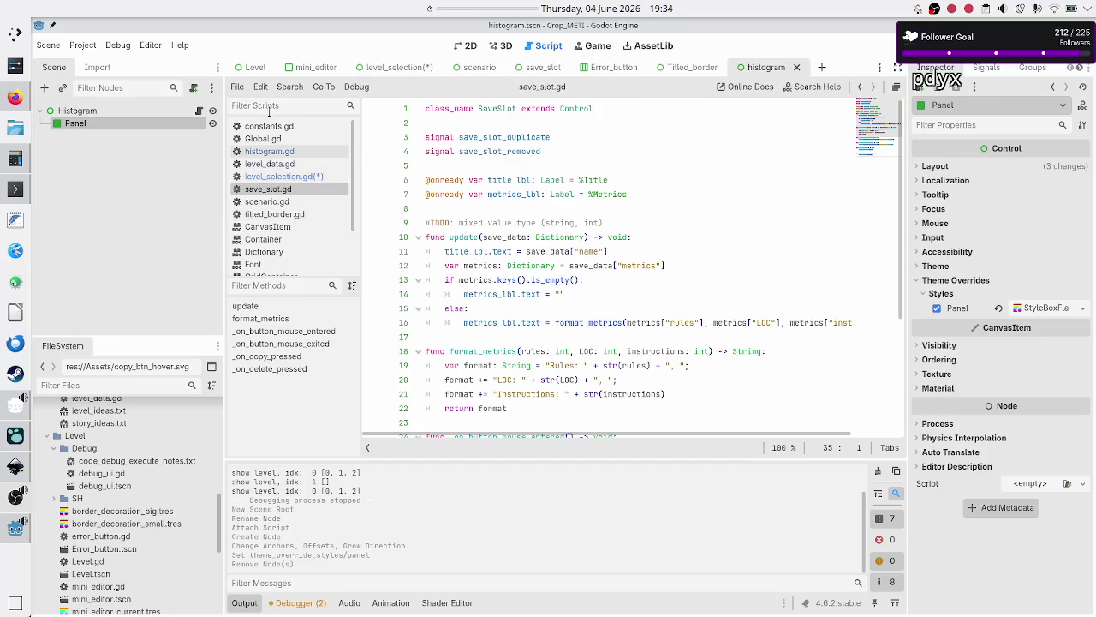
left_click(199, 112)
type("cla")
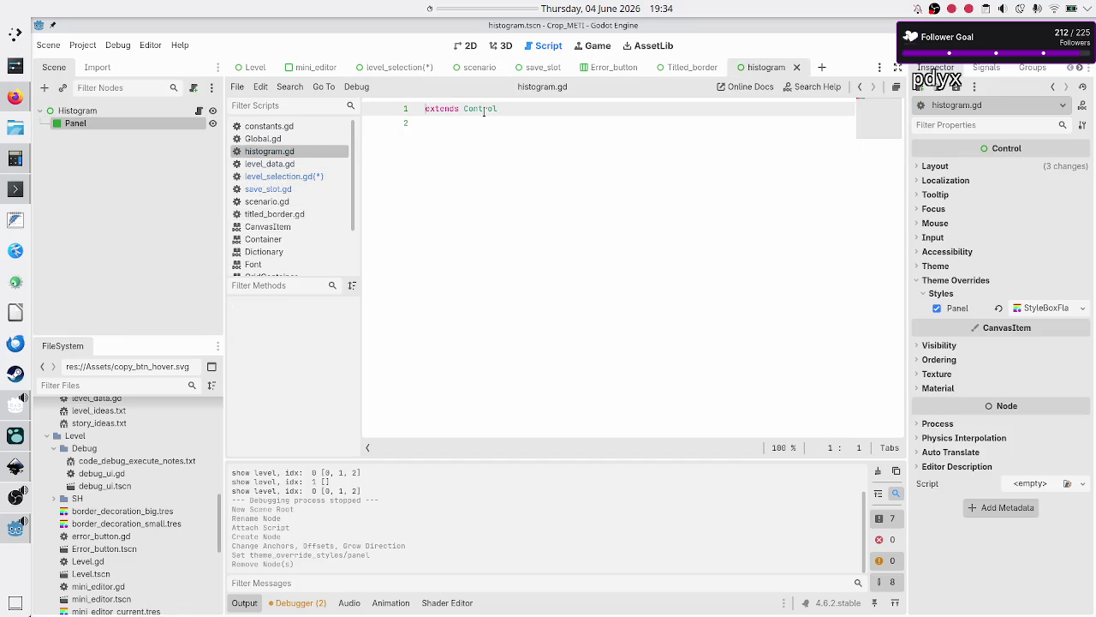
type("ss_name H")
type("istogram")
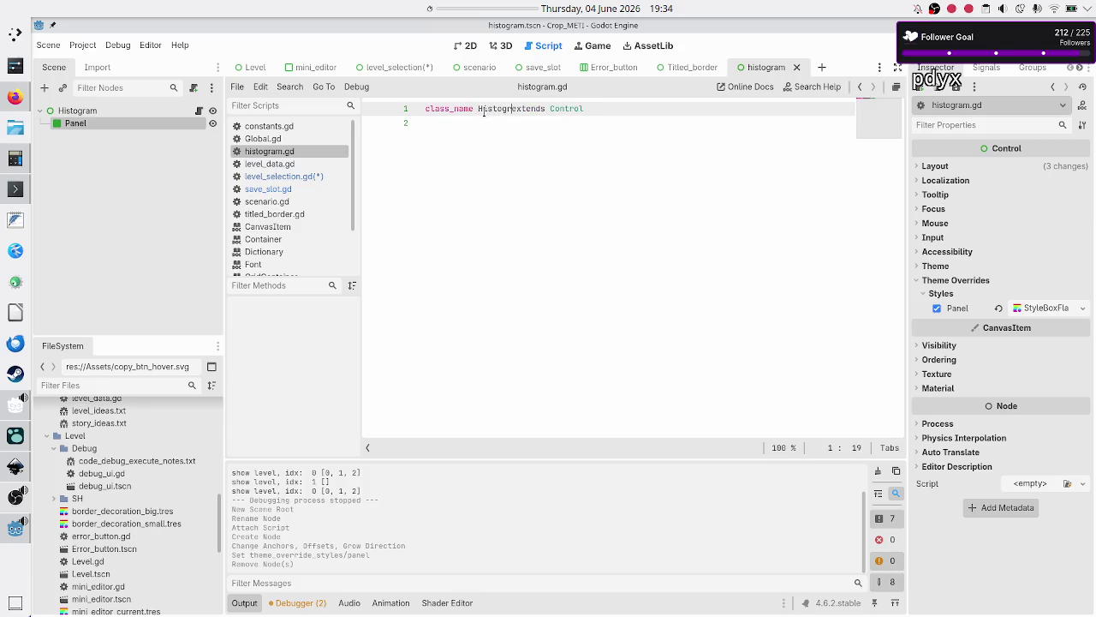
key("Down")
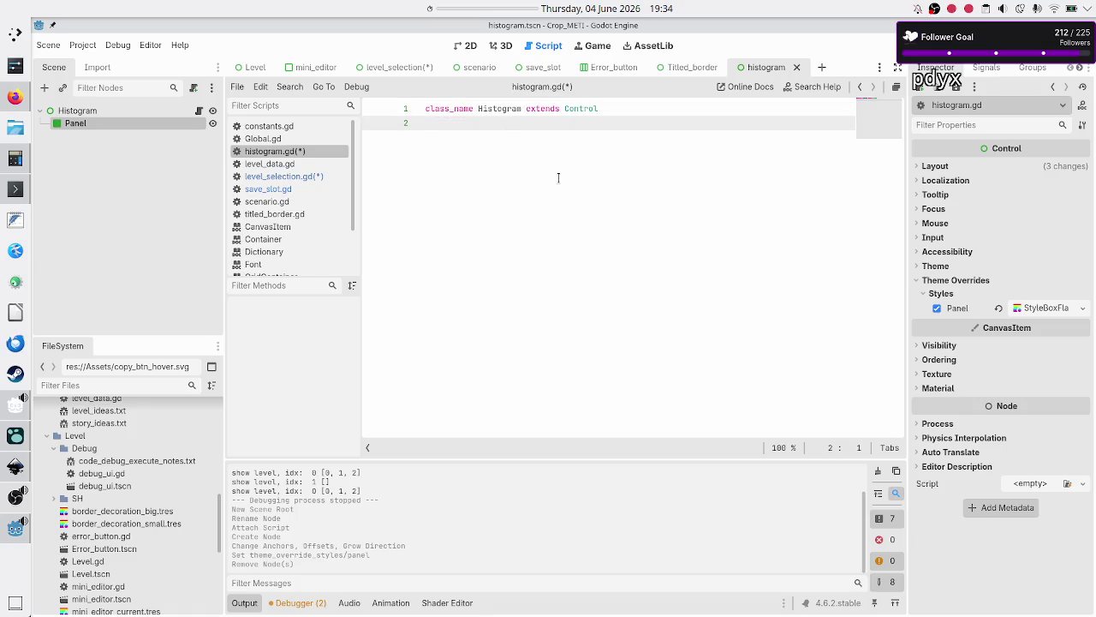
key("ctrl+s")
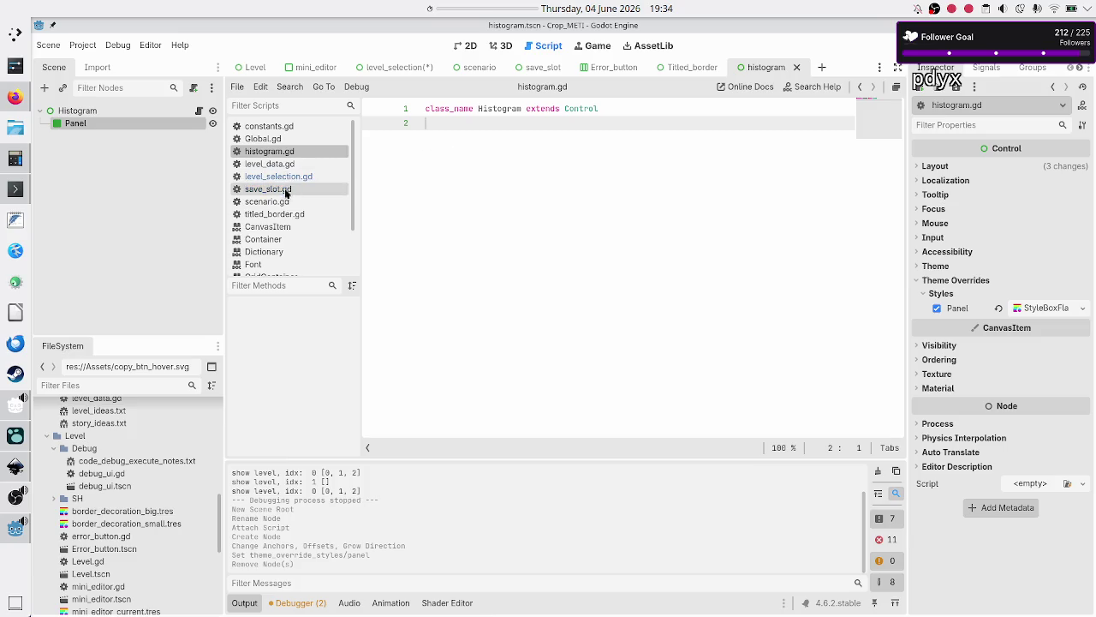
- Change line 126 to 'var new_histogram: Histogram = HISTOGRAM_TSCN.instantiate()'
left_click(311, 177)
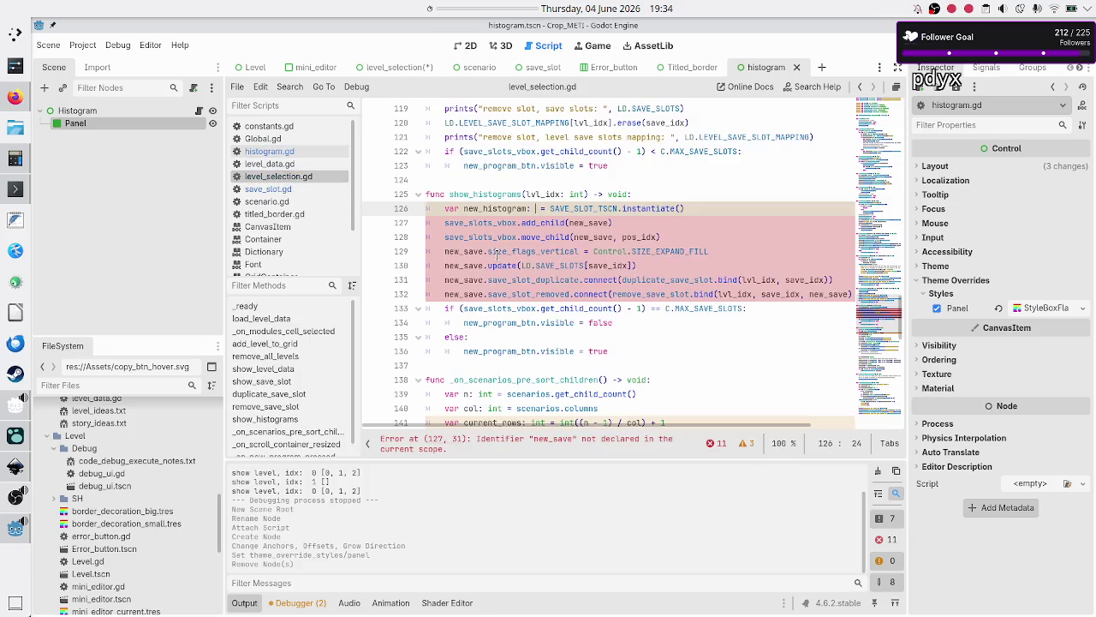
type("Histo")
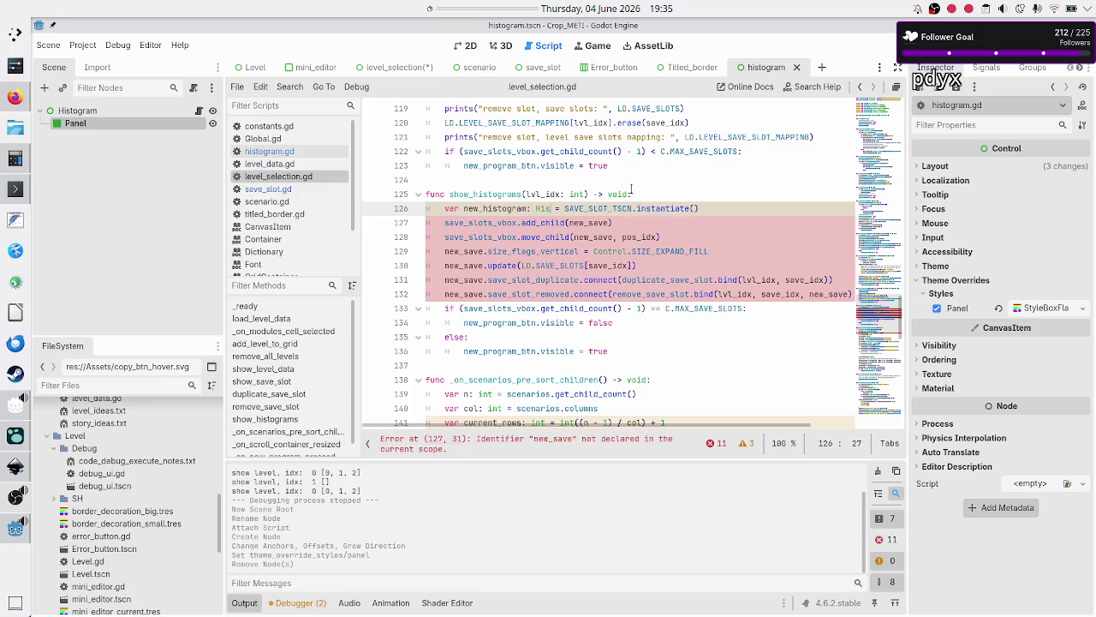
type("gram")
key("Right")
key("Right")
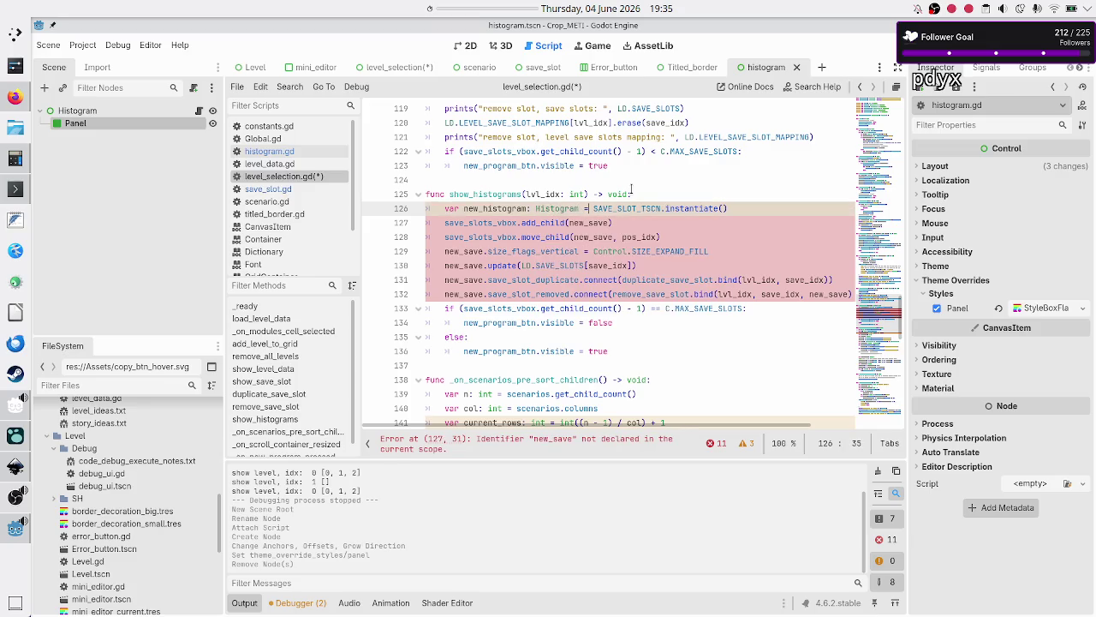
key("Right")
key("Right")
key("Right")
key("BackSpace")
key("BackSpace")
key("BackSpace")
type("Histo")
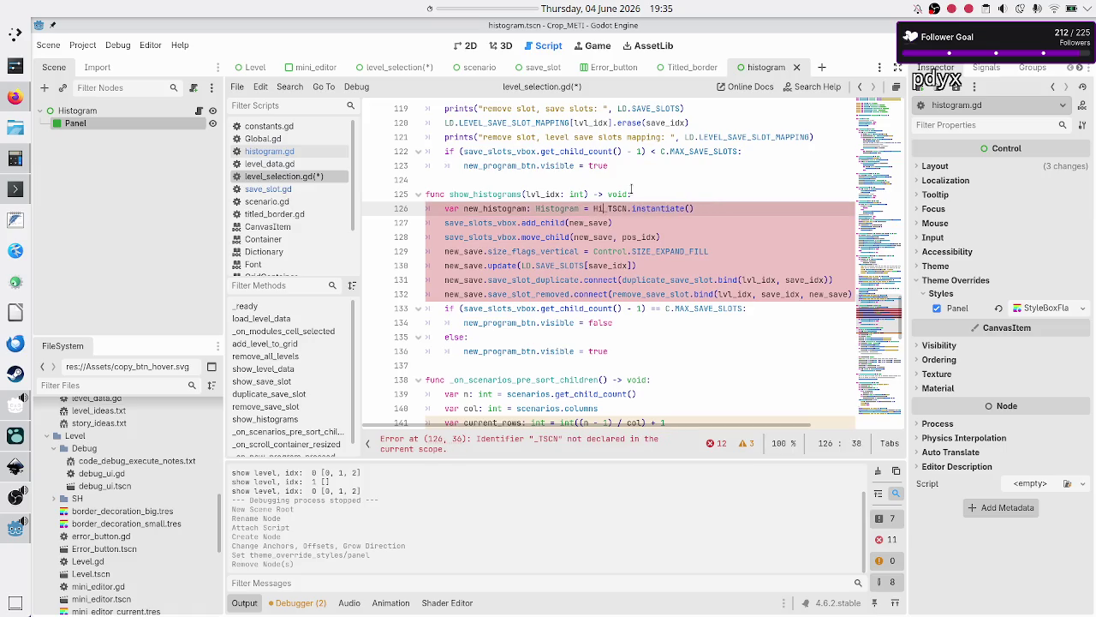
key("Down")
key("Down")
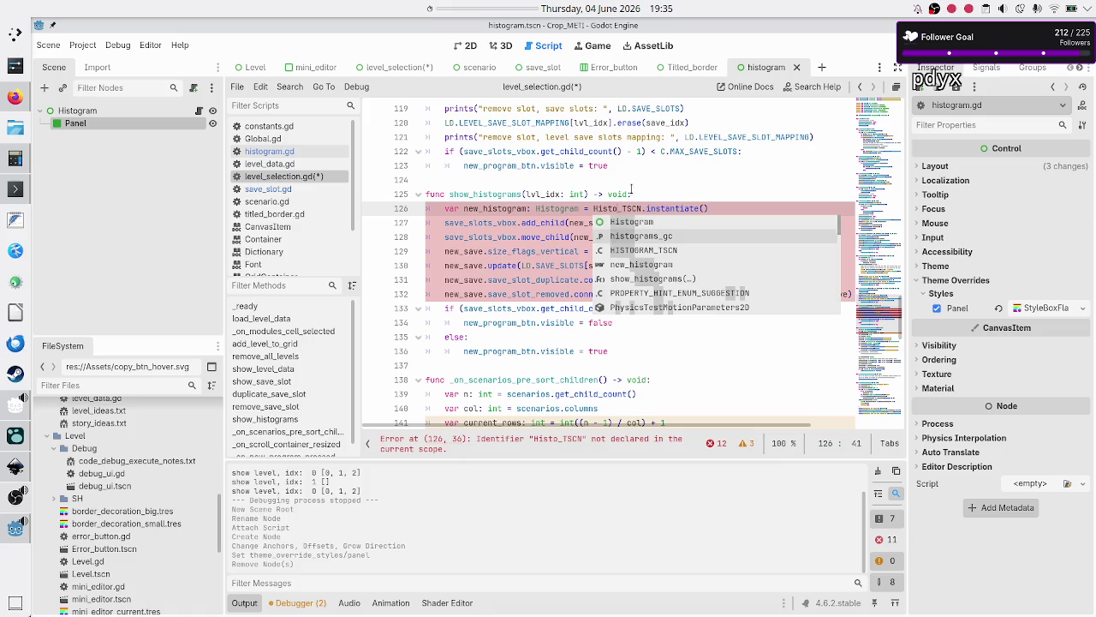
key("Return")
key("Right")
key("Right")
key("Right")
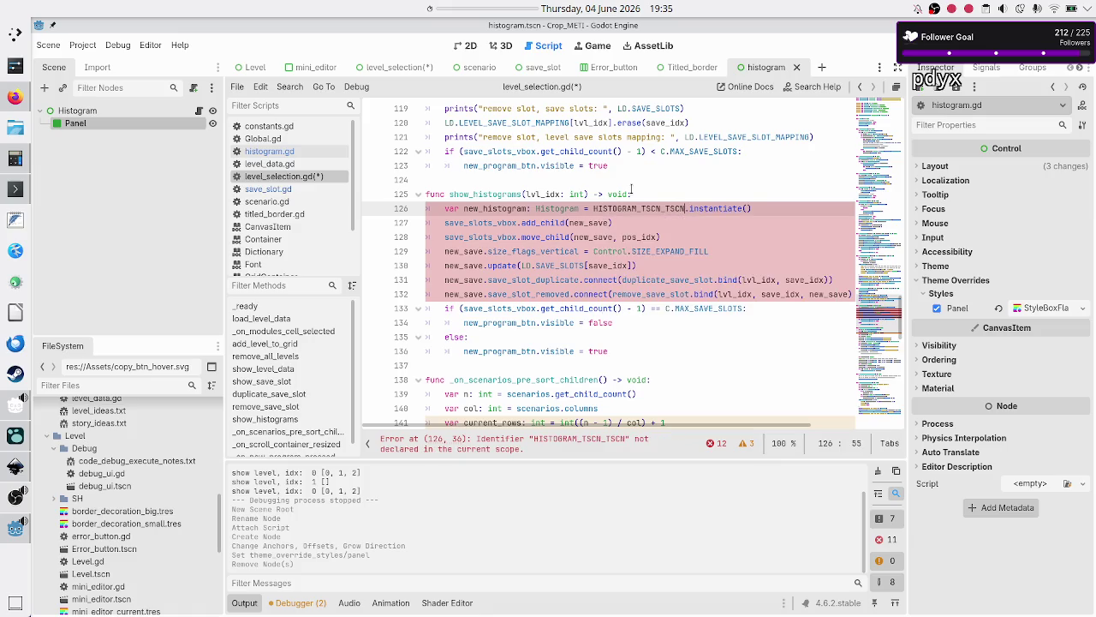
key("BackSpace")
key("BackSpace")
key("BackSpace")
key("Up")
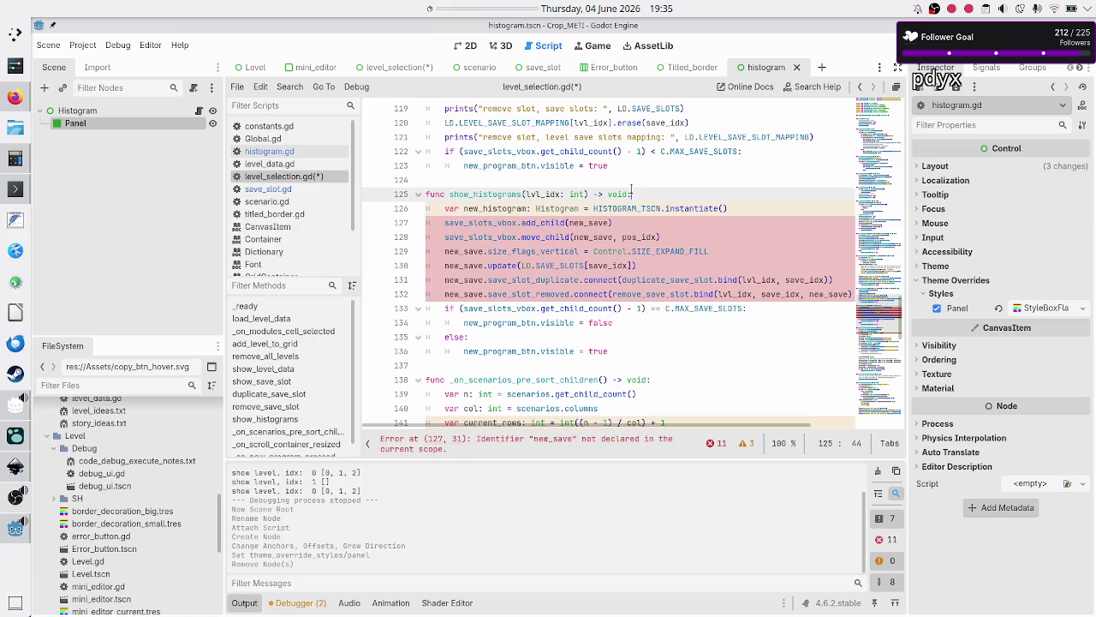
key("Down")
key("Down")
key("Home")
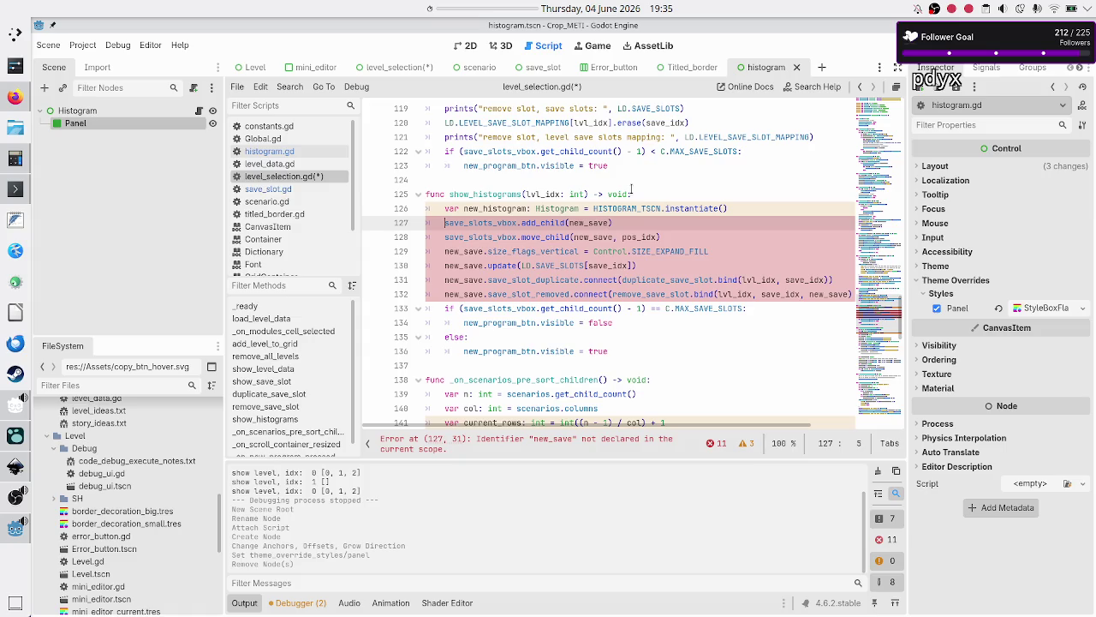
- Save level_selection.gd and switch to the level_selection scene
key("ctrl+s")
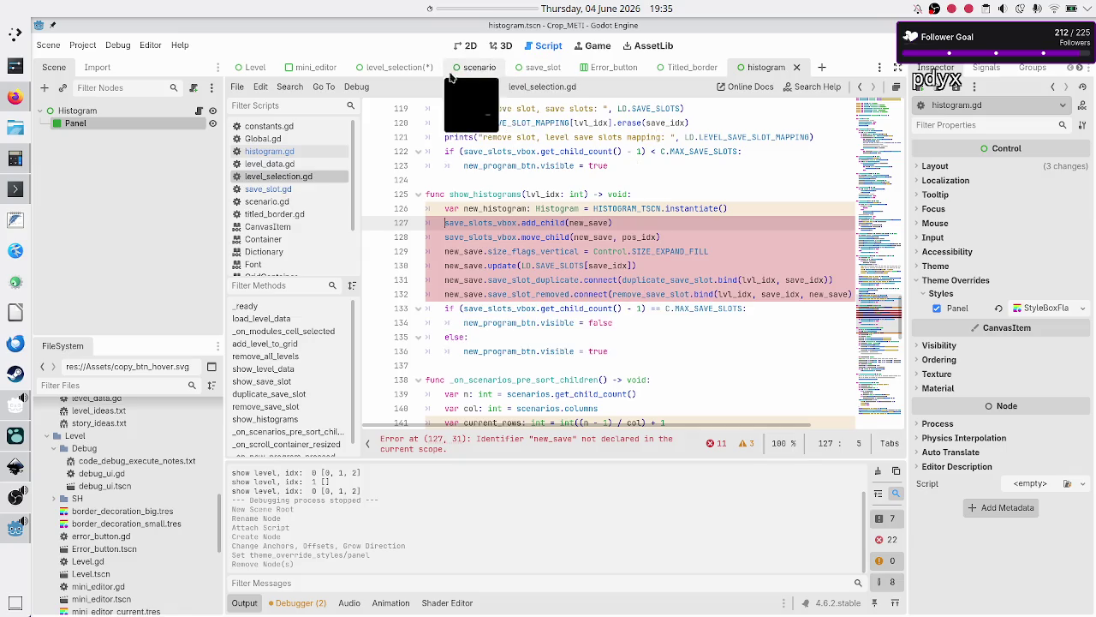
left_click(392, 68)
left_click(508, 237)
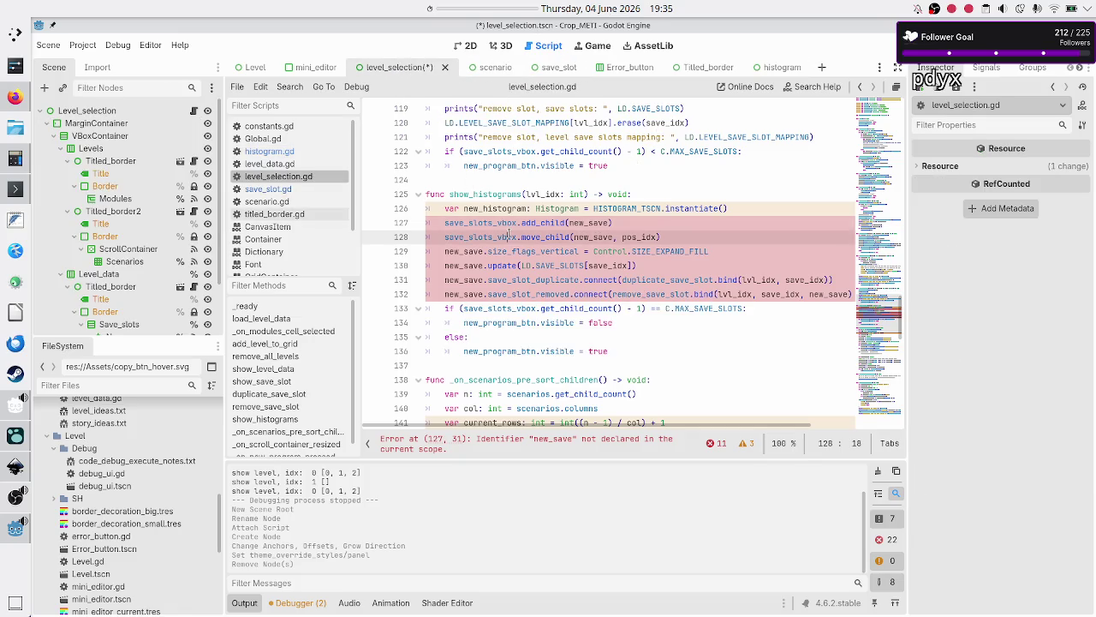
- Save the level_selection scene and inspect the Save_slots and Histograms nodes
key("ctrl+s")
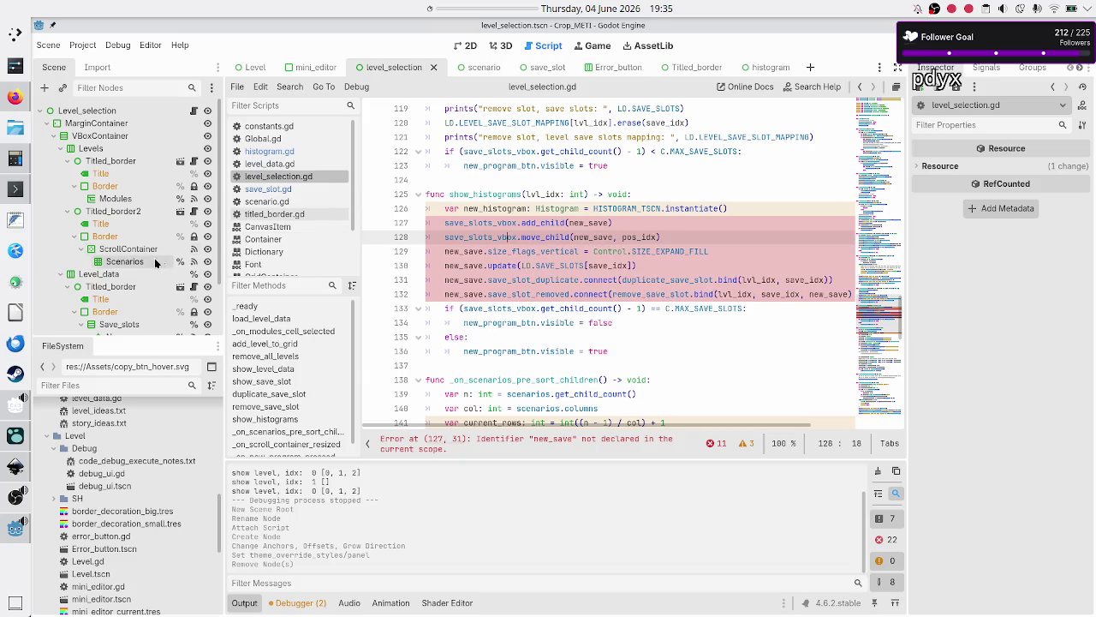
scroll(154, 258, "down", 3)
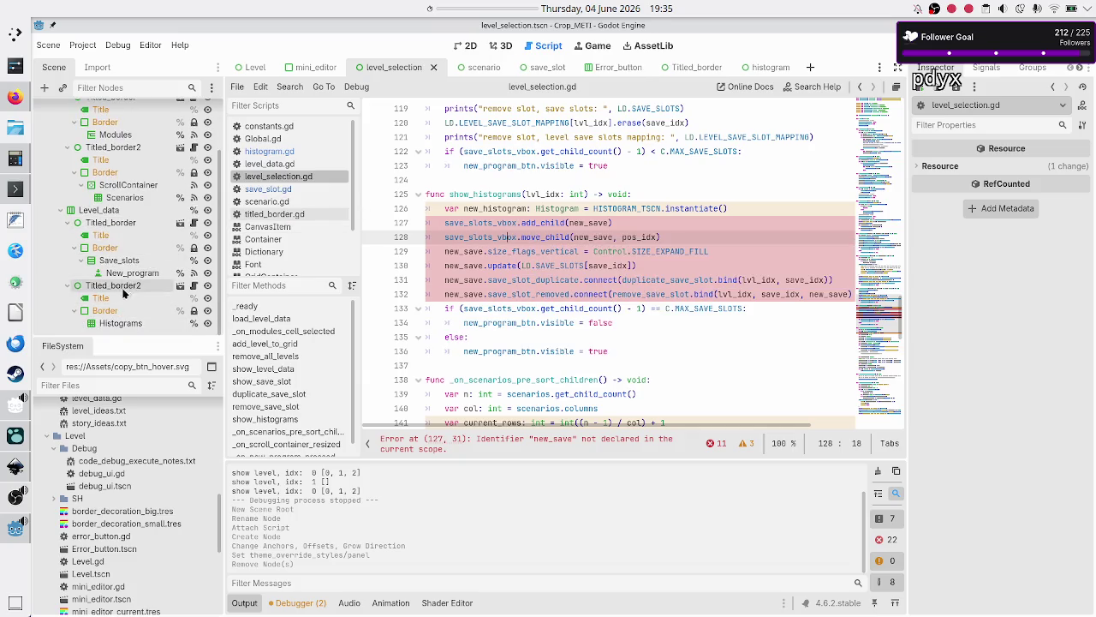
left_click(123, 260)
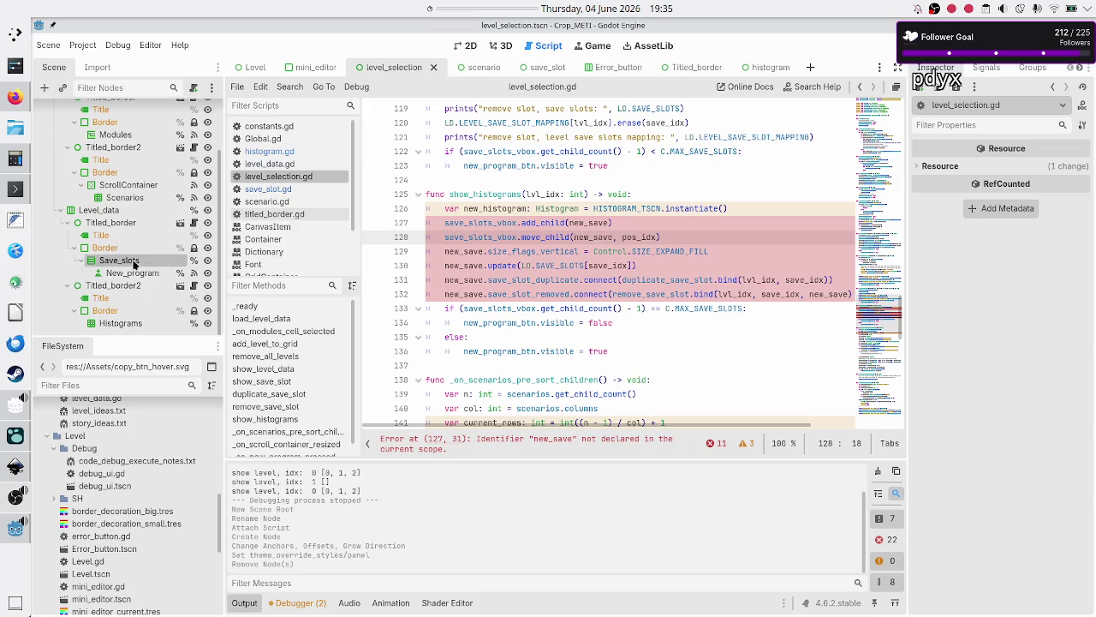
left_click(131, 325)
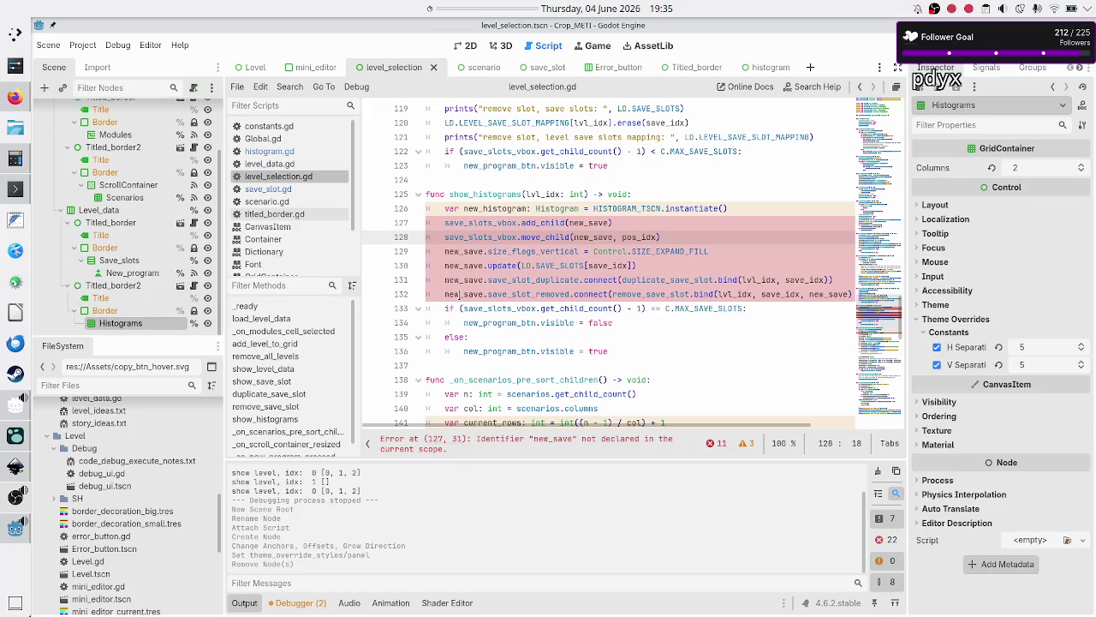
mouse_move(508, 231)
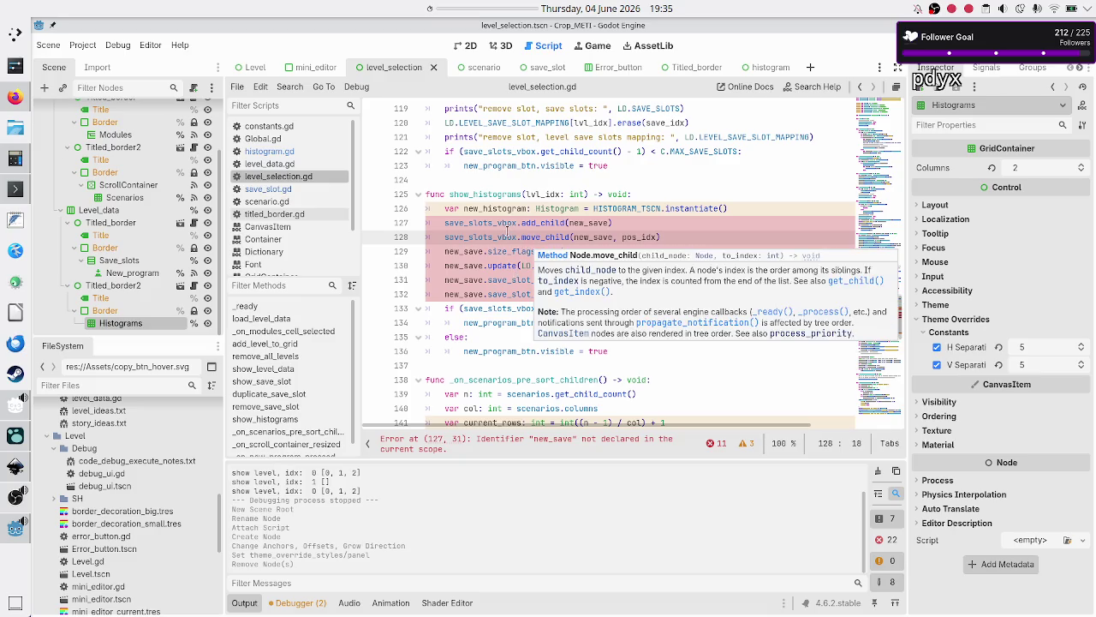
- Highlight every use of histograms_gc in level_selection.gd, starting from line 12
scroll(510, 225, "up", 15)
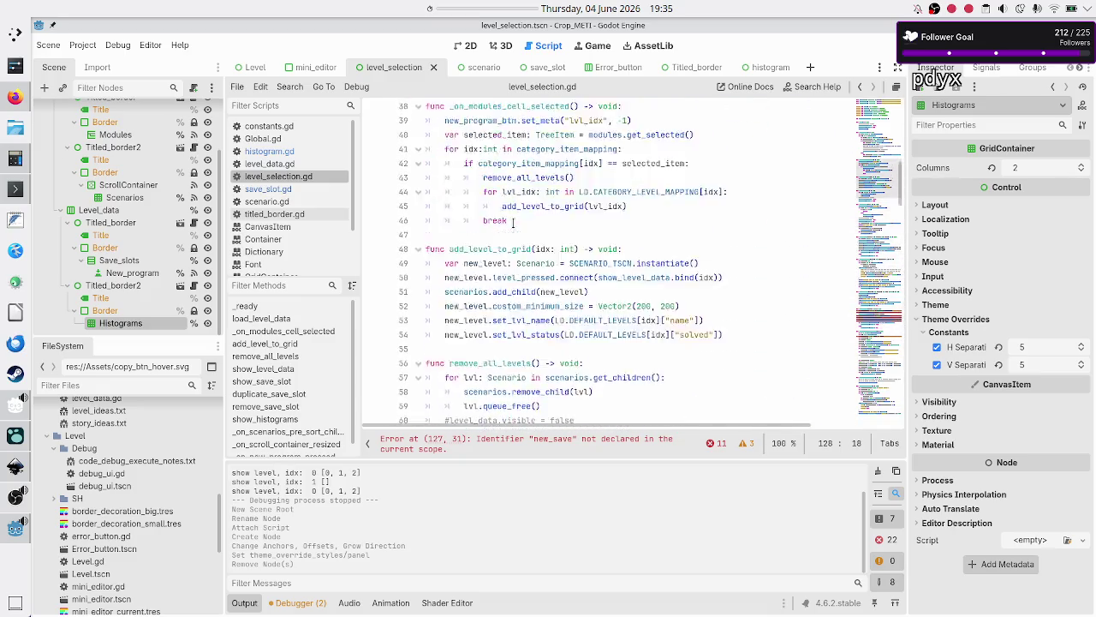
scroll(513, 221, "up", 10)
double_click(505, 267)
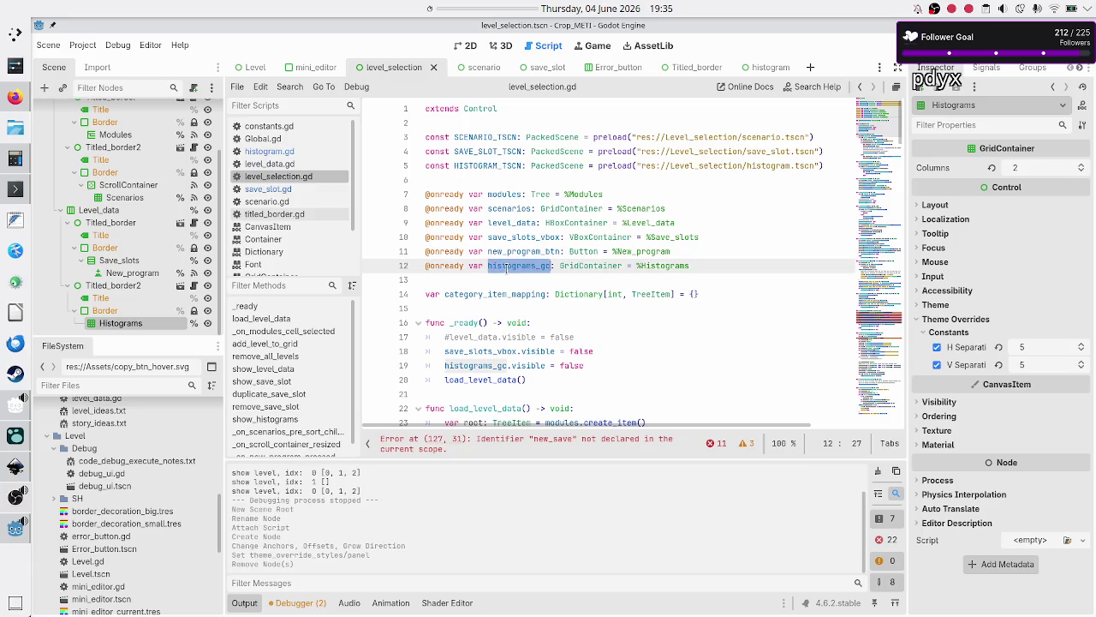
scroll(556, 300, "down", 8)
scroll(562, 308, "down", 20)
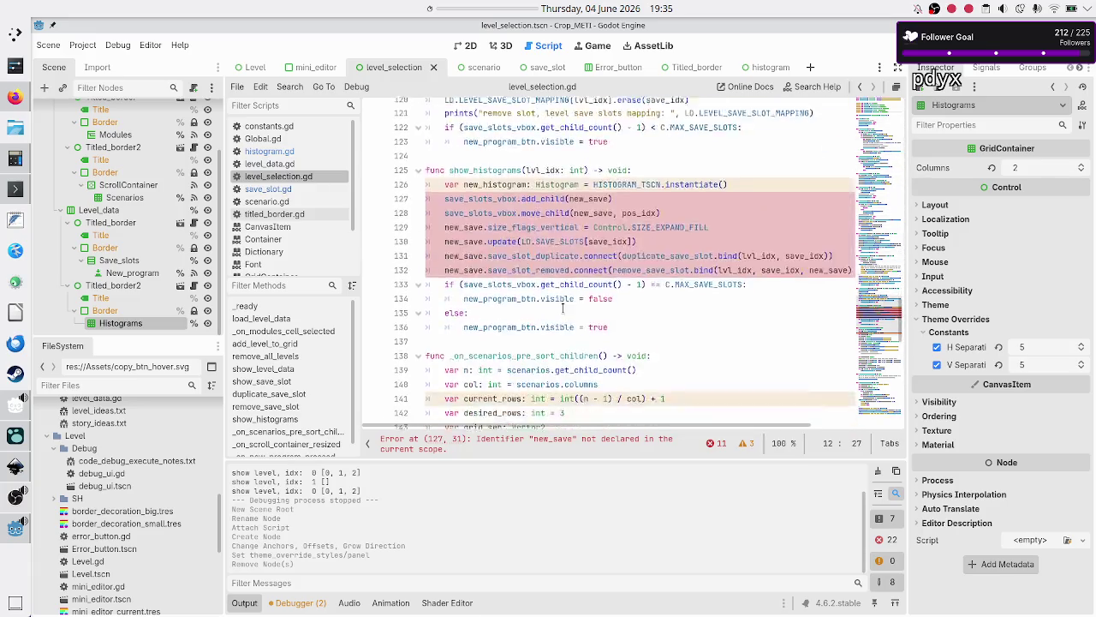
scroll(563, 308, "up", 12)
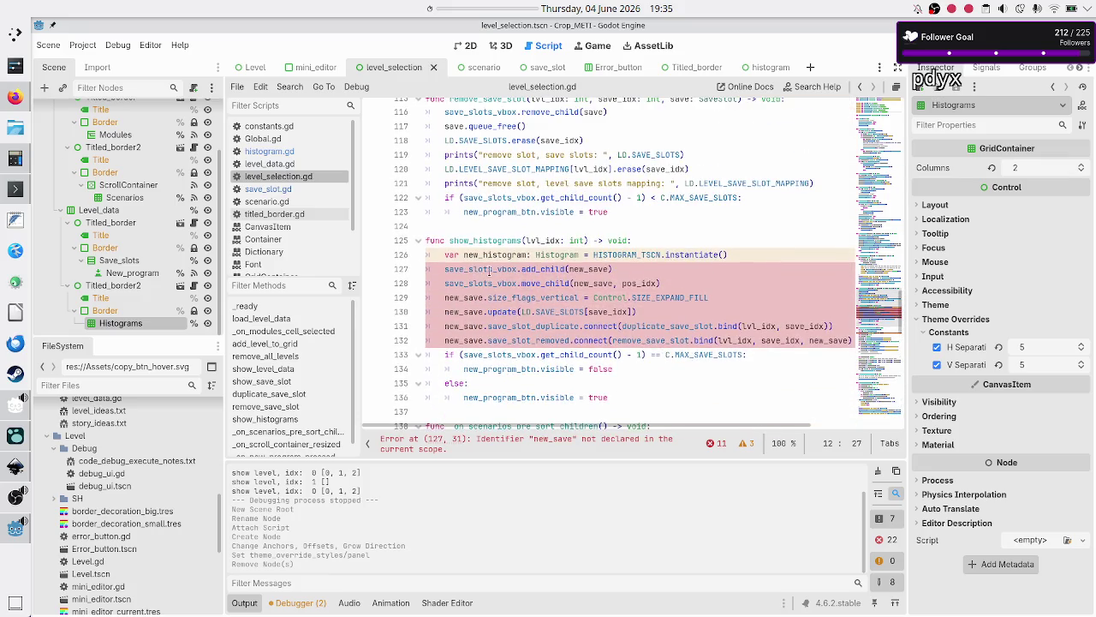
- Rewrite line 127 as 'histograms_gc.add_child(new_histogram)'
double_click(489, 270)
type("histo")
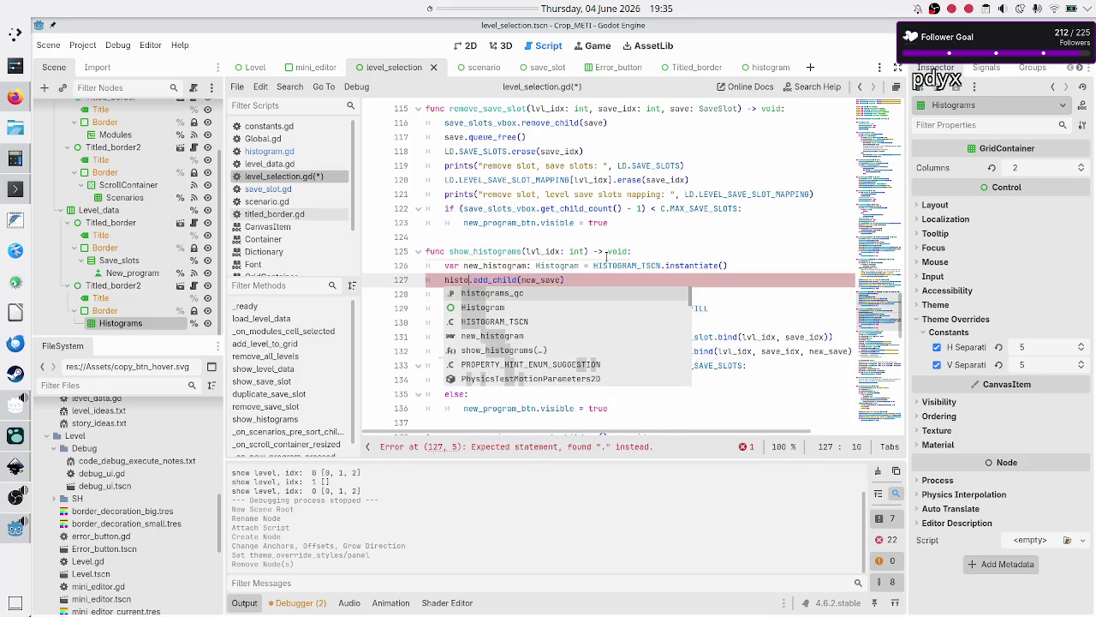
key("Return")
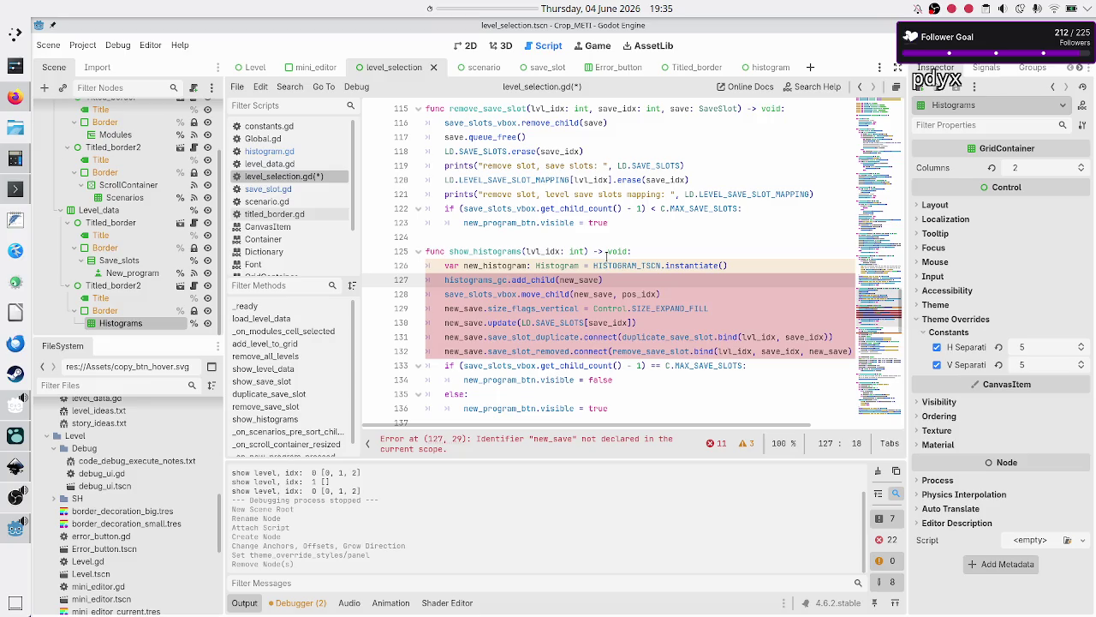
key("Right")
key("Right")
key("Right")
key("BackSpace")
key("BackSpace")
key("BackSpace")
type("h")
type("ist")
key("Return")
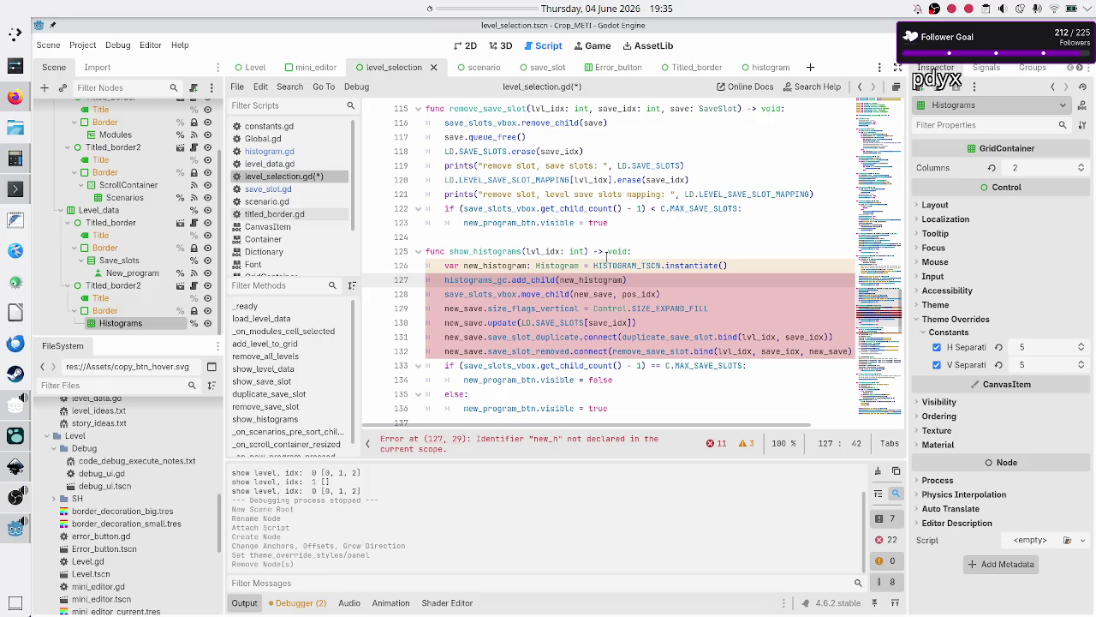
key("Right")
key("Right")
key("Right")
key("Right")
key("Right")
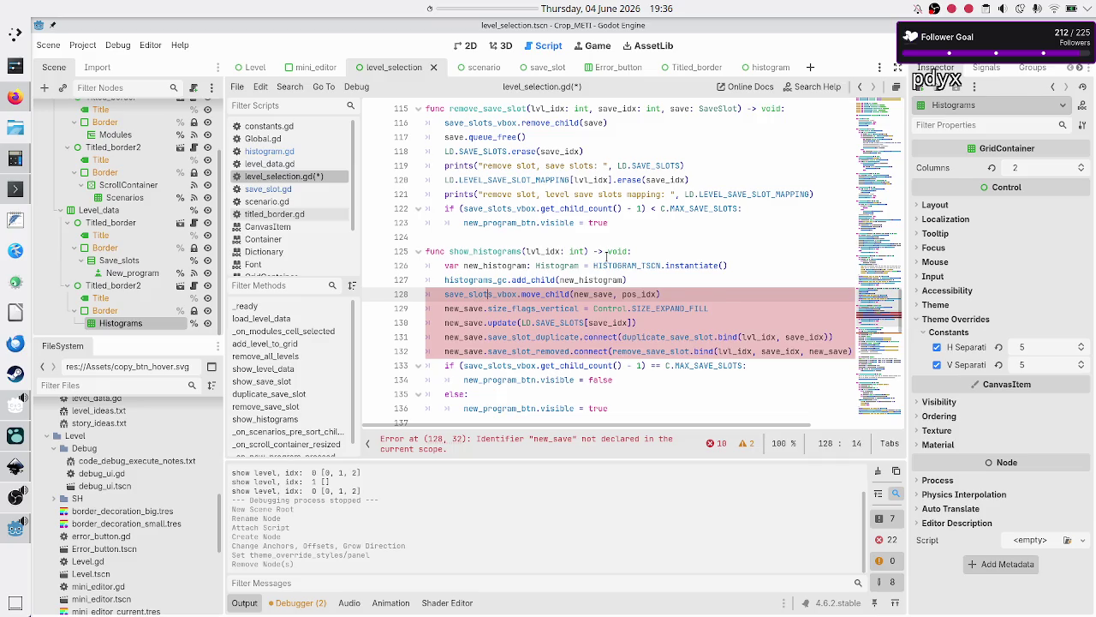
- Change the move_child line to histograms_gc.move_child(new_histogram, 0), then comment it out
key("BackSpace")
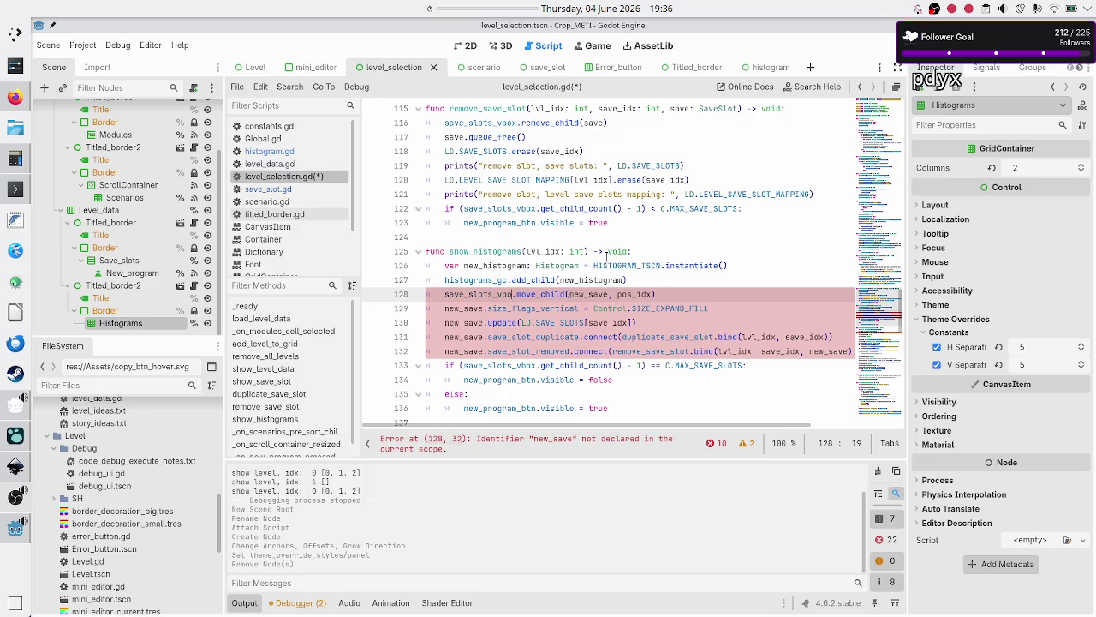
key("BackSpace")
key("BackSpace")
key("BackSpace")
type("hi")
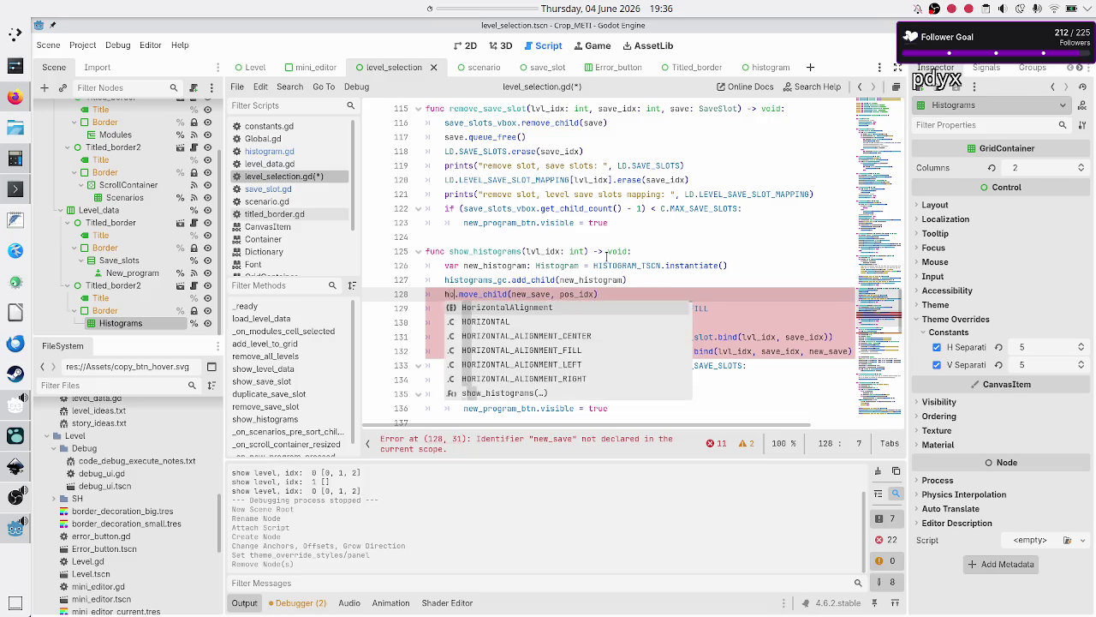
type("sto")
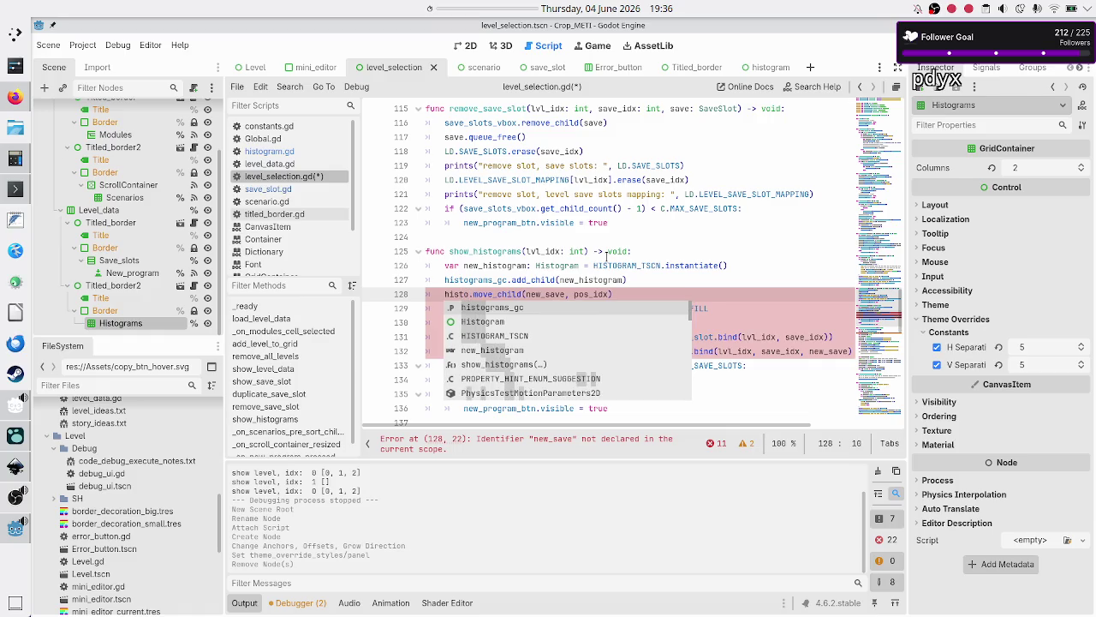
key("Return")
key("Right")
key("Right")
key("Right")
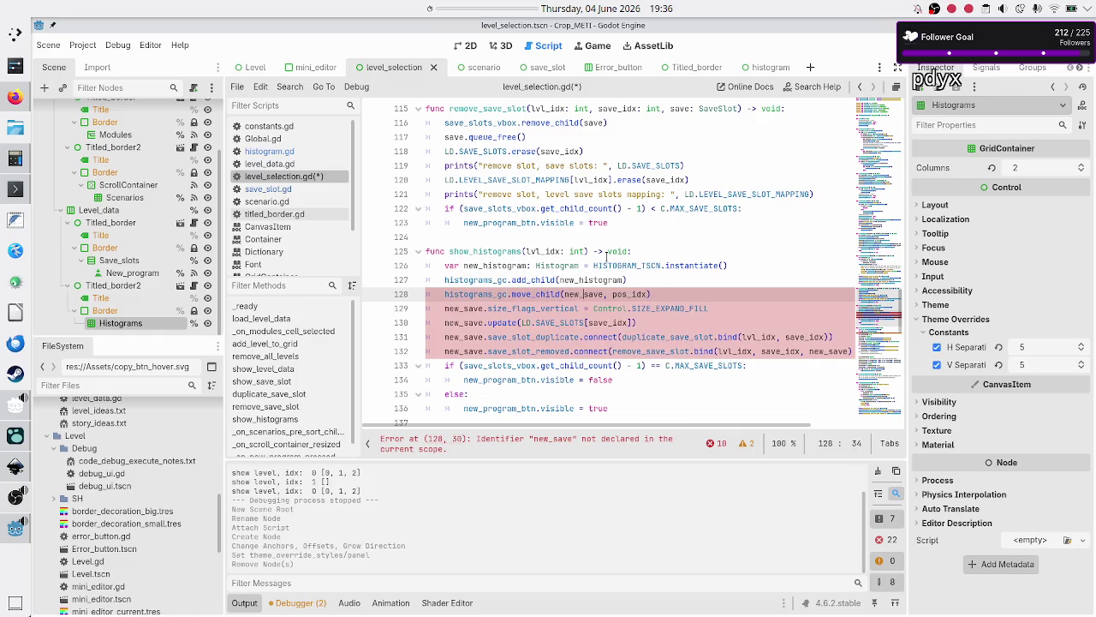
key("BackSpace")
key("BackSpace")
key("BackSpace")
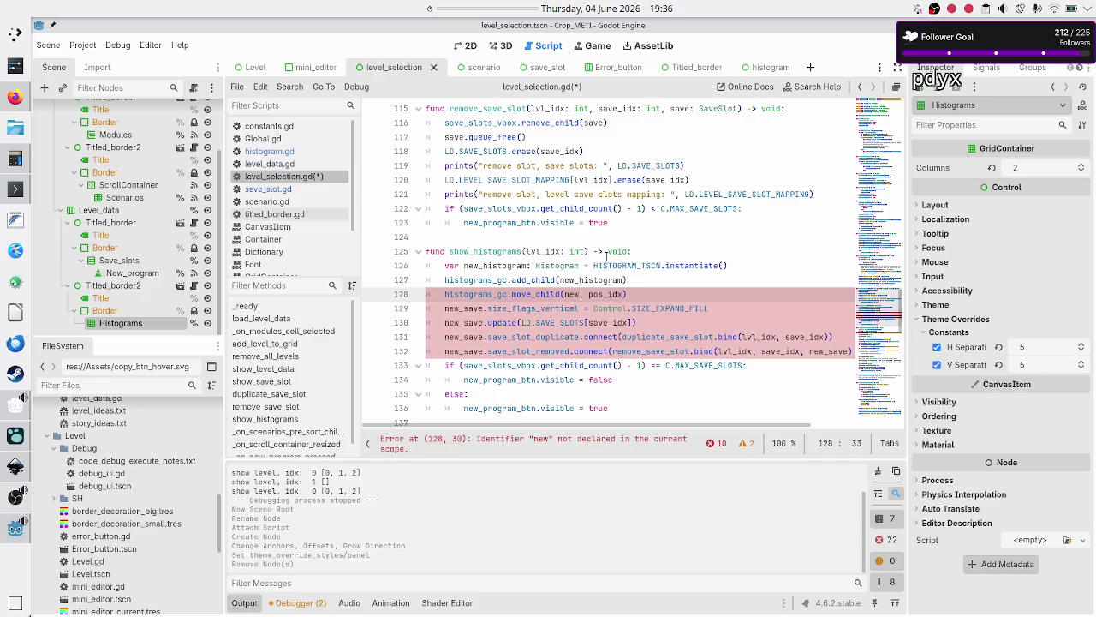
type("_h")
key("Return")
key("Right")
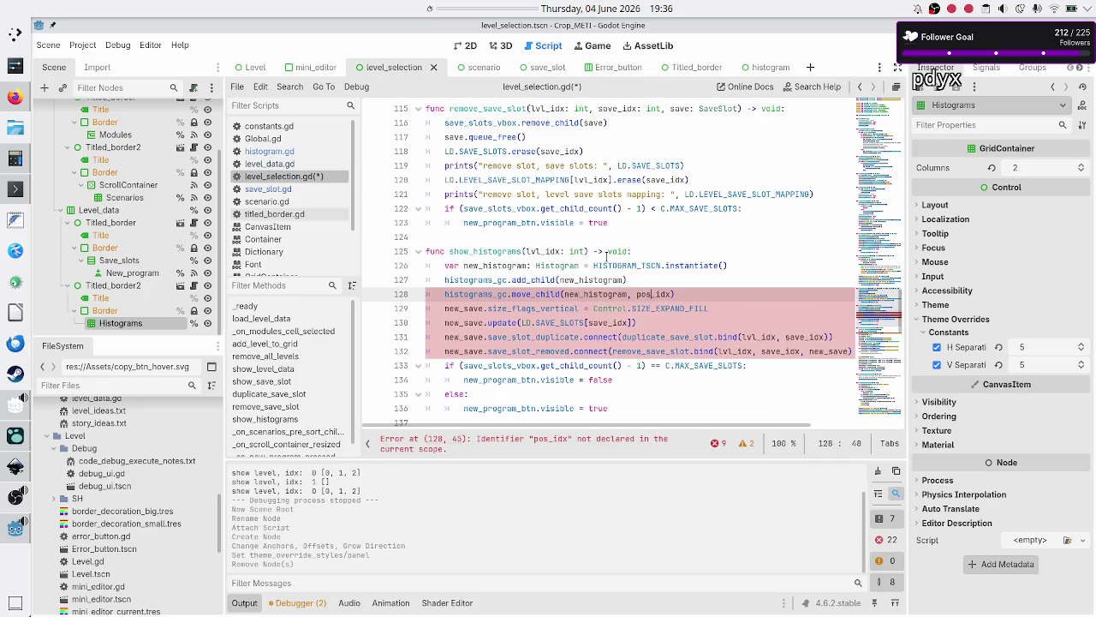
key("Right")
key("Right")
key("Right")
key("BackSpace")
key("BackSpace")
key("BackSpace")
type("0")
key("Home")
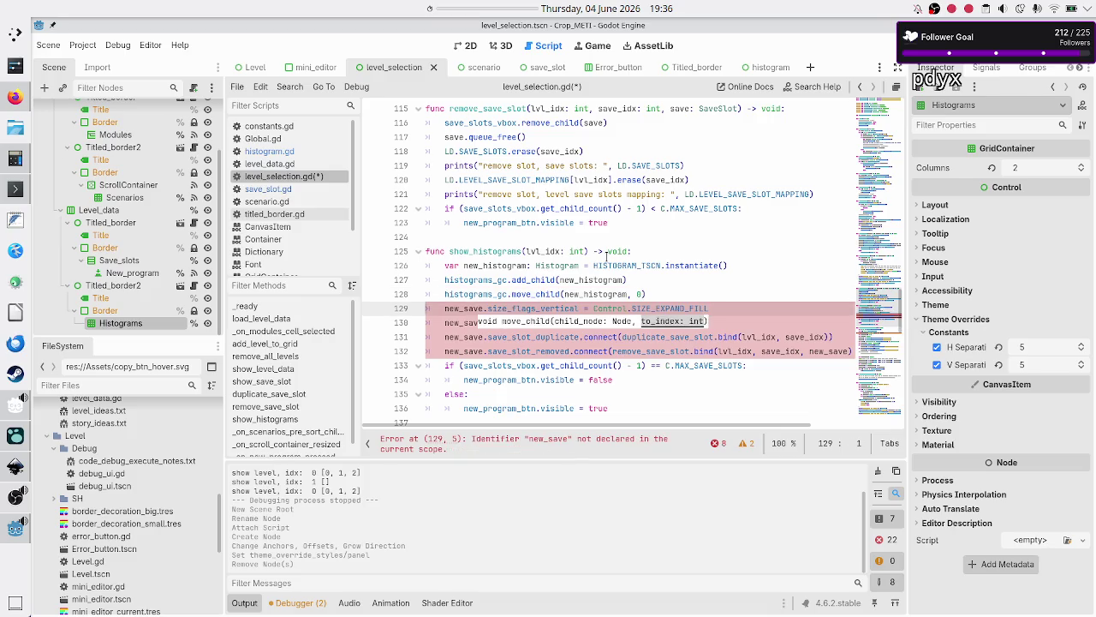
type("#")
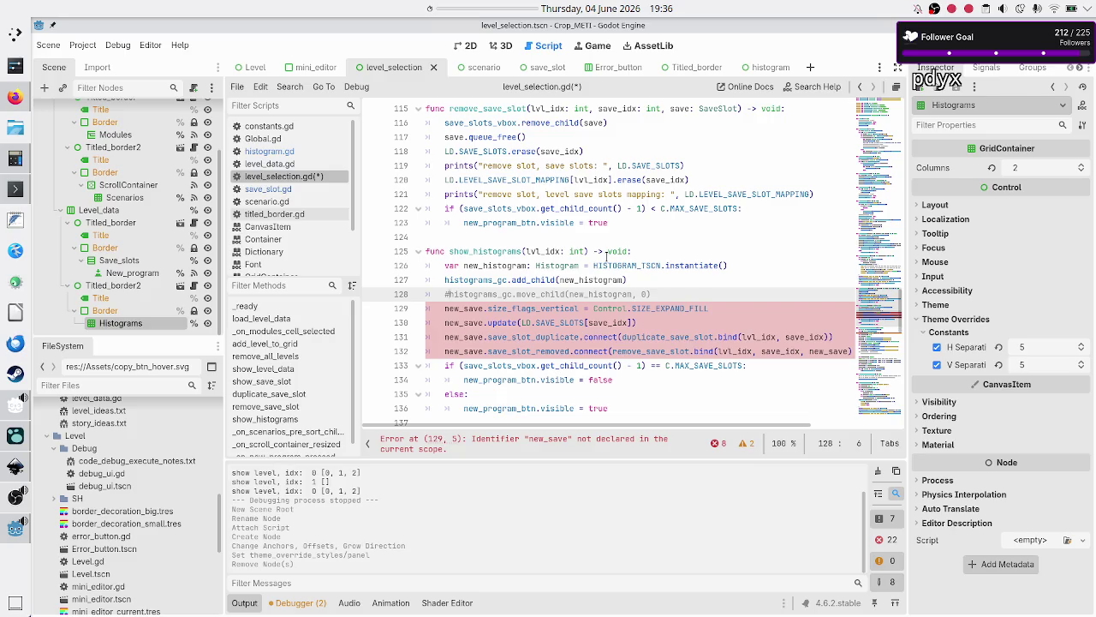
- Change new_save to new_histogram on the size-flags line
key("Down")
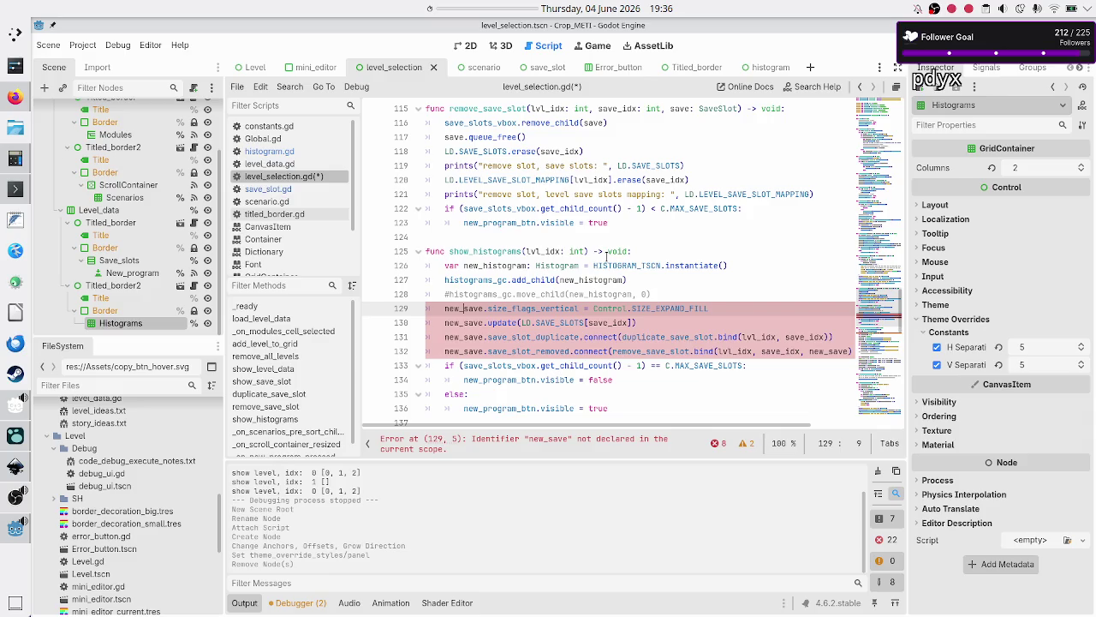
key("Right")
key("Right")
key("Right")
key("BackSpace")
key("BackSpace")
key("BackSpace")
type("hist")
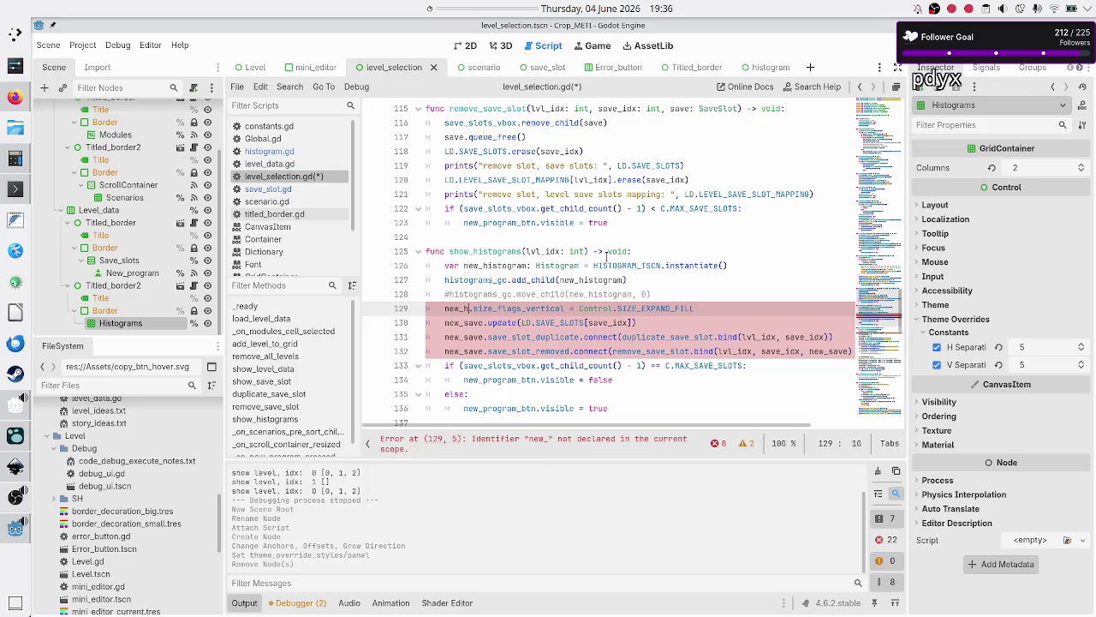
type("ogram")
key("Right")
key("Right")
key("Right")
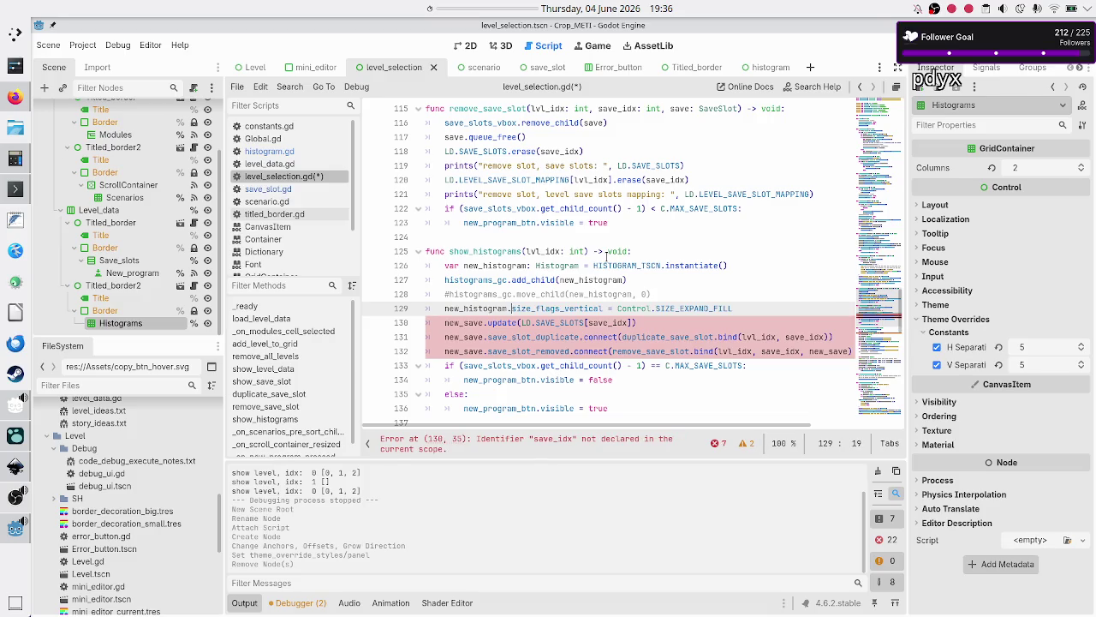
key("Right")
key("Right")
key("Right")
- Duplicate the SIZE_EXPAND_FILL size-flags line and delete 'vertical' from the first copy
key("Home")
key("Return")
key("shift+End")
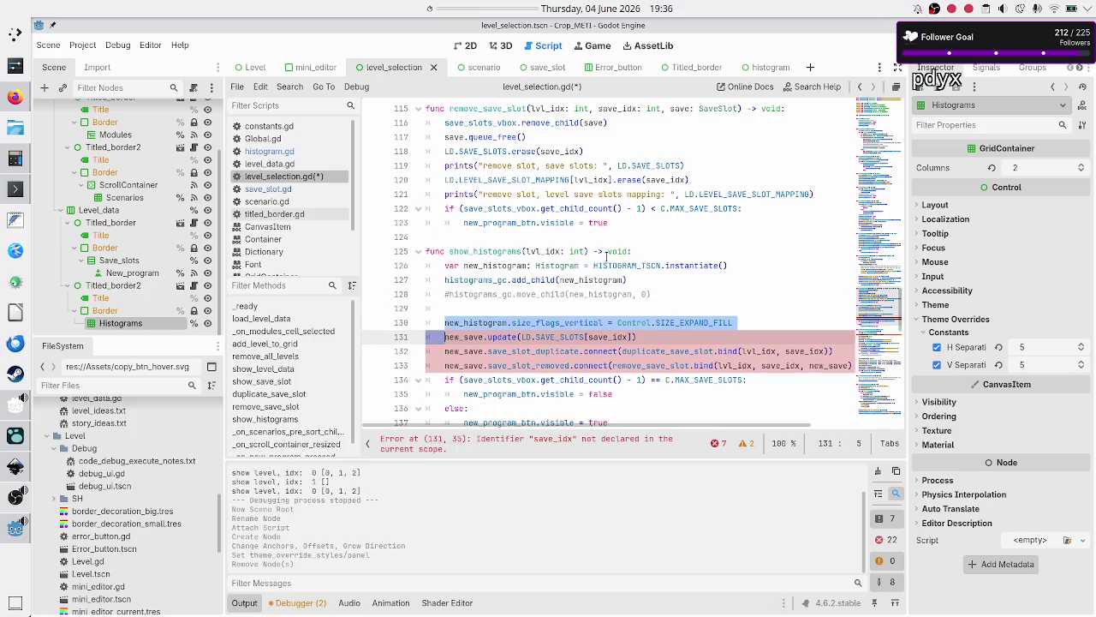
key("ctrl+c")
key("Up")
key("ctrl+v")
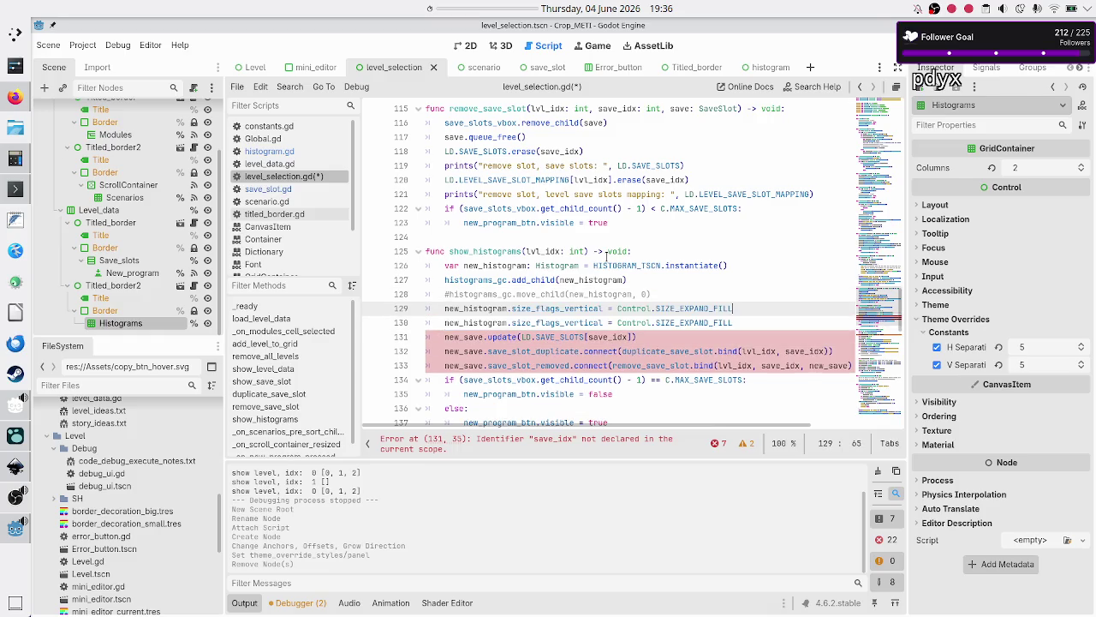
key("Left")
key("Left")
key("Left")
key("Right")
key("Right")
key("Right")
key("BackSpace")
key("BackSpace")
key("BackSpace")
- Make line 129 use size_flags_horizontal and rewrite the update call as new_histogram.update({})
type("h")
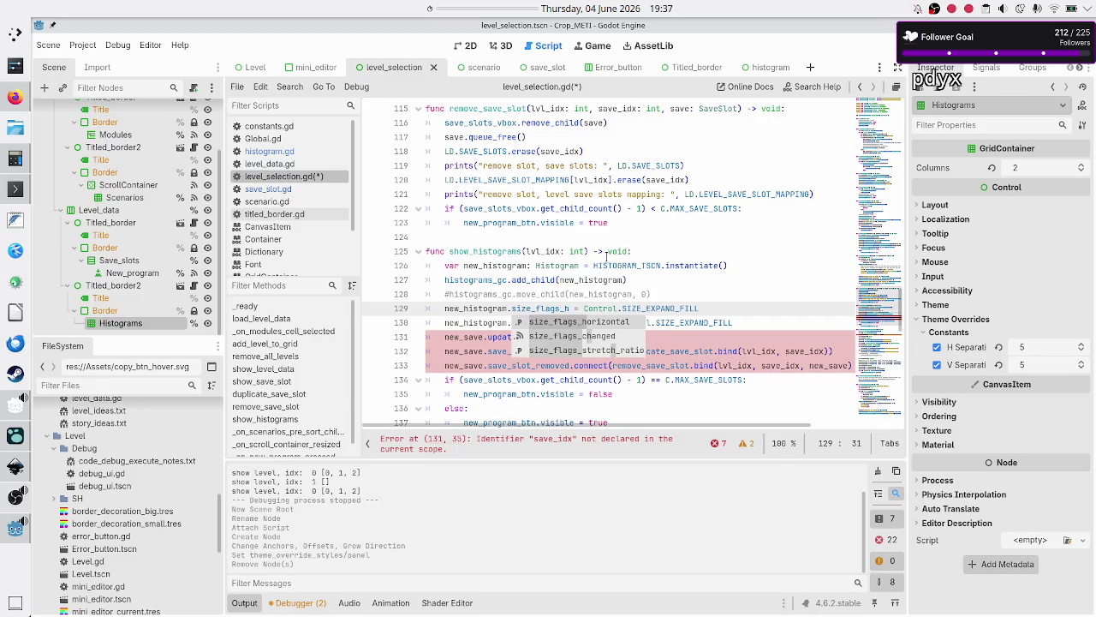
key("Return")
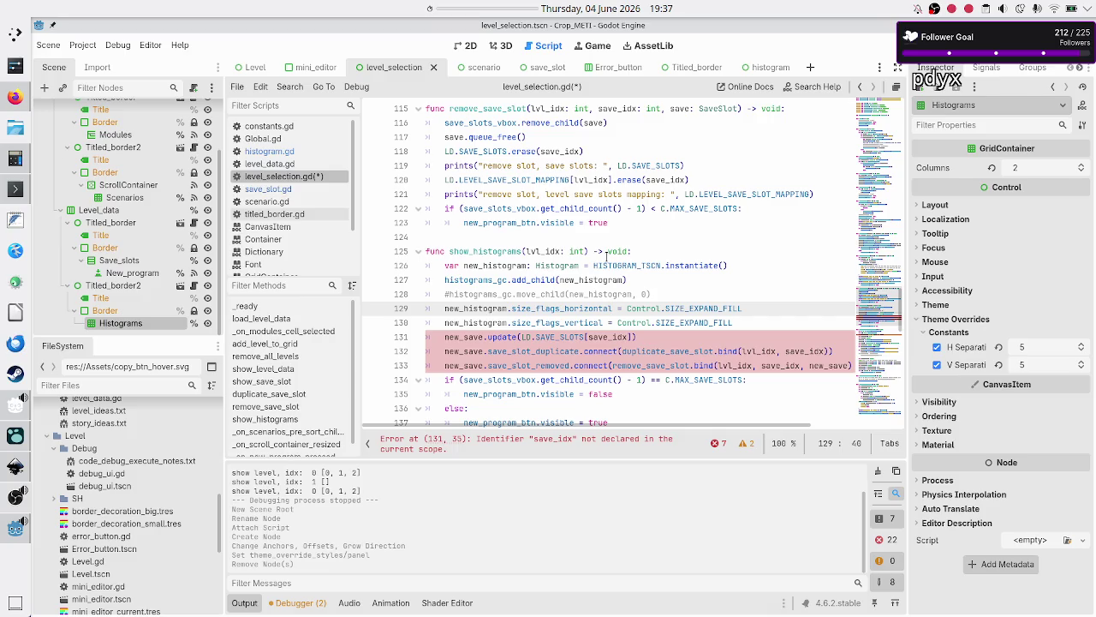
key("Down")
key("Down")
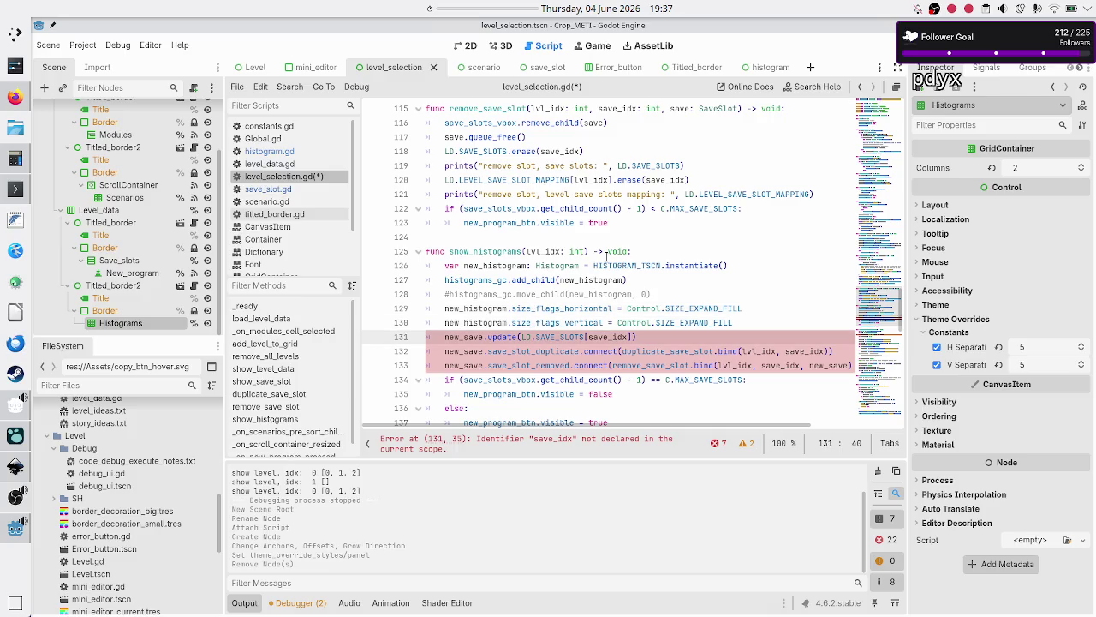
key("Left")
key("Left")
key("Left")
key("Left")
key("Left")
key("Left")
key("Right")
key("Right")
key("Right")
key("BackSpace")
key("BackSpace")
key("BackSpace")
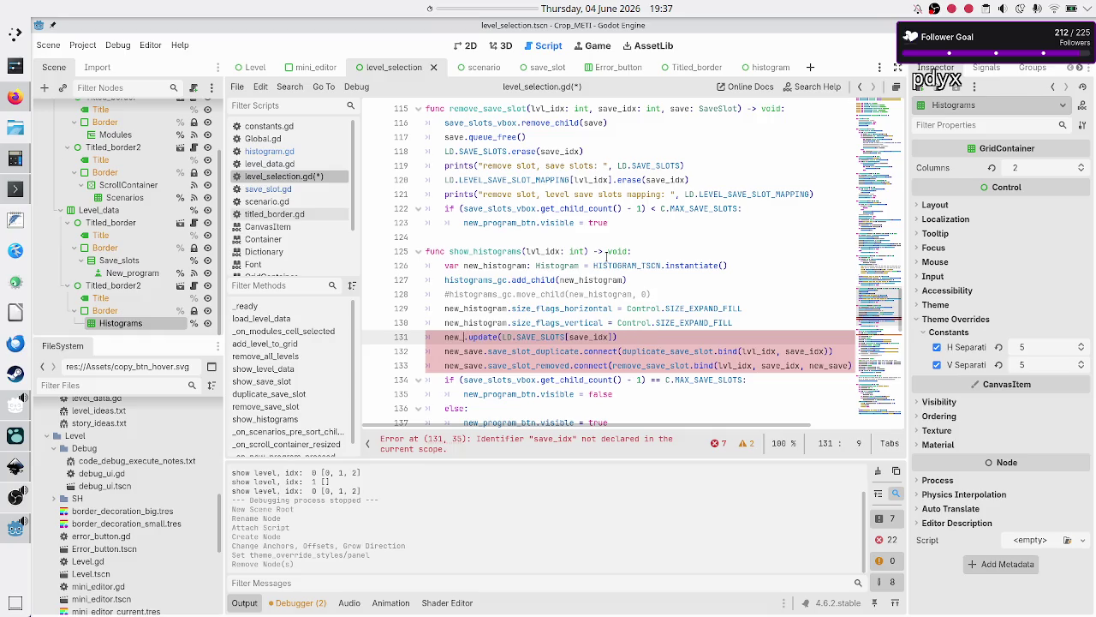
type("hist")
key("Return")
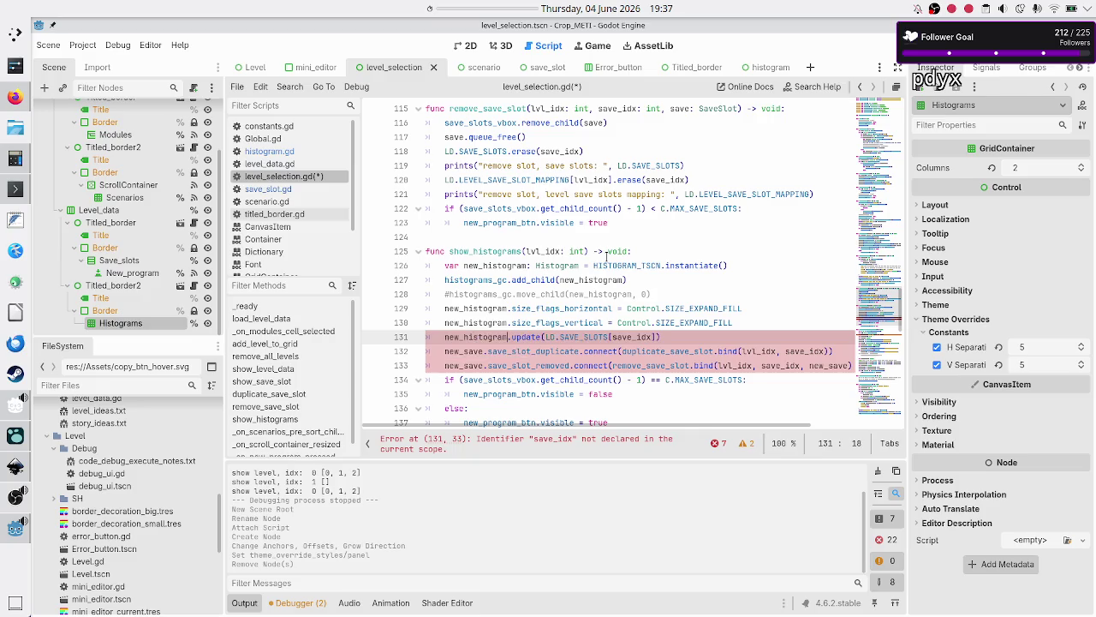
key("Right")
key("Right")
key("Right")
key("Right")
key("BackSpace")
key("BackSpace")
key("BackSpace")
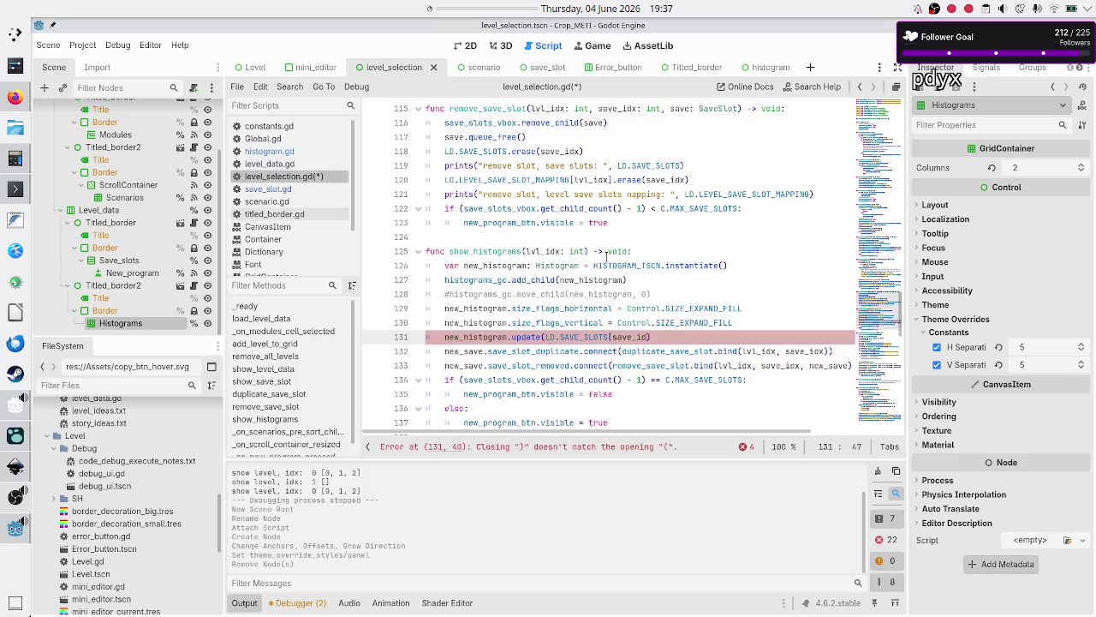
key("BackSpace")
key("BackSpace")
key("BackSpace")
type("{}")
- Delete the two save-slot signal connection lines below the update call
key("Down")
key("Home")
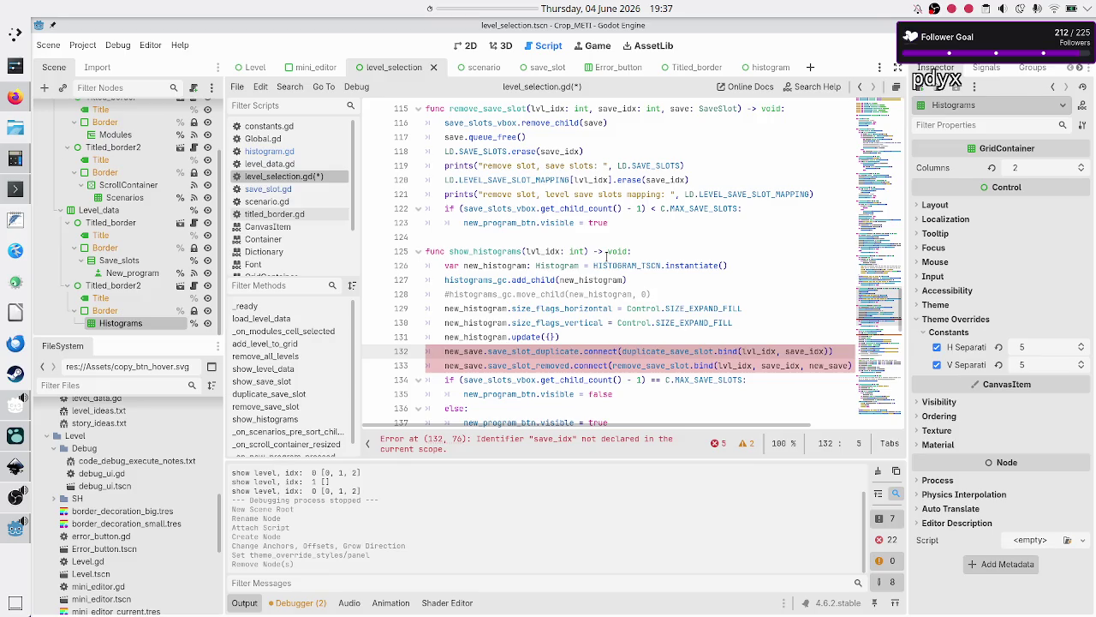
key("shift+Down")
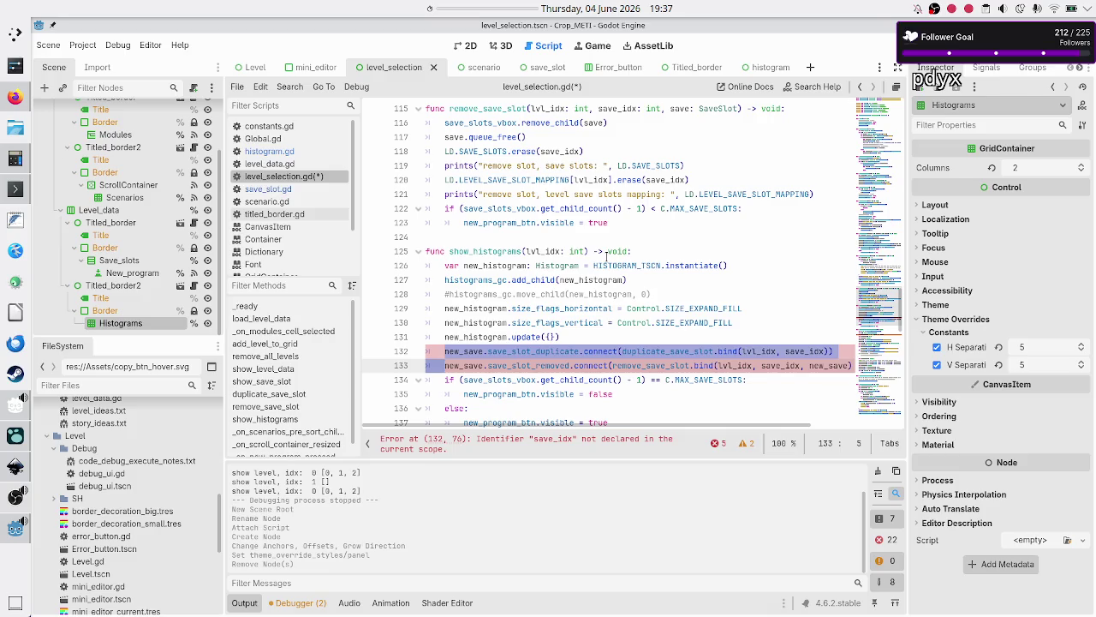
key("shift+End")
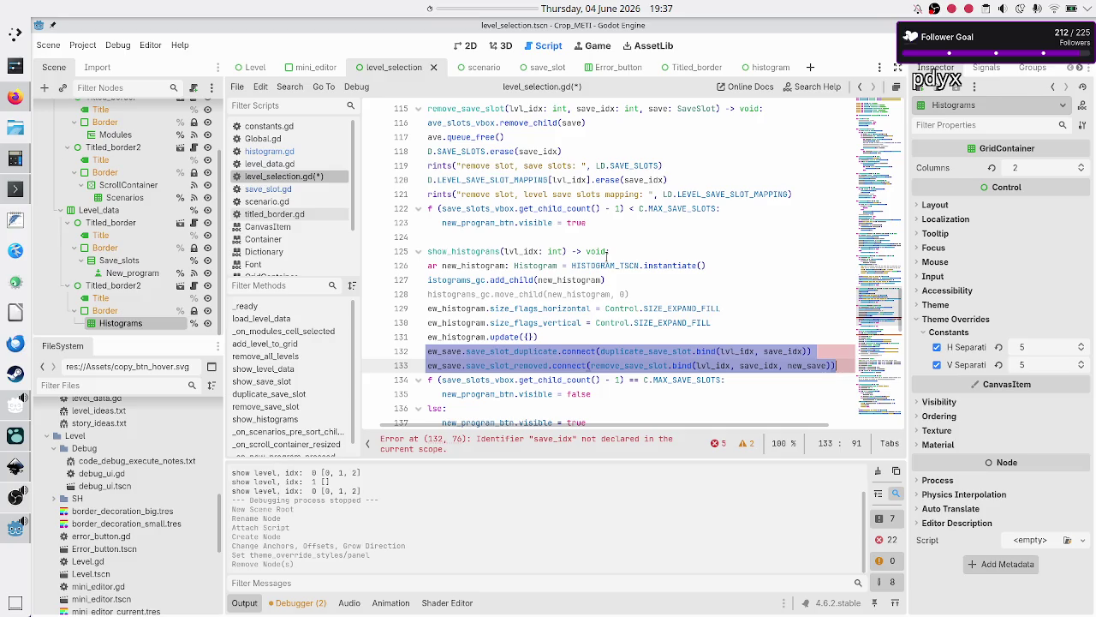
key("BackSpace")
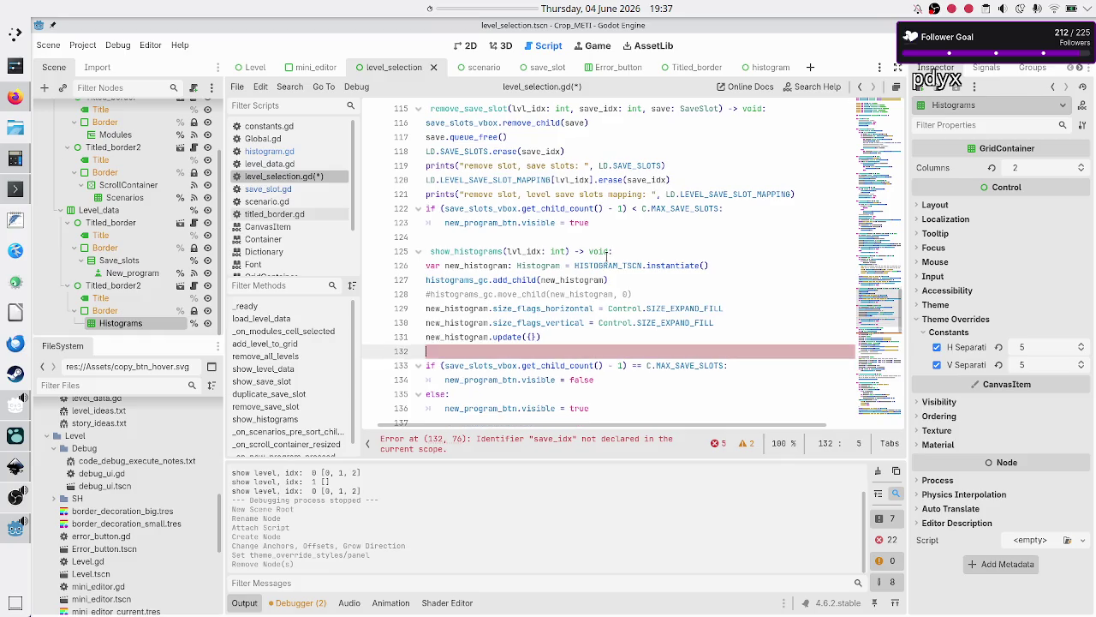
- Delete the new_program_btn visibility if/else block and the empty lines around it
key("Delete")
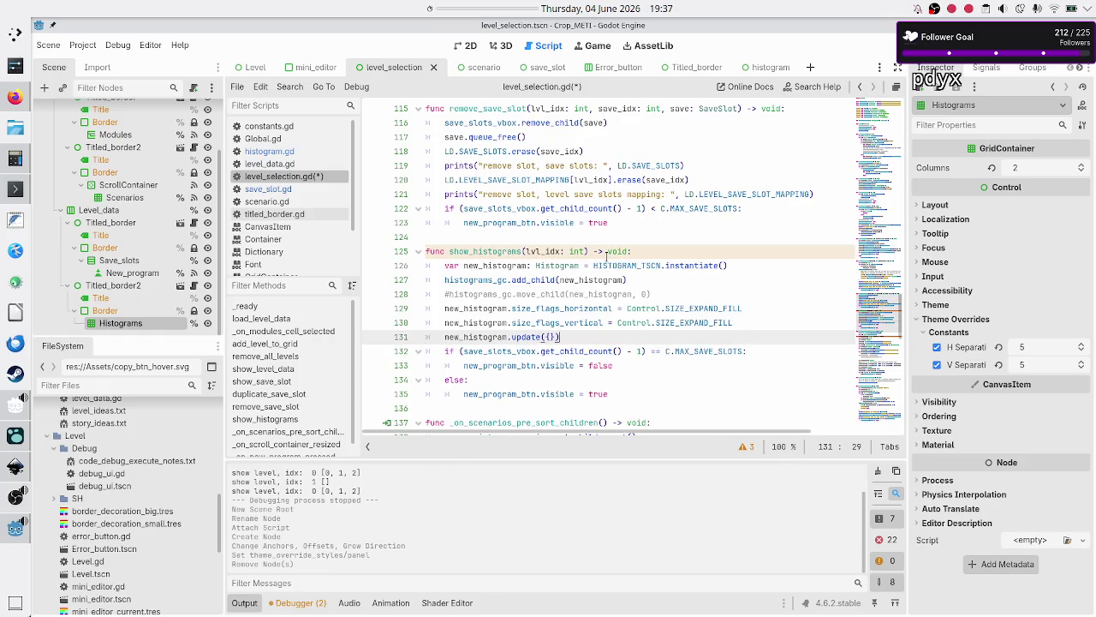
key("ctrl+Right")
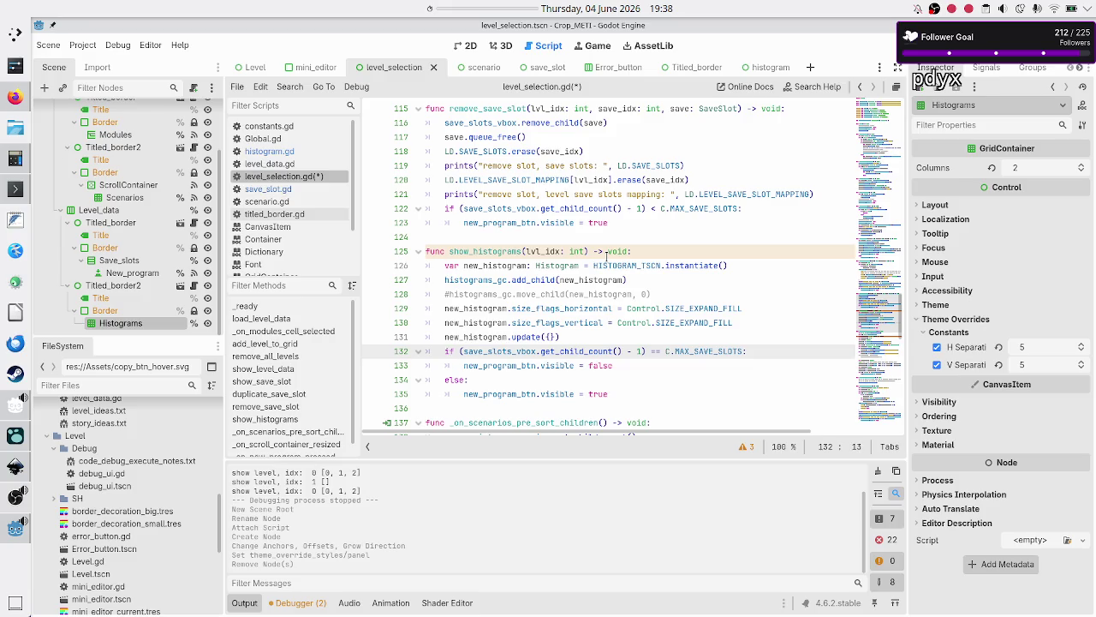
key("Home")
key("shift+Down")
key("shift+Down")
key("shift+Down")
key("shift+End")
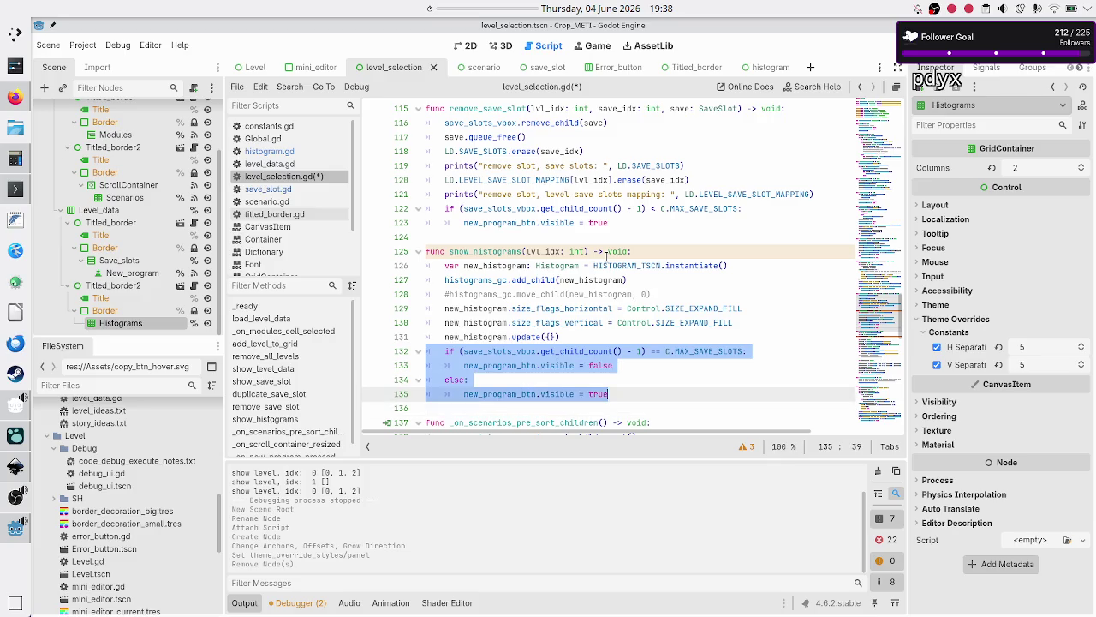
key("Delete")
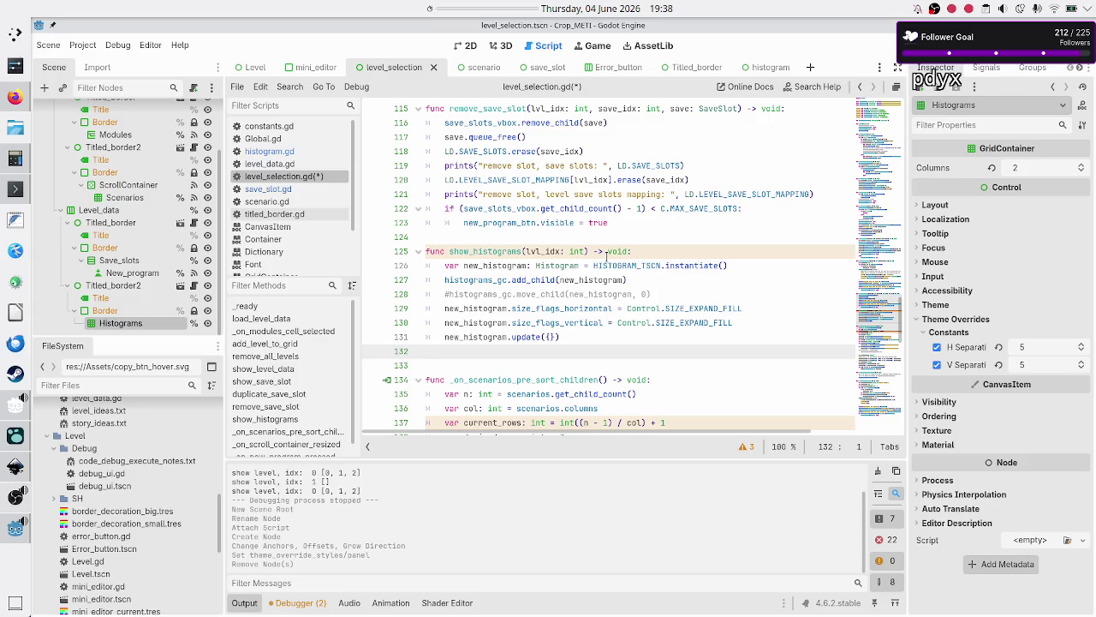
key("BackSpace")
key("Up")
key("Up")
key("Up")
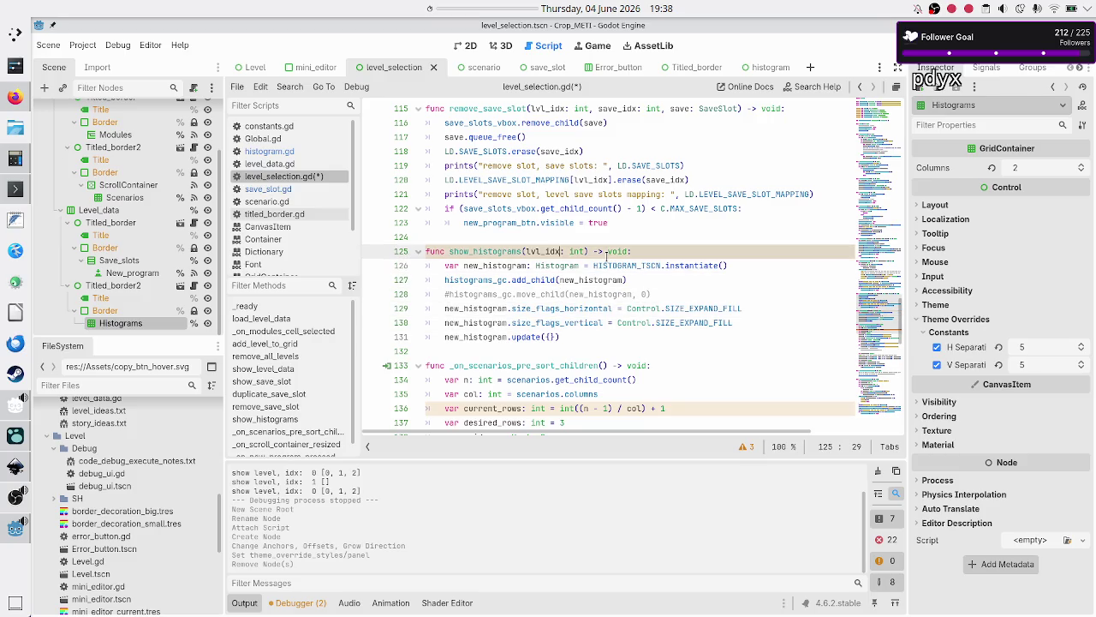
- Add a 'for i: int in range(4):' loop header at the top of show_histograms
key("End")
key("Return")
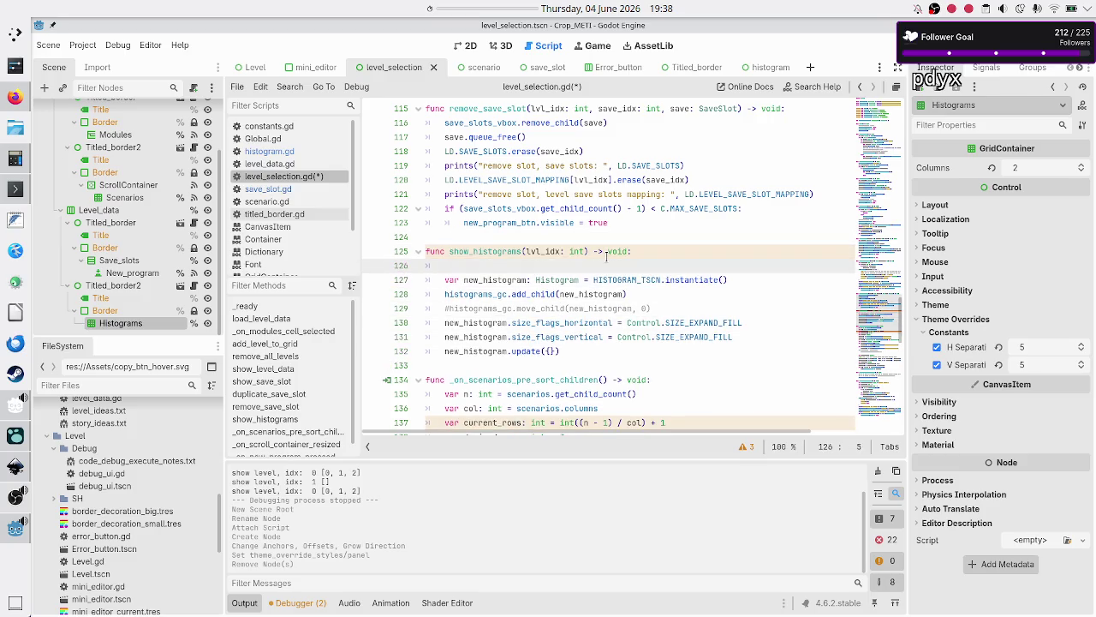
type("for ")
type("i")
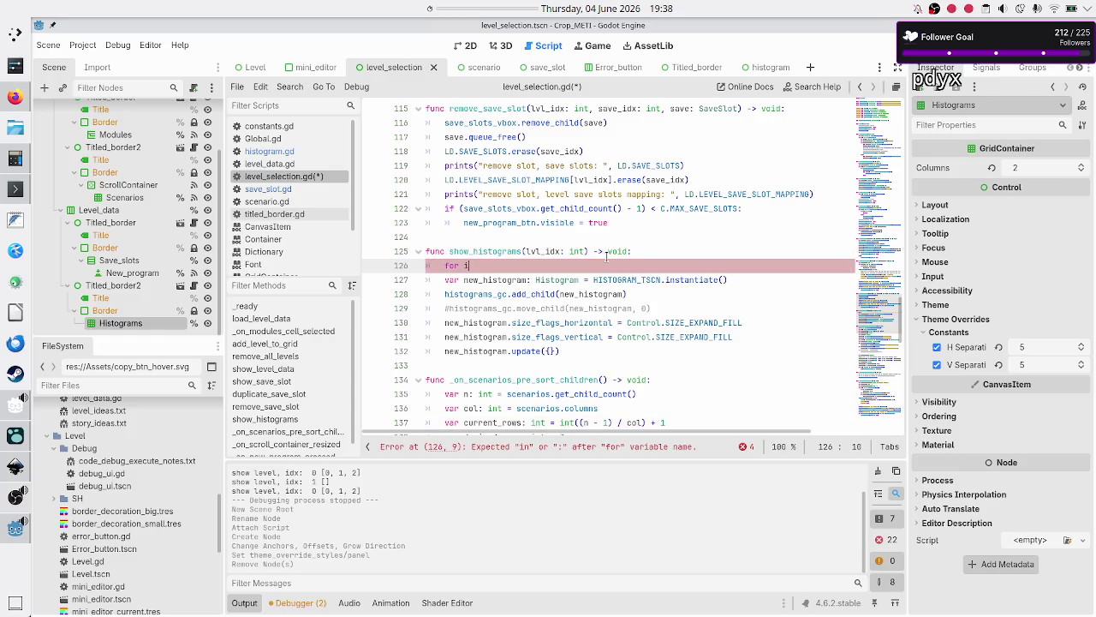
key("BackSpace")
type(": int in ")
type("range(4")
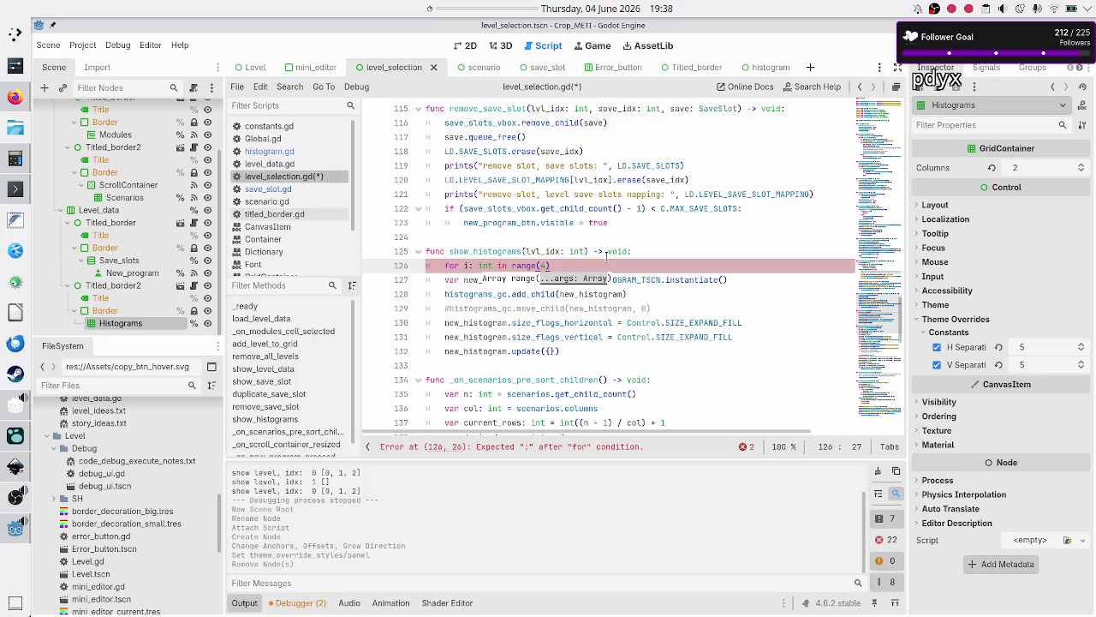
- Indent the histogram setup lines under the loop and save level_selection.gd
key("Down")
key("Home")
key("shift+Down")
key("shift+Down")
key("shift+Down")
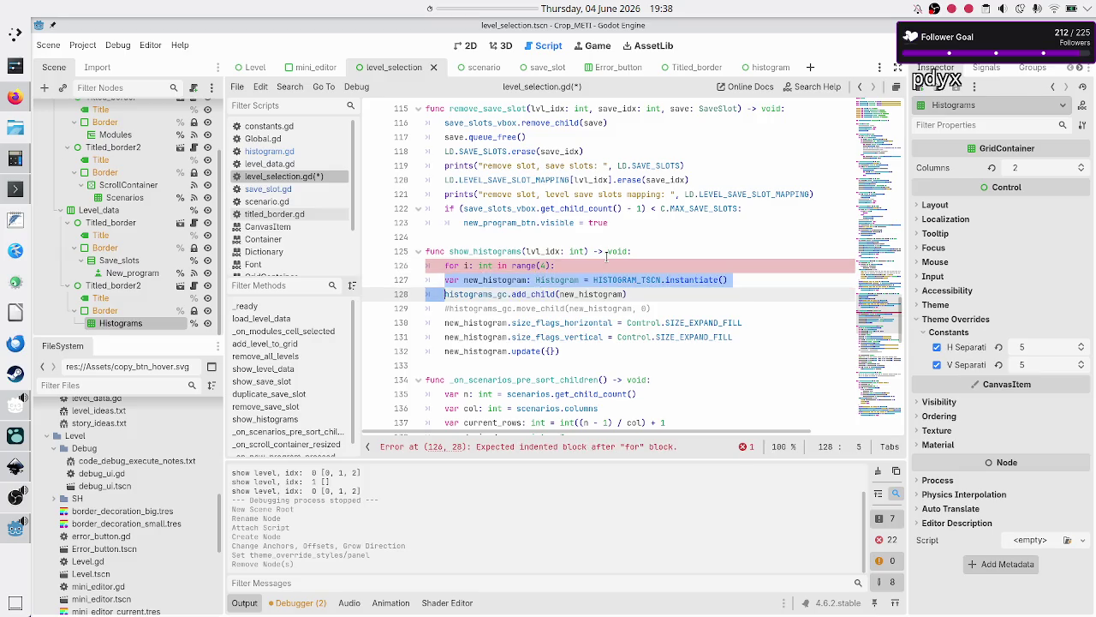
key("shift+End")
key("Tab")
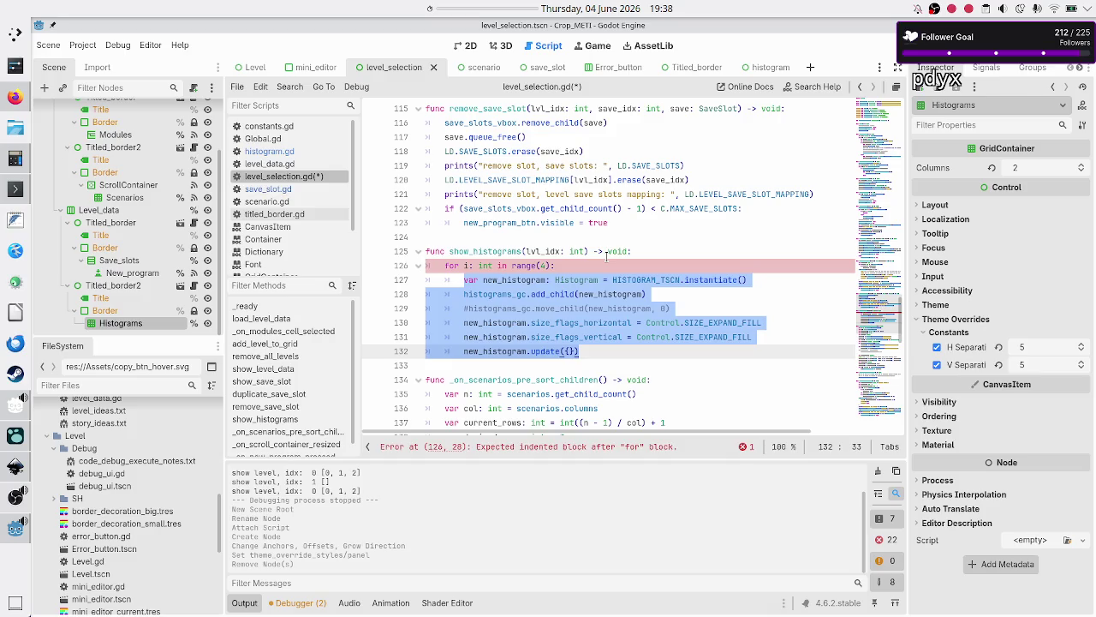
key("Down")
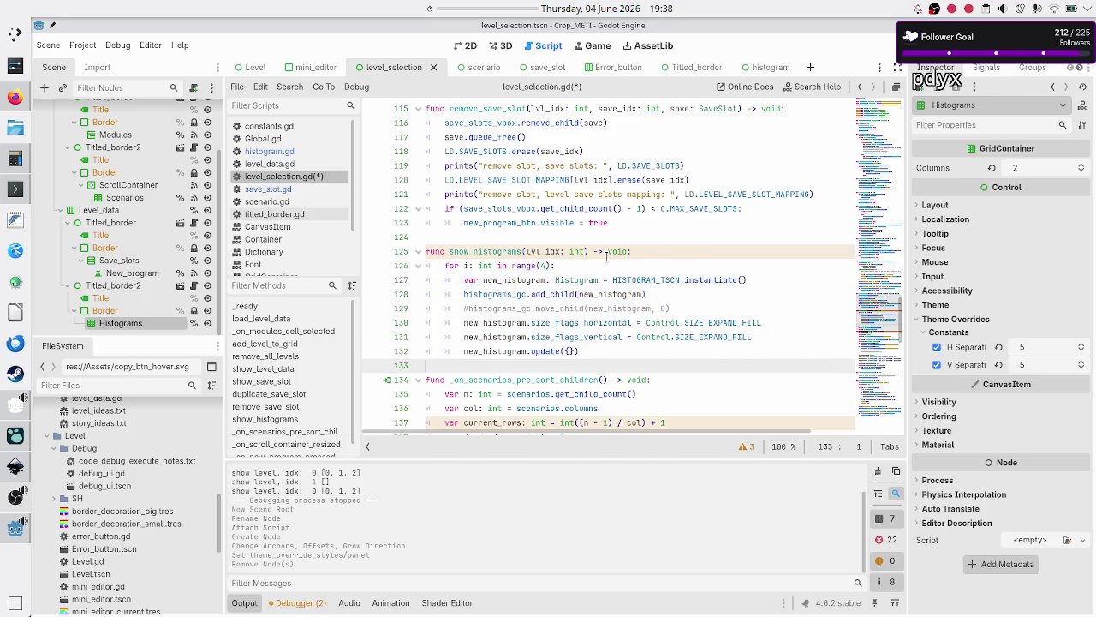
key("ctrl+s")
- Copy the update(save_data: Dictionary) function from save_slot.gd
double_click(546, 351)
mouse_move(532, 264)
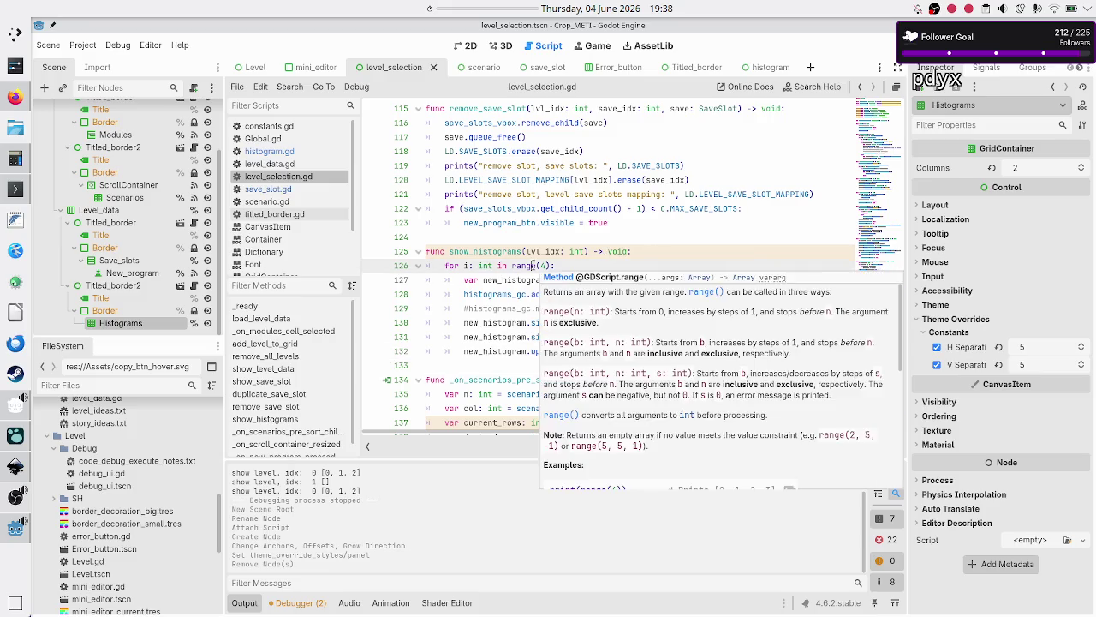
left_click(287, 189)
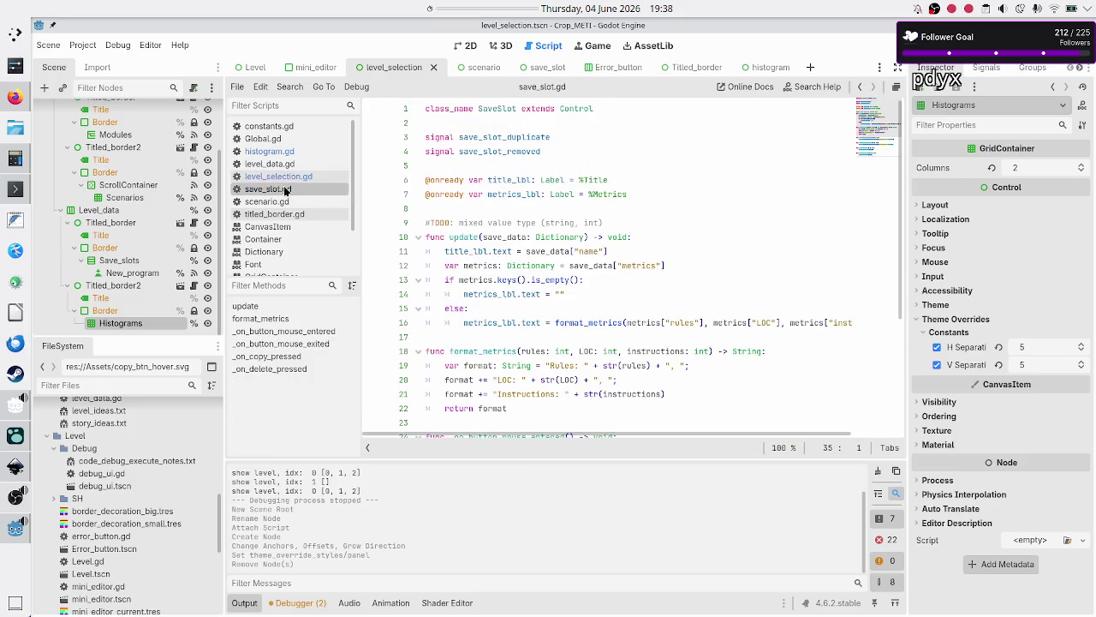
left_click(619, 206)
key("Down")
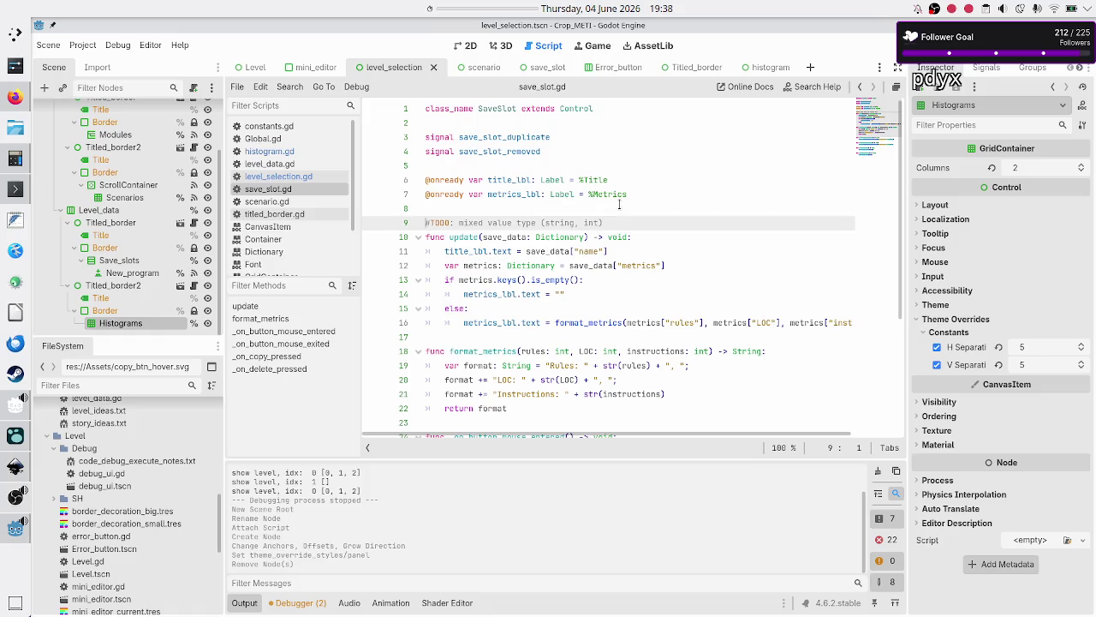
key("Down")
key("shift+Down")
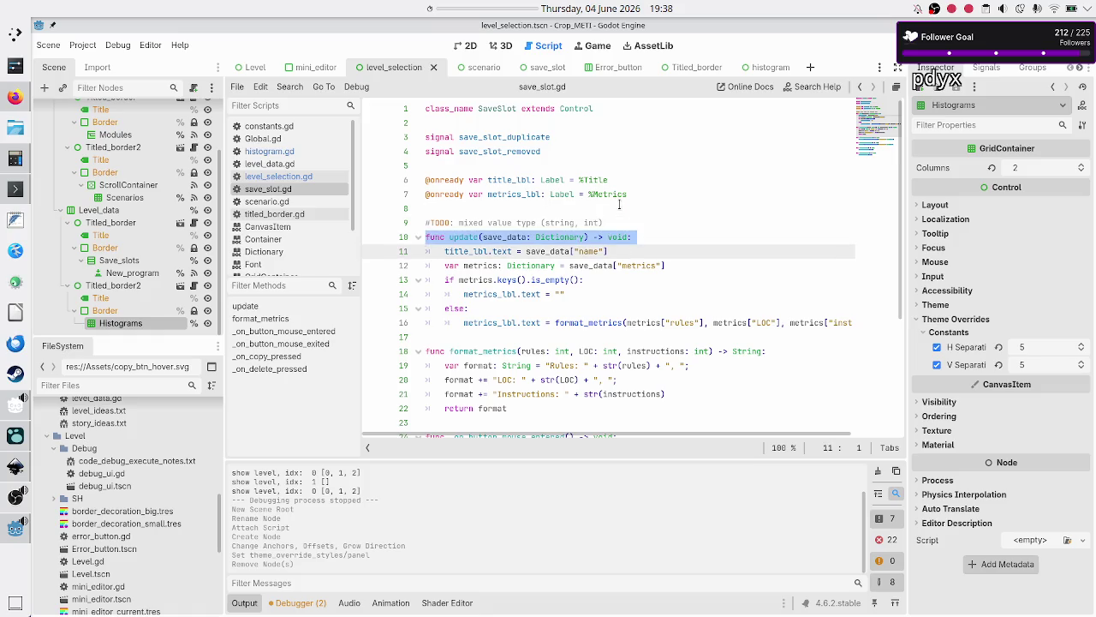
key("shift+Down")
key("shift+Down")
key("shift+Down")
key("shift+End")
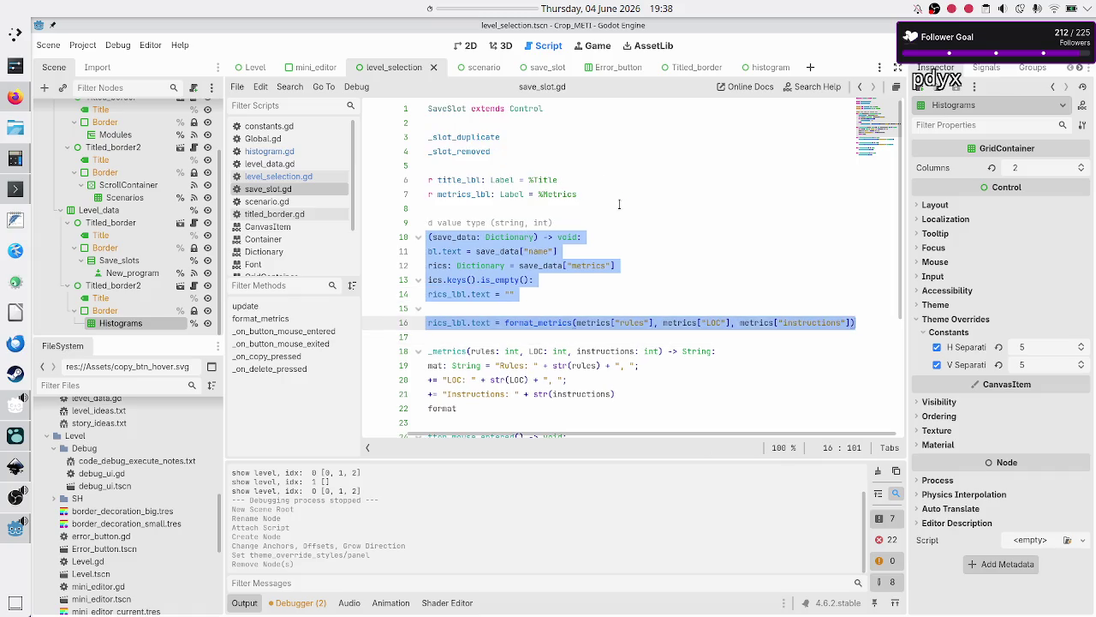
key("Down")
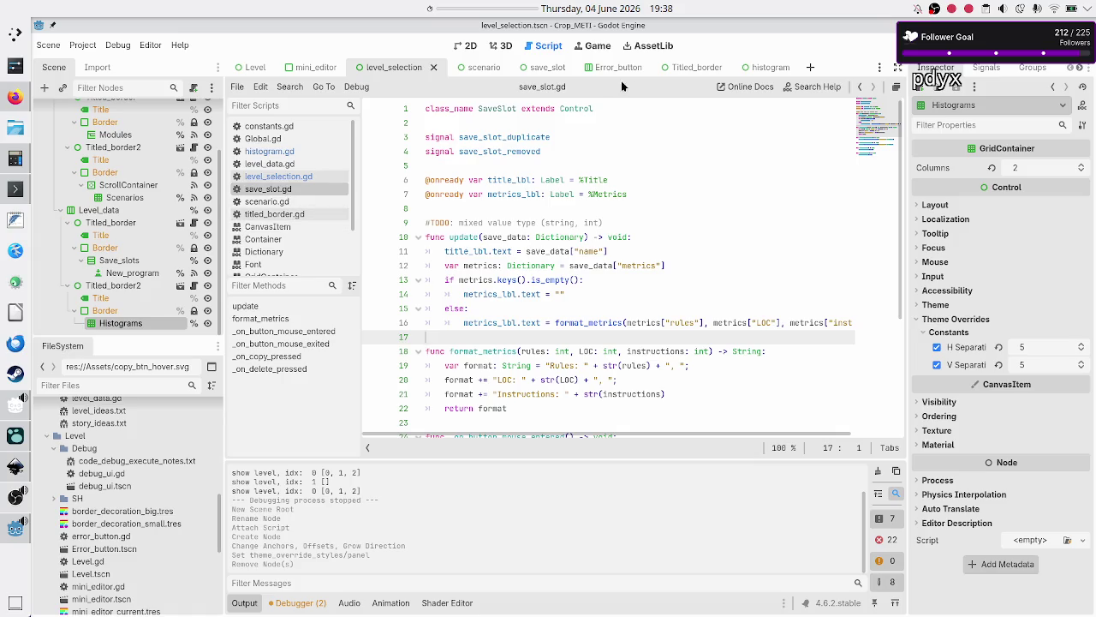
- Paste the function into histogram.gd, opened from the histogram scene's Histogram node
left_click(743, 68)
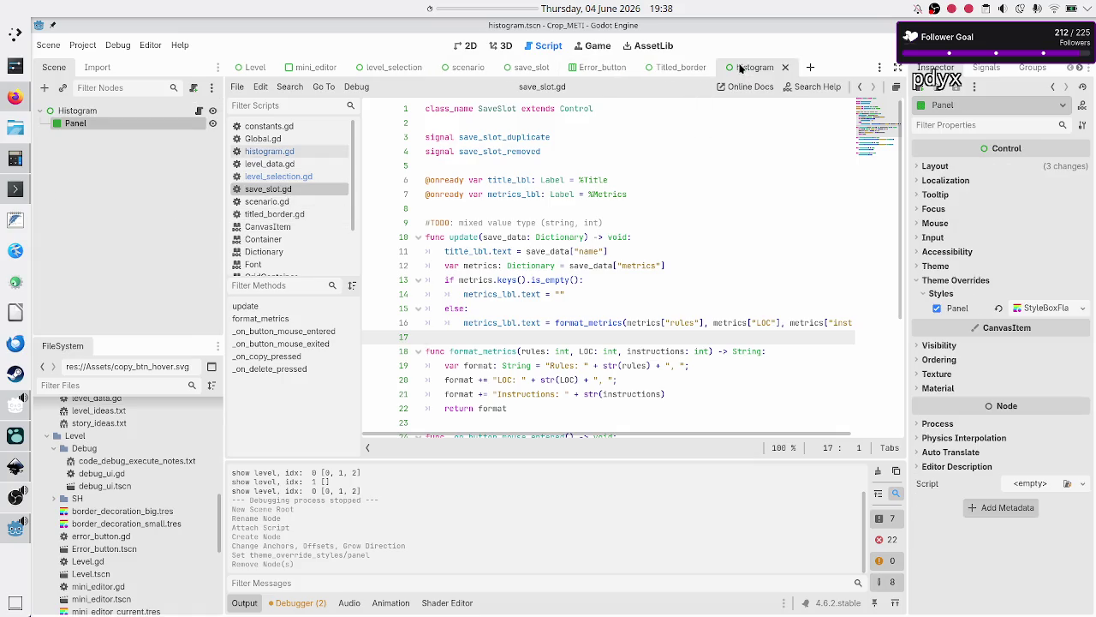
left_click(199, 110)
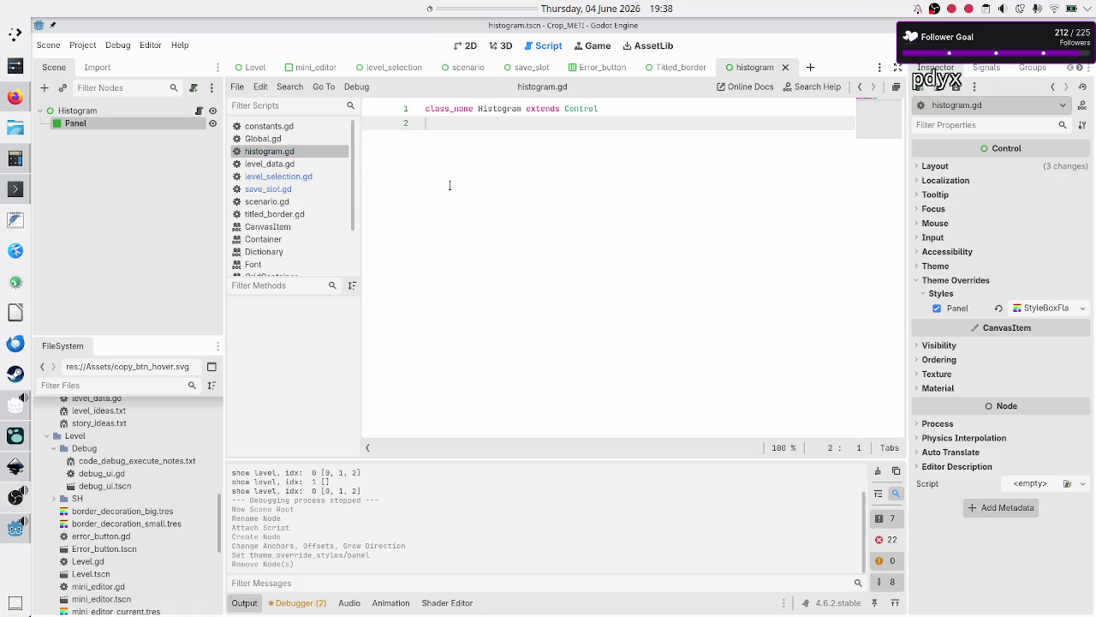
key("ctrl+v")
key("Up")
key("Up")
key("Up")
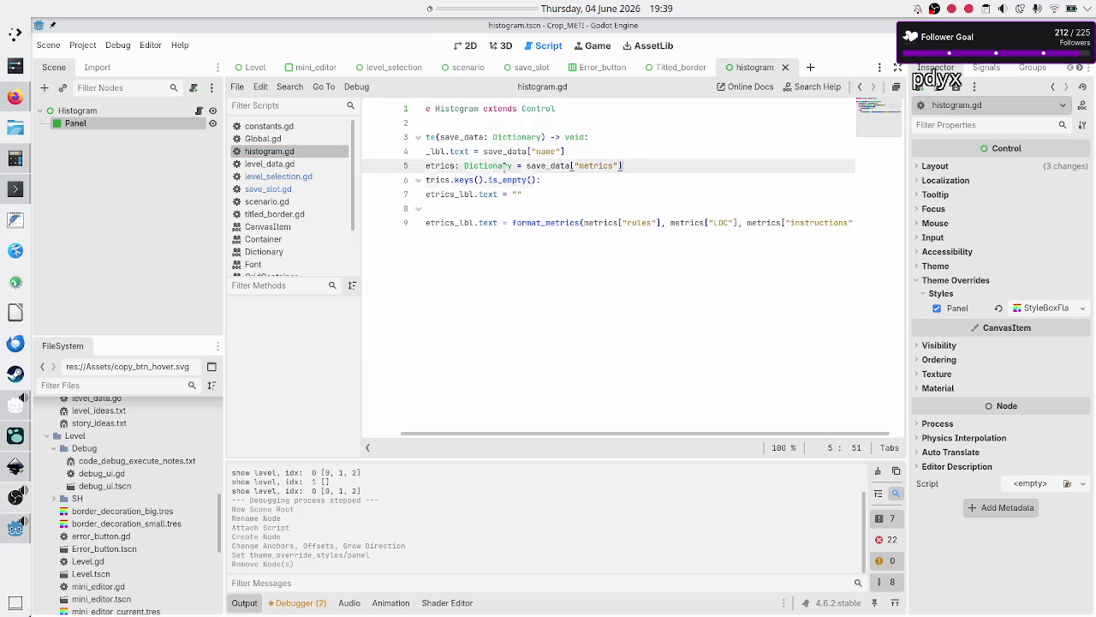
- Rename the update parameter from save_data to histogram_data
key("Down")
key("Down")
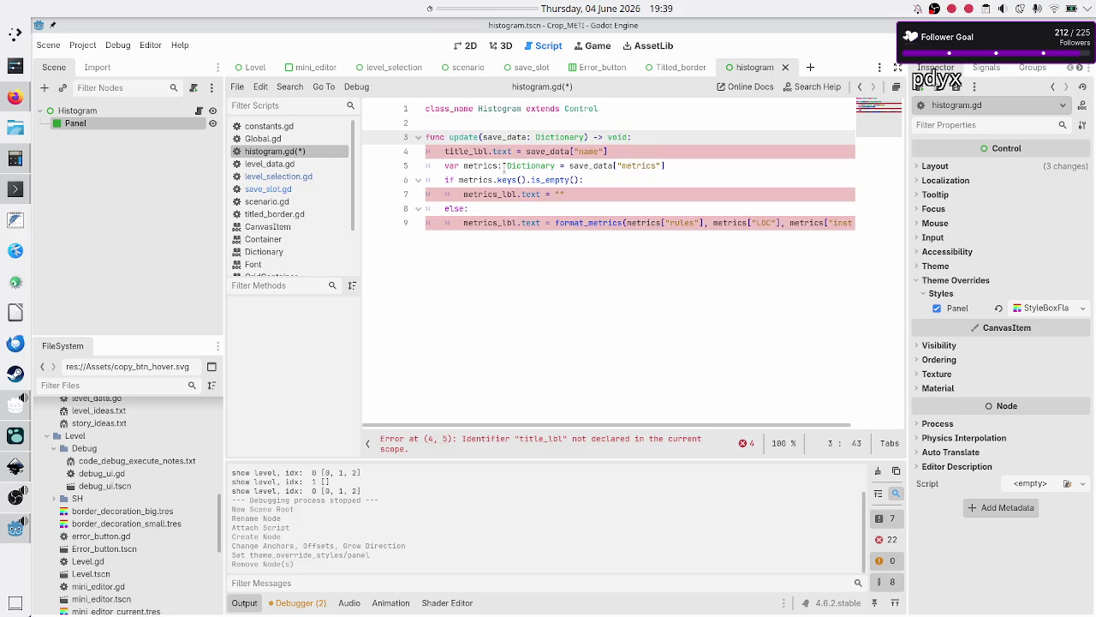
key("Left")
key("Left")
key("Left")
key("BackSpace")
key("BackSpace")
key("BackSpace")
type("histogram")
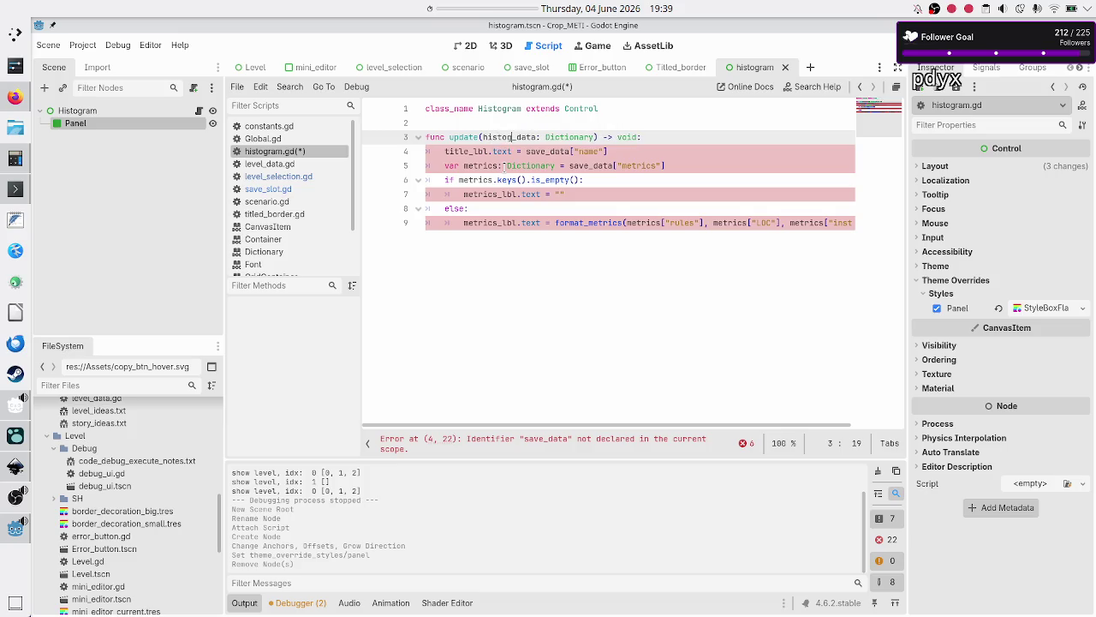
key("Right")
key("Right")
key("Right")
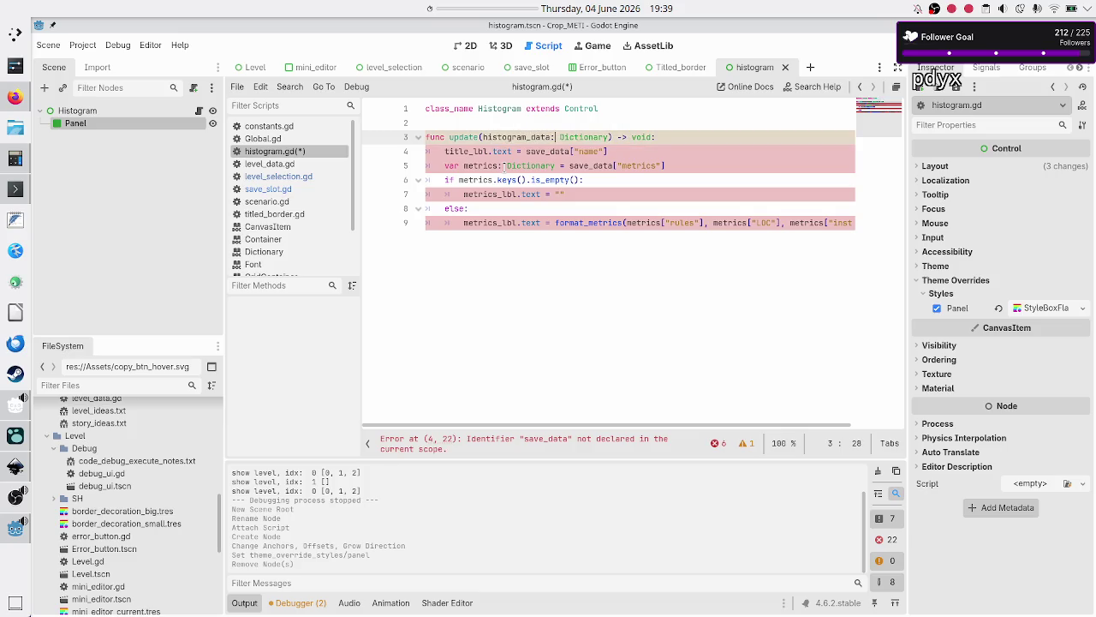
- Replace the copied function body with a single pass statement
key("Down")
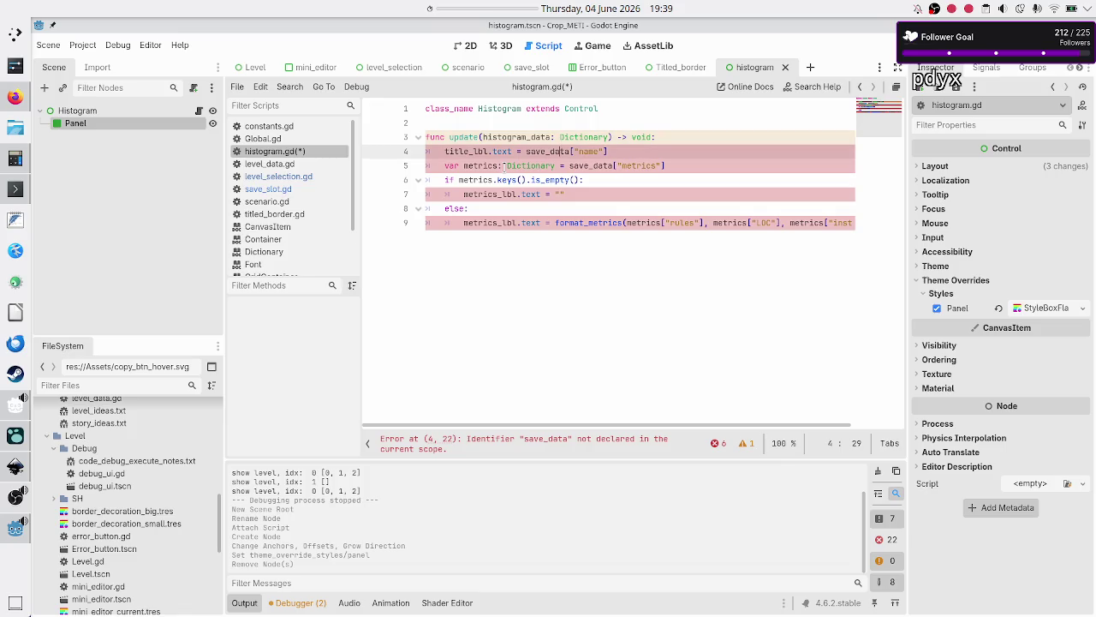
left_click(485, 151)
left_click(463, 150)
key("shift+Down")
key("shift+Down")
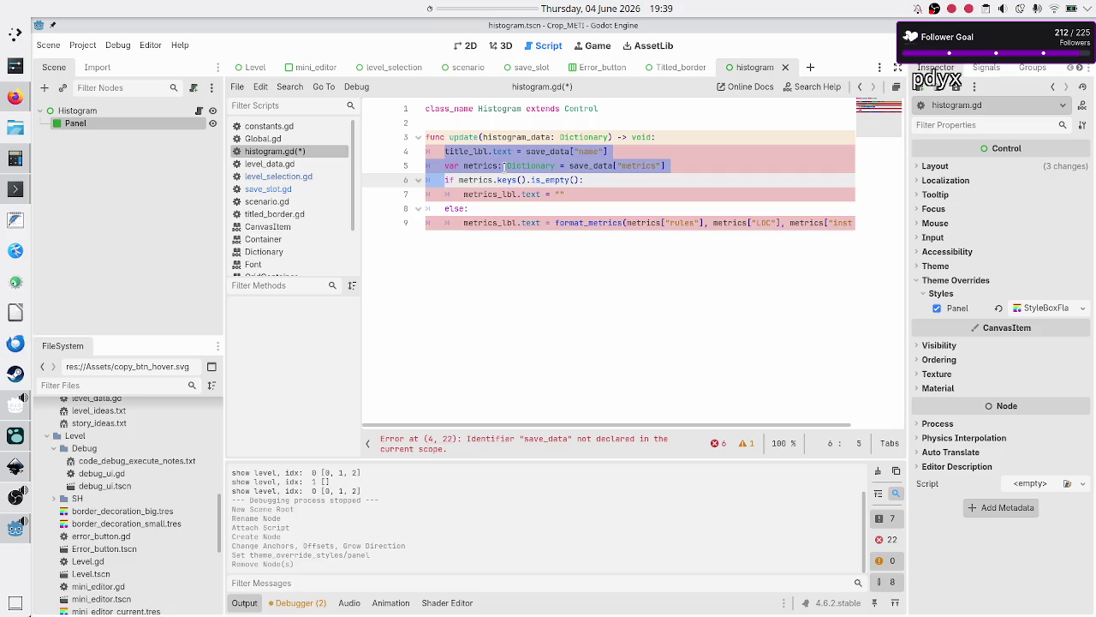
key("shift+Down")
key("shift+Down")
key("shift+Down")
key("shift+End")
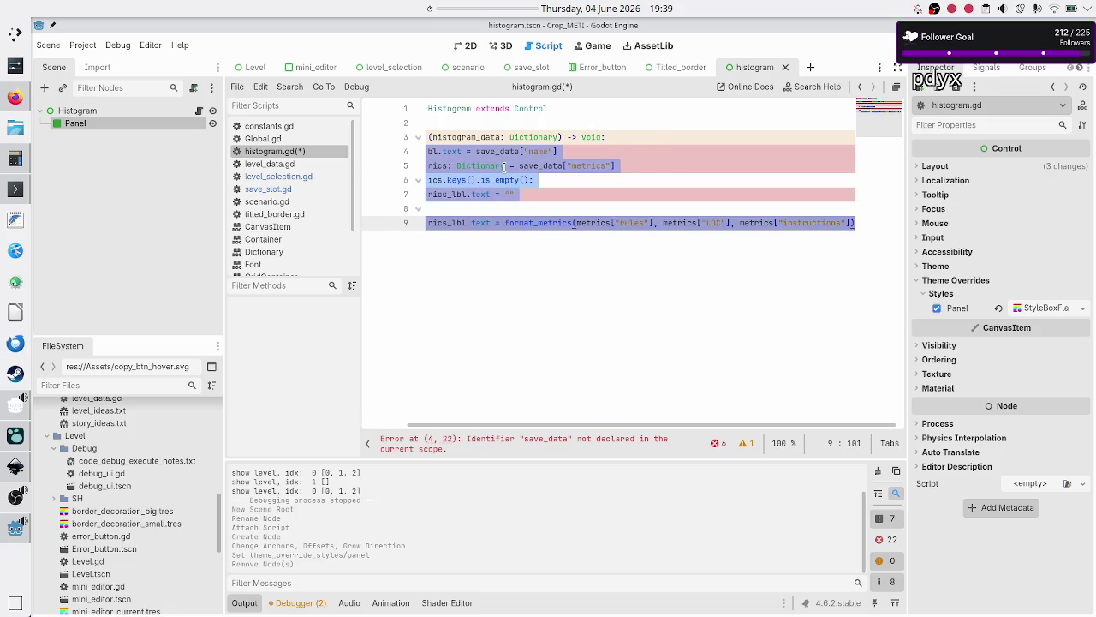
key("BackSpace")
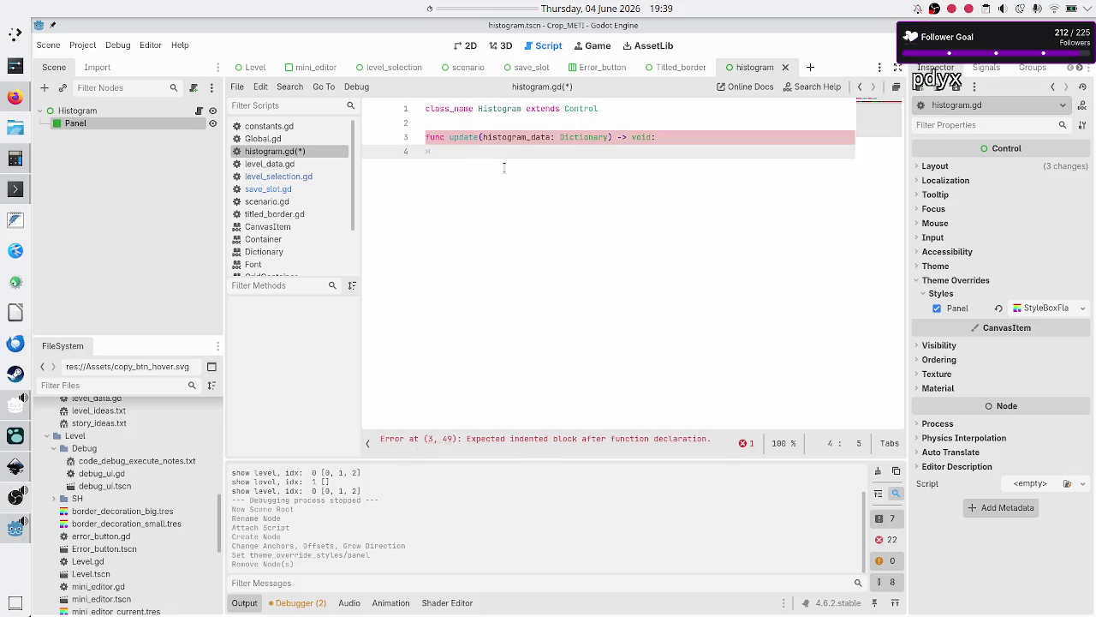
type("pass")
key("Down")
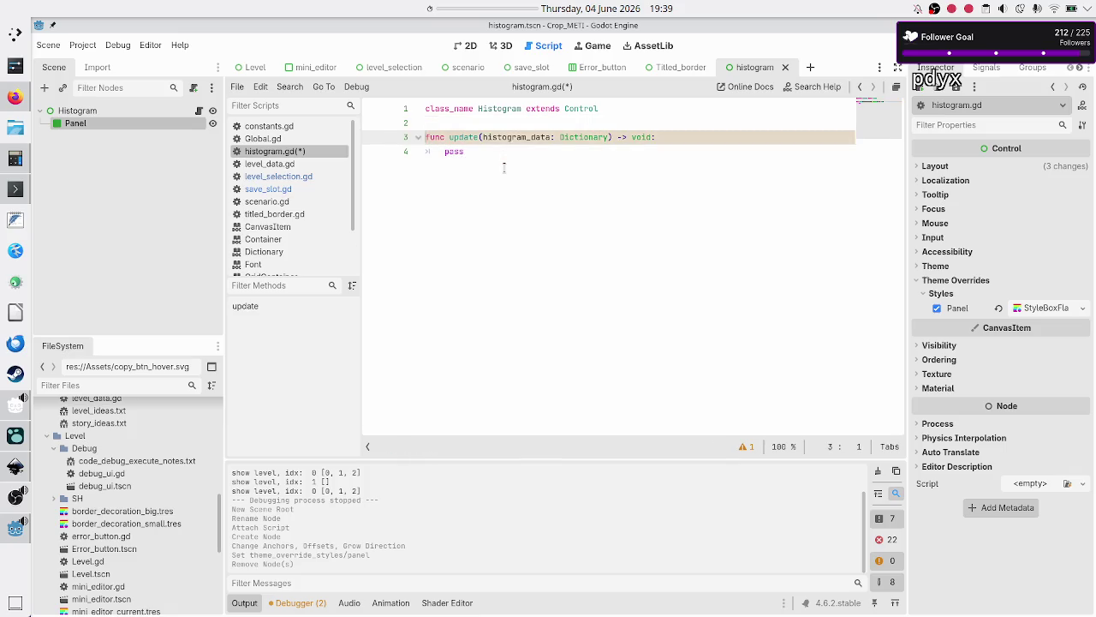
key("Up")
key("Up")
key("Down")
key("Down")
key("Down")
key("Return")
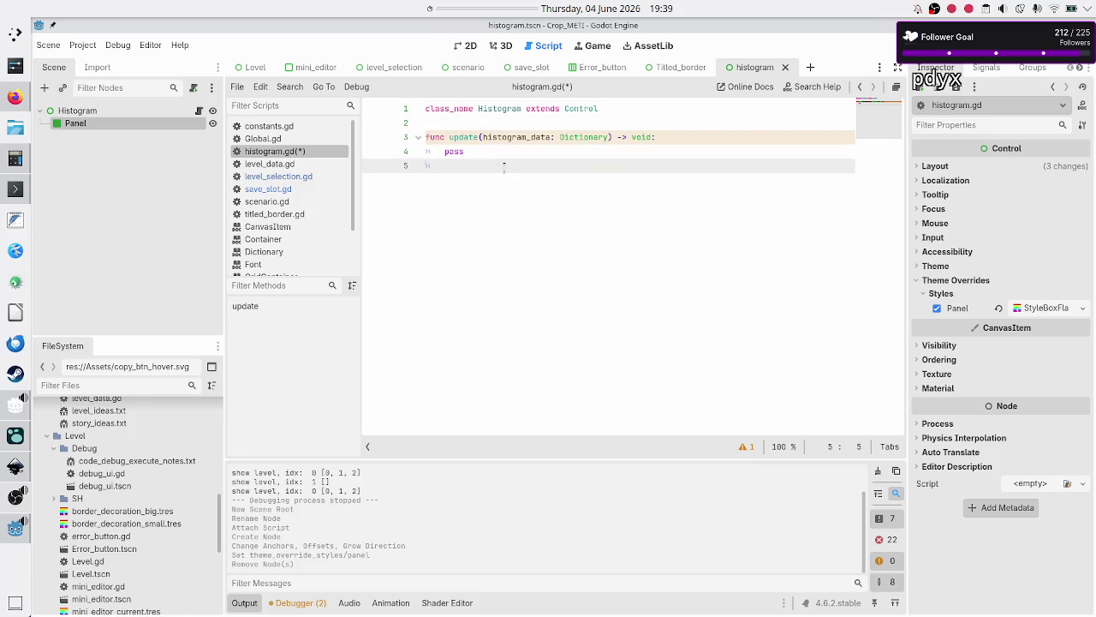
- Run the game, open Basic tape operations > Tutorial, delete Untitled Program 1, Copy and Destructive copy, then close it
key("F5")
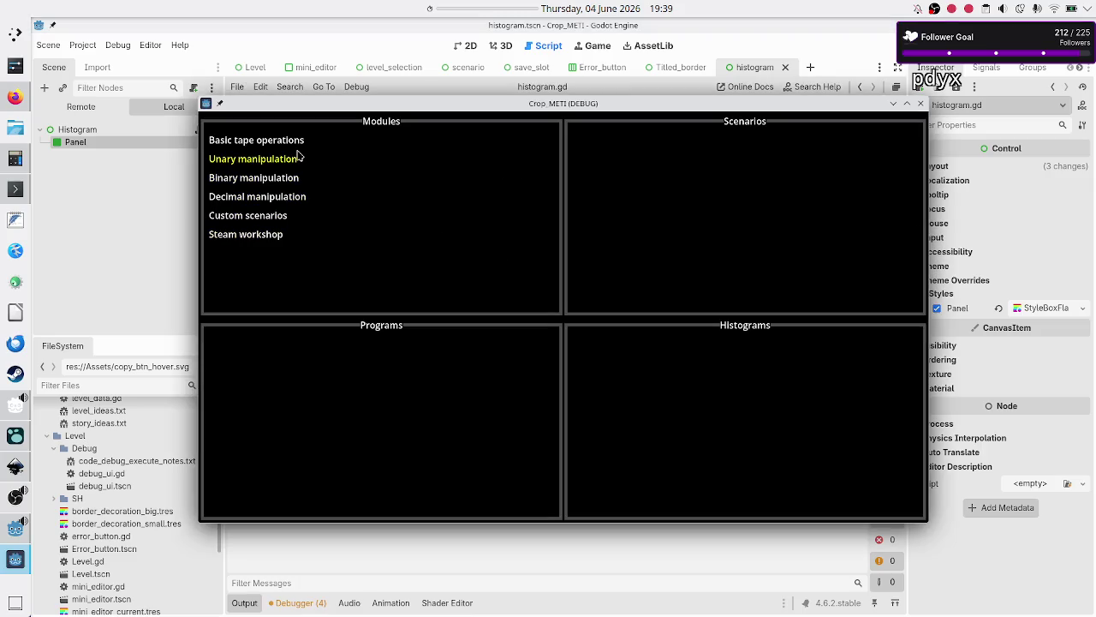
left_click(298, 144)
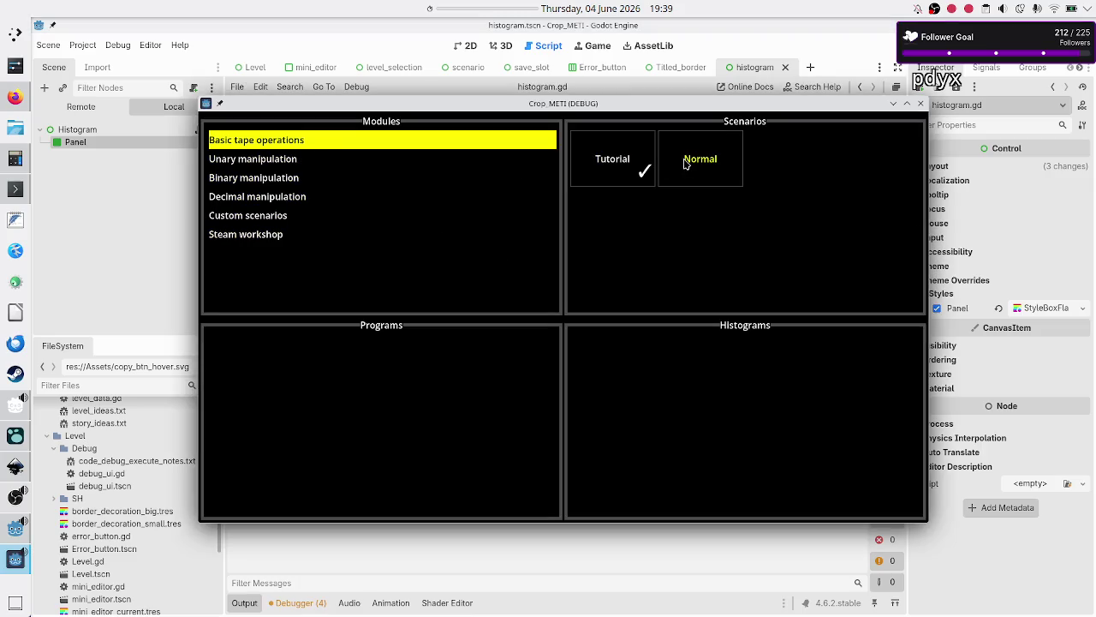
left_click(607, 161)
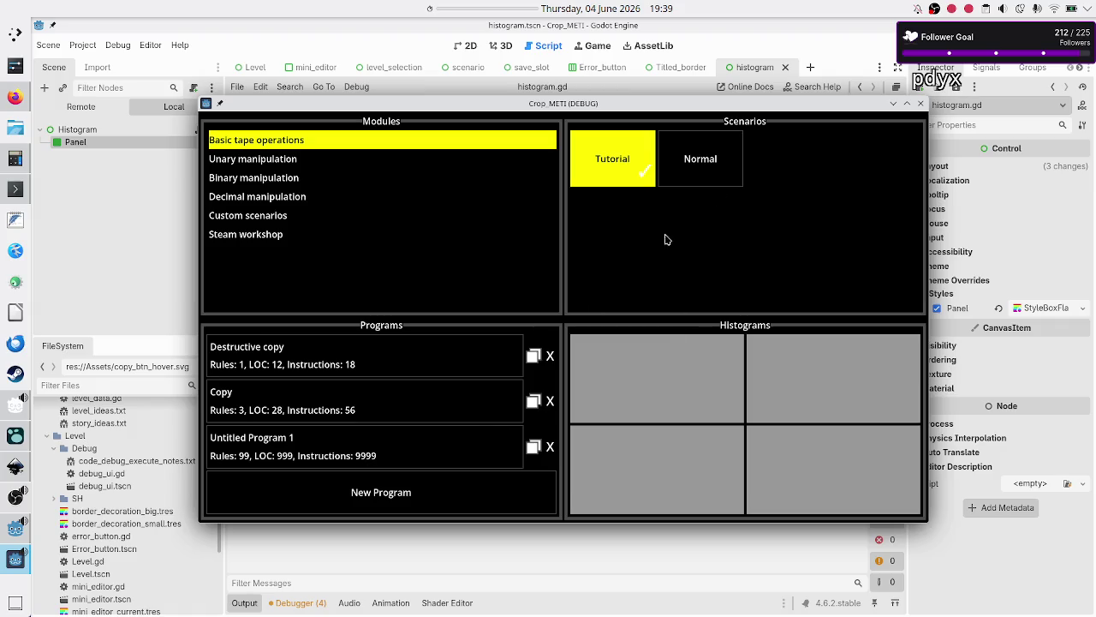
left_click(554, 449)
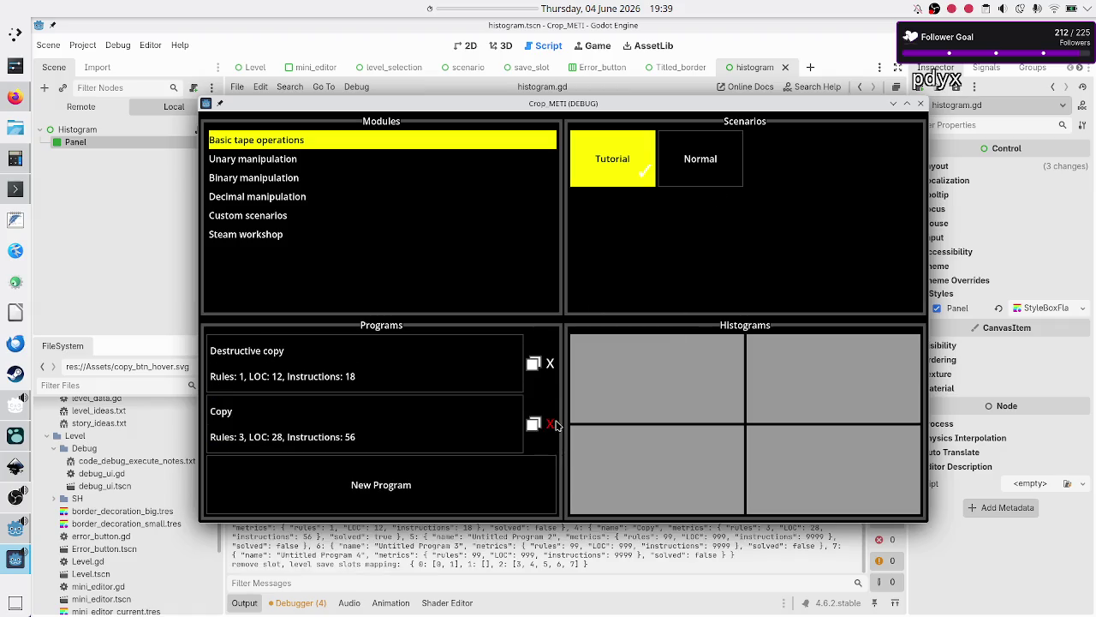
left_click(550, 423)
left_click(549, 384)
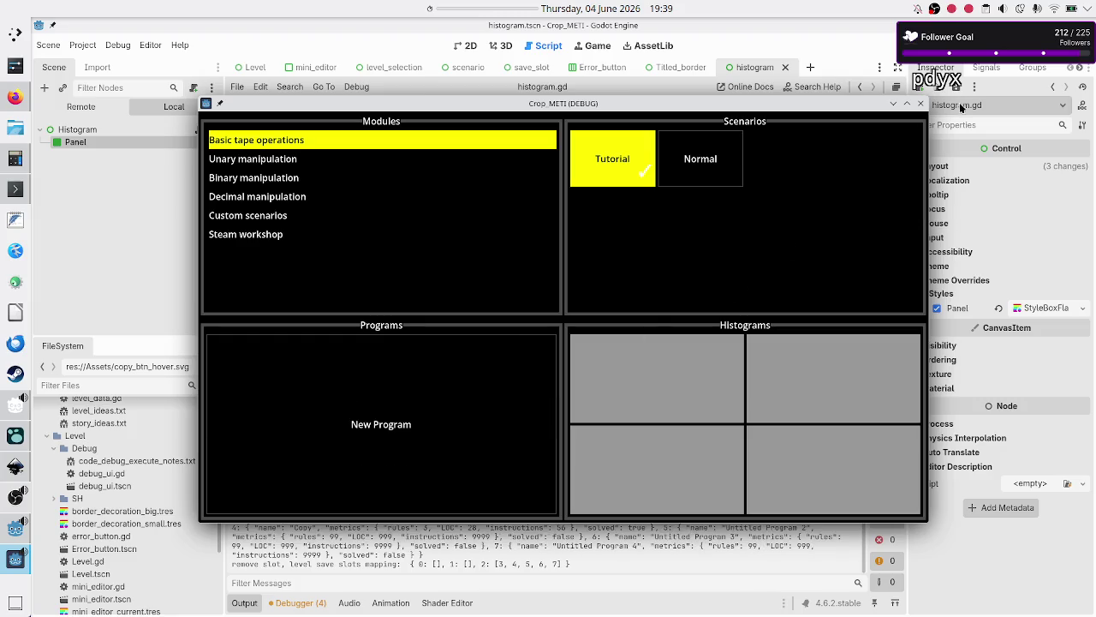
left_click(920, 107)
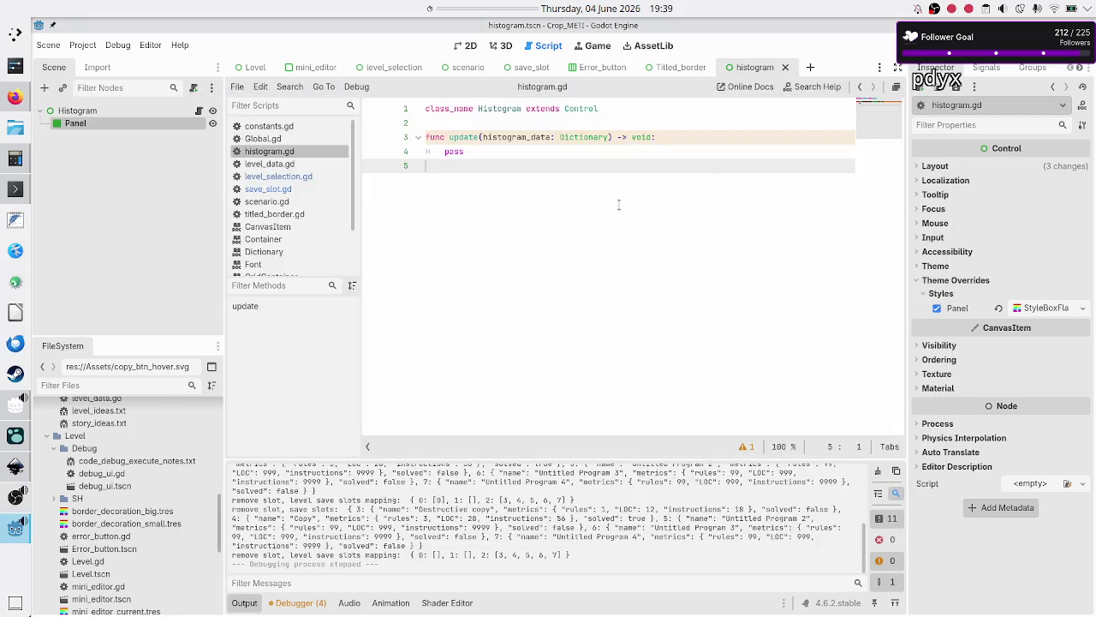
- In level_selection.gd's remove_save_slot, start a new if line after line 123
left_click(268, 179)
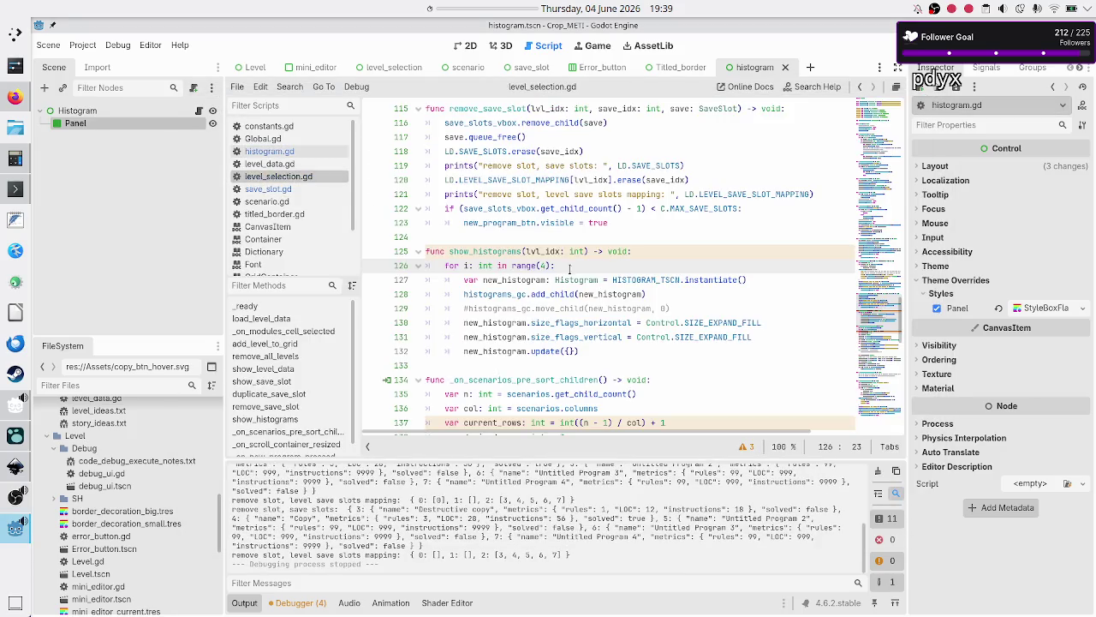
scroll(561, 283, "up", 3)
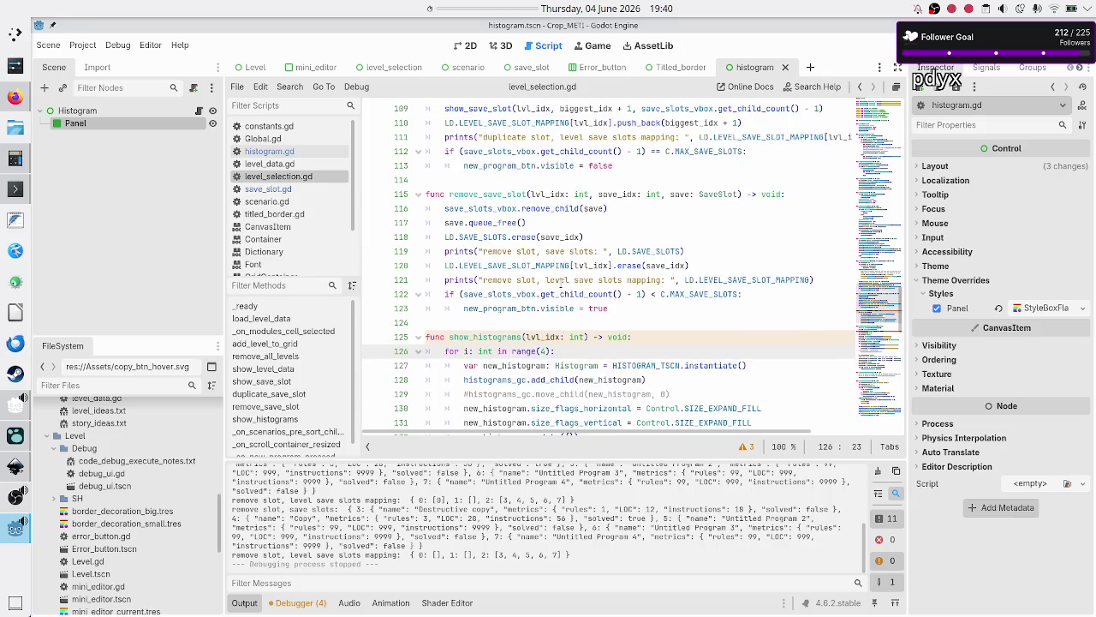
left_click(508, 237)
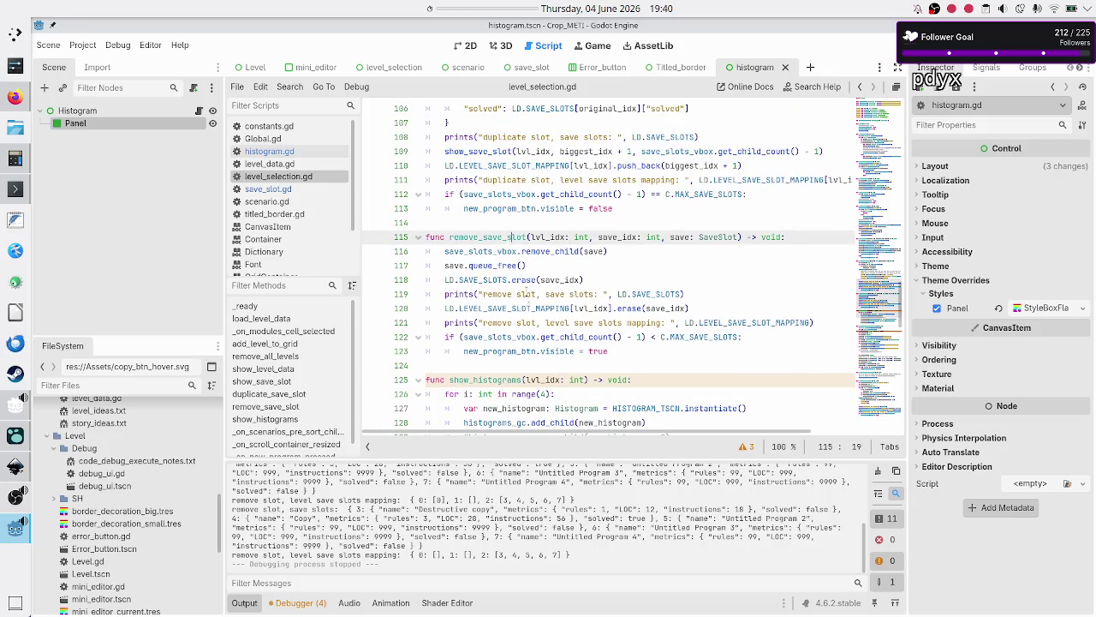
mouse_move(532, 307)
left_click(655, 347)
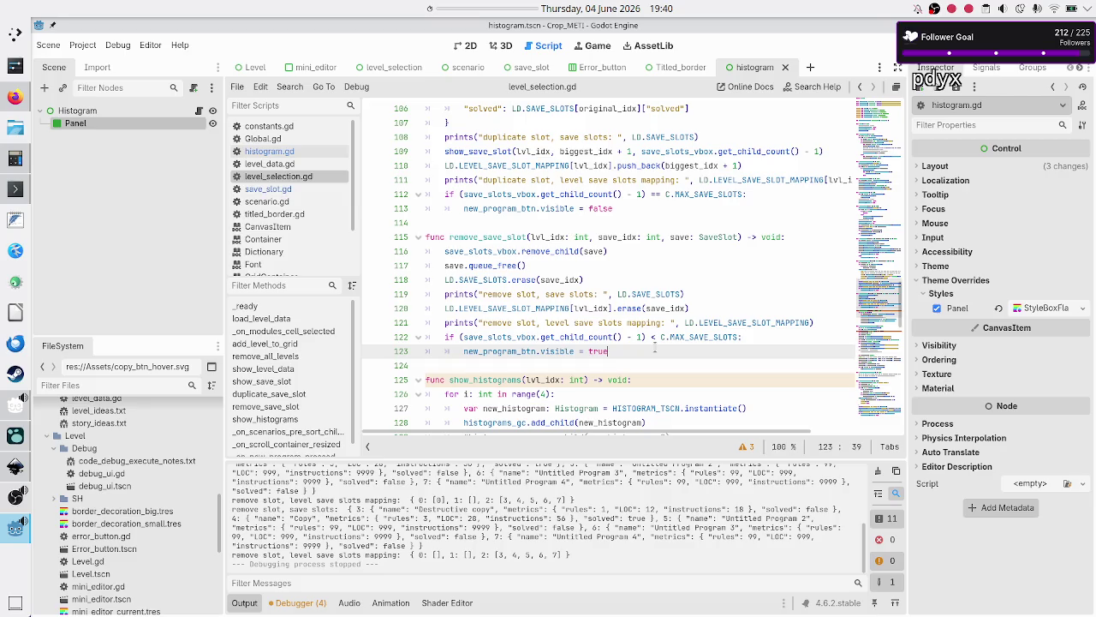
key("Return")
key("BackSpace")
type("if")
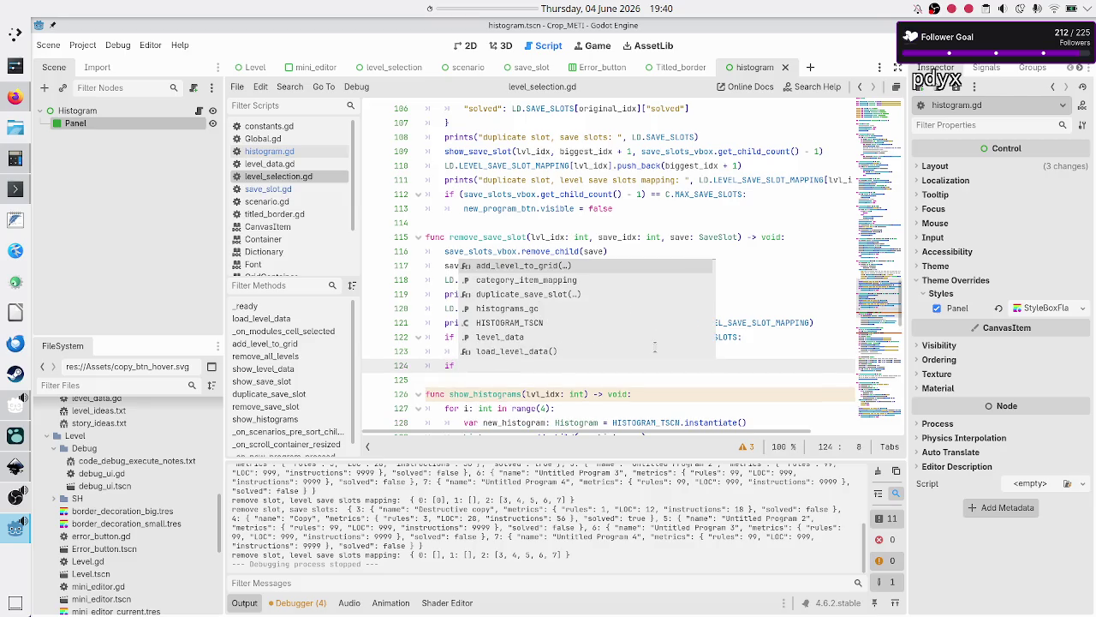
- Complete it as if (save_slots_vbox.get_child_count() - 1) == 0: and begin typing hide_h below
key("Escape")
key("Up")
key("Up")
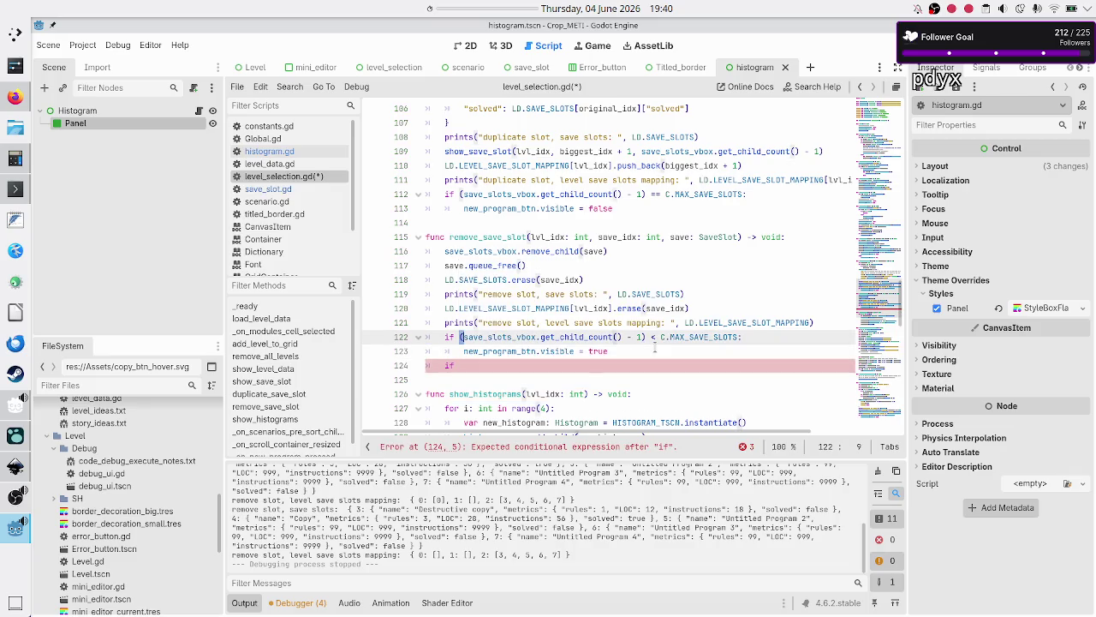
key("shift+Right")
key("shift+Right")
key("shift+Right")
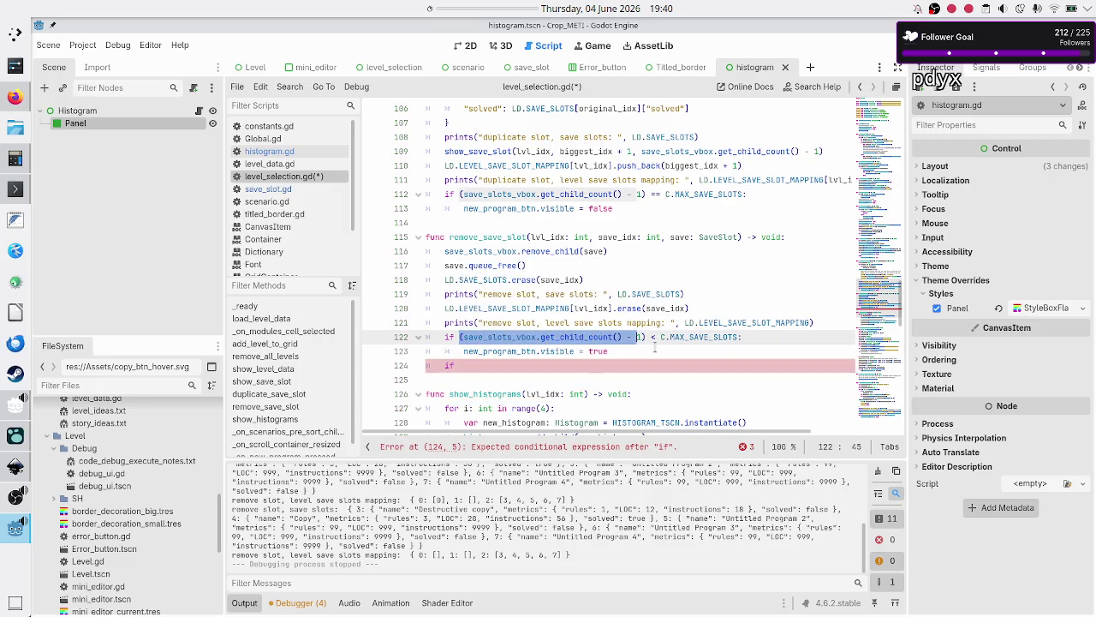
key("shift+Right")
key("shift+Right")
key("ctrl+c")
key("Down")
key("Down")
key("ctrl+v")
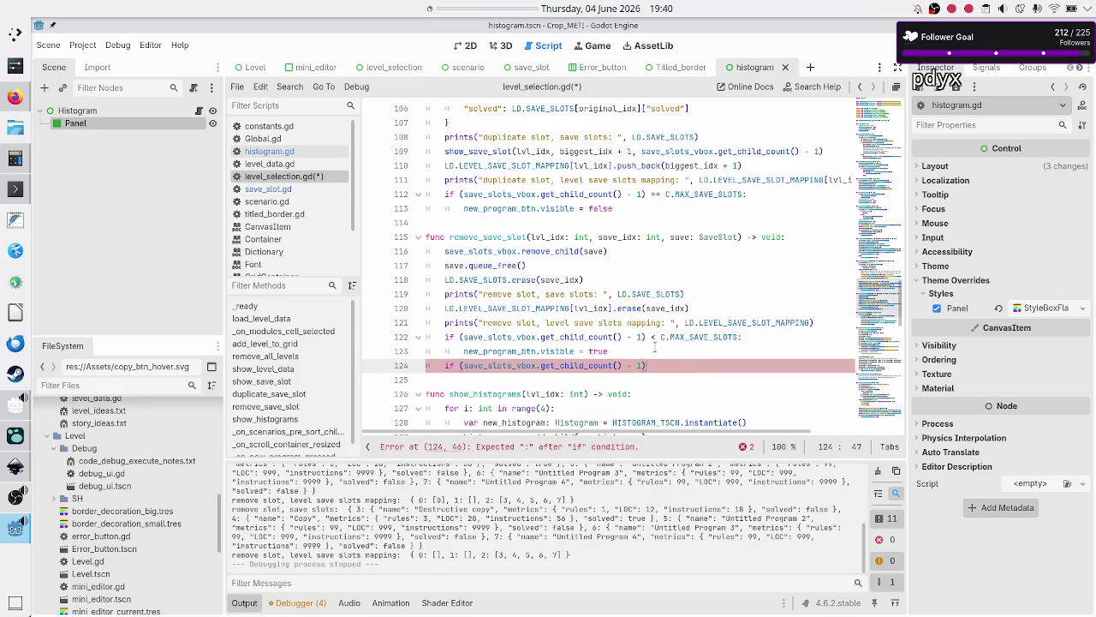
type(" == 0")
type(":")
key("Return")
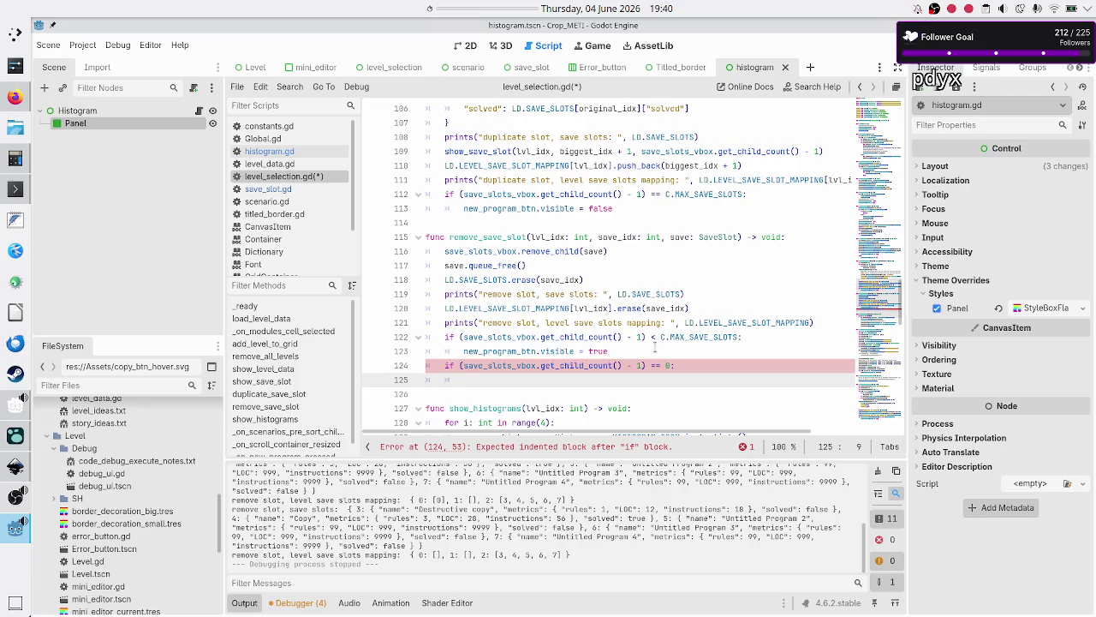
type("hide_")
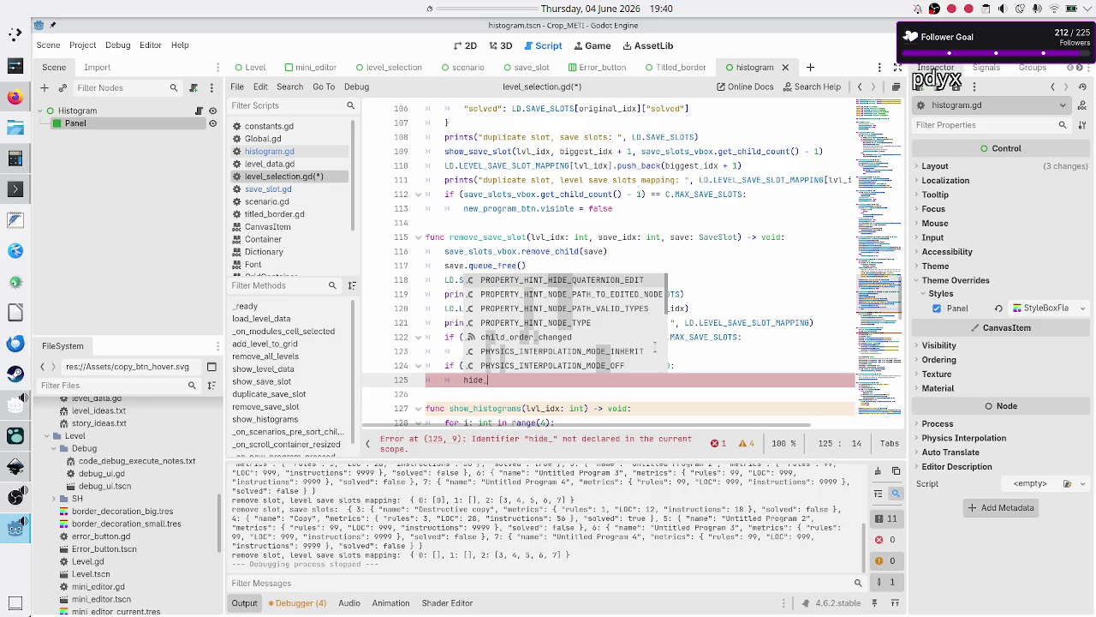
type("h")
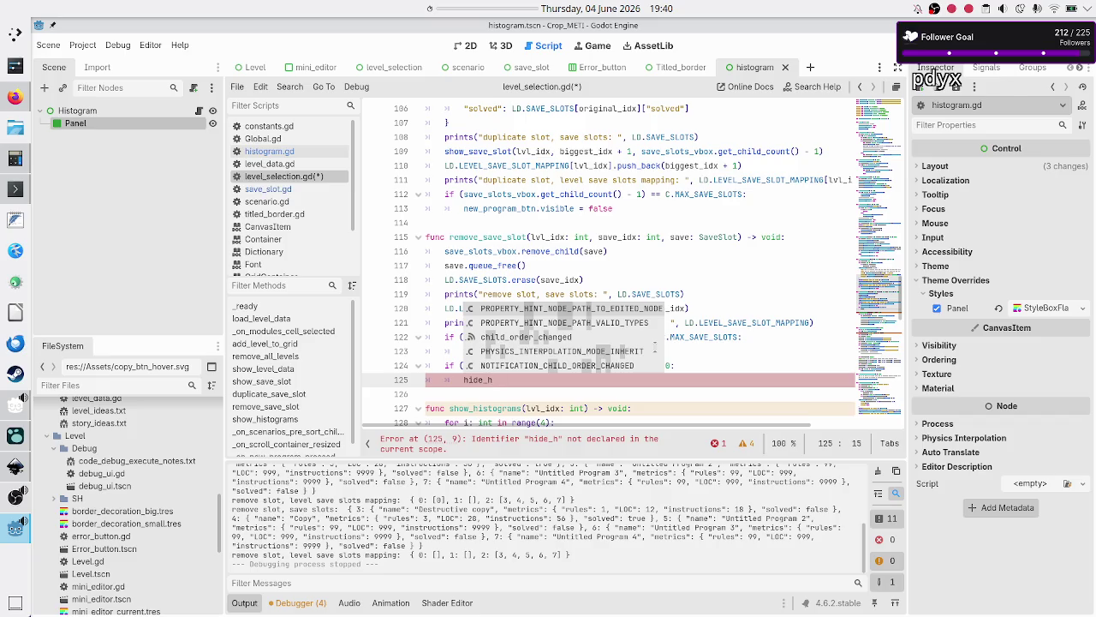
key("Escape")
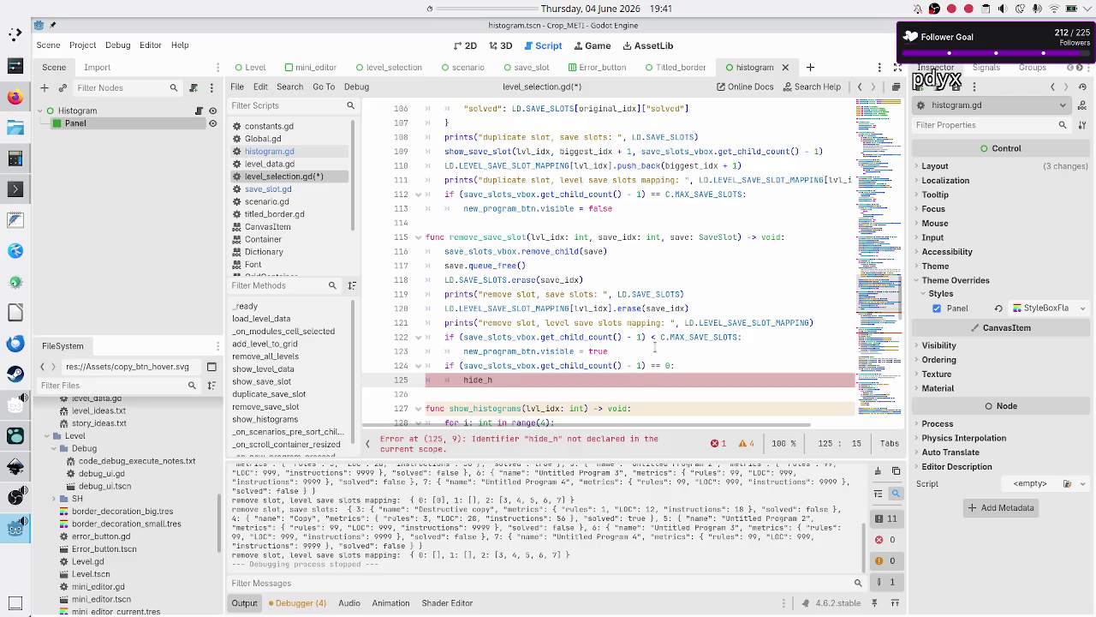
key("Home")
key("Home")
key("Up")
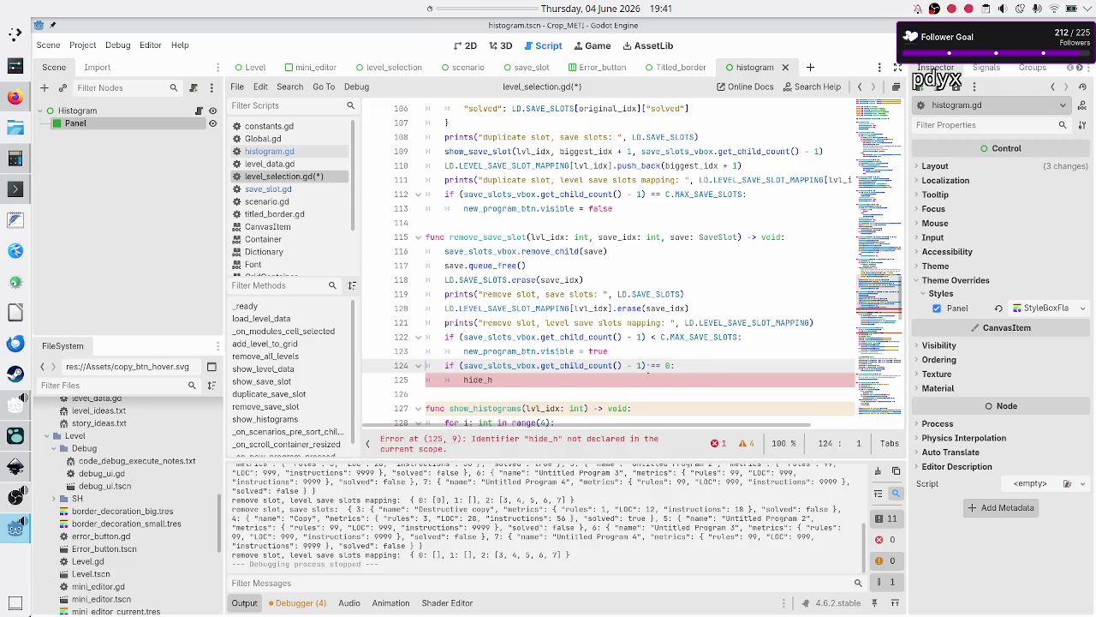
scroll(629, 359, "down", 3)
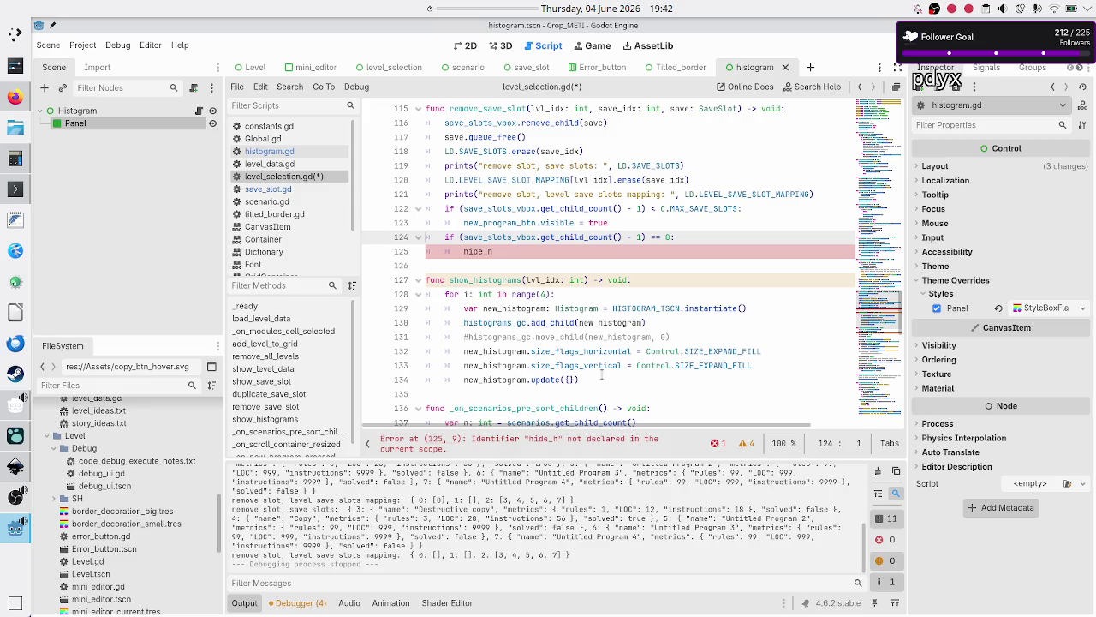
- Finish line 125 as hide_histograms()
key("Down")
key("End")
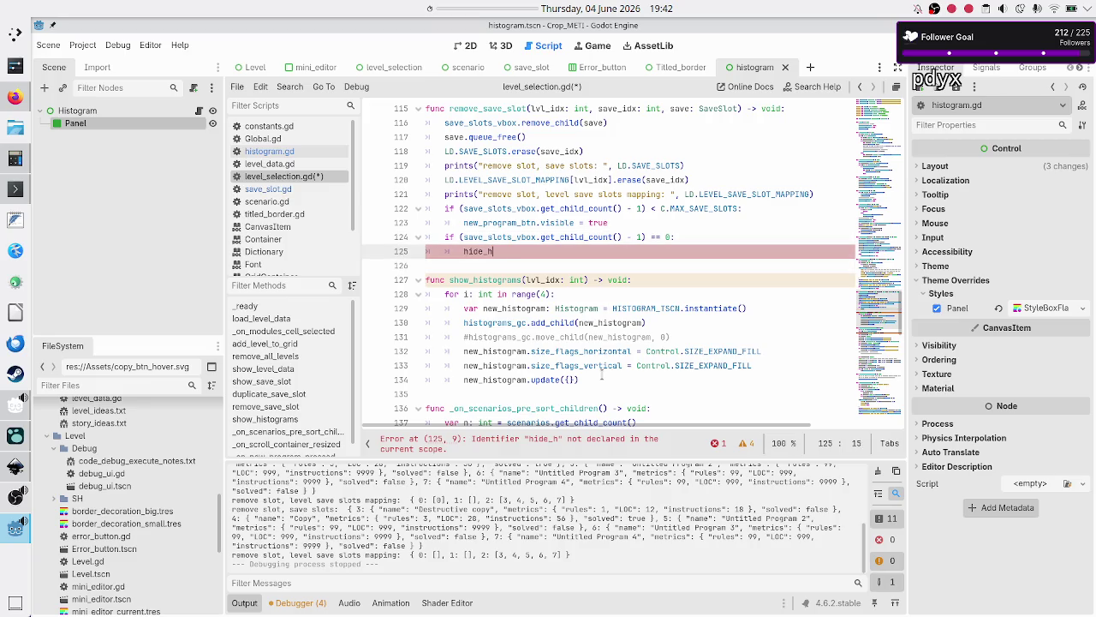
type("istograms")
type("()")
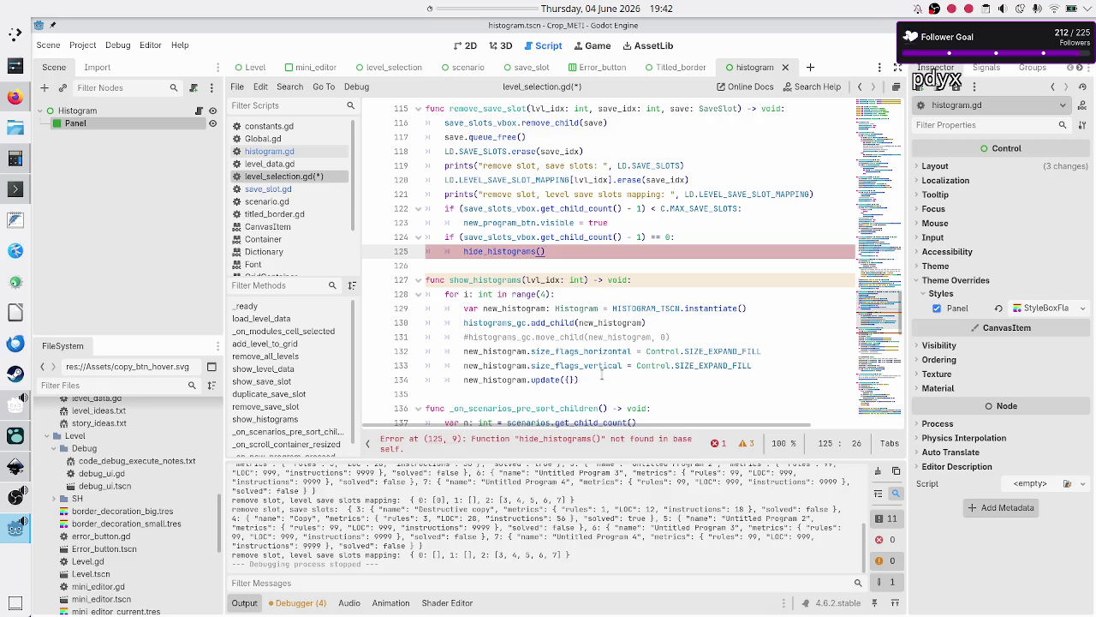
- Start show_histograms with 'if LD.LEVEL_SAVE_SLOT_MAPPING[lvl_idx]' and view level_data.gd's mapping
key("Down")
key("Down")
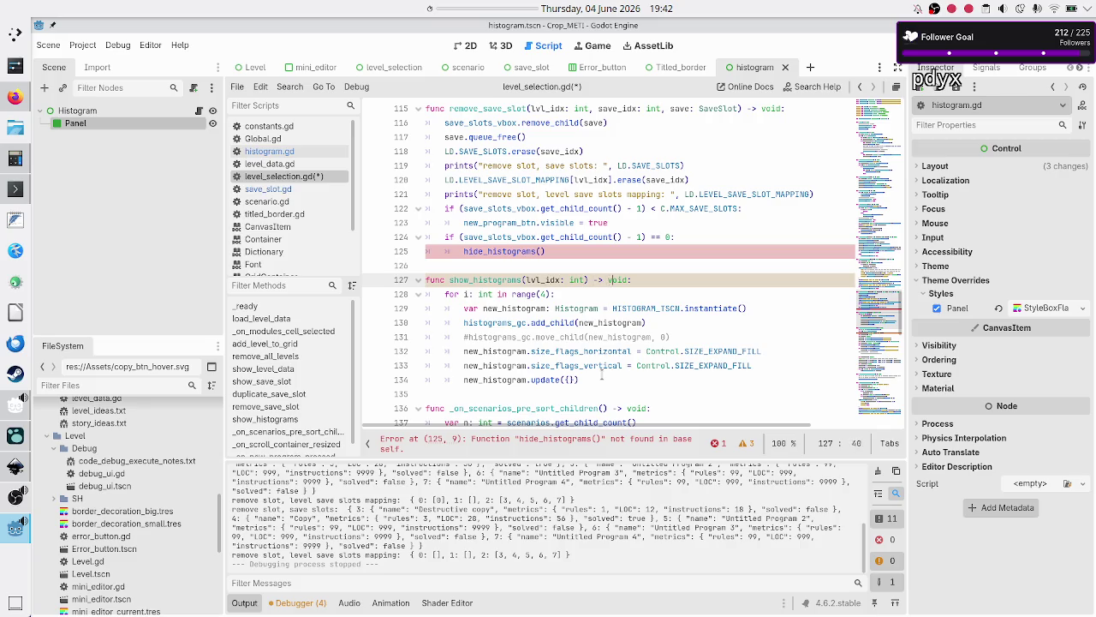
key("Return")
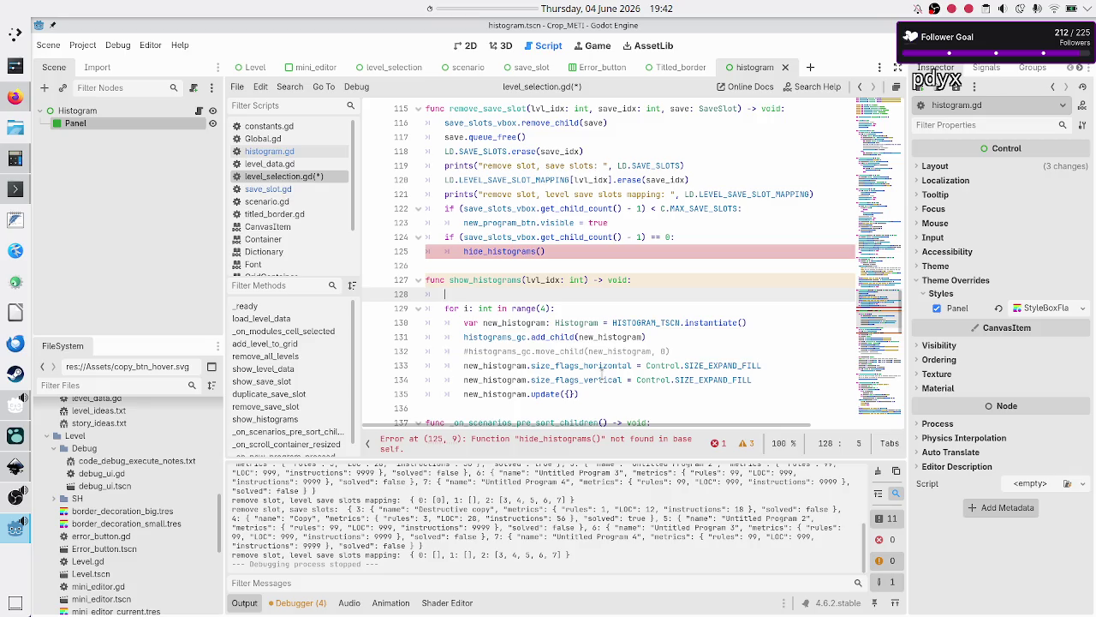
type("if LD.")
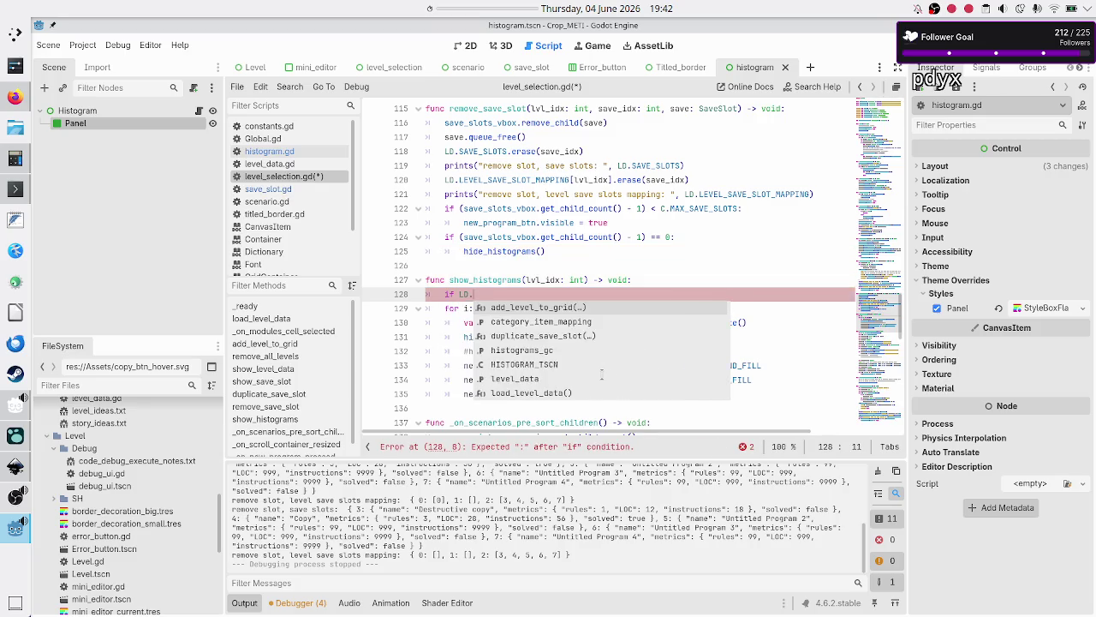
type("level")
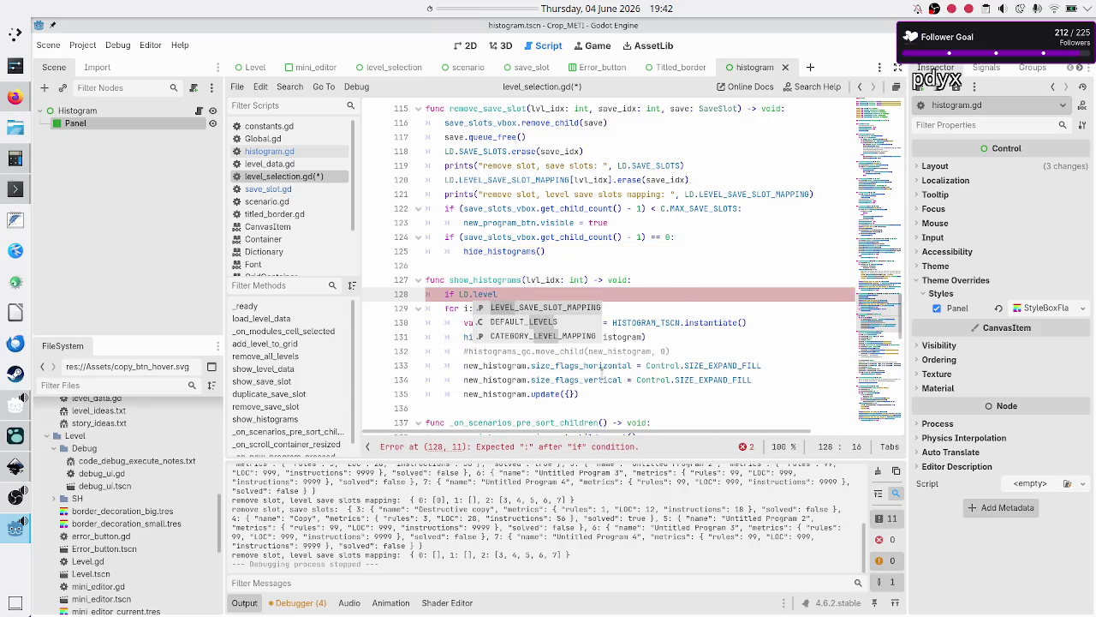
key("Return")
type("[")
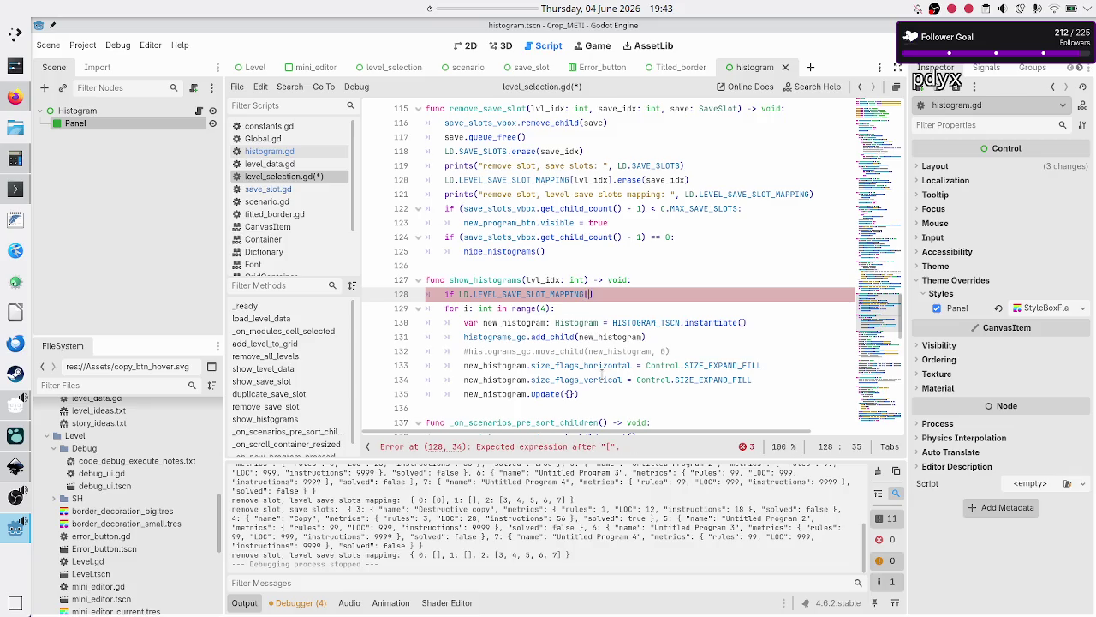
type("lvl_idx]")
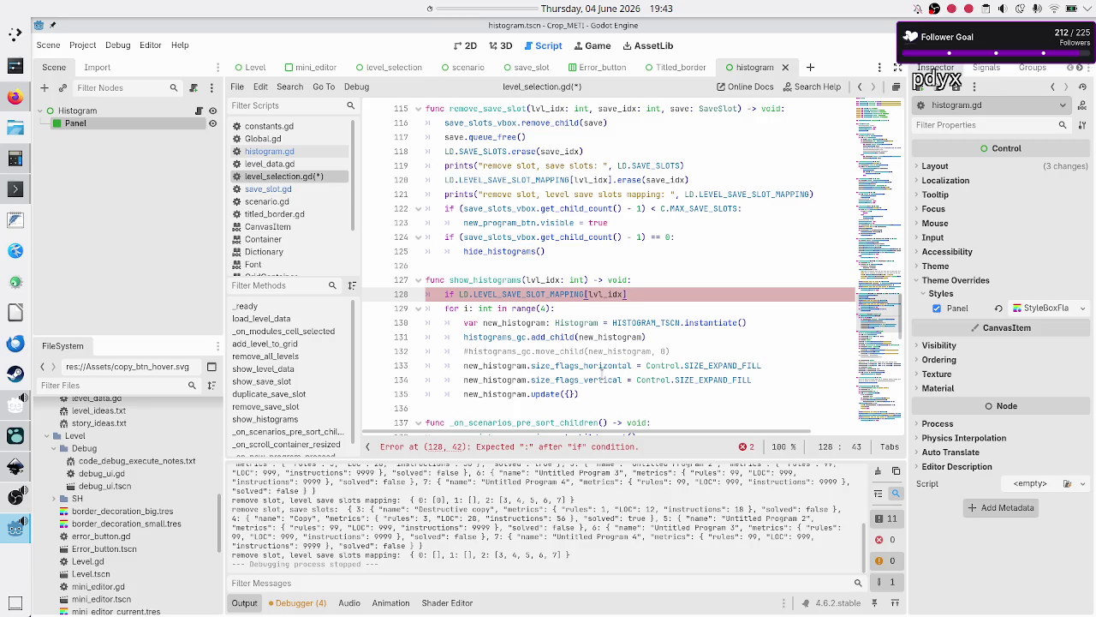
left_click(298, 164)
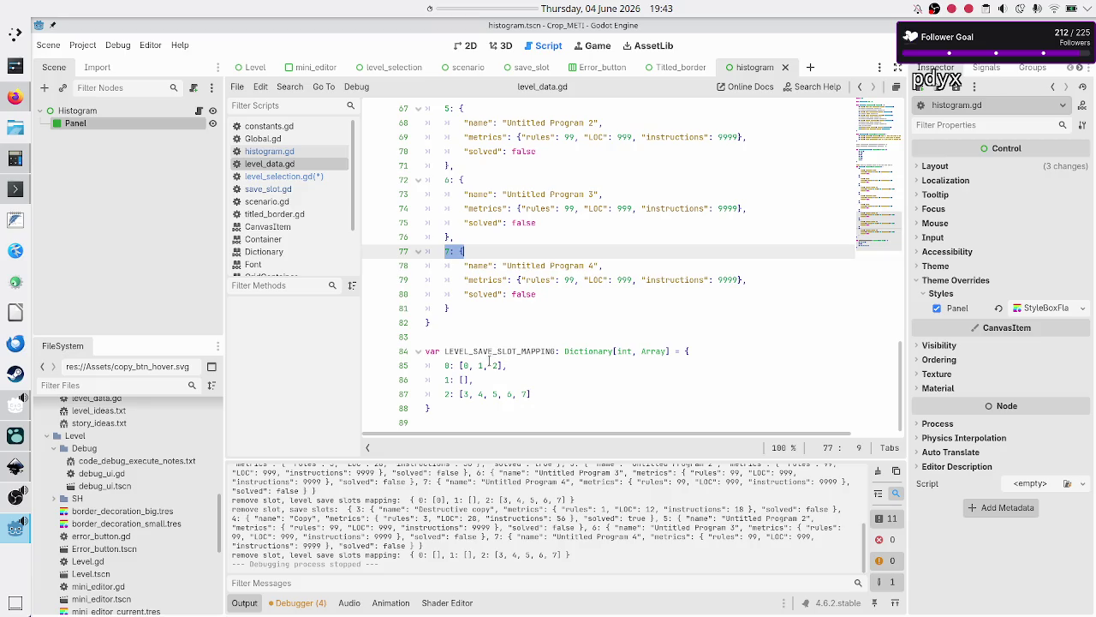
- Complete the guard as if LD.LEVEL_SAVE_SLOT_MAPPING[lvl_idx].is_empty(): return
left_click_drag(460, 366, 511, 366)
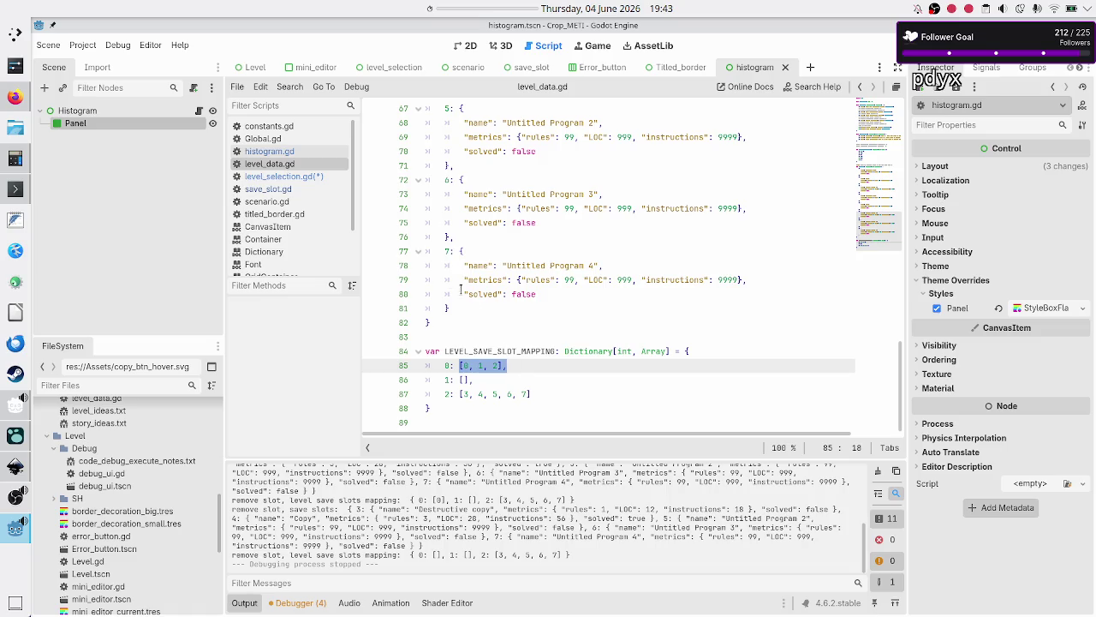
left_click(312, 177)
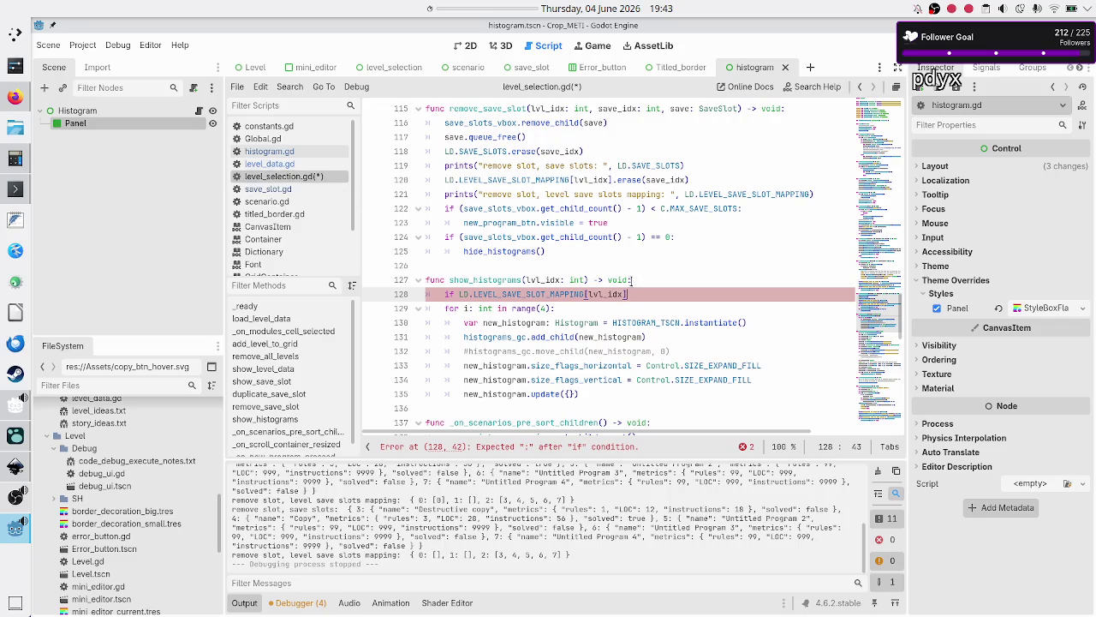
type(".")
type("is_empty()")
type(":")
key("Return")
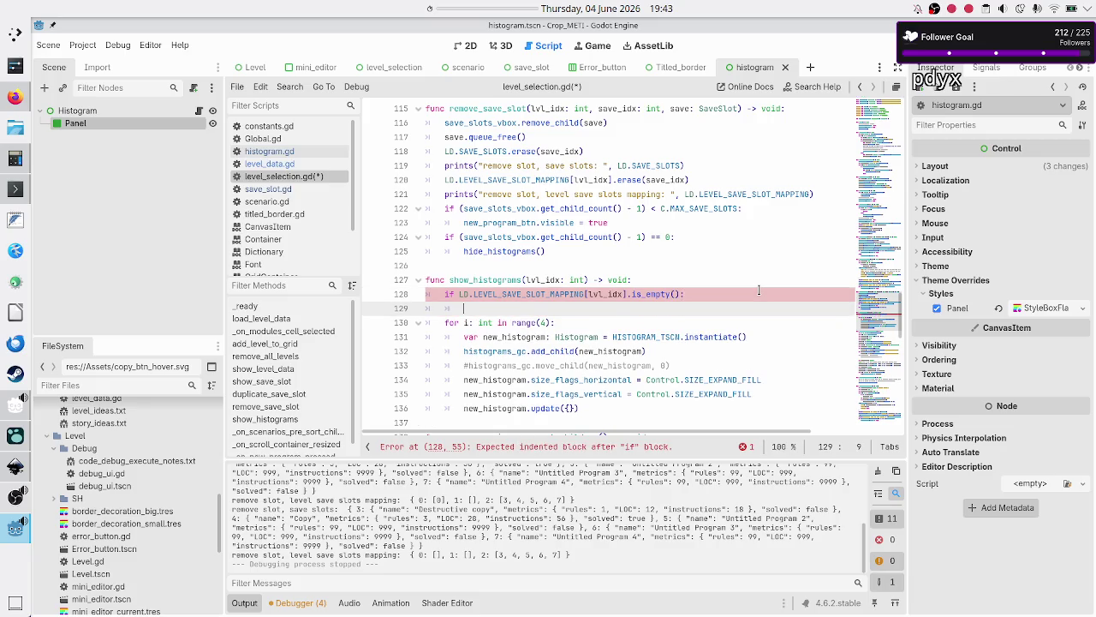
type("return")
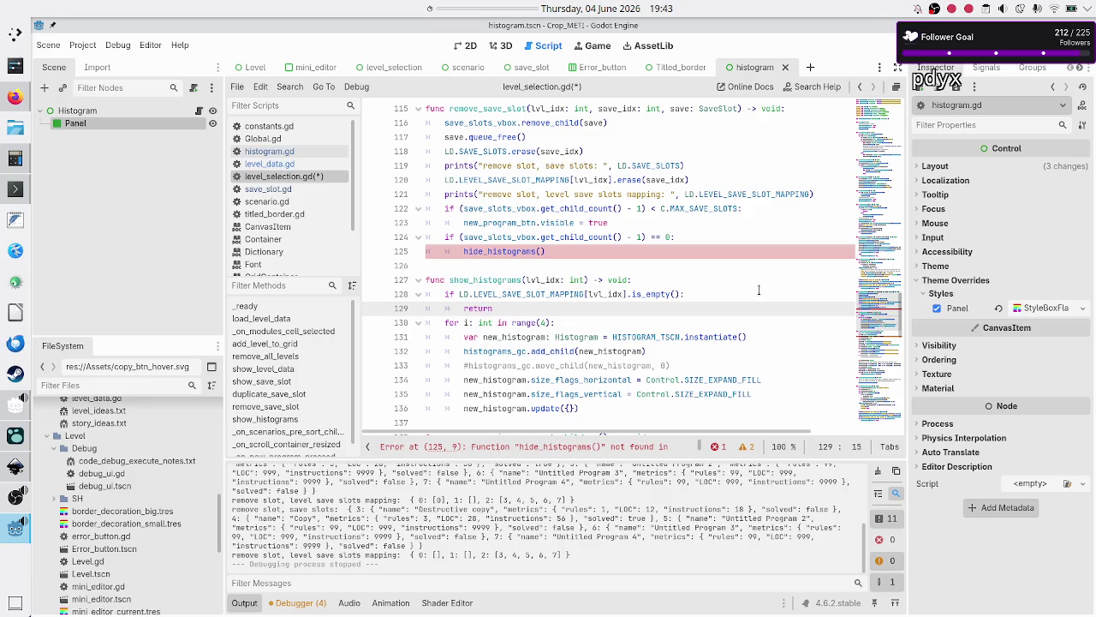
key("Up")
key("Up")
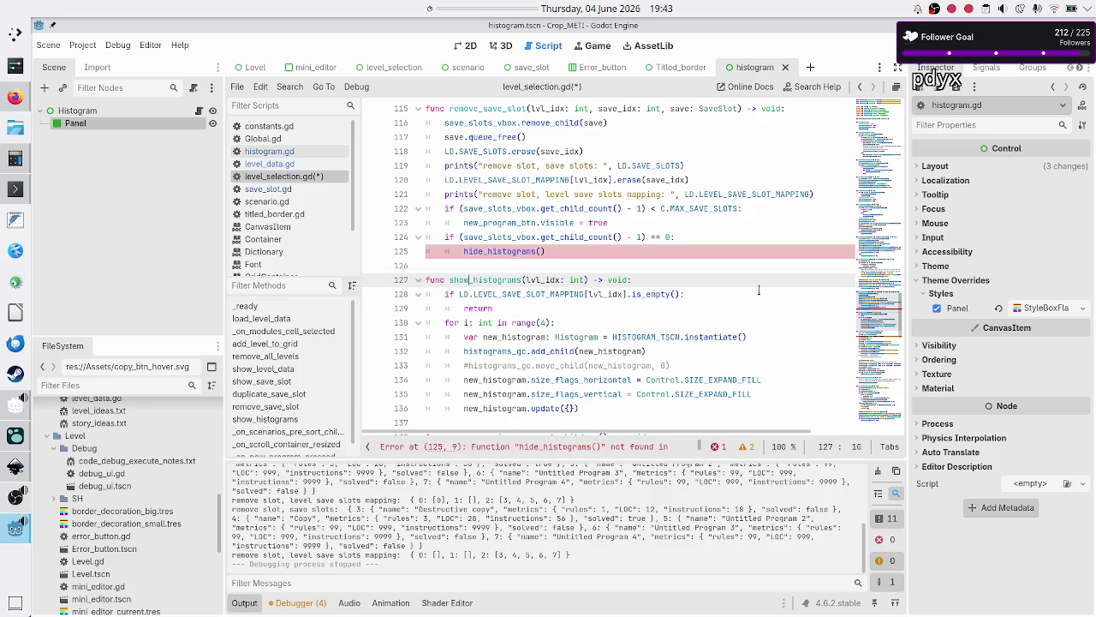
- Rename the show_histograms function header to update_histograms
key("BackSpace")
key("BackSpace")
key("BackSpace")
type("updat")
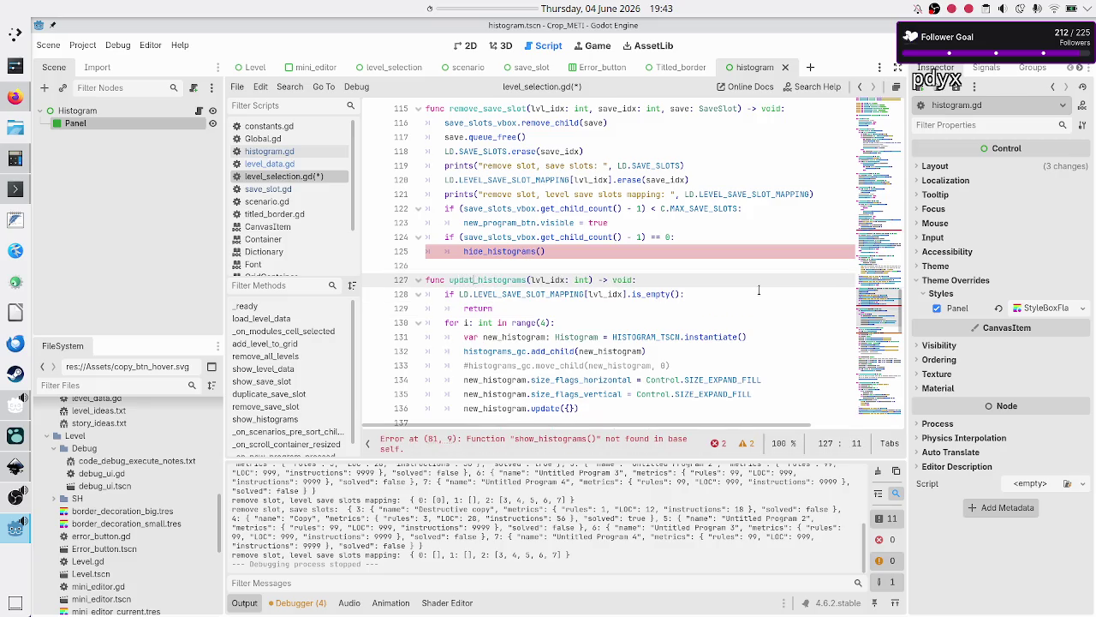
type("e")
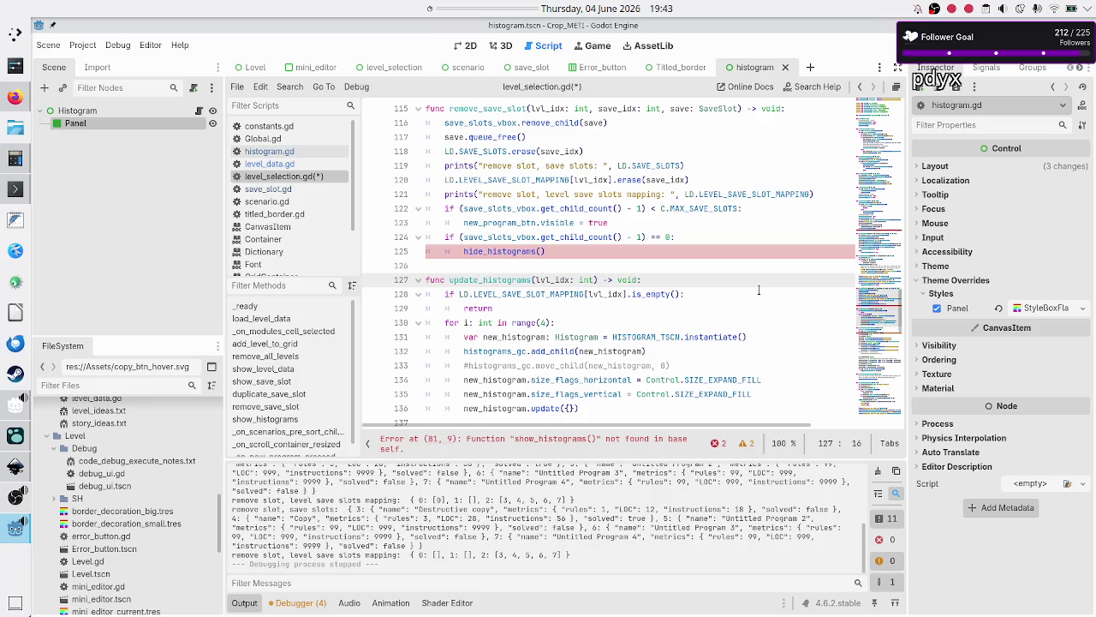
key("Right")
- Start a 'func hide_his' stub below update_histograms, then delete the unfinished line
key("Up")
key("Up")
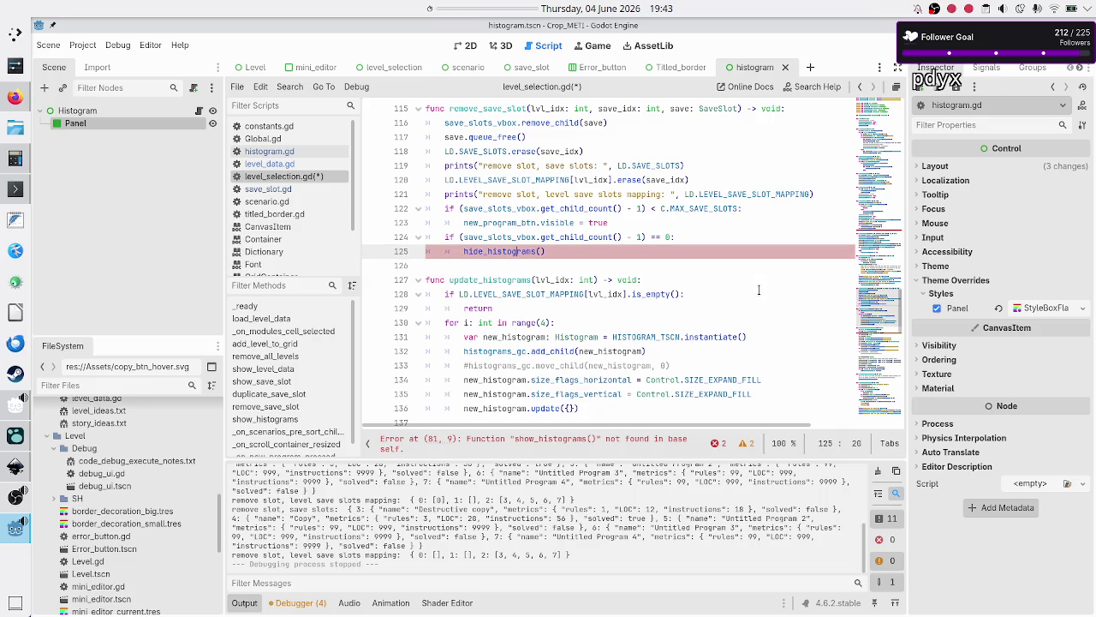
key("Up")
key("Up")
key("Up")
key("Down")
key("Down")
key("Down")
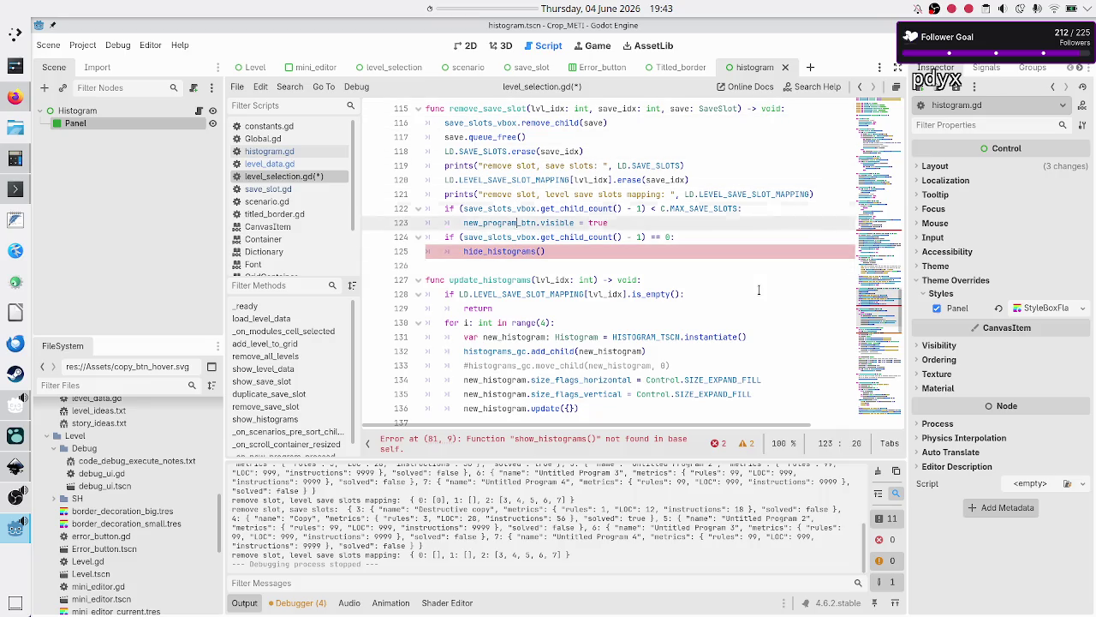
key("Down")
key("Down")
key("Down")
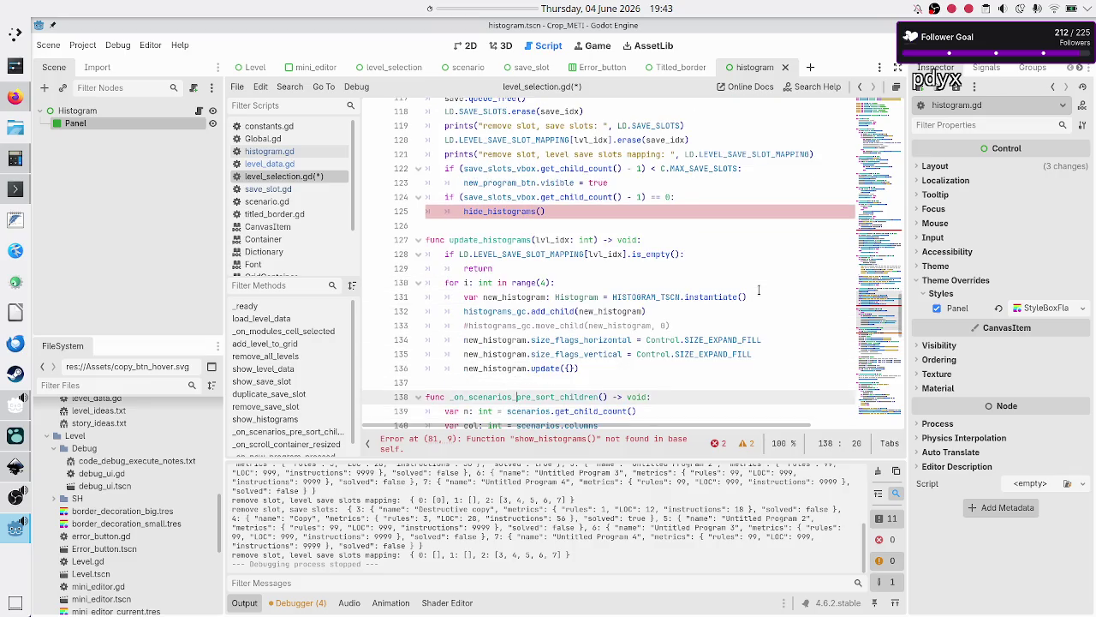
key("ctrl+shift+Return")
key("ctrl+shift+Return")
type("fun")
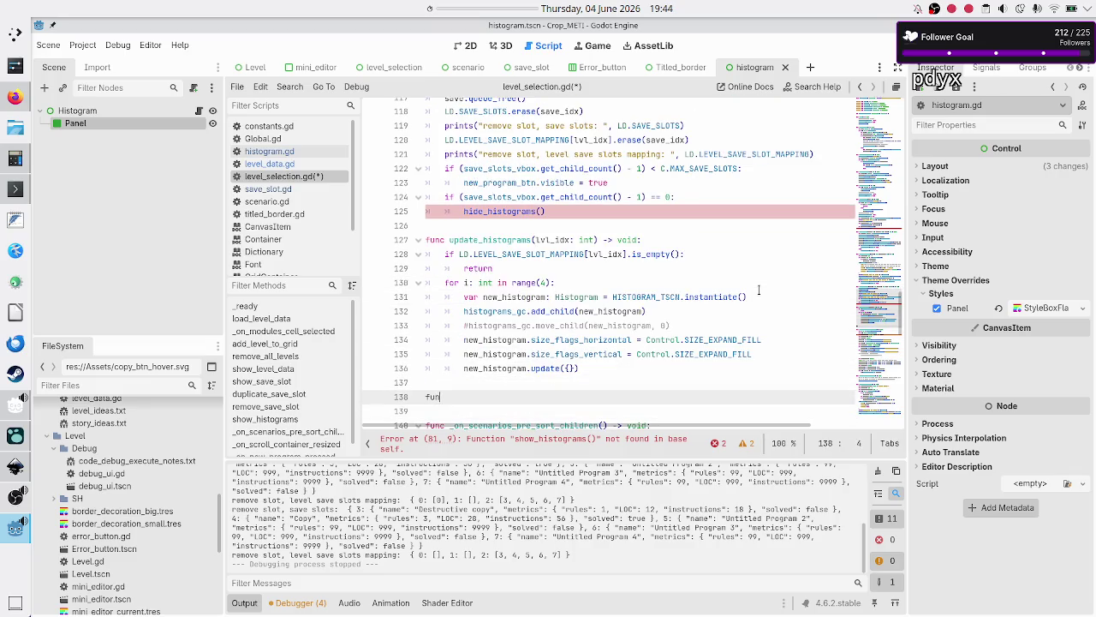
type("c hide_his")
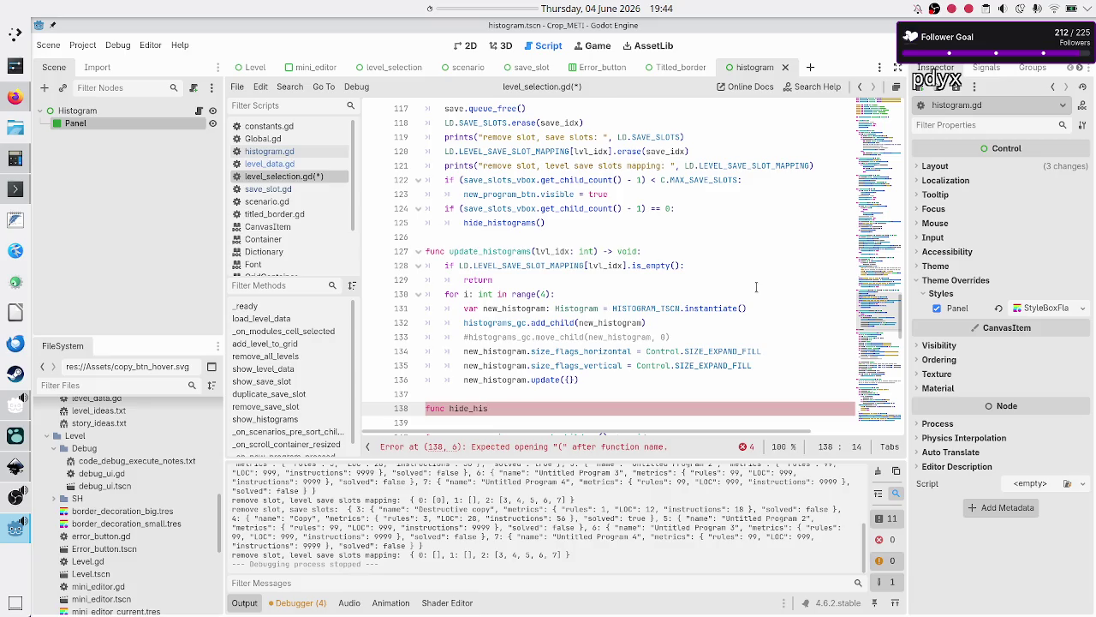
key("BackSpace")
key("BackSpace")
key("BackSpace")
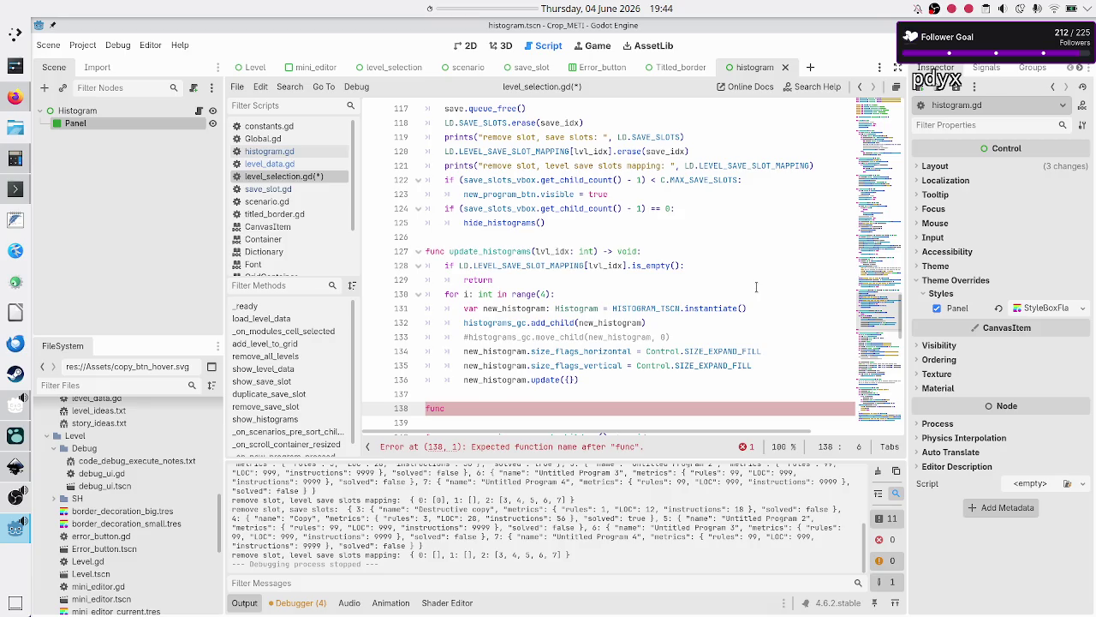
key("BackSpace")
key("BackSpace")
key("BackSpace")
key("Delete")
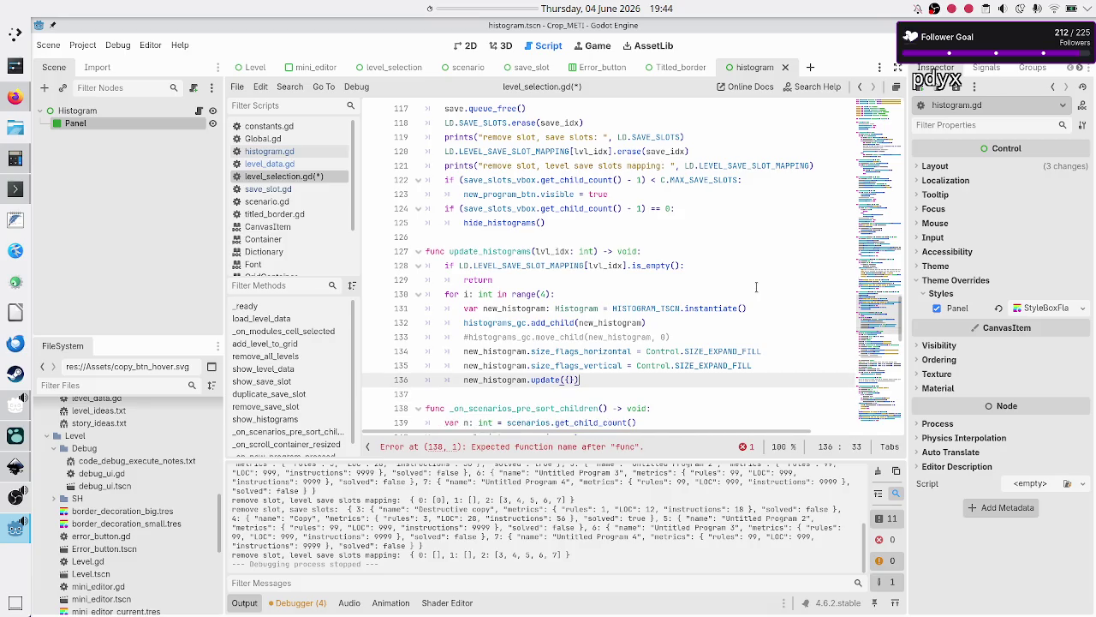
key("Up")
key("Up")
key("Up")
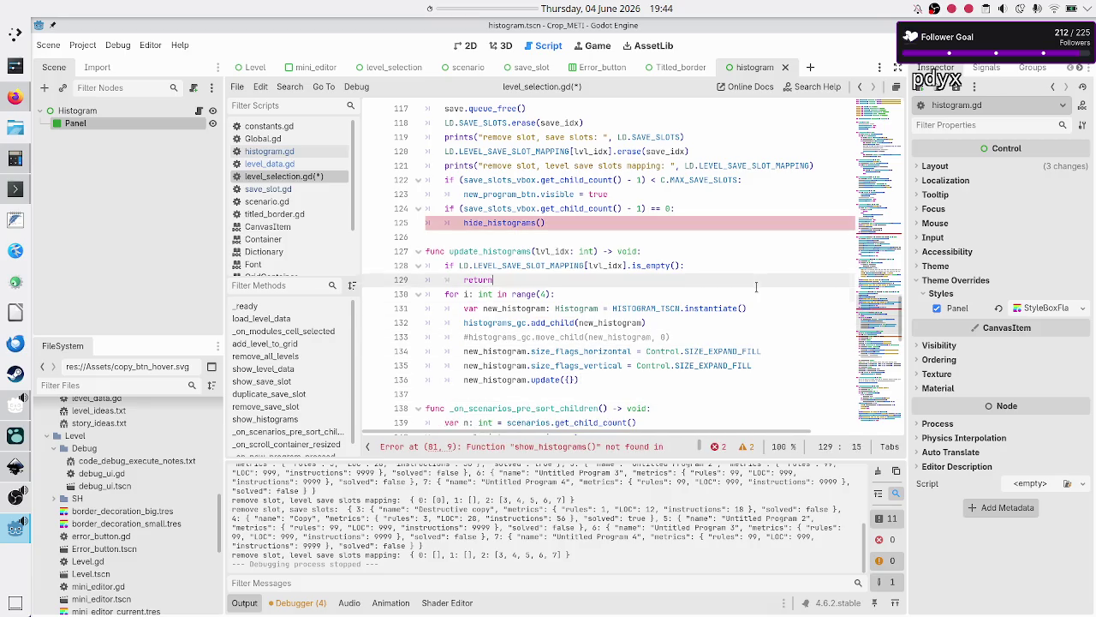
- Delete the 'if child_count - 1 == 0: hide_histograms()' check from remove_save_slot
key("End")
key("BackSpace")
key("BackSpace")
key("BackSpace")
key("BackSpace")
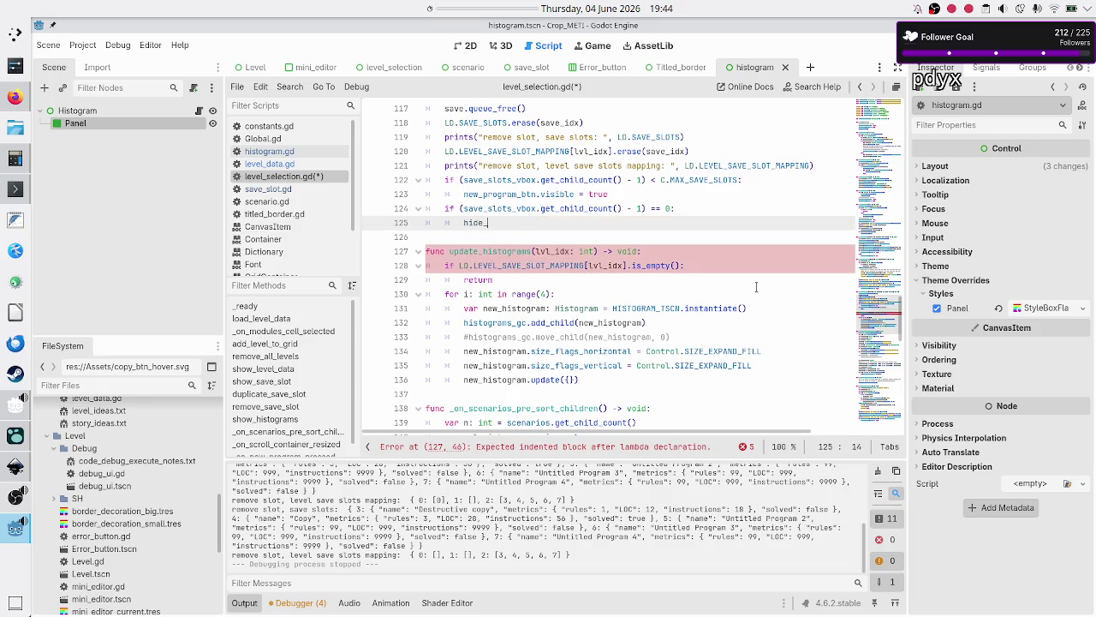
type("upda")
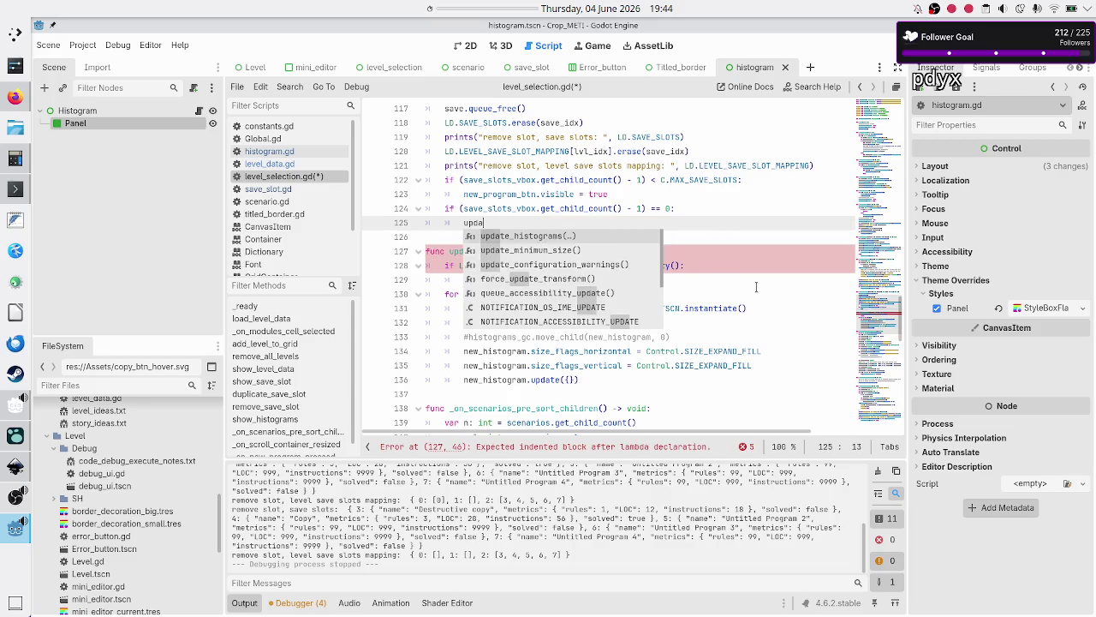
key("BackSpace")
key("BackSpace")
key("BackSpace")
key("Up")
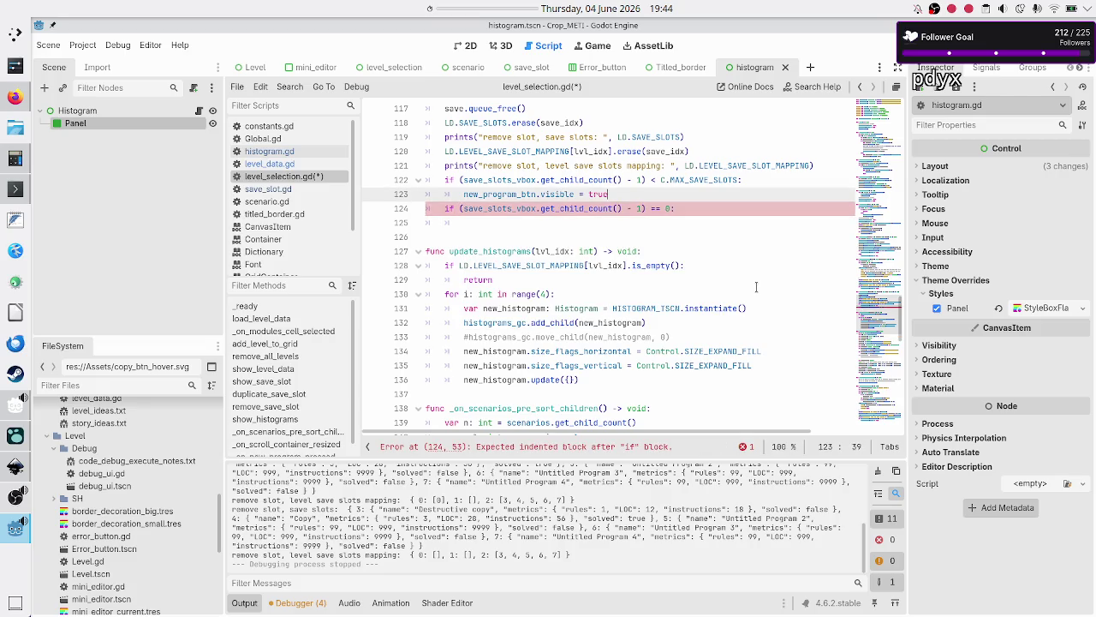
key("shift+Down")
key("shift+End")
key("BackSpace")
key("BackSpace")
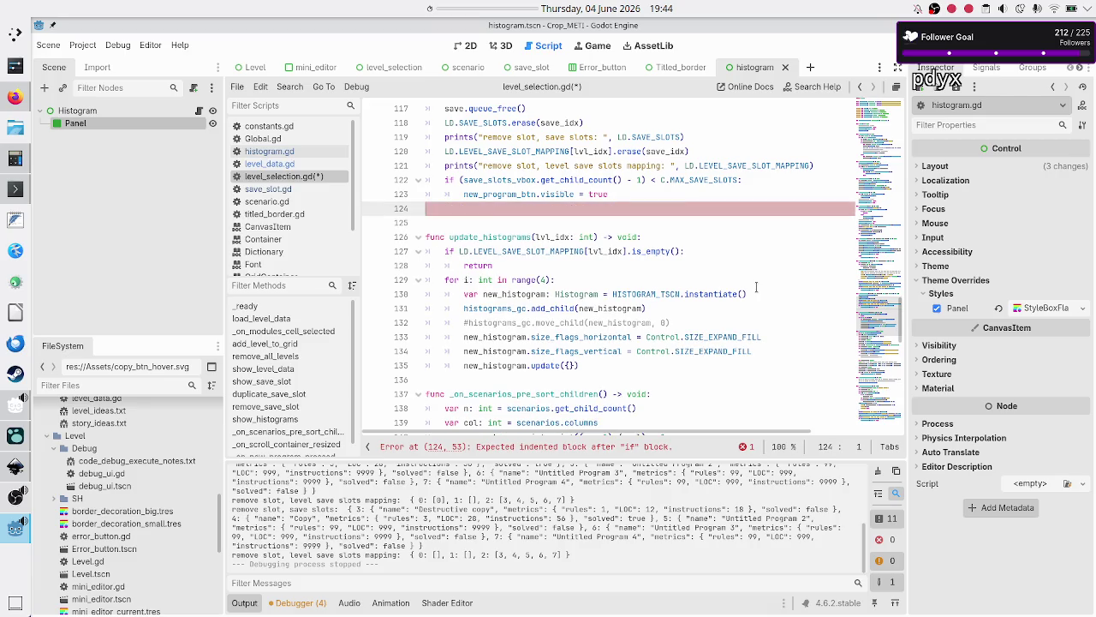
- Add an update_histograms(lvl_idx) call at the end of remove_save_slot using autocomplete
key("Return")
key("BackSpace")
type("upda")
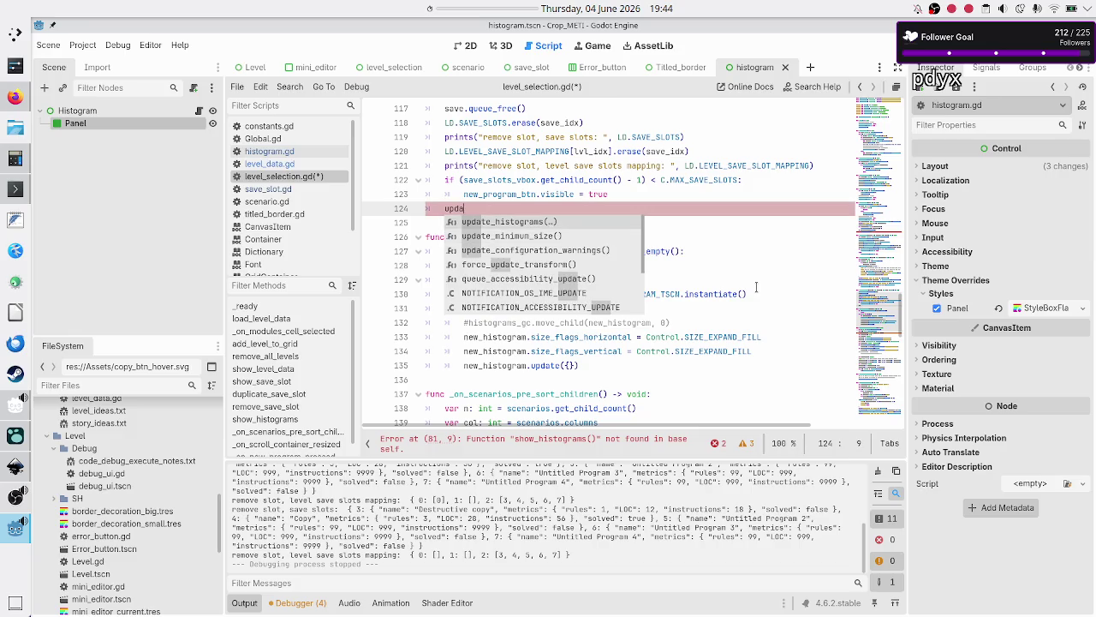
key("Return")
key("Down")
key("Down")
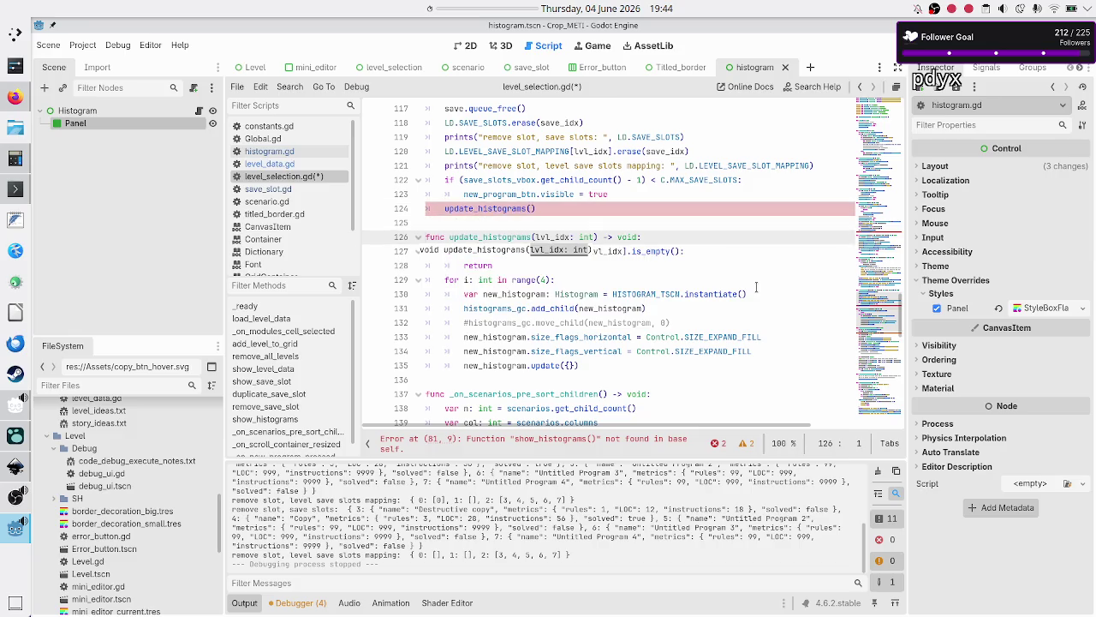
left_click(587, 192)
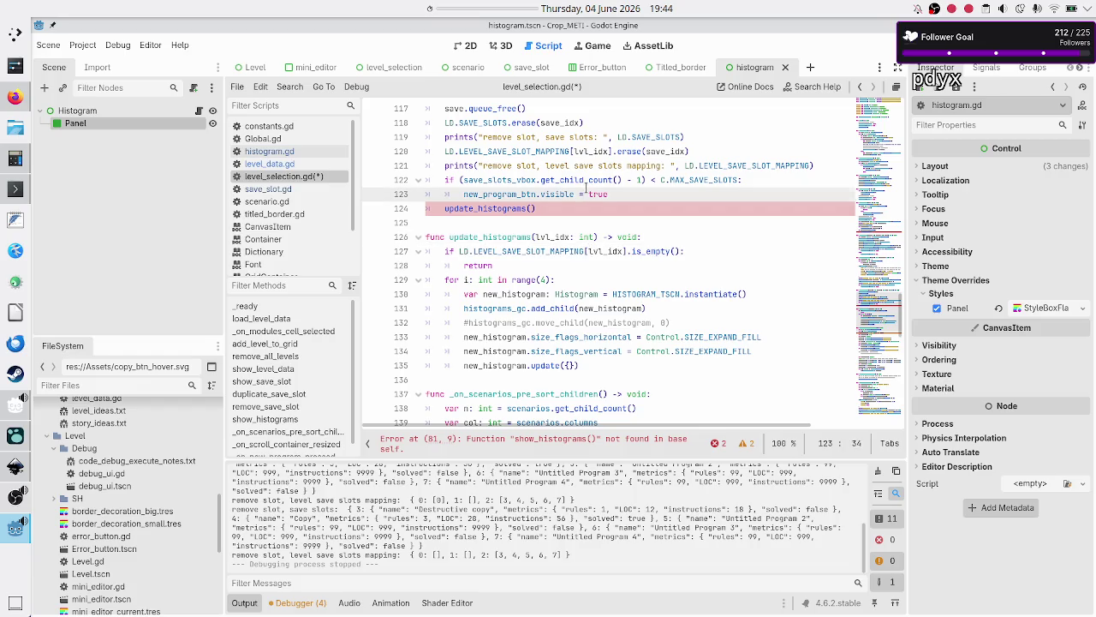
key("Down")
scroll(595, 164, "up", 2)
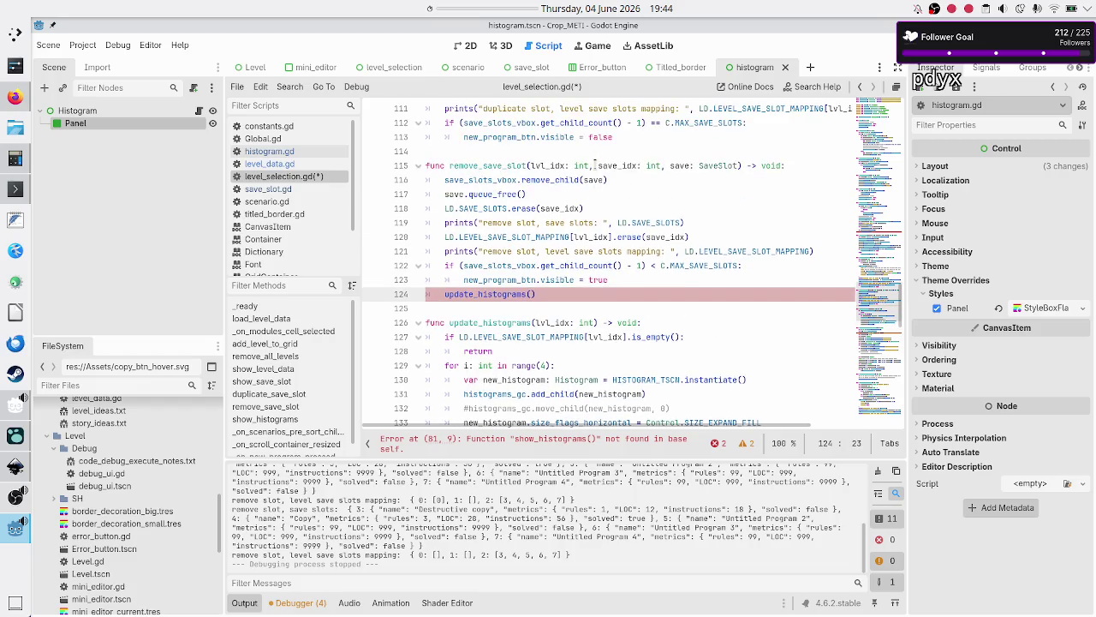
type("lvl")
type("_idx")
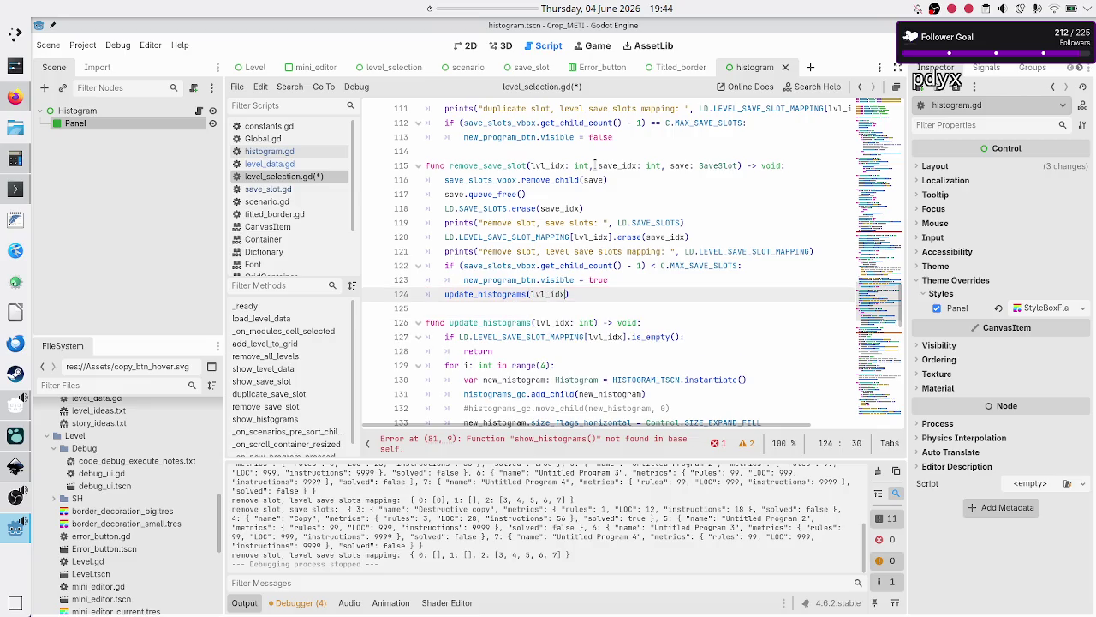
key("Down")
key("Up")
key("shift+End")
key("Up")
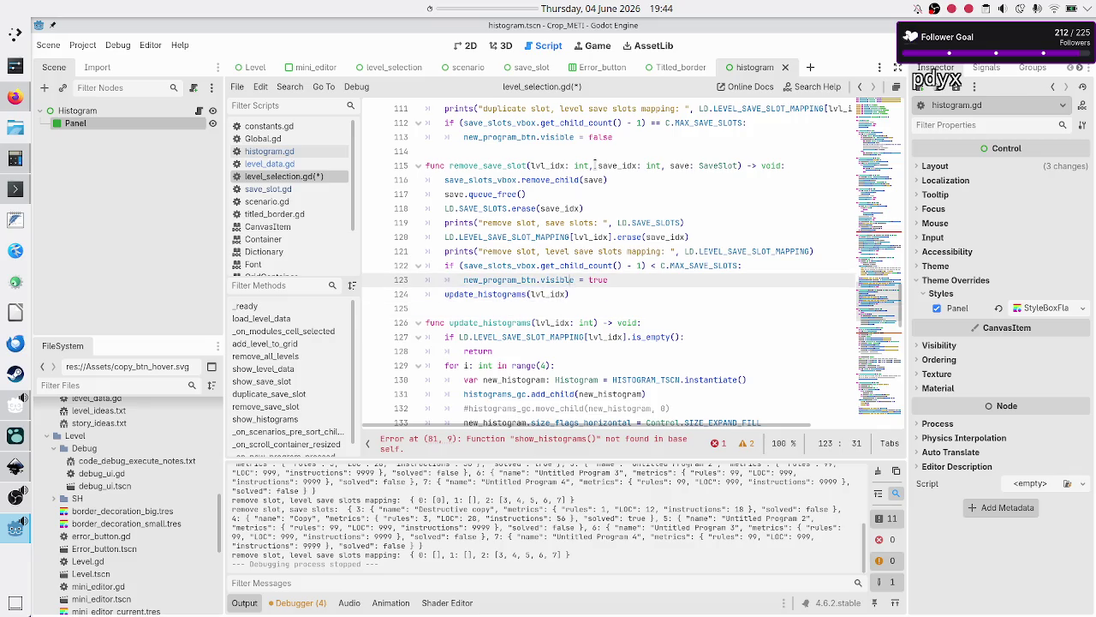
key("Up")
key("Up")
key("Up")
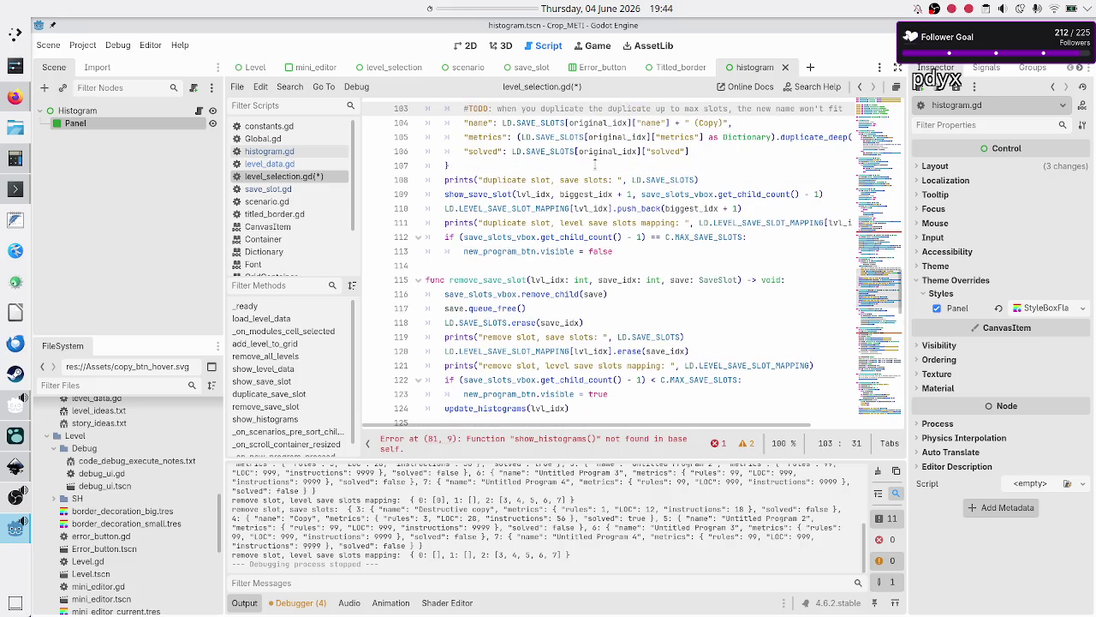
- Append update_histograms(lvl_idx) to the end of duplicate_save_slot
key("Up")
key("Up")
key("Up")
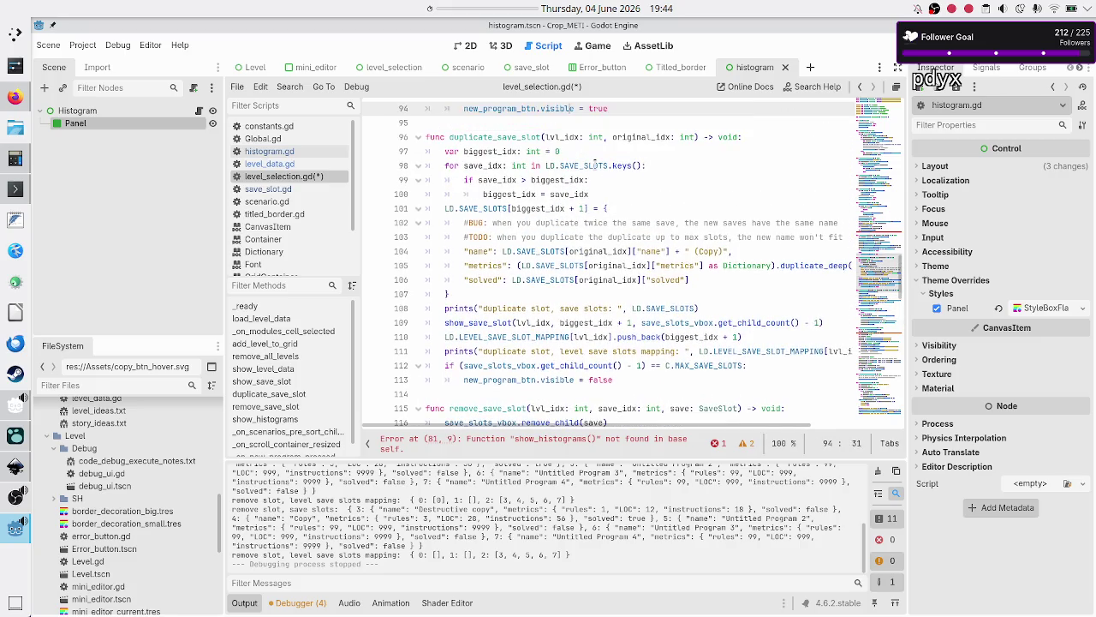
key("Down")
key("Down")
key("Down")
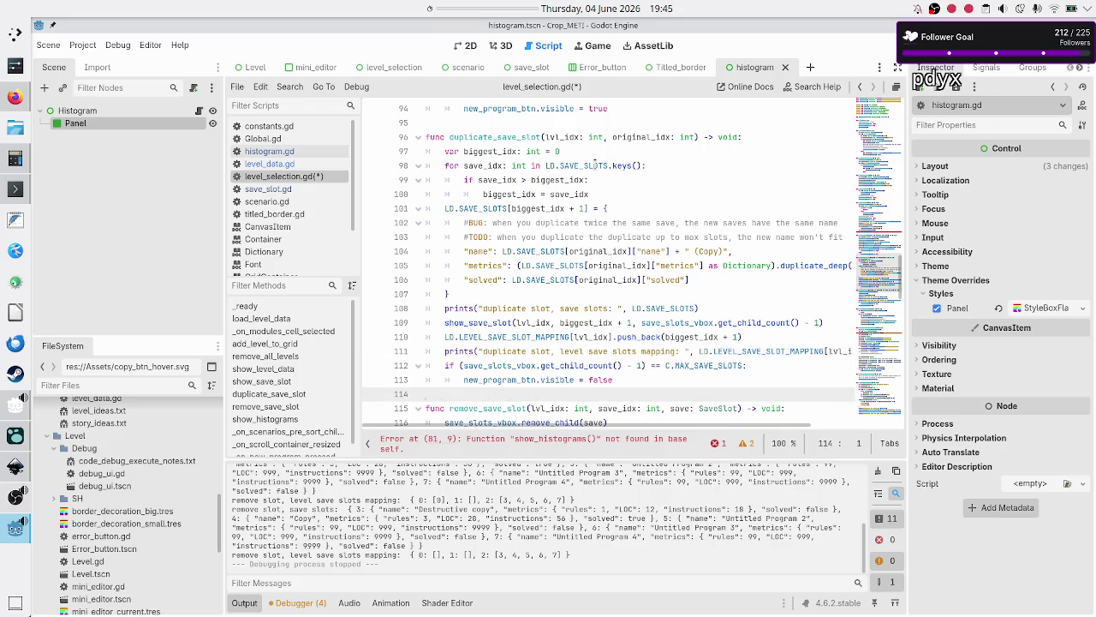
key("Up")
key("Up")
key("Up")
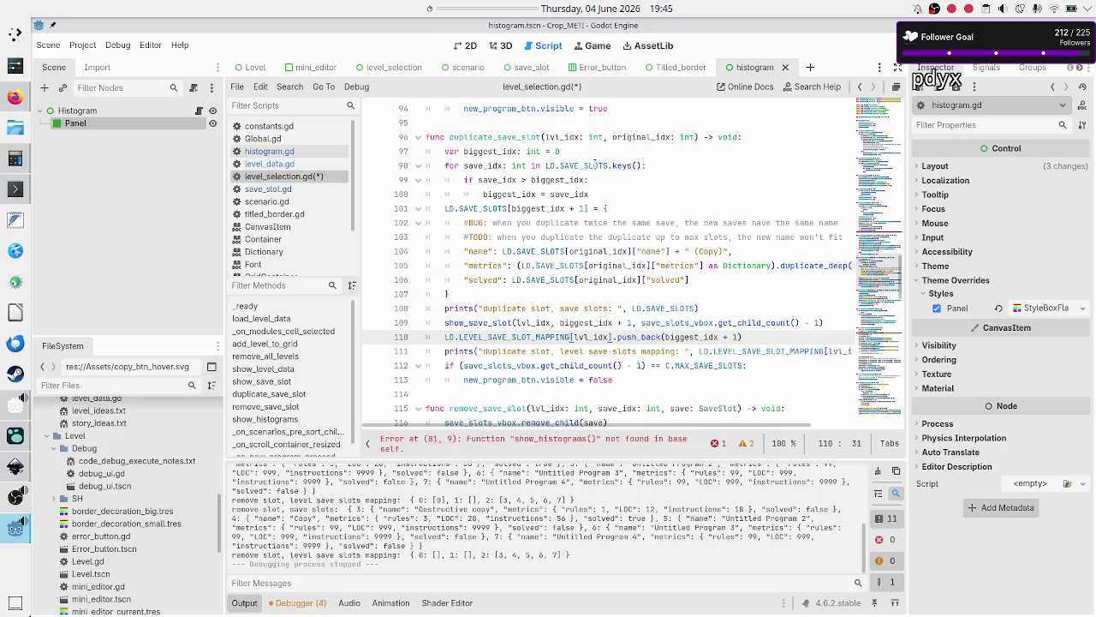
key("Down")
key("Down")
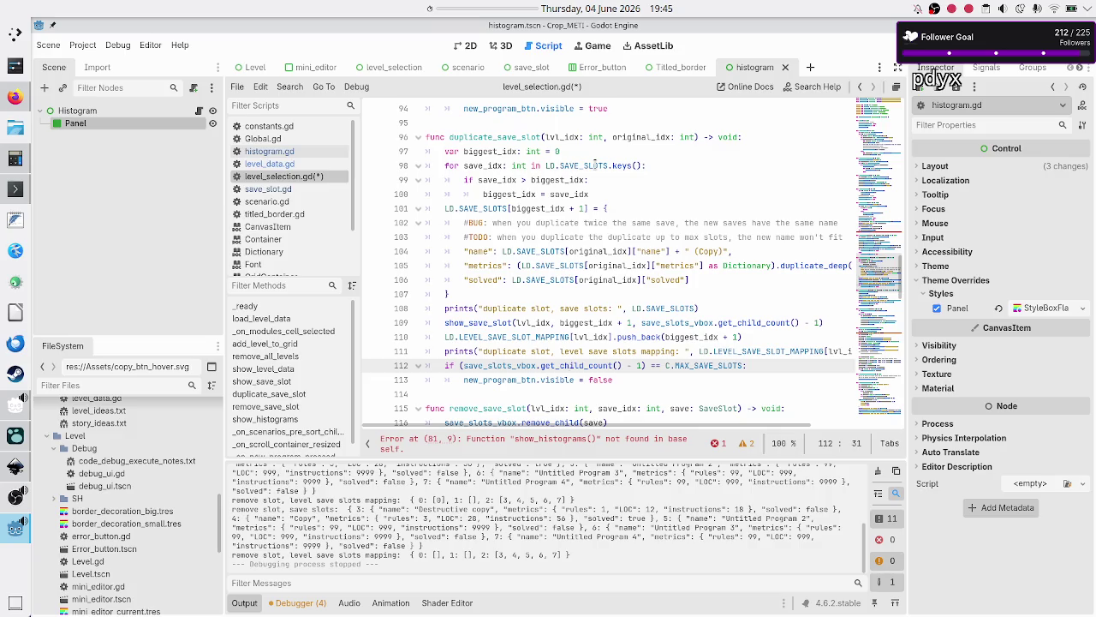
key("Up")
key("Up")
key("Down")
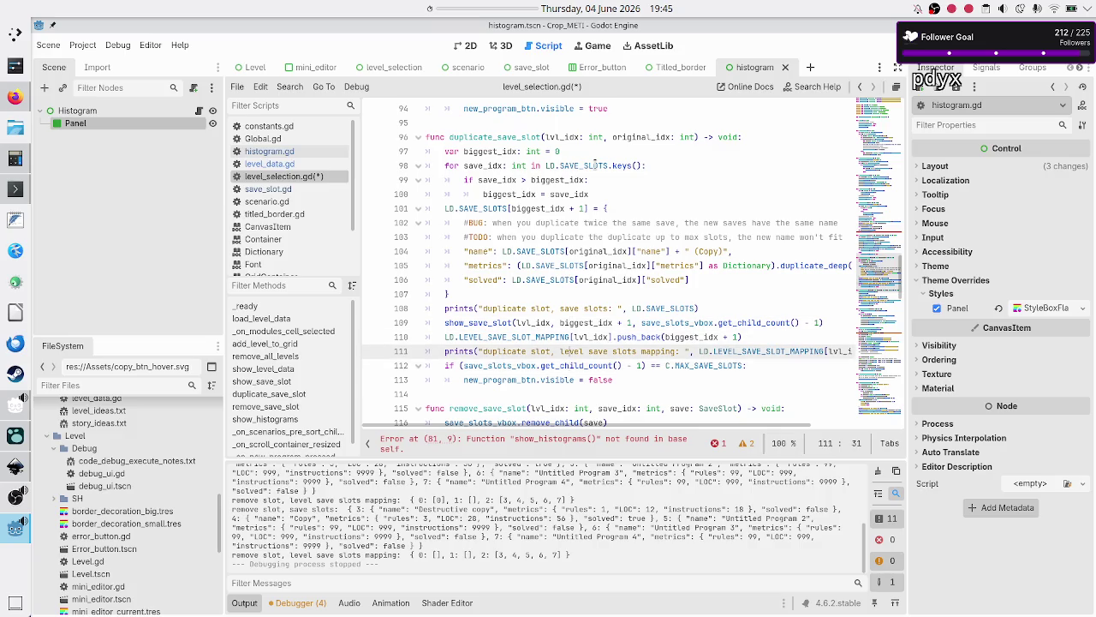
key("Down")
key("Down")
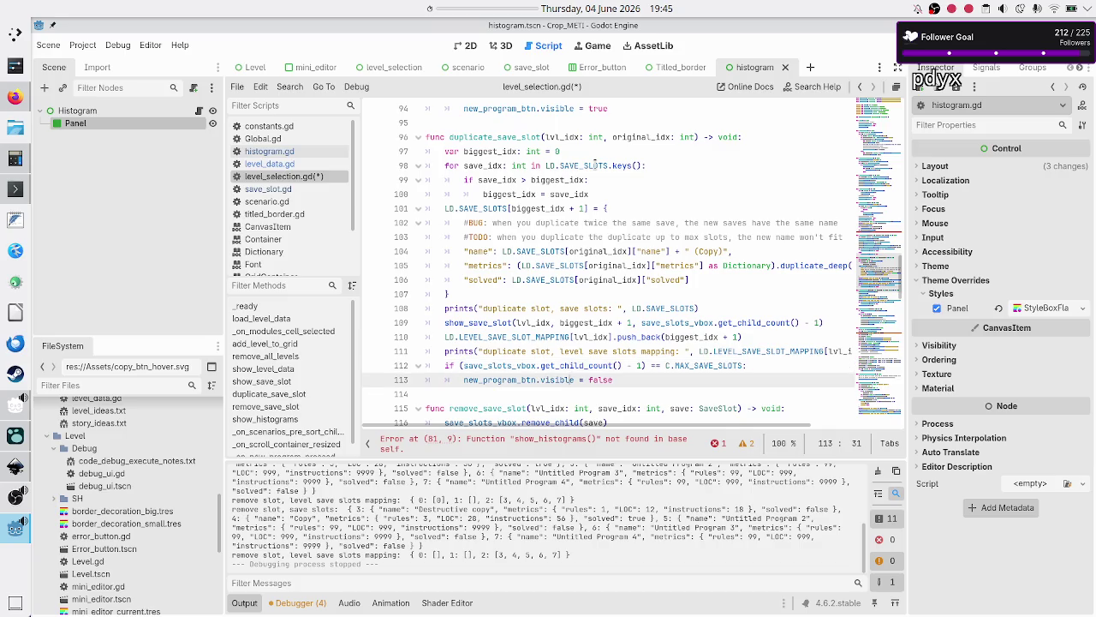
key("End")
key("Return")
key("BackSpace")
type("update_histograms(lvl_idx)")
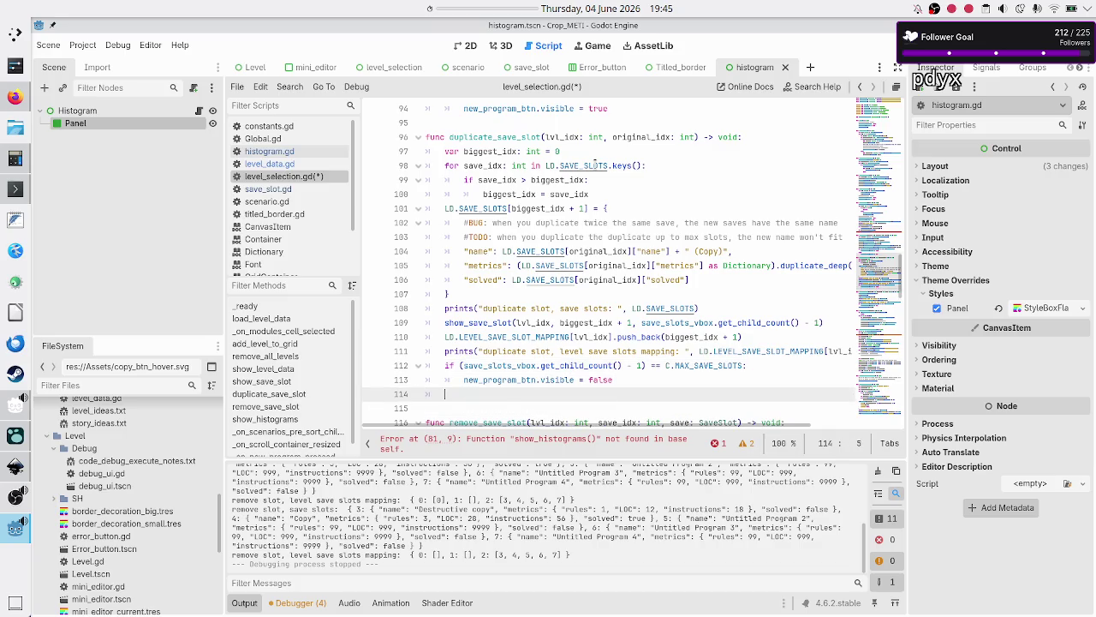
- Append update_histograms(lvl_idx) to the end of show_save_slot
key("Up")
key("Up")
key("Up")
key("Up")
key("Up")
key("Up")
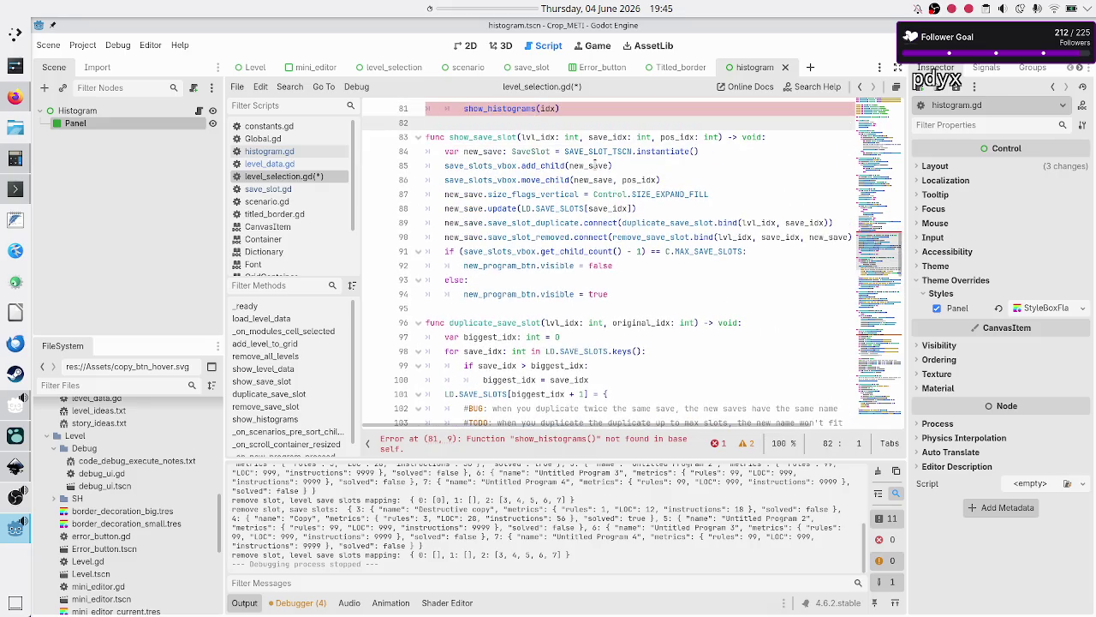
key("Down")
key("Down")
key("Down")
key("End")
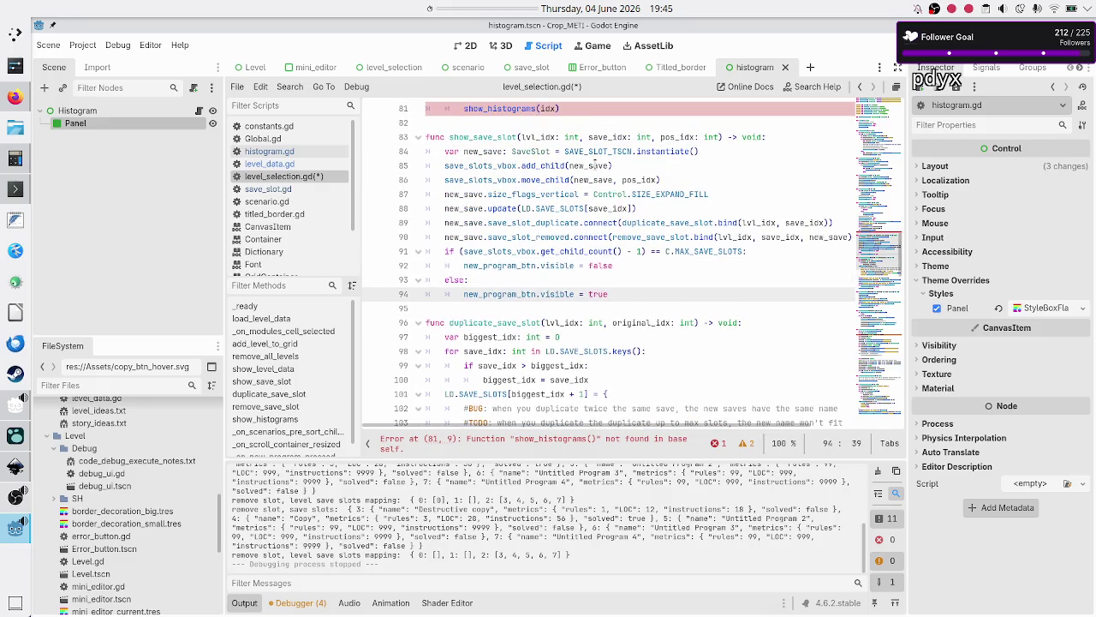
key("Return")
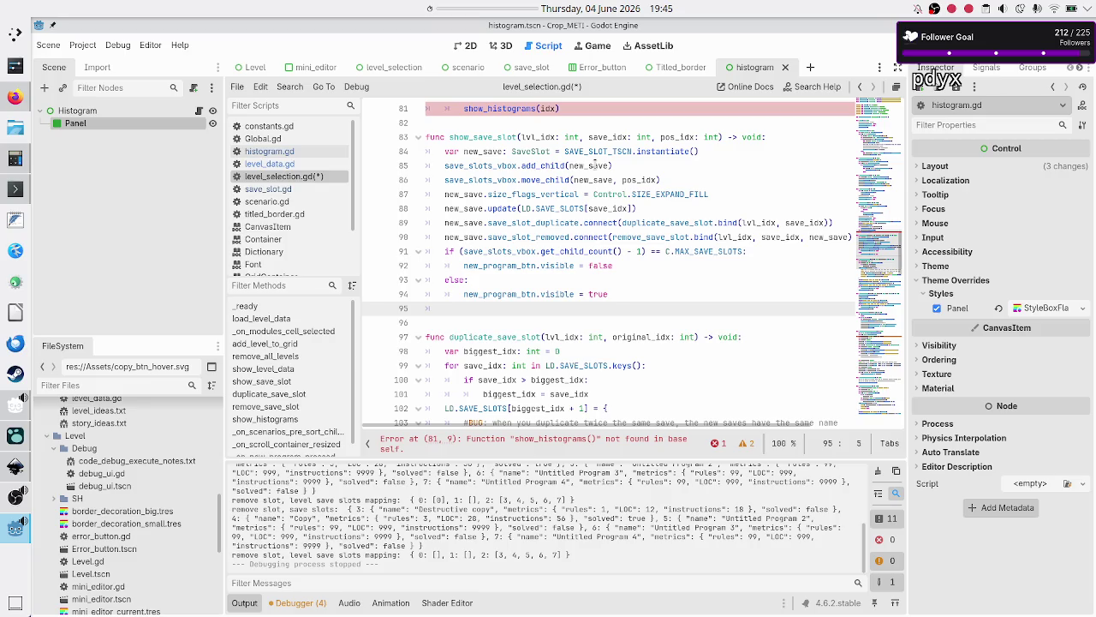
type("update_histograms(lvl_idx)")
- Change line 81's show_histograms(idx) call to update_histograms(idx), then save and run the game
key("Down")
key("Up")
key("Up")
key("Up")
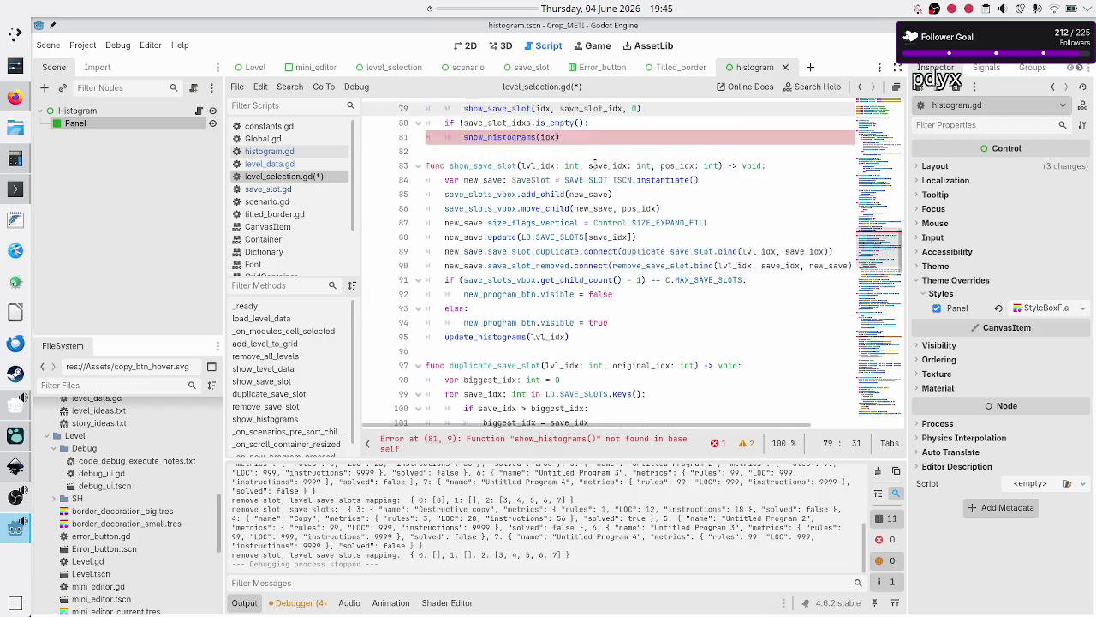
key("Up")
key("Up")
key("Up")
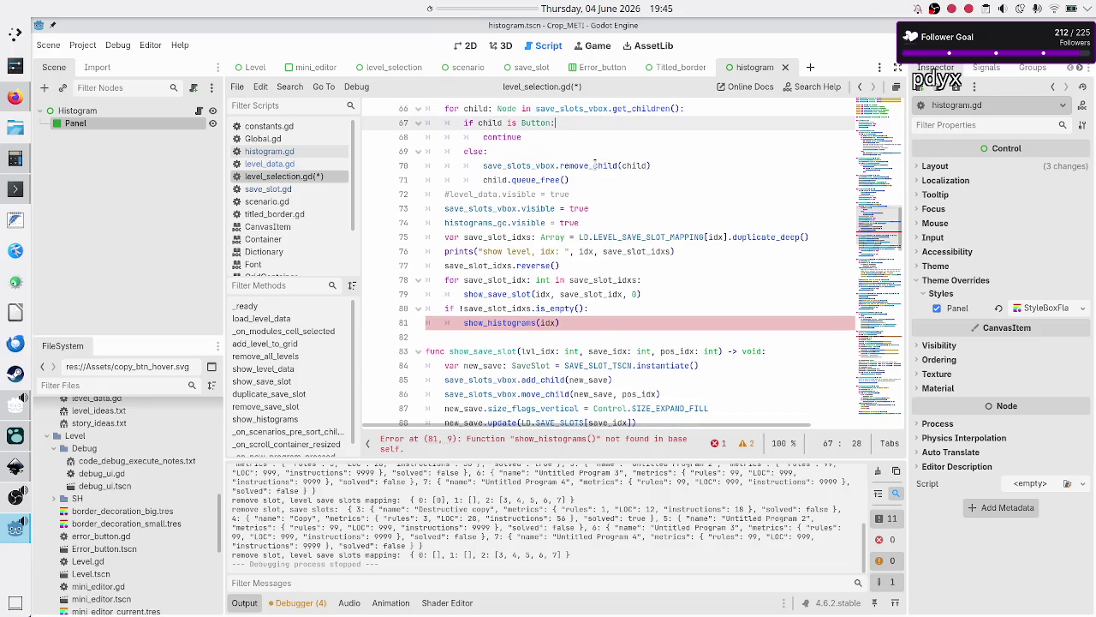
key("Down")
key("Down")
key("Down")
key("Up")
key("Up")
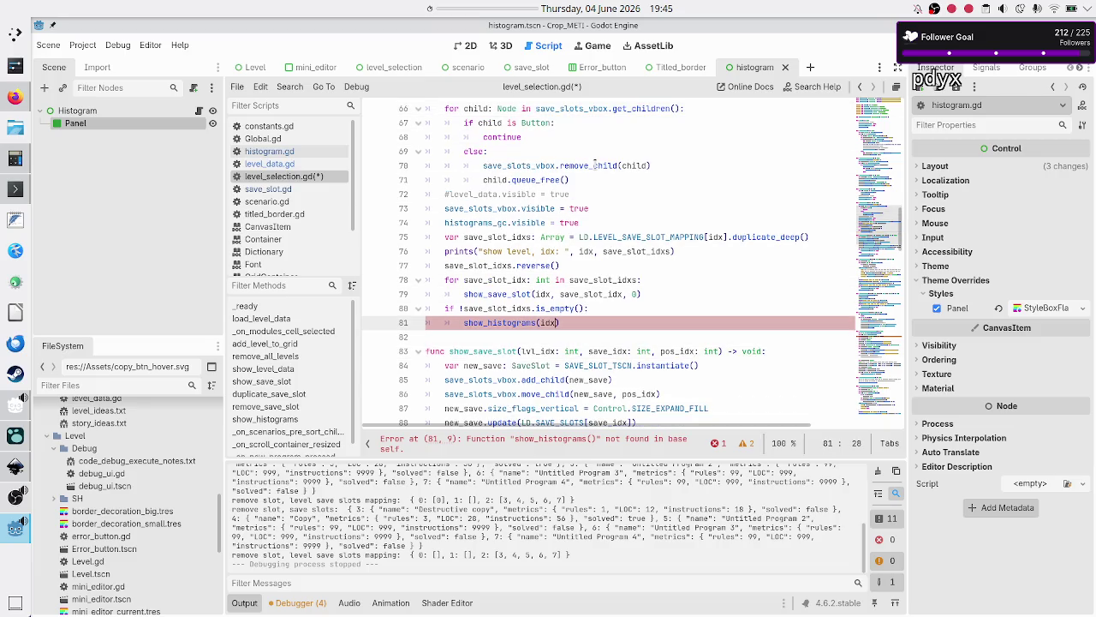
key("Home")
key("Delete")
key("Delete")
key("Delete")
type("update")
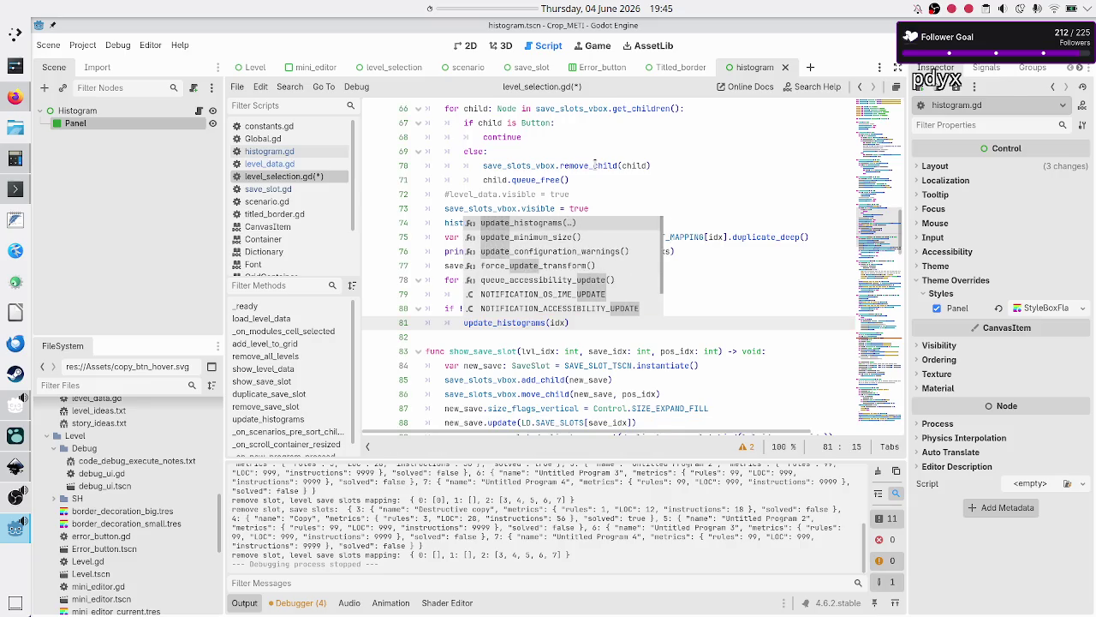
key("Escape")
key("F5")
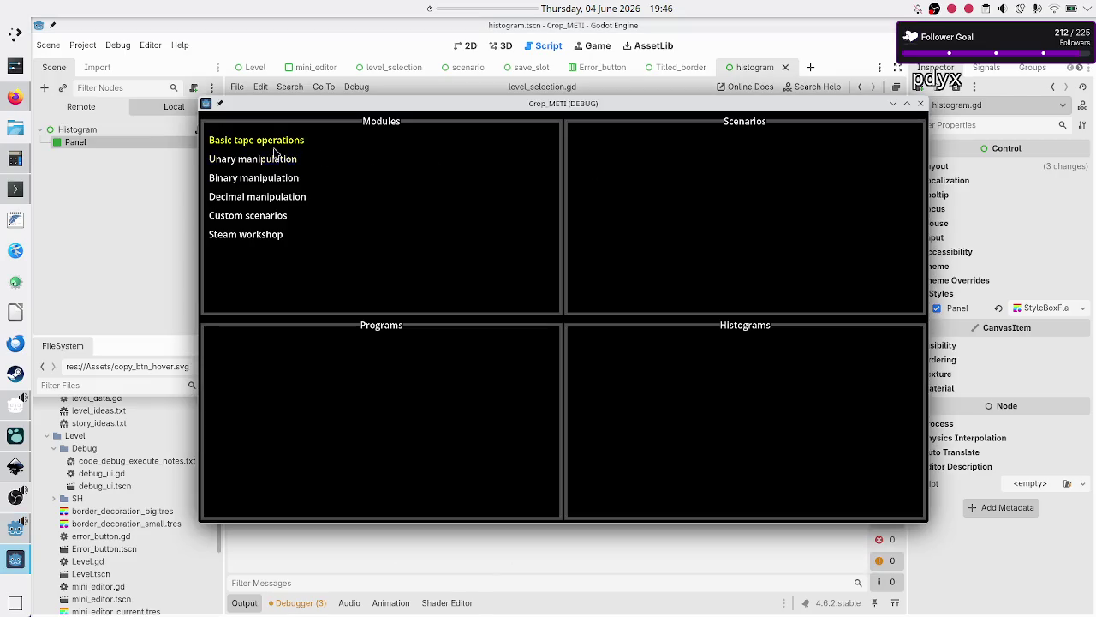
- Open Unary manipulation's Normal scenario and check the empty list printed in Output
left_click(273, 167)
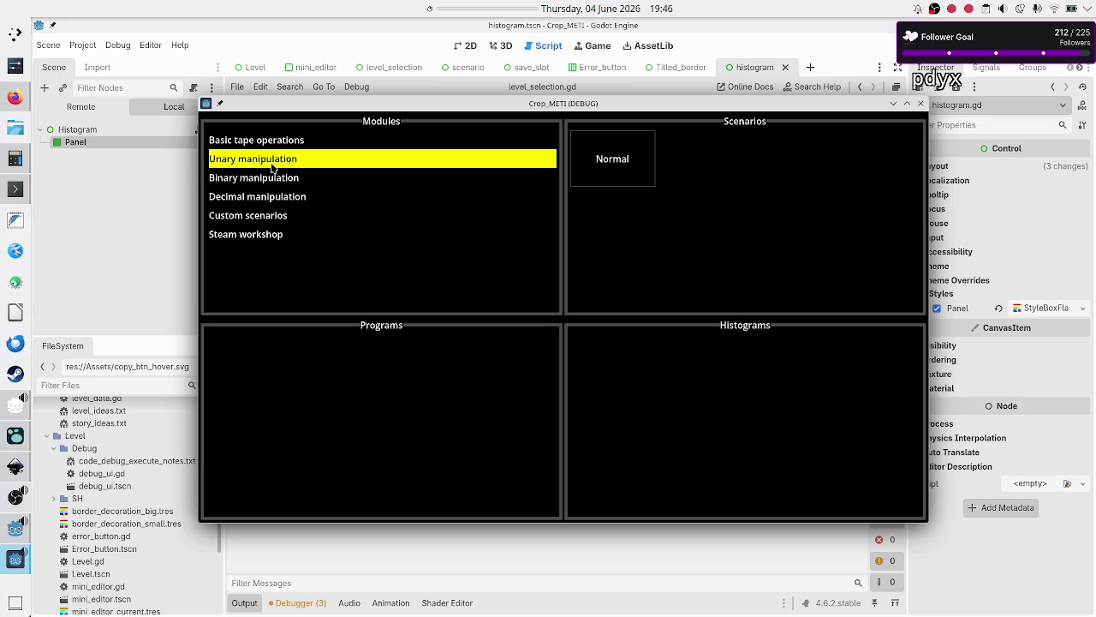
left_click(635, 183)
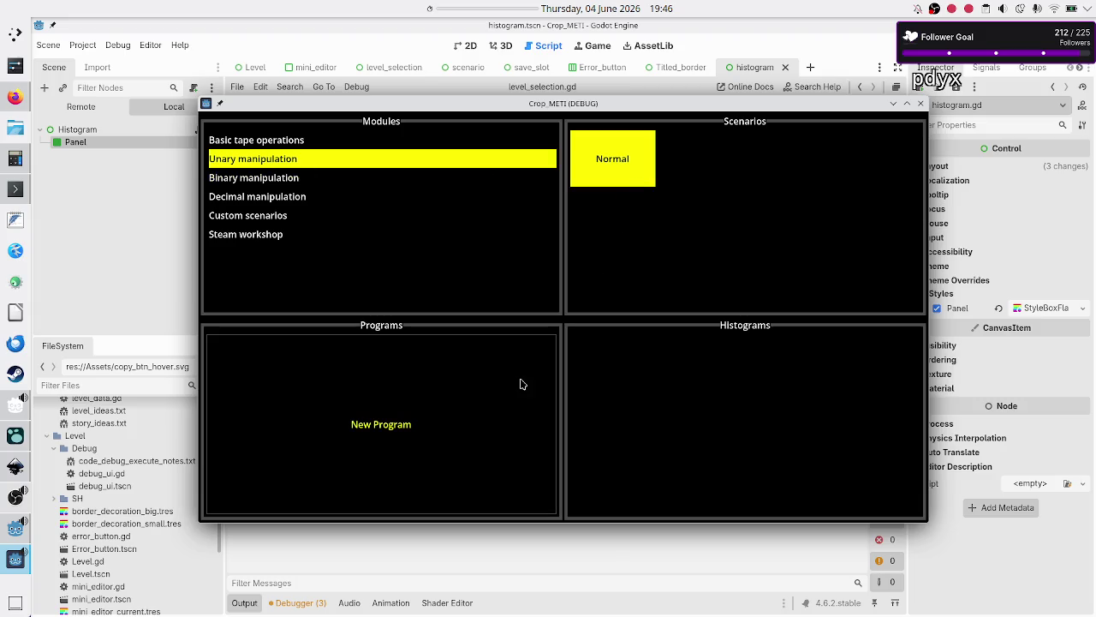
left_click(328, 571)
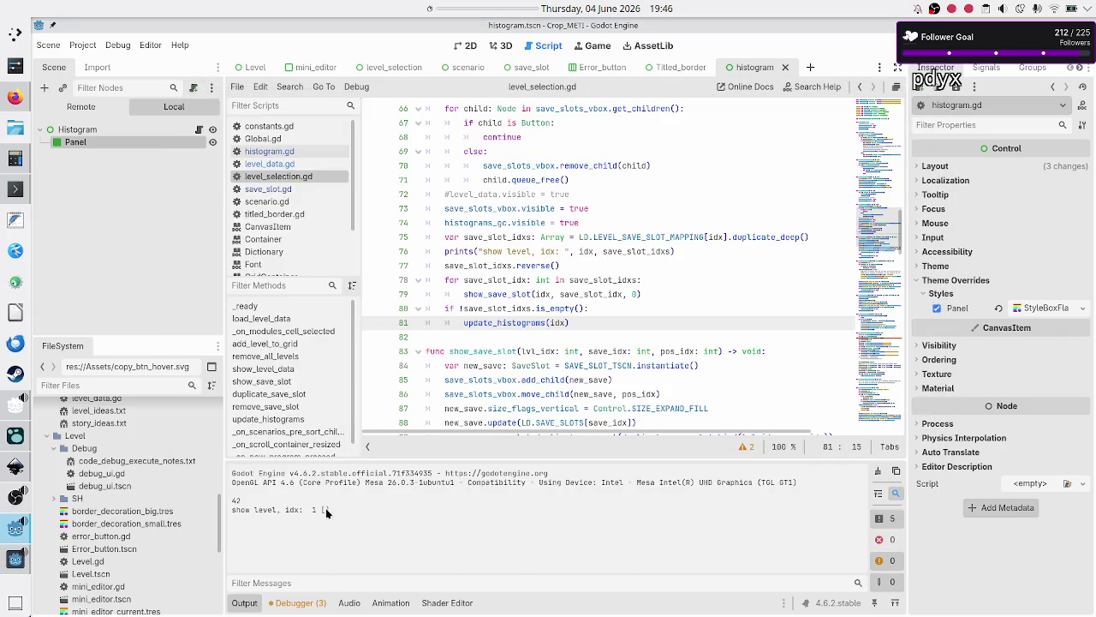
double_click(324, 510)
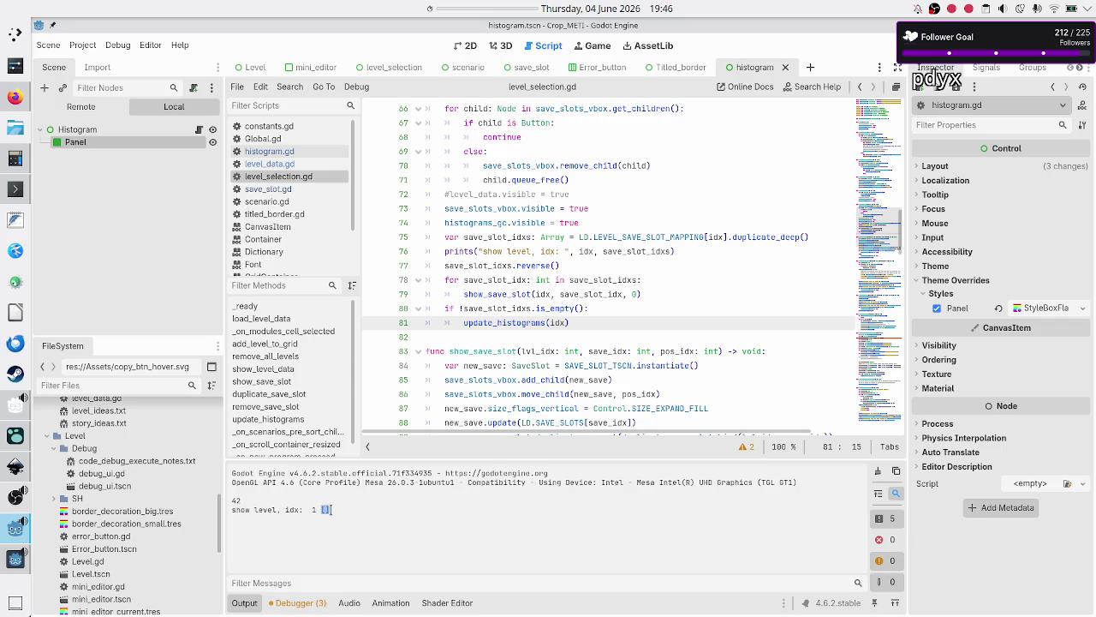
- Restore the game window, add Untitled Program 5 with New Program, and stop the game
left_click(16, 564)
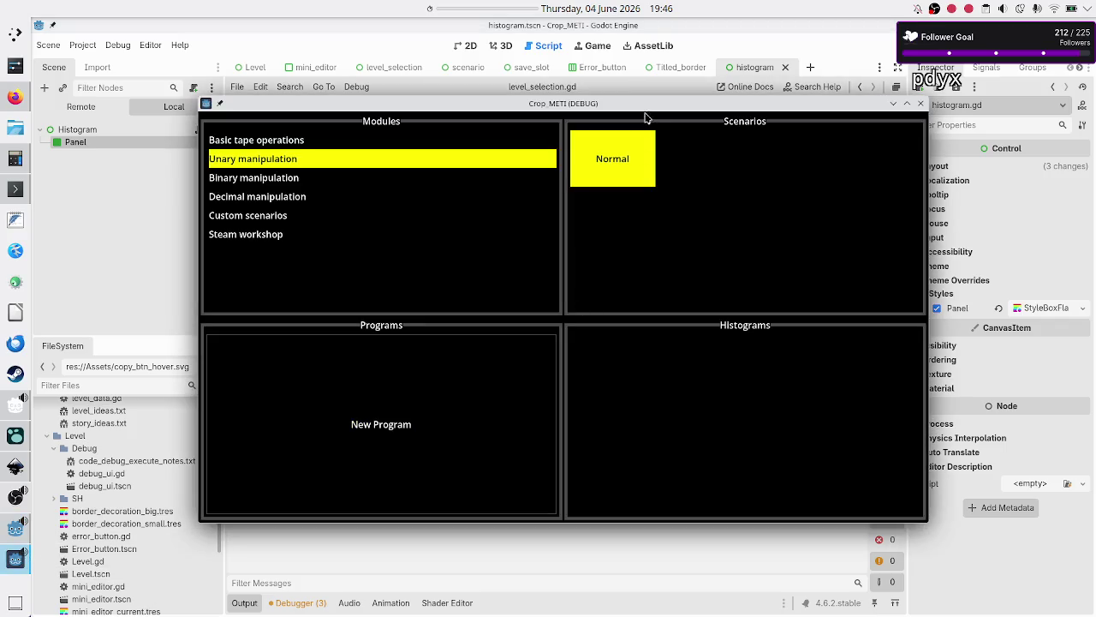
left_click_drag(653, 103, 705, 55)
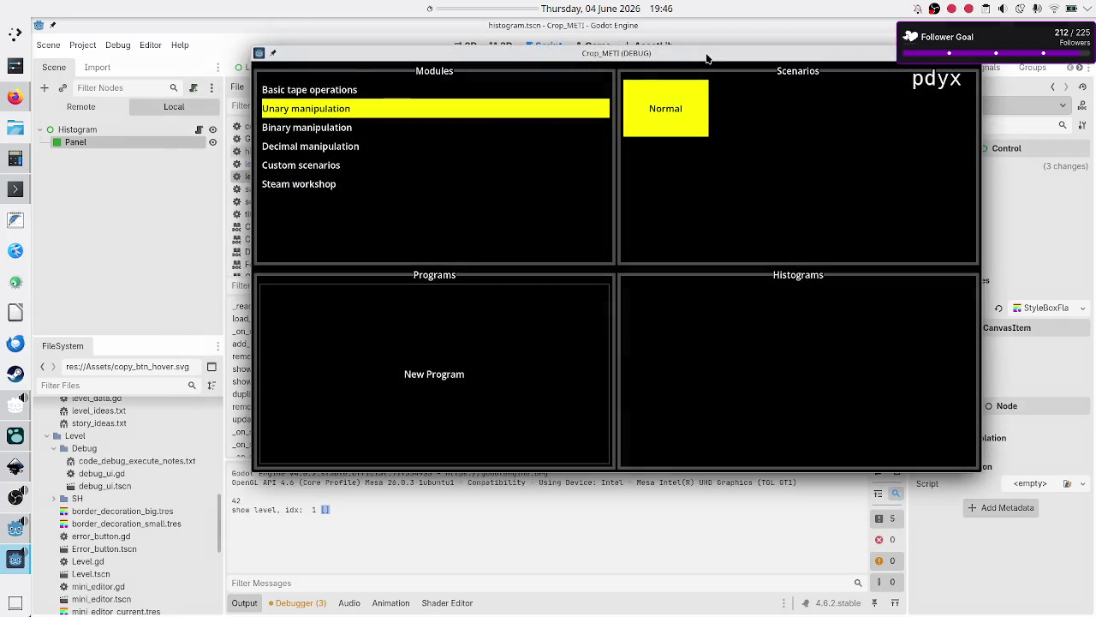
left_click(445, 391)
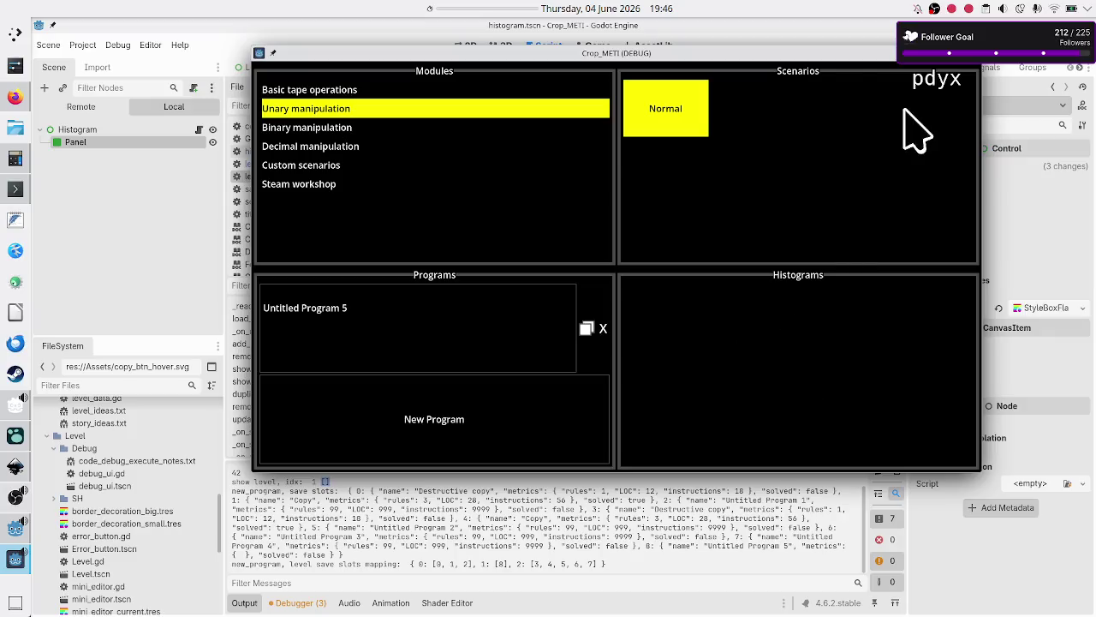
left_click(972, 55)
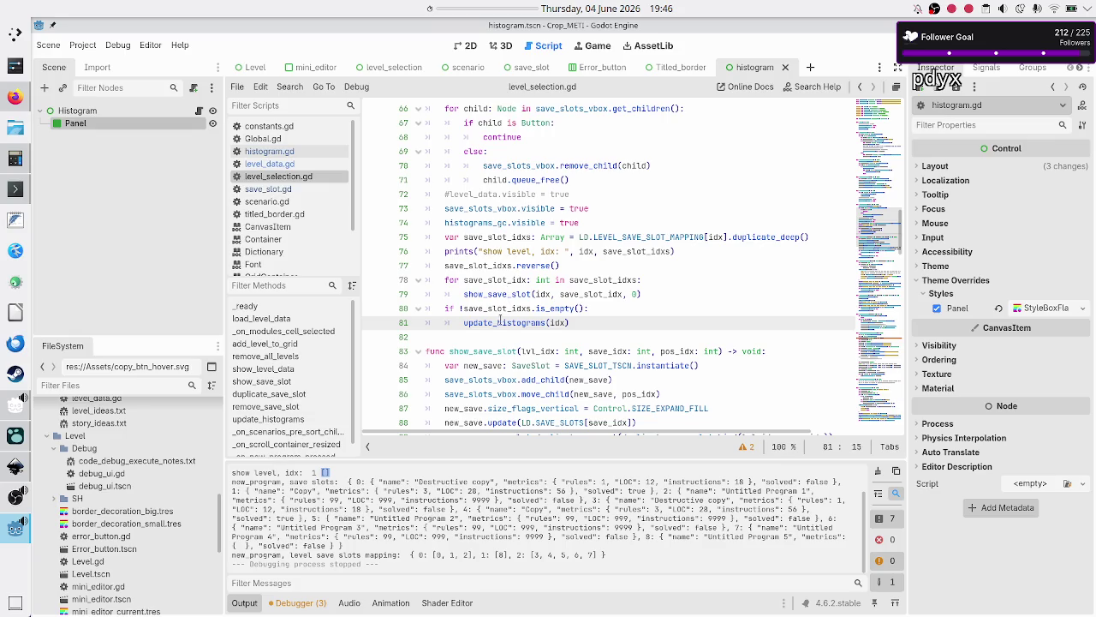
scroll(501, 319, "down", 7)
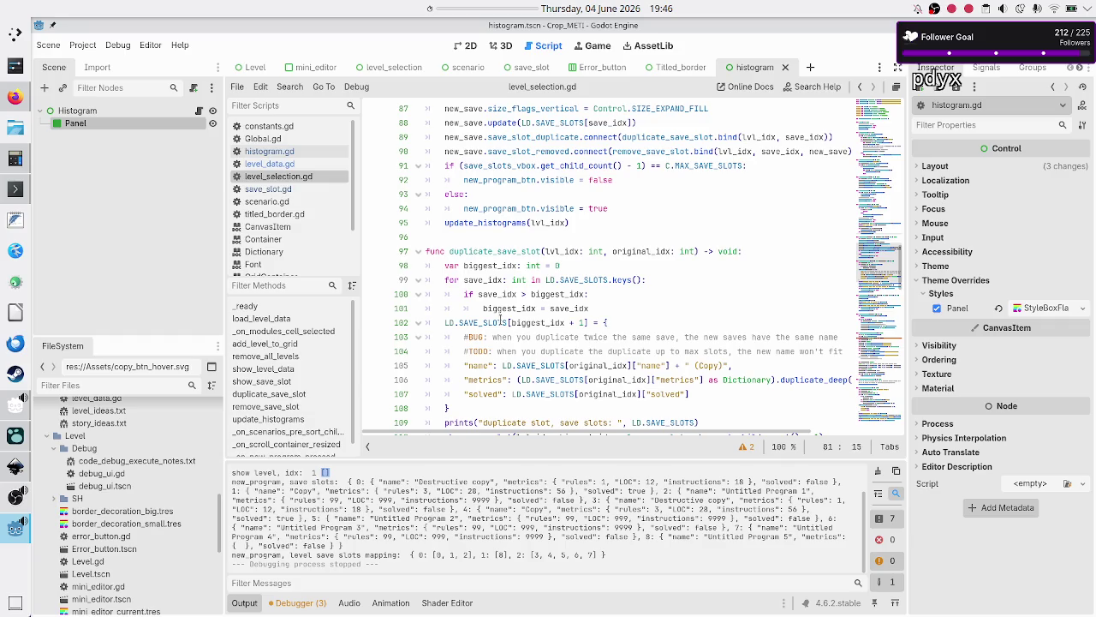
scroll(500, 319, "down", 20)
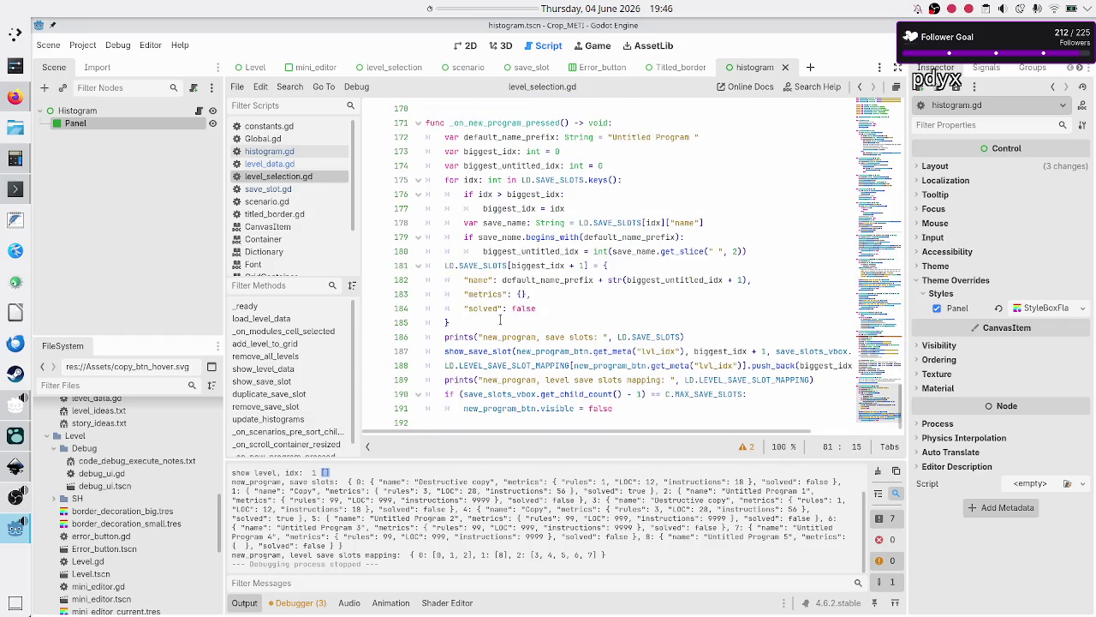
double_click(506, 124)
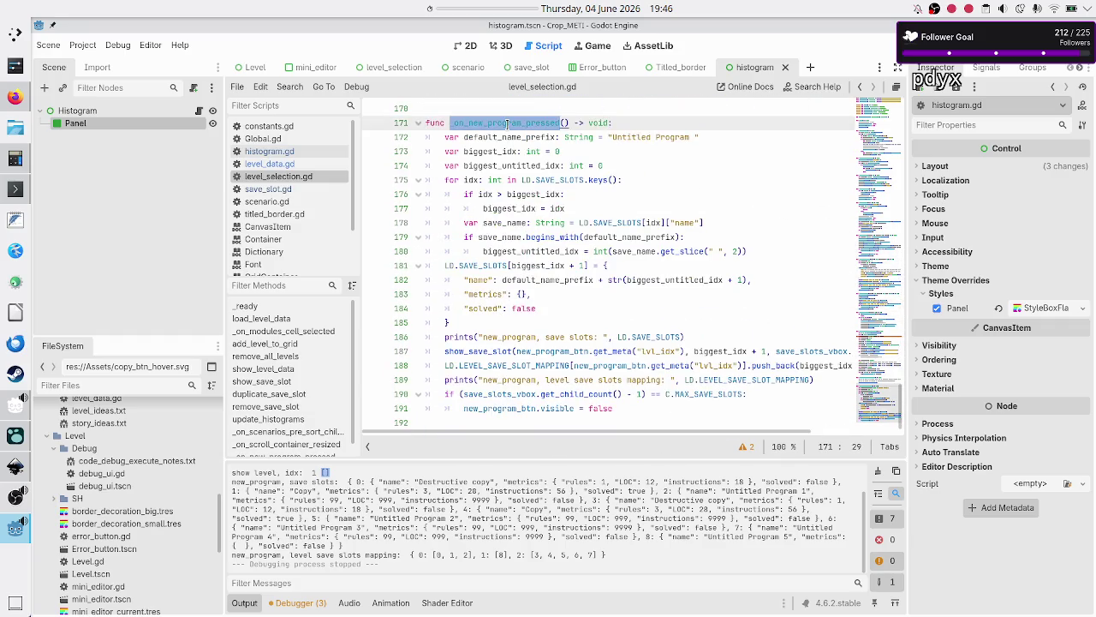
double_click(471, 351)
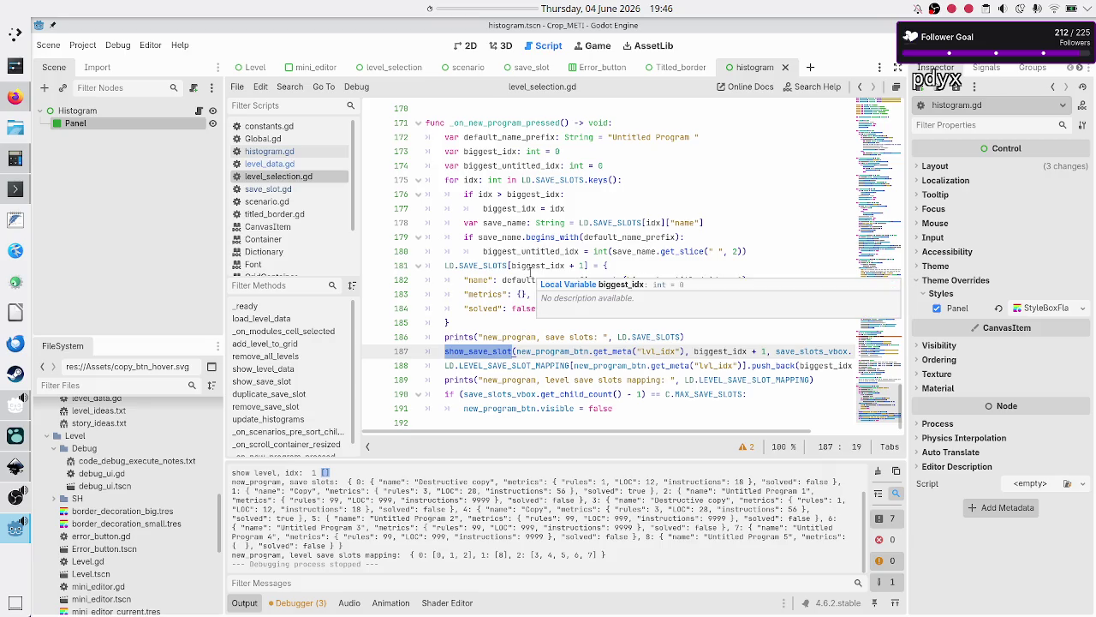
scroll(535, 256, "up", 3)
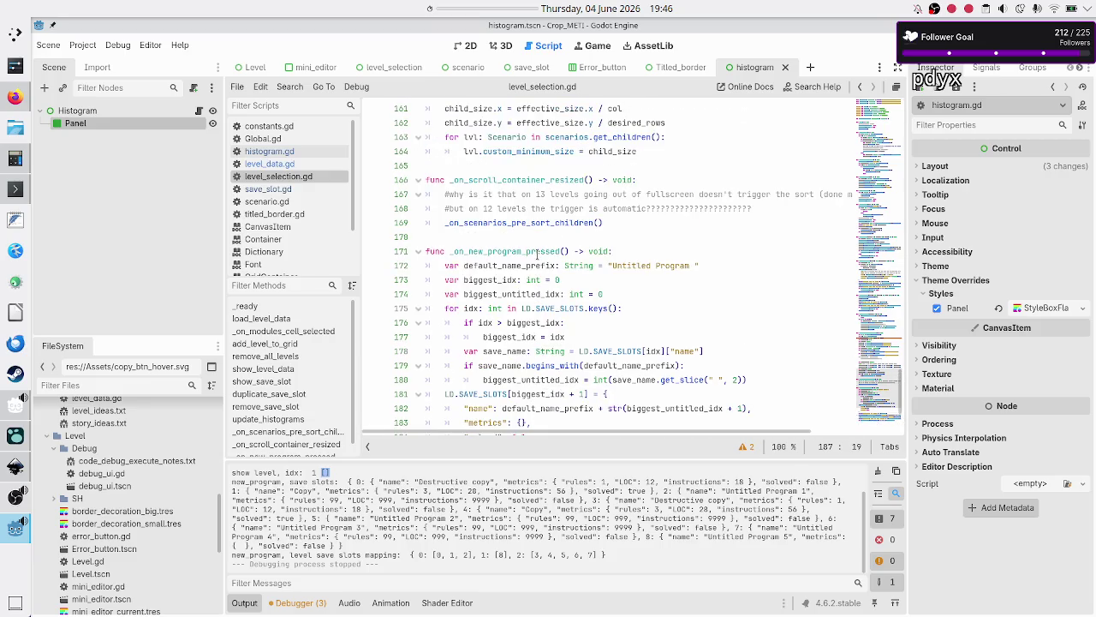
scroll(537, 255, "up", 12)
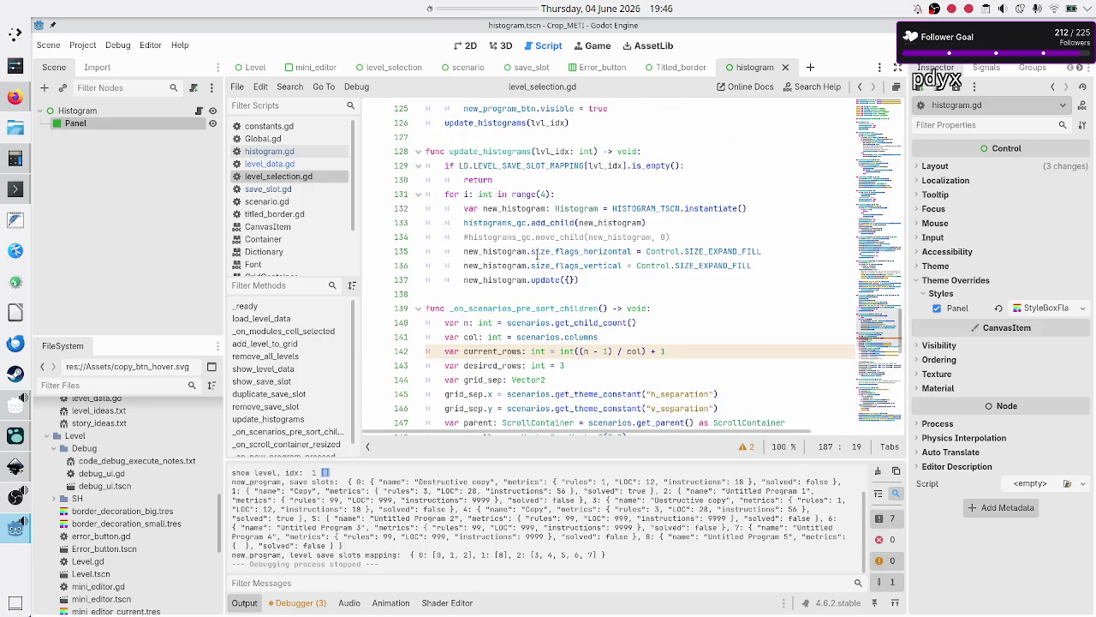
scroll(537, 254, "up", 14)
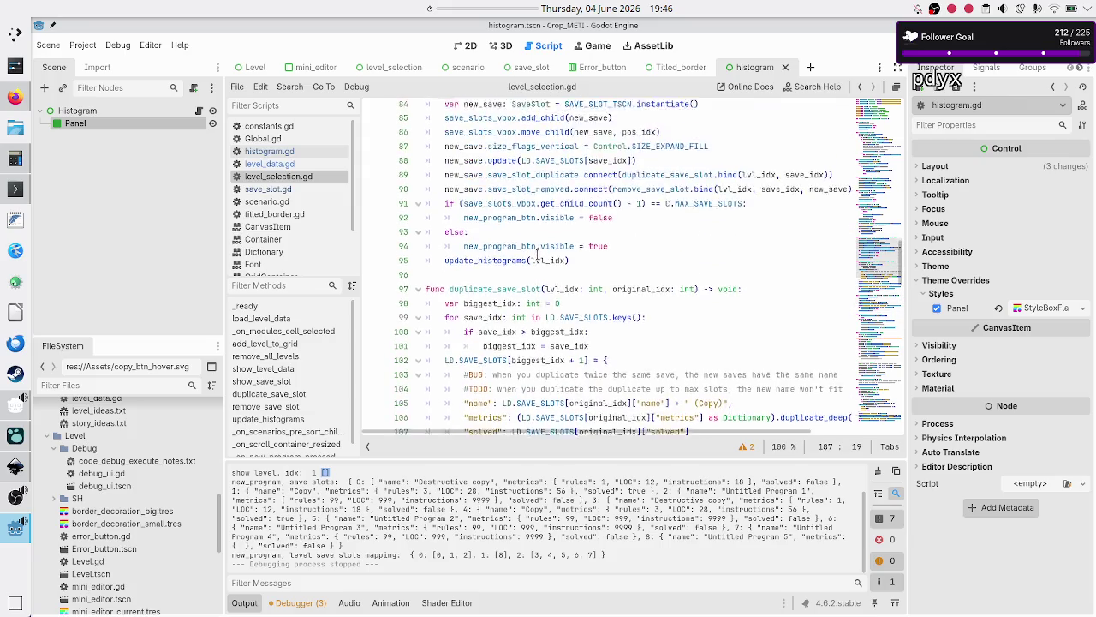
scroll(537, 254, "up", 3)
scroll(537, 254, "down", 2)
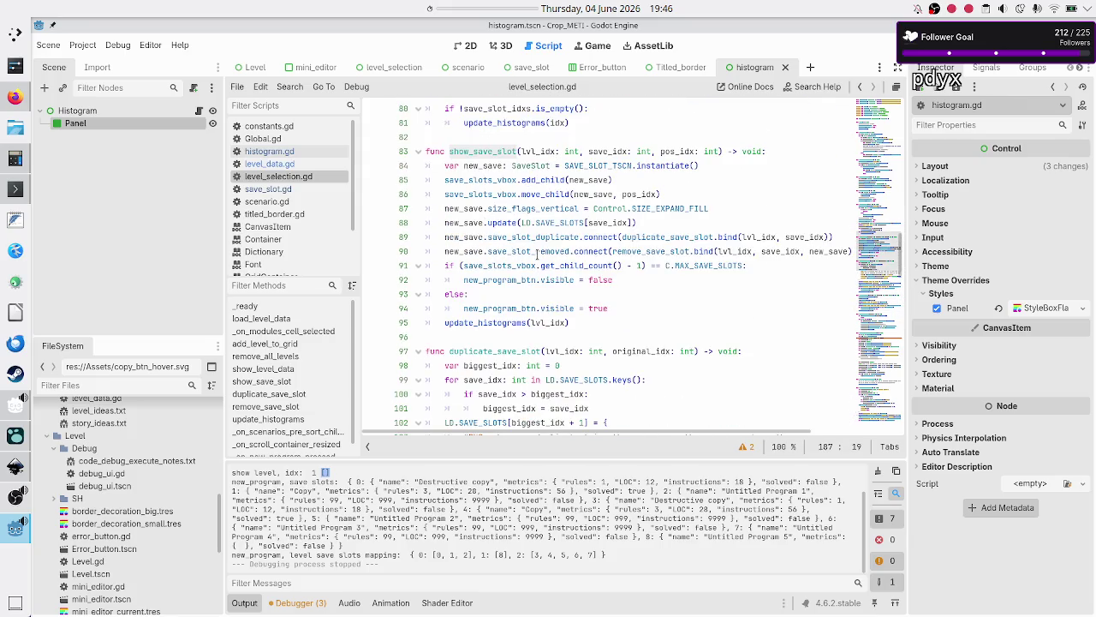
double_click(499, 322)
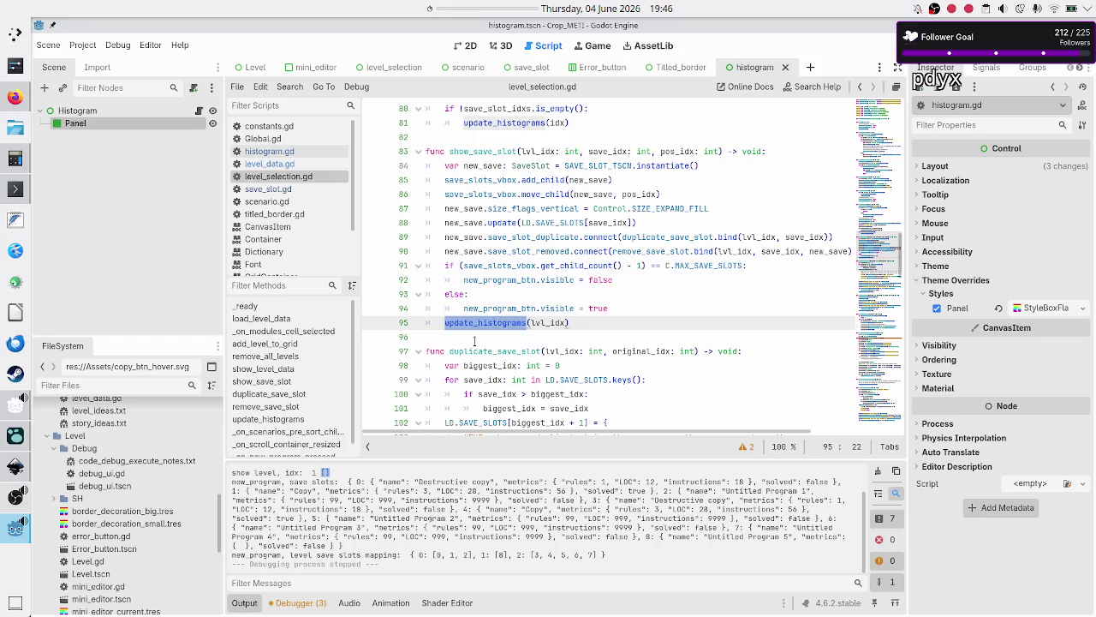
scroll(477, 383, "down", 2)
scroll(477, 383, "down", 7)
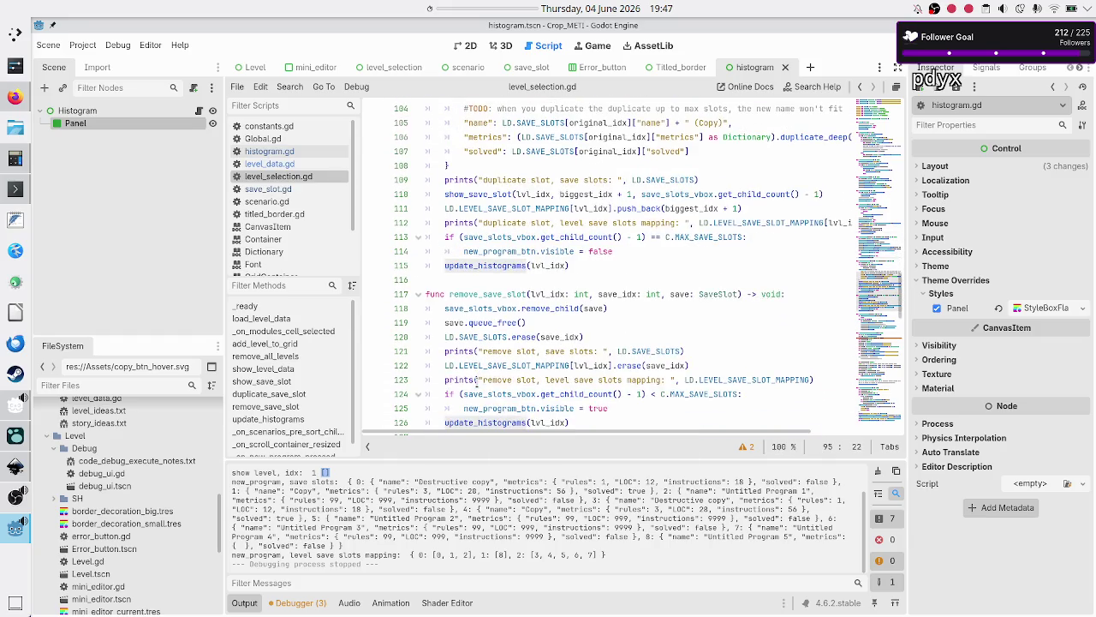
scroll(477, 383, "up", 6)
scroll(477, 383, "down", 9)
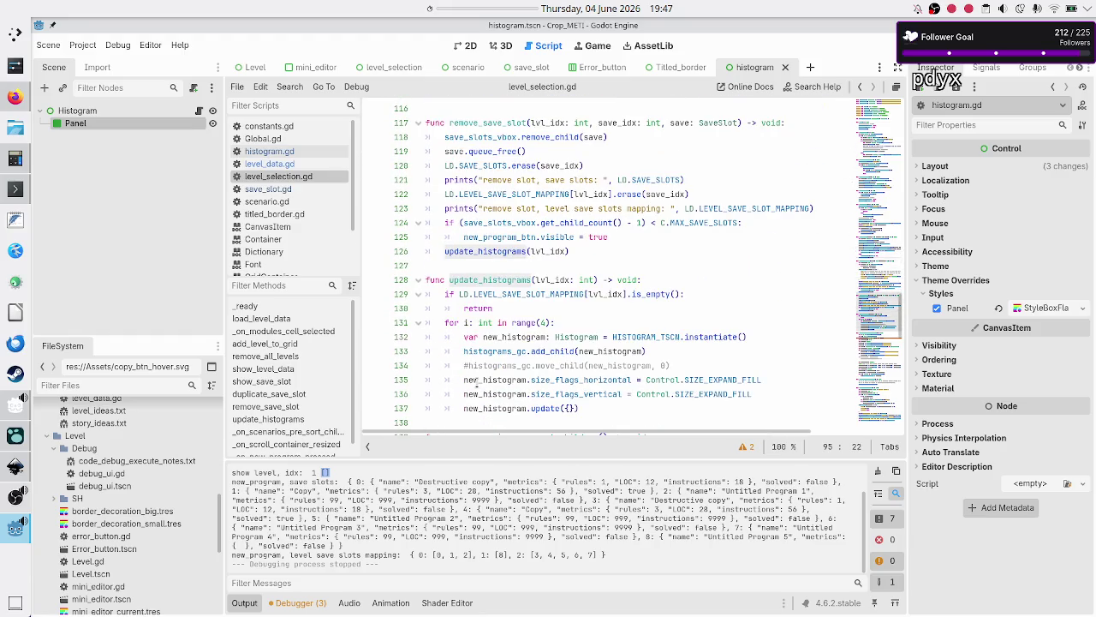
scroll(477, 383, "up", 1)
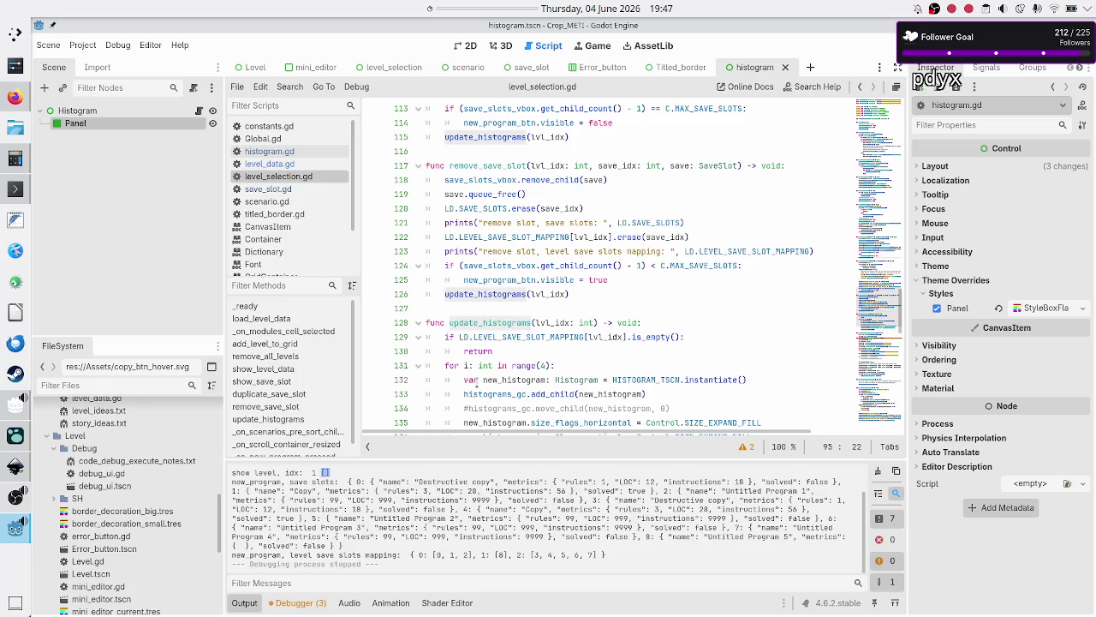
scroll(477, 383, "up", 9)
scroll(477, 382, "down", 4)
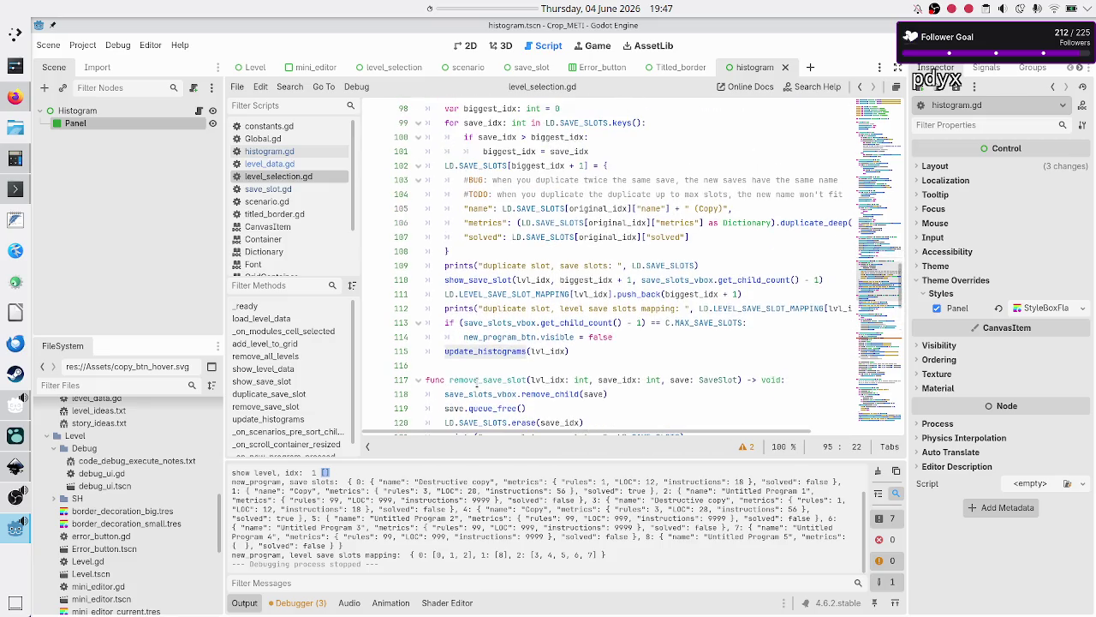
scroll(478, 383, "up", 7)
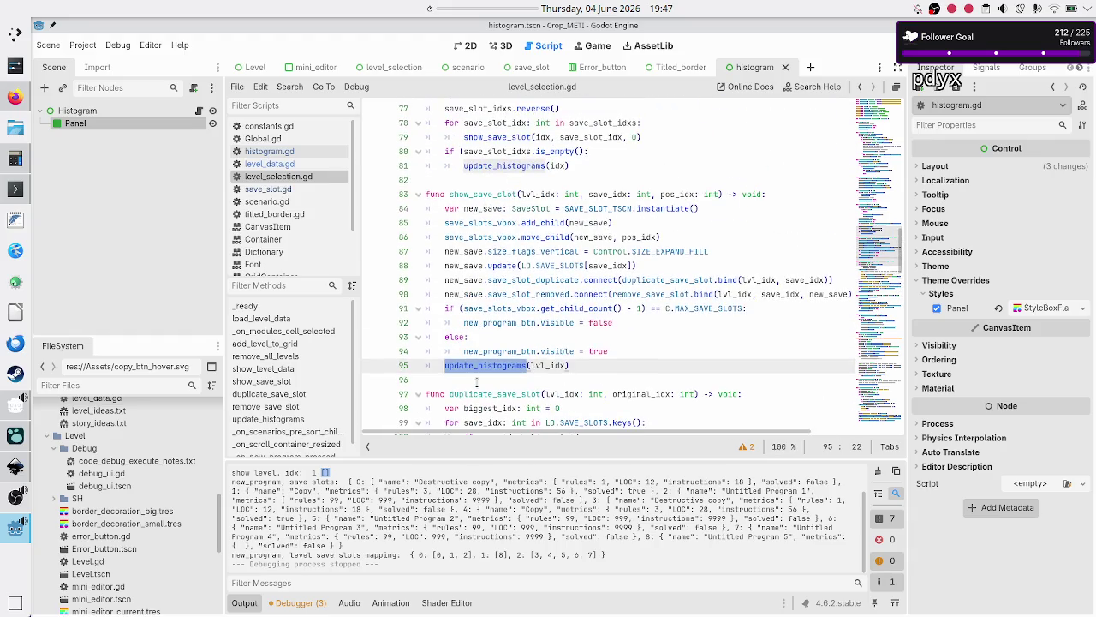
scroll(478, 383, "down", 10)
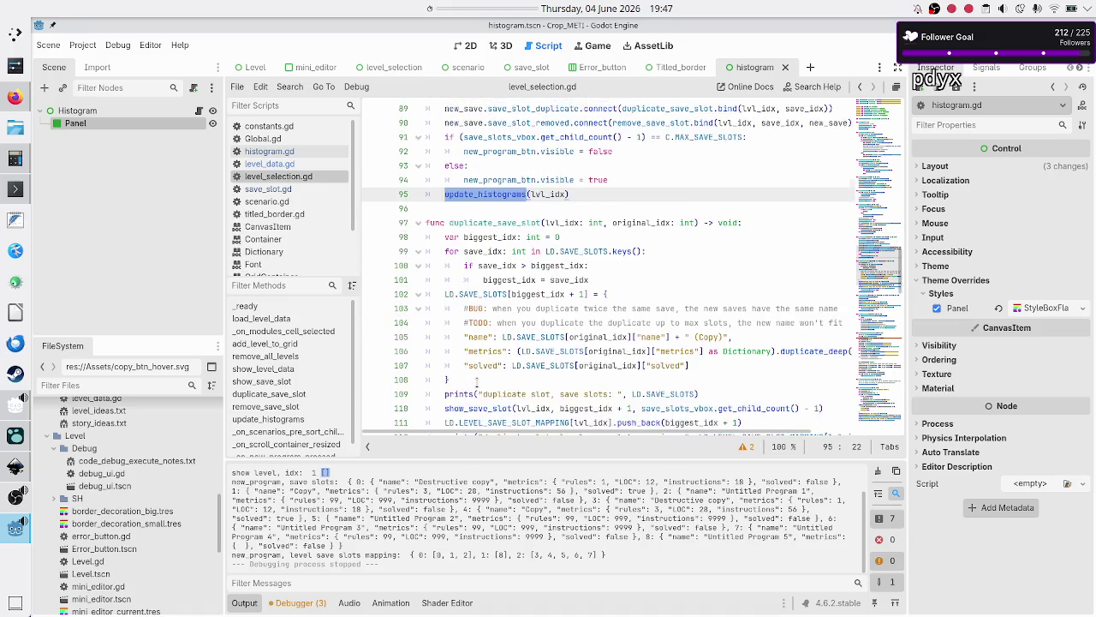
scroll(477, 382, "down", 5)
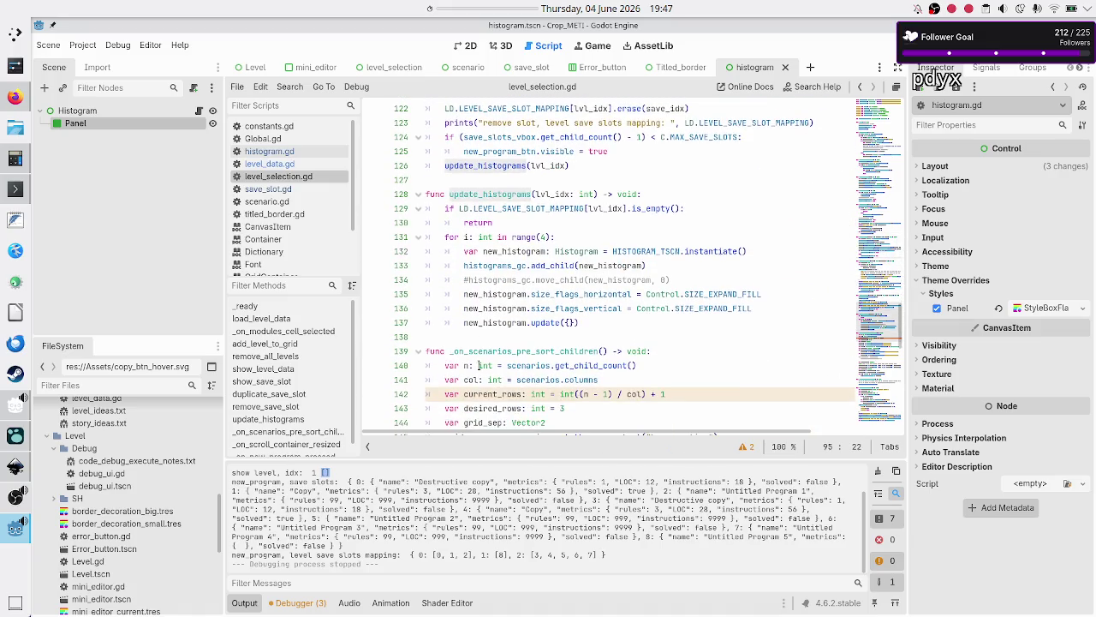
left_click(611, 208)
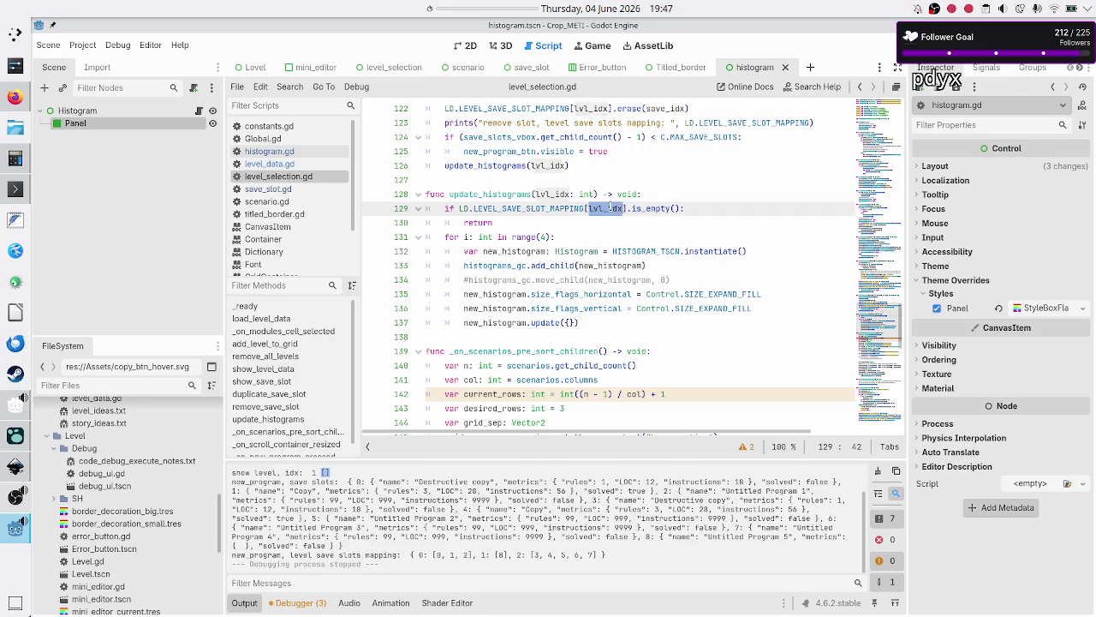
double_click(650, 208)
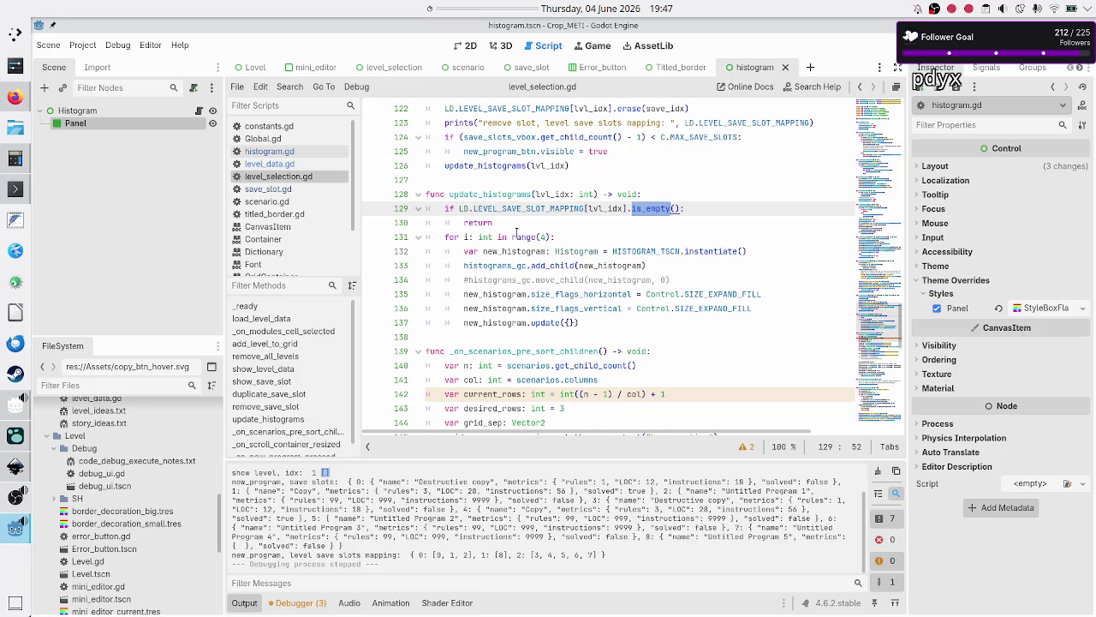
left_click(574, 237)
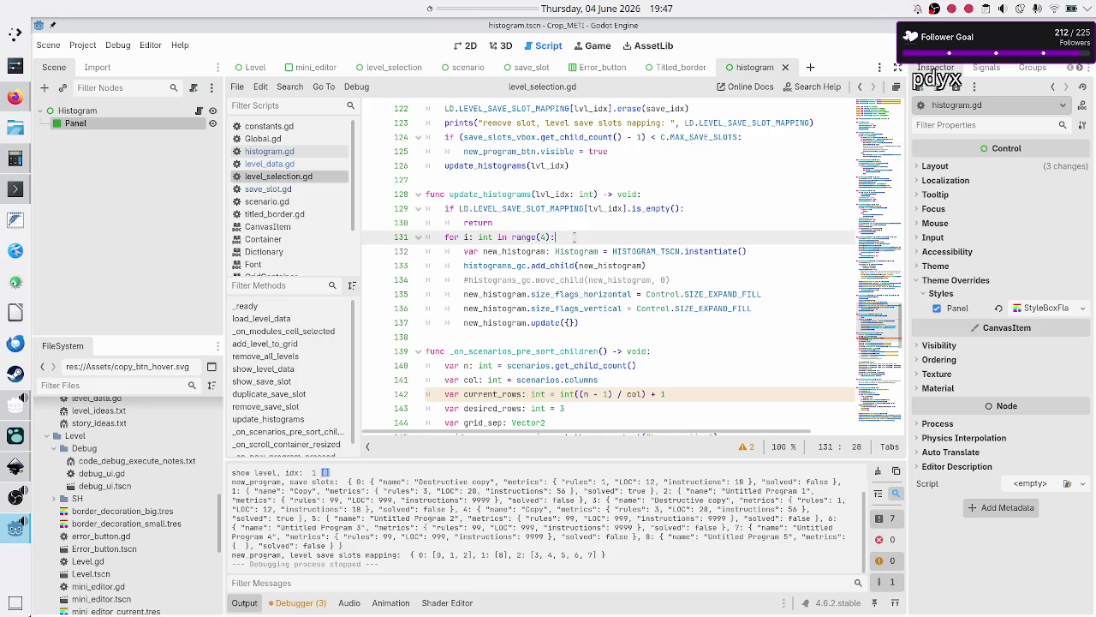
left_click(547, 265)
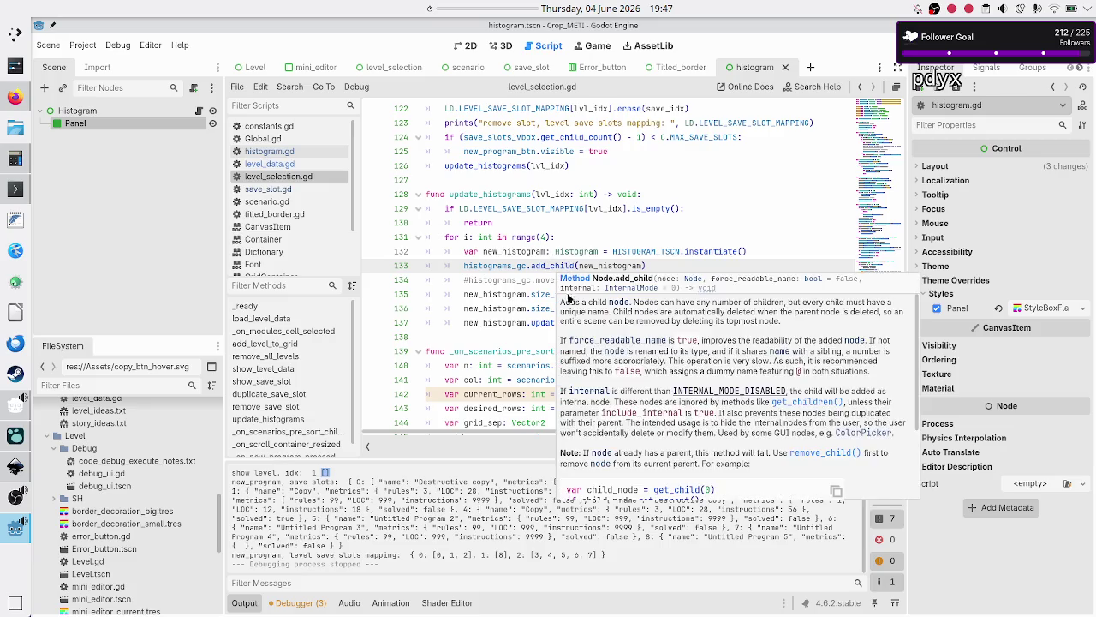
left_click(549, 325)
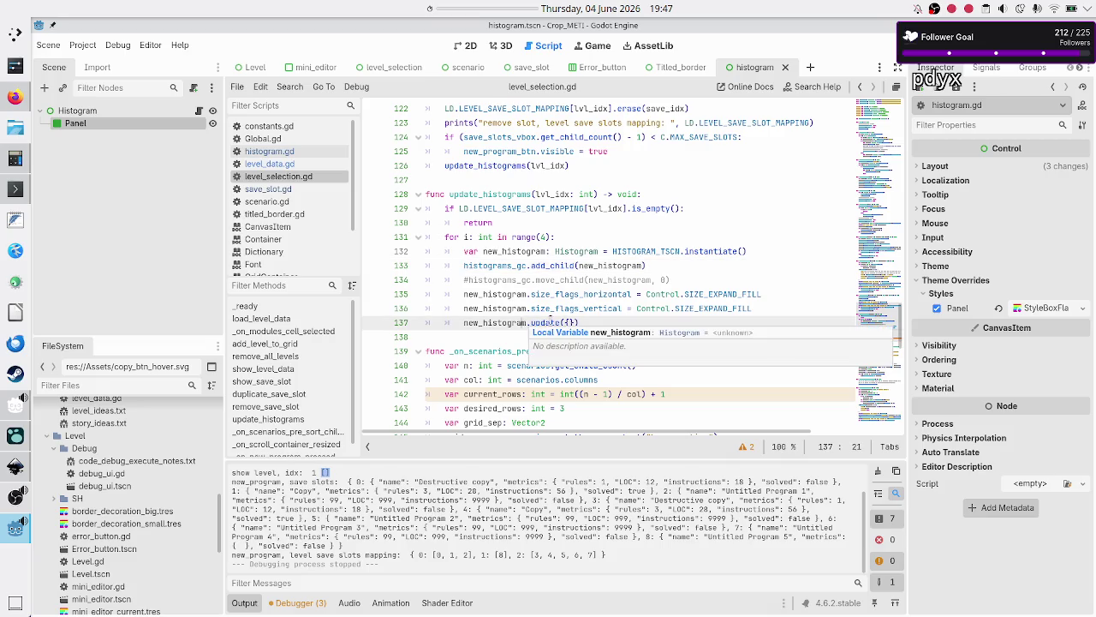
key("End")
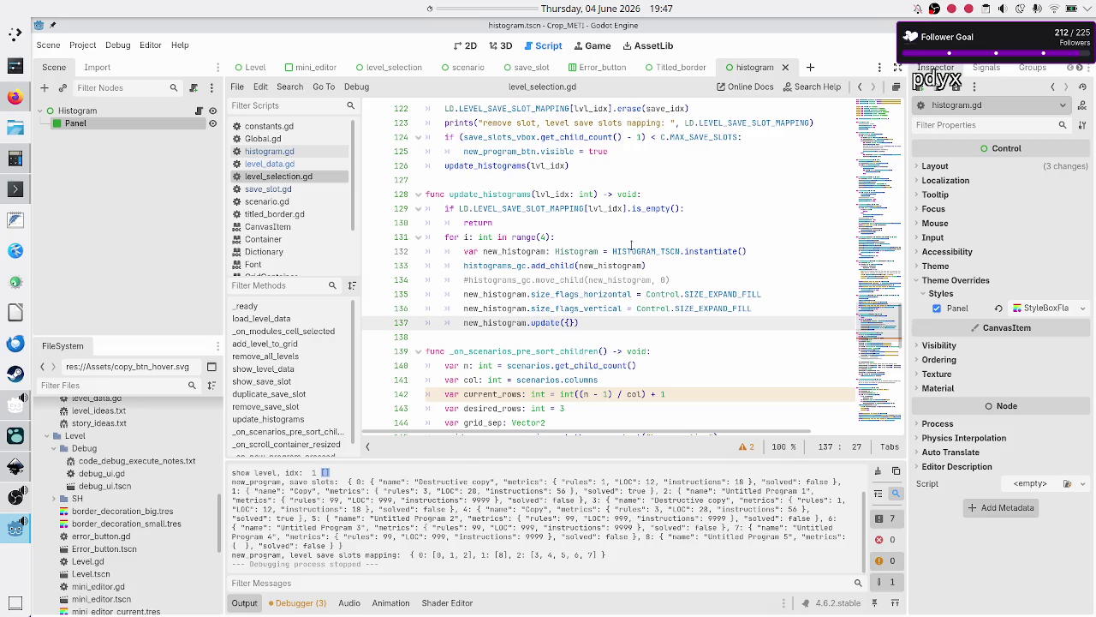
left_click(910, 46)
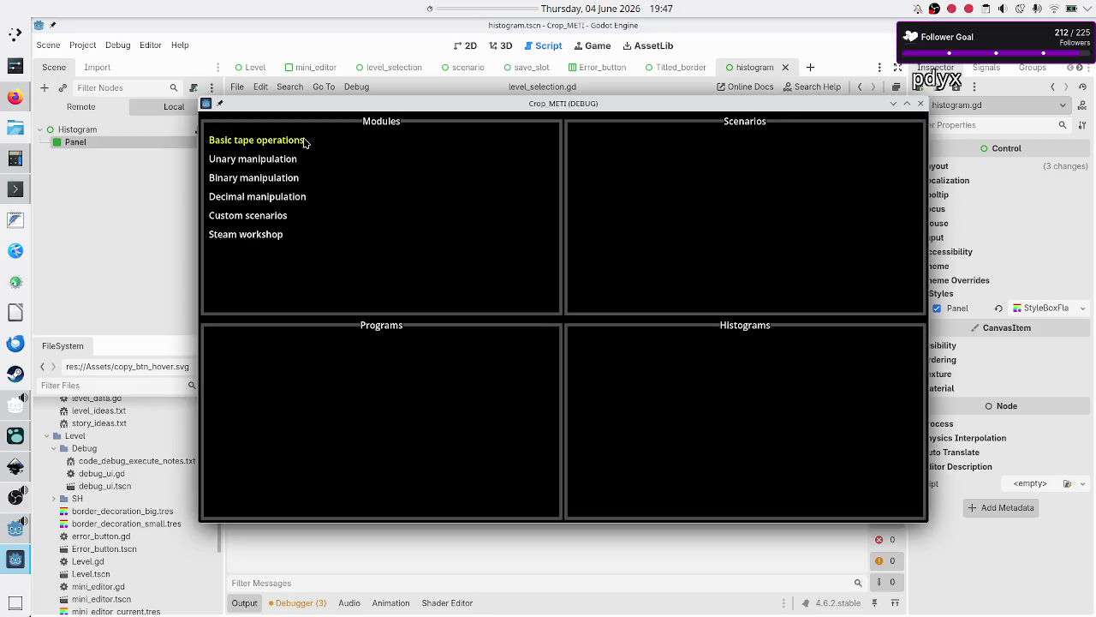
- View the Basic tape operations Tutorial's filled histogram grid, then stop the game
left_click(304, 142)
left_click(613, 171)
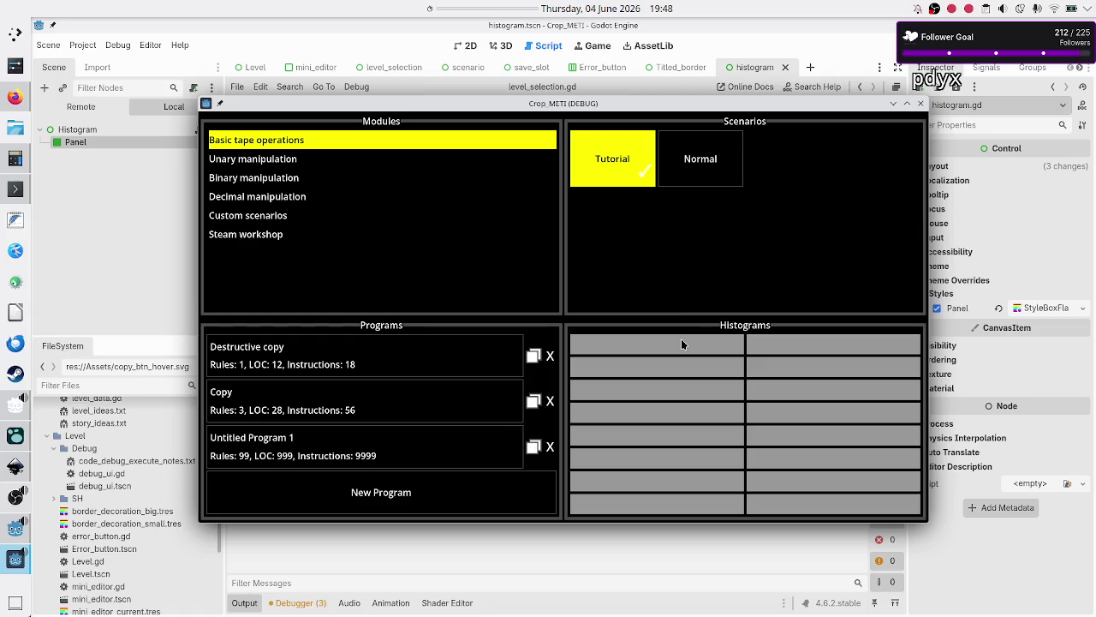
left_click(921, 104)
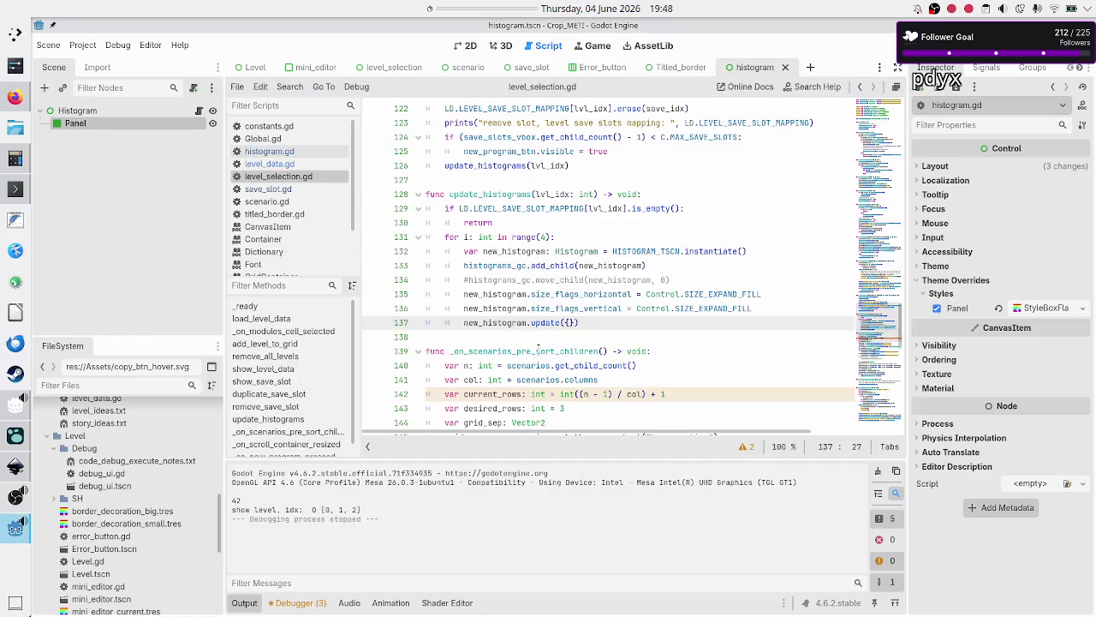
- Open a blank indented line directly below the update_histograms func header
left_click(549, 343)
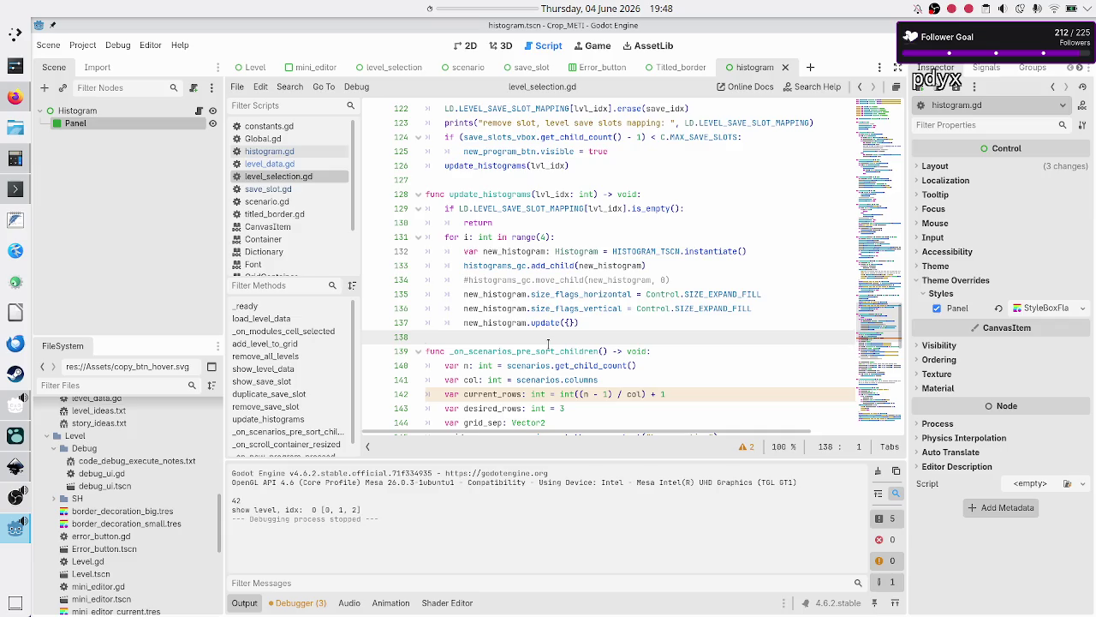
scroll(521, 335, "down", 7)
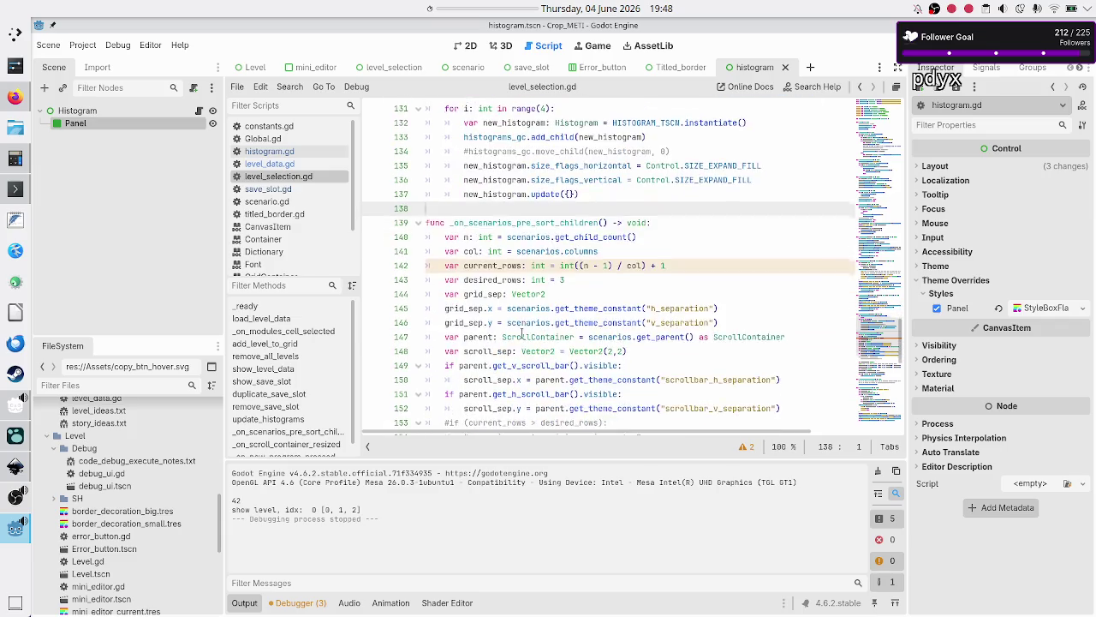
scroll(522, 334, "down", 5)
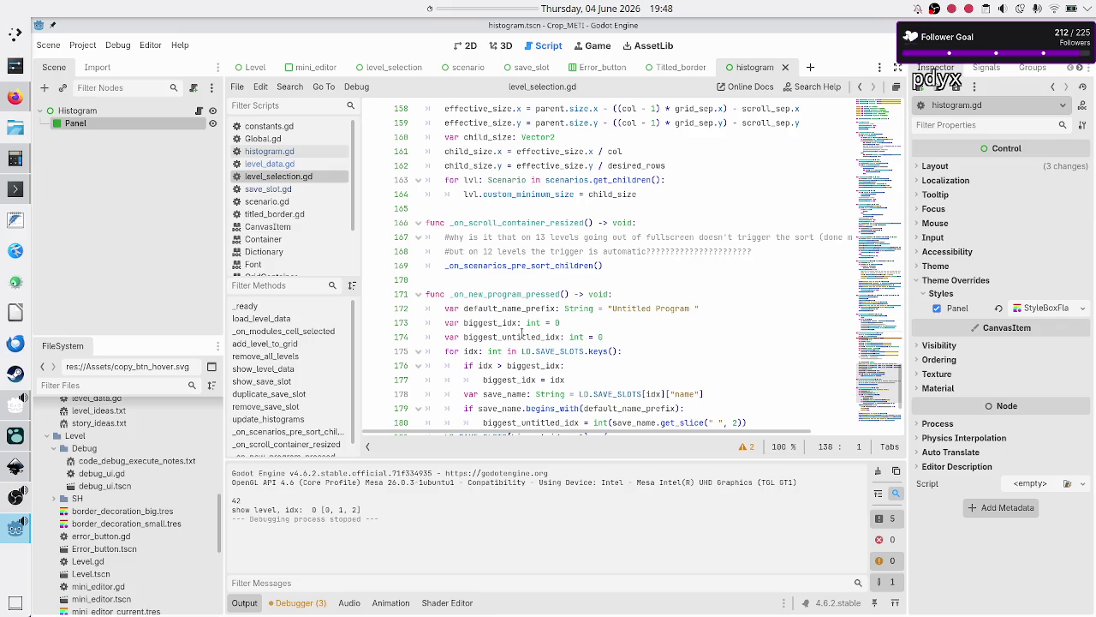
scroll(521, 335, "down", 4)
scroll(522, 335, "up", 8)
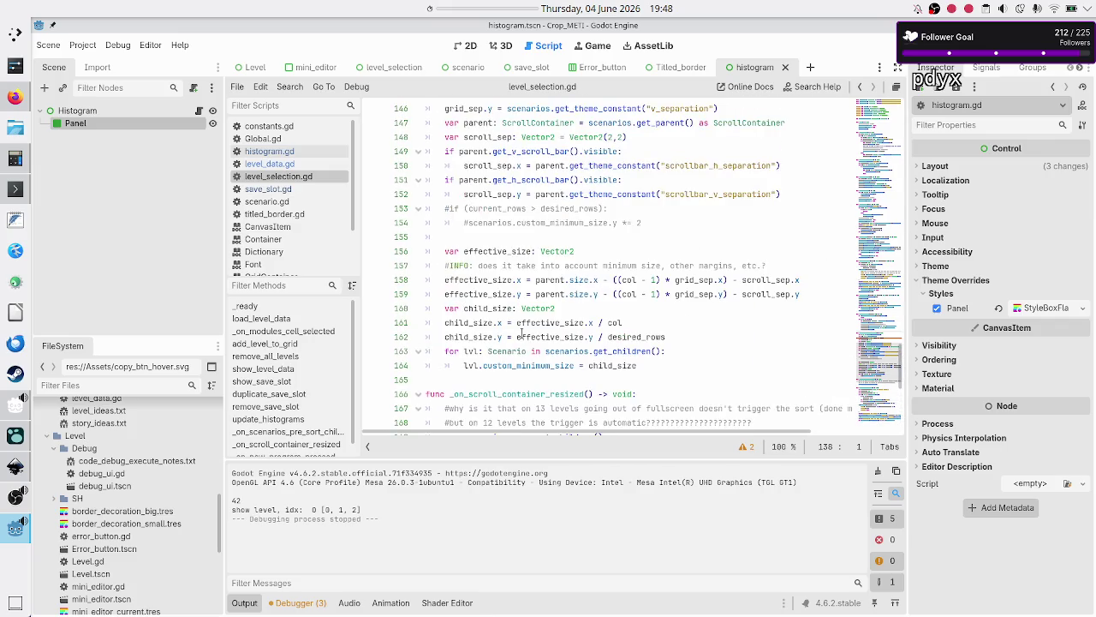
scroll(522, 335, "up", 9)
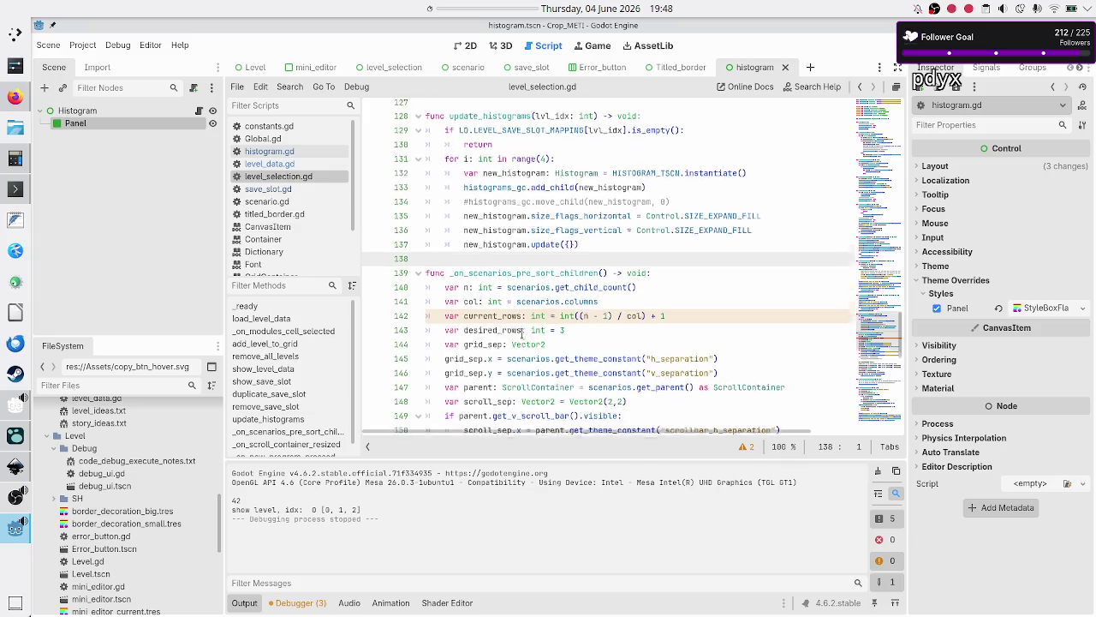
scroll(522, 335, "right", 3)
scroll(521, 335, "left", 3)
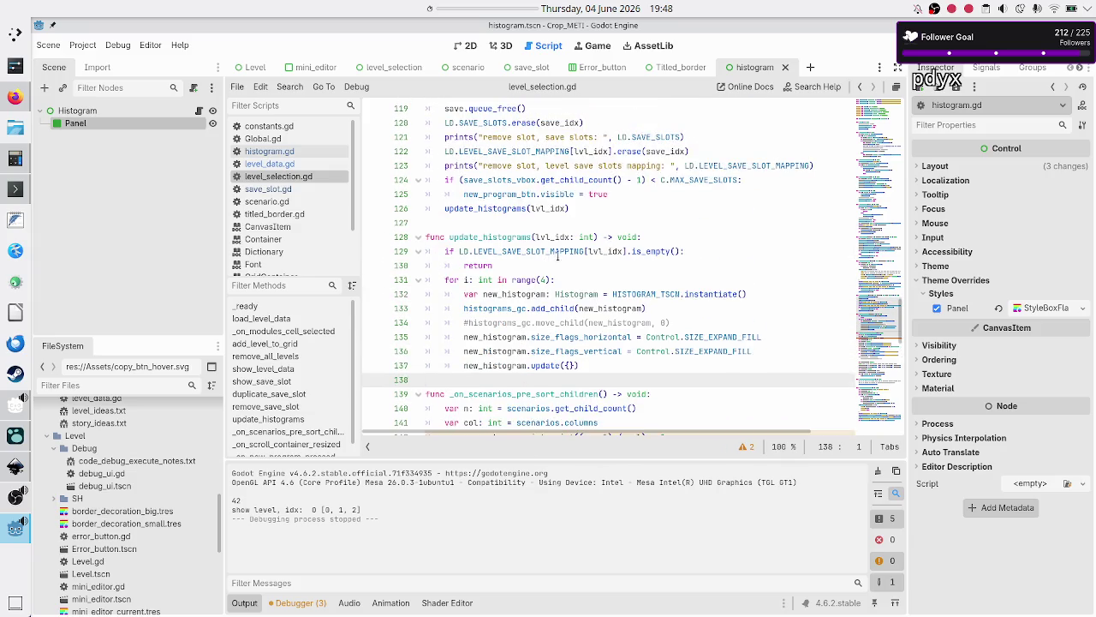
left_click(552, 280)
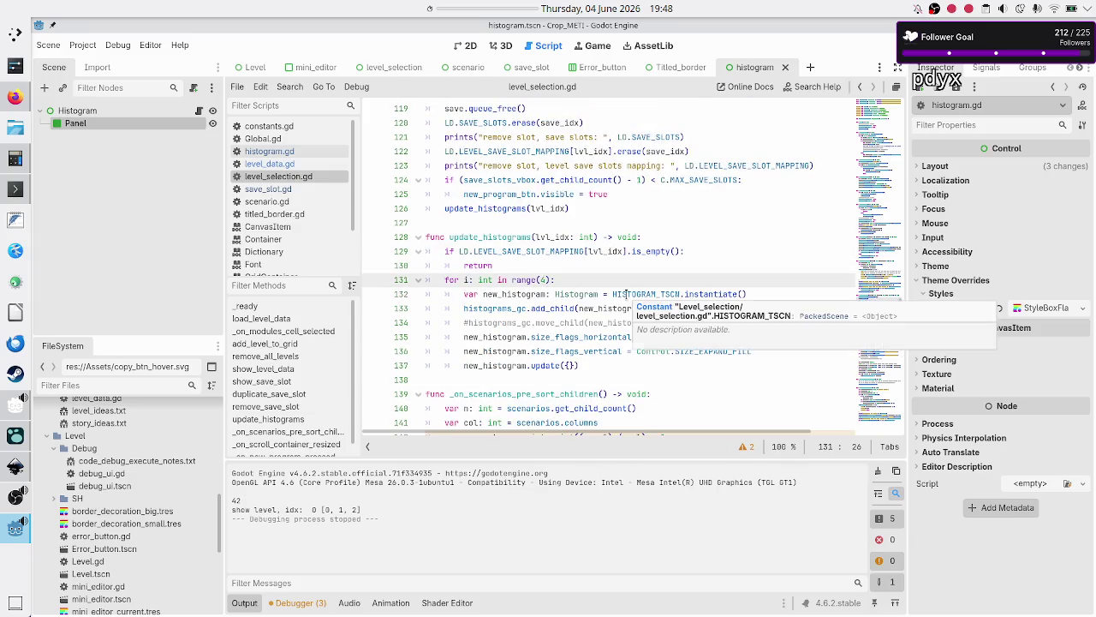
key("Up")
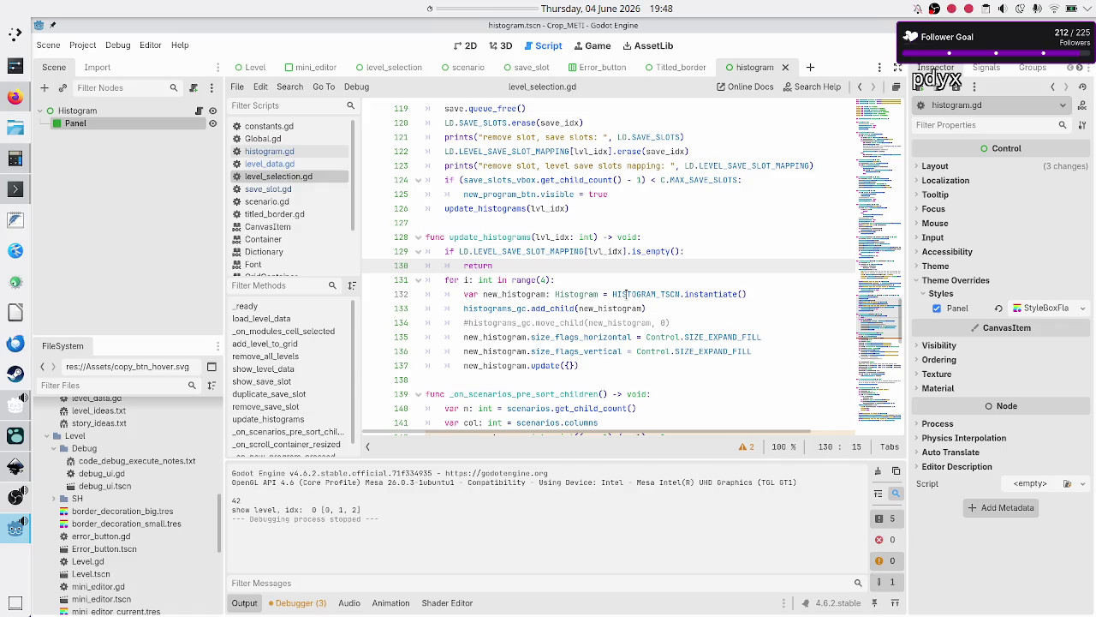
key("Up")
key("Up")
key("Up")
key("Down")
key("Down")
key("Up")
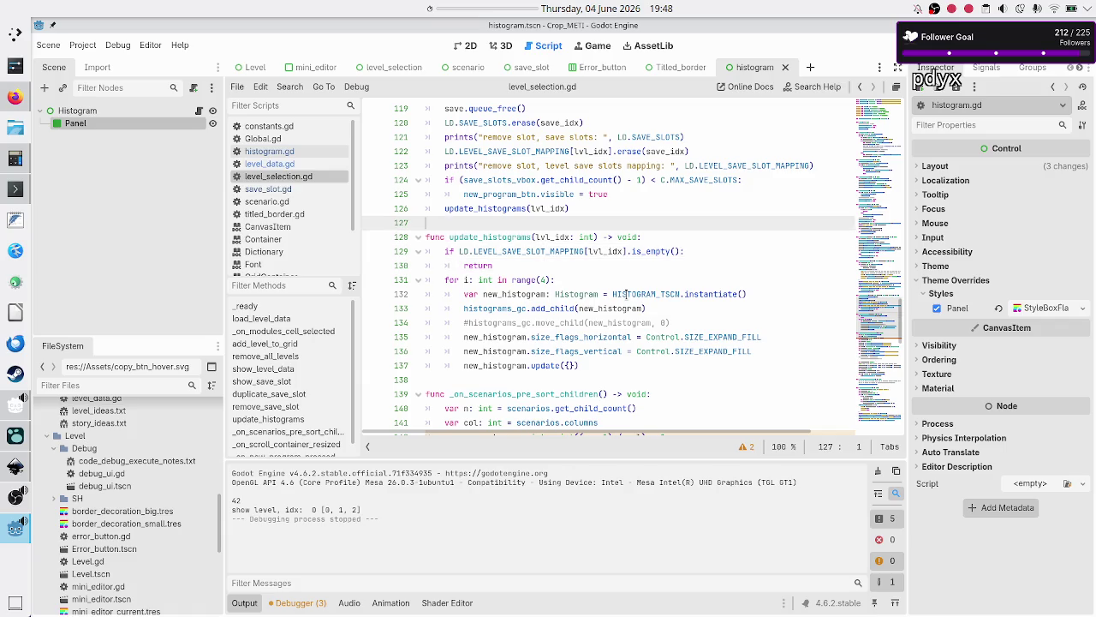
key("End")
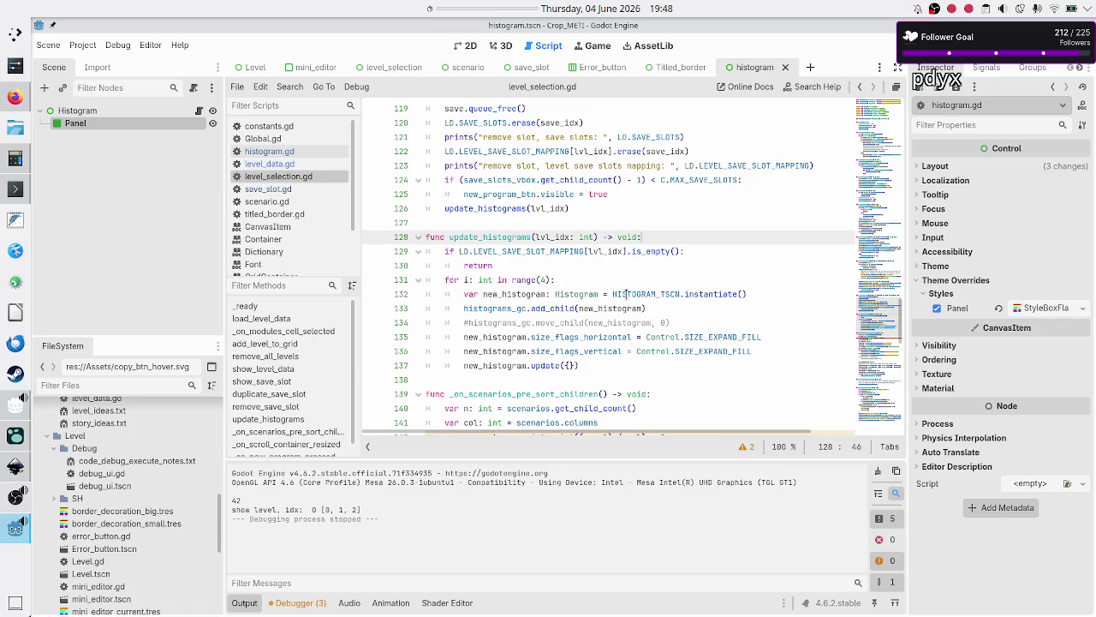
key("Return")
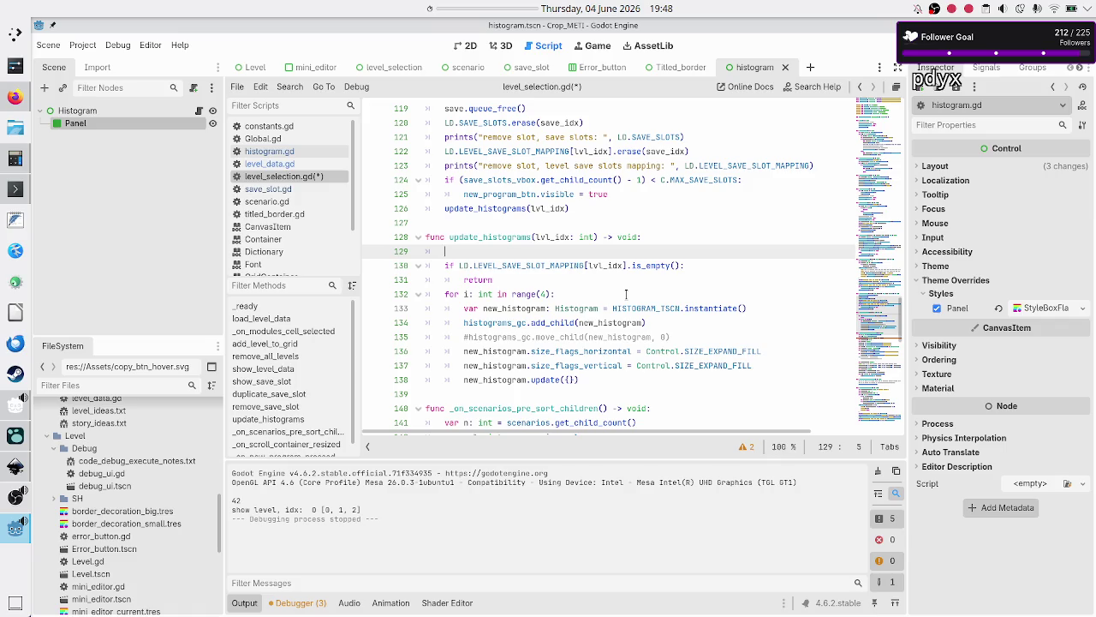
- Write the loop header 'for histogram: Histogram in histograms_gc.get_children():'
type("for ")
type("h")
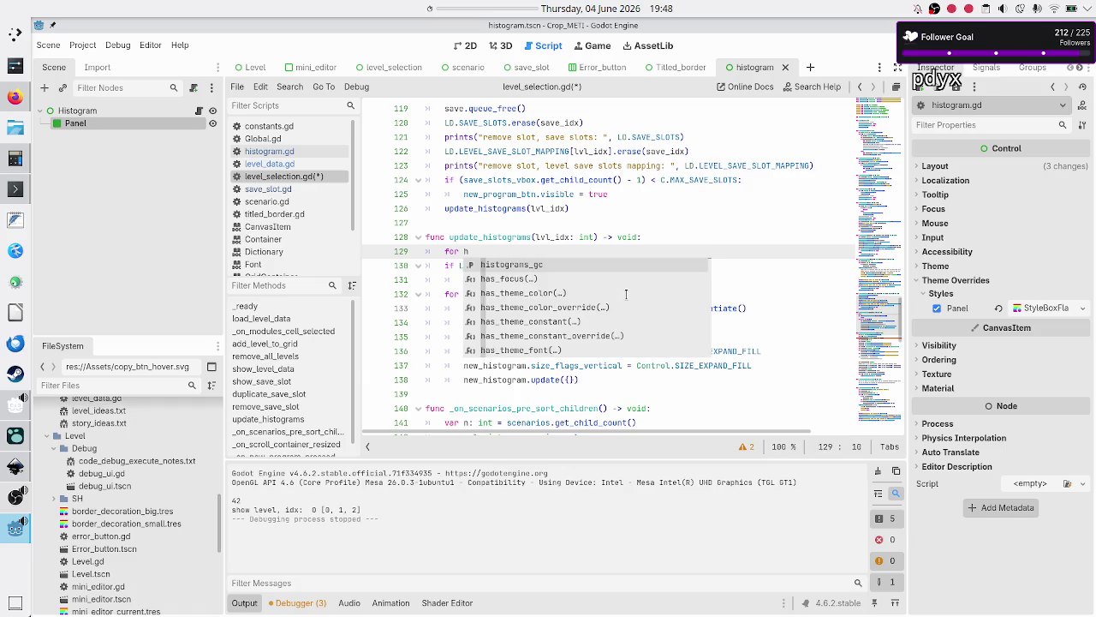
type("is")
key("Down")
key("Return")
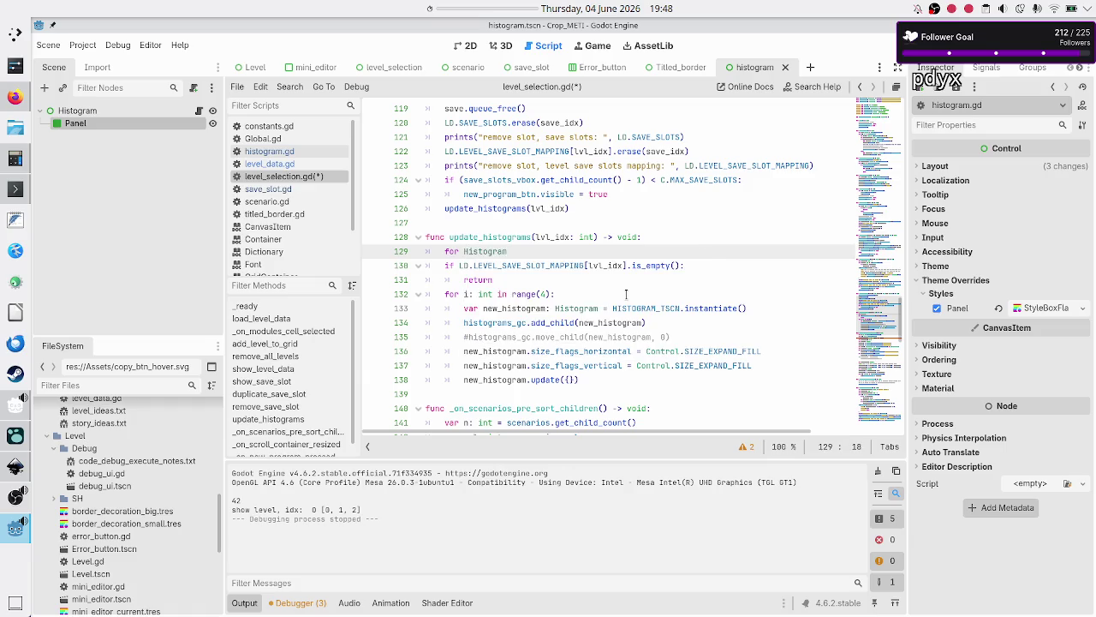
type(": His")
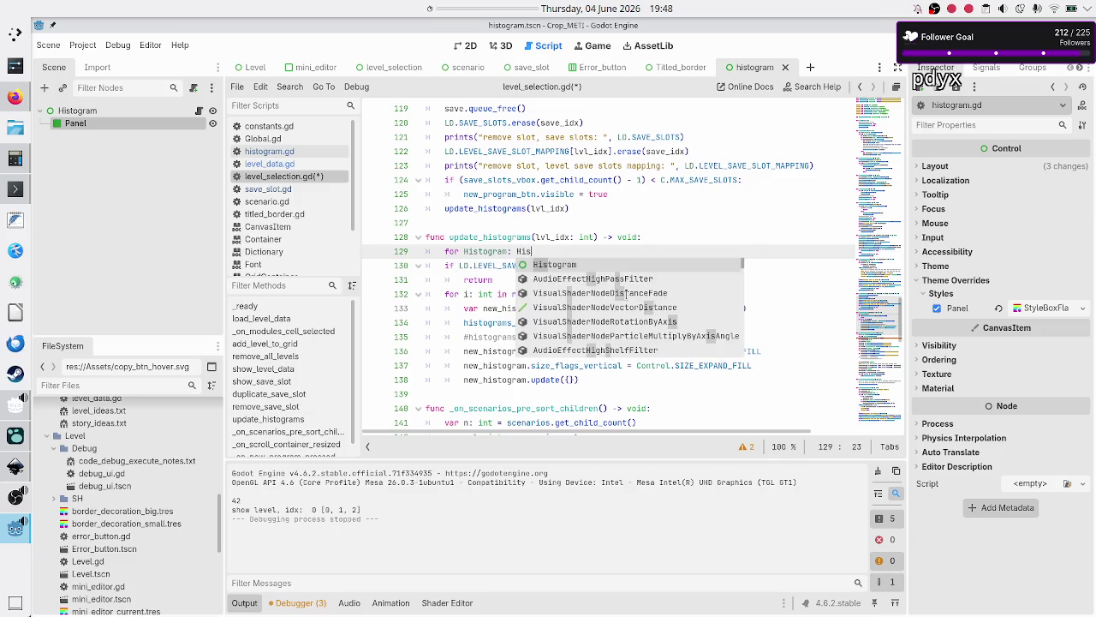
key("Return")
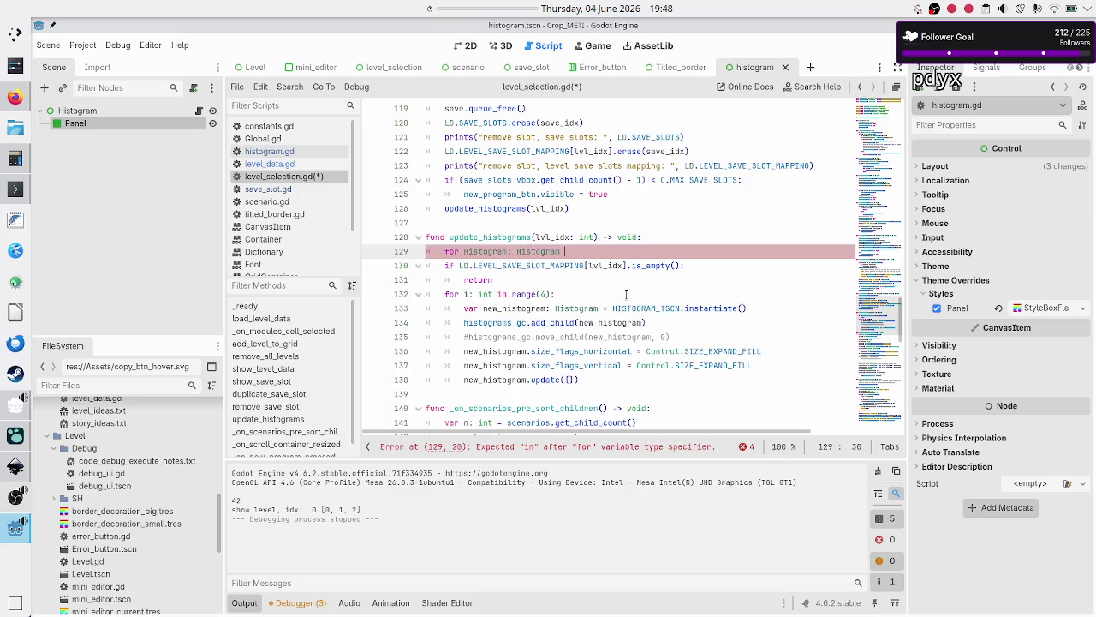
type("in ")
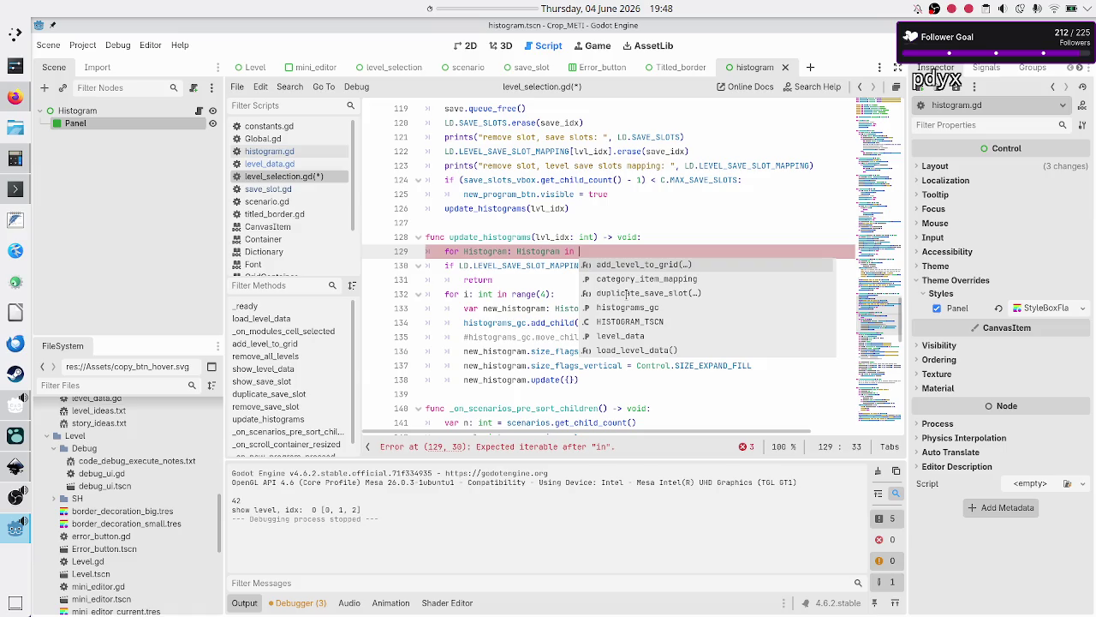
type("his")
key("Return")
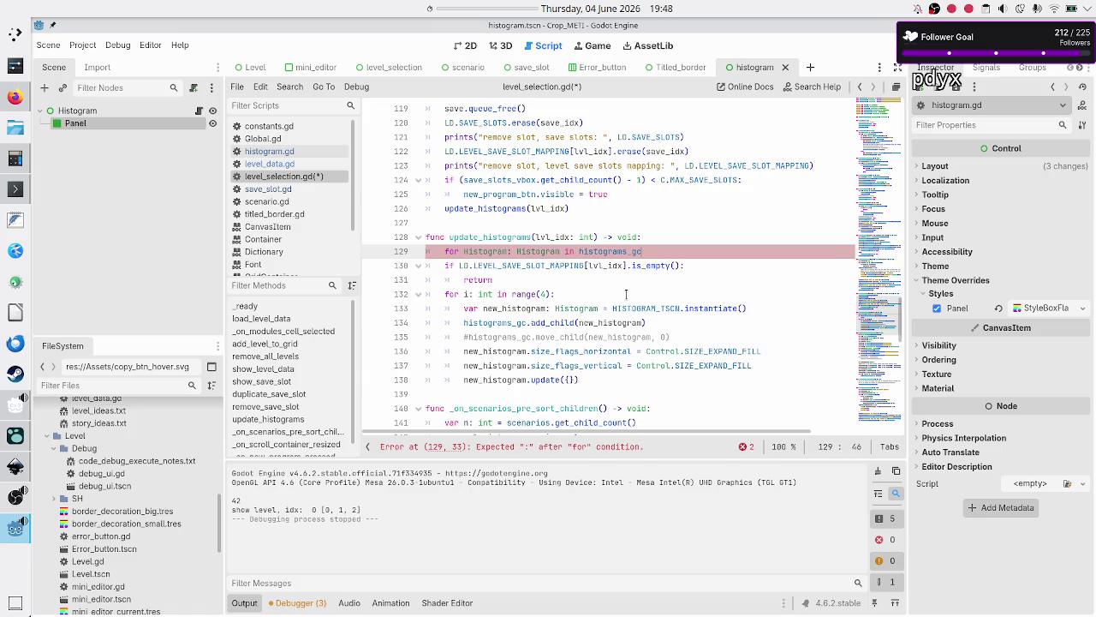
type(".get_ch")
key("Down")
key("Down")
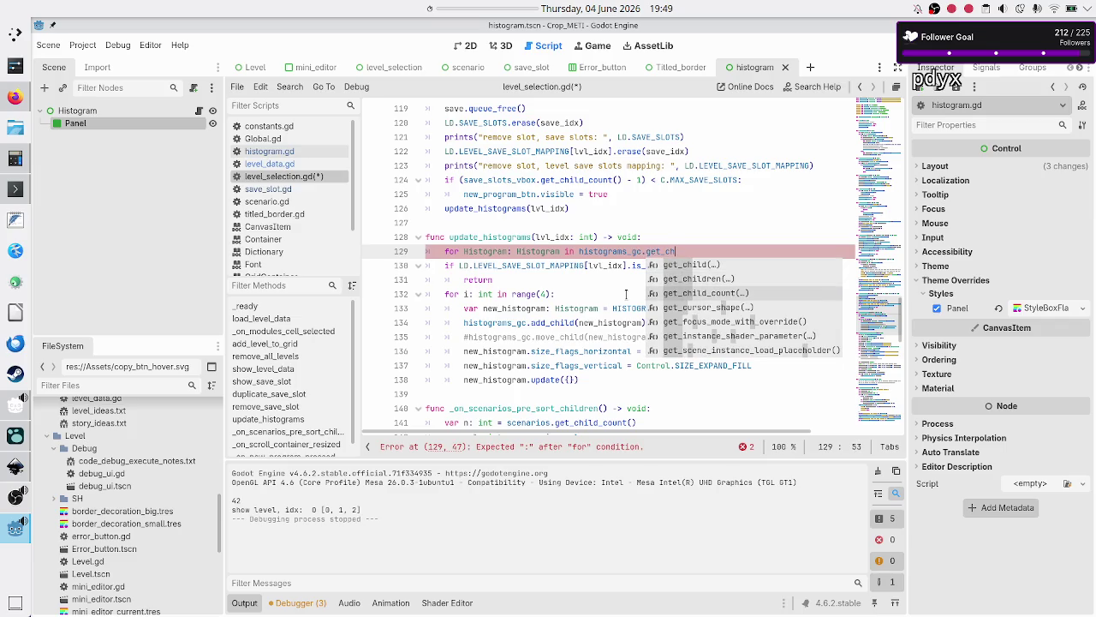
key("Up")
key("Return")
type(":")
key("BackSpace")
key("Right")
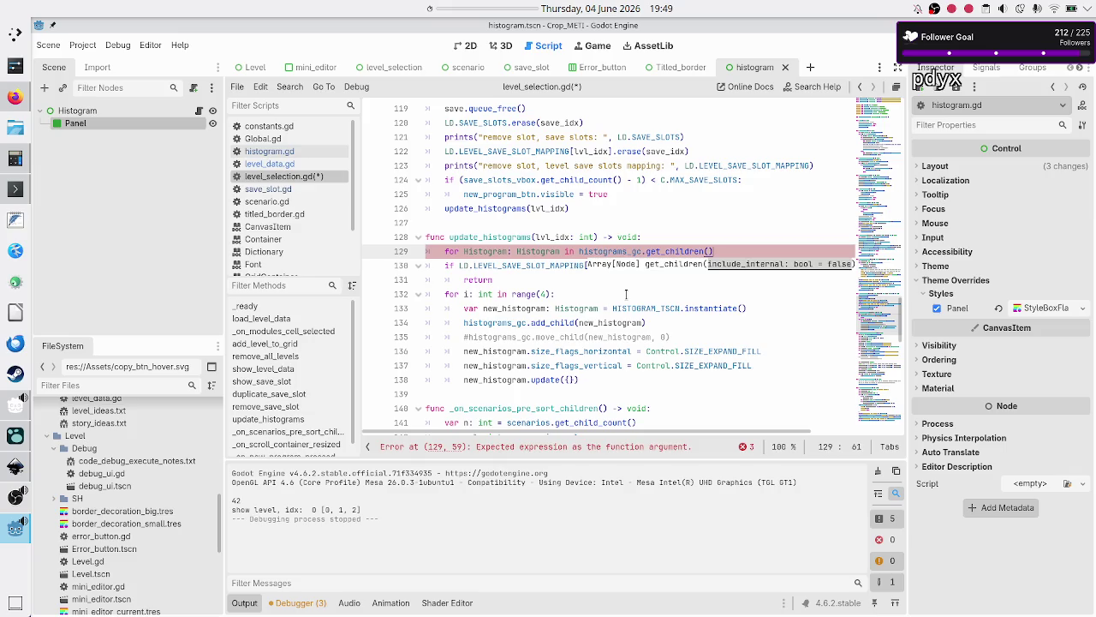
type(":")
key("Return")
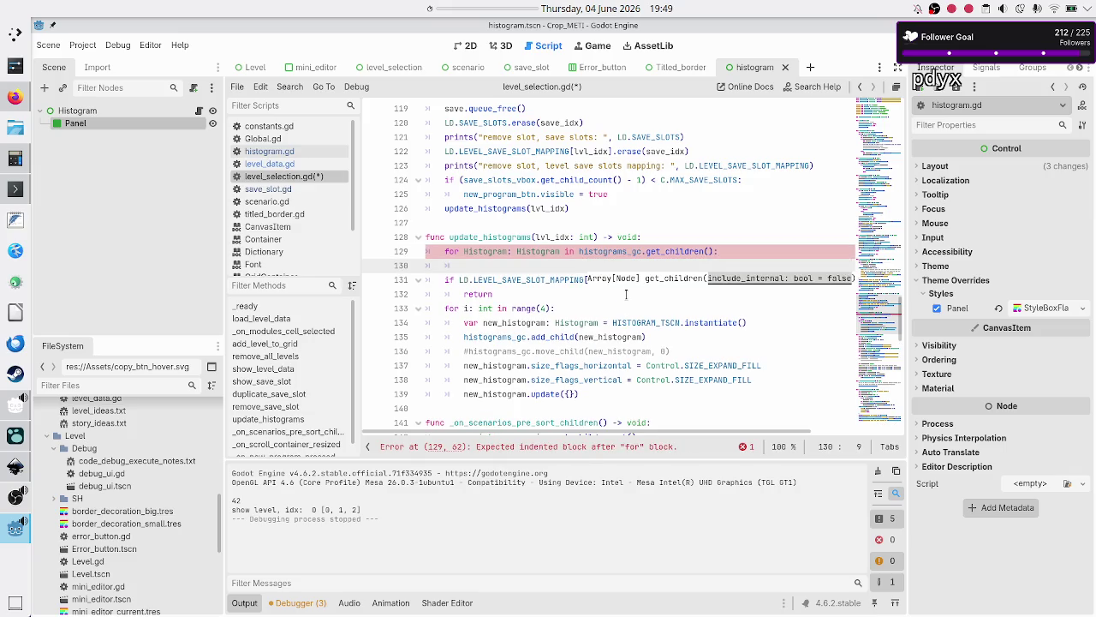
- Lowercase the loop variable and add a remove_child(histogram) line in the loop body
type("his")
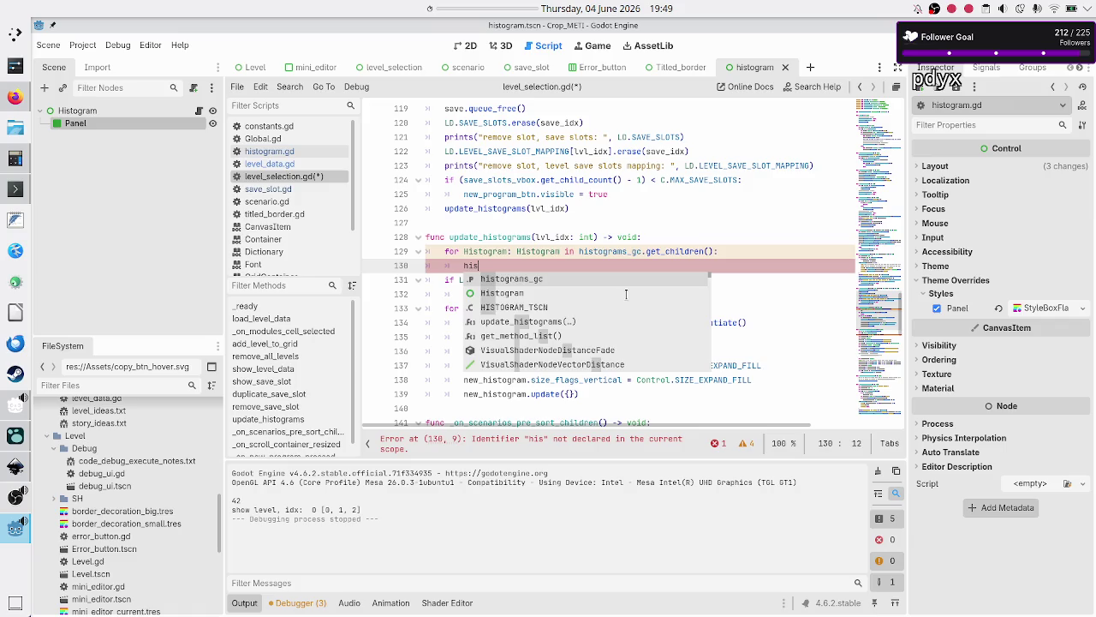
key("Escape")
key("Up")
key("BackSpace")
type("h")
key("Down")
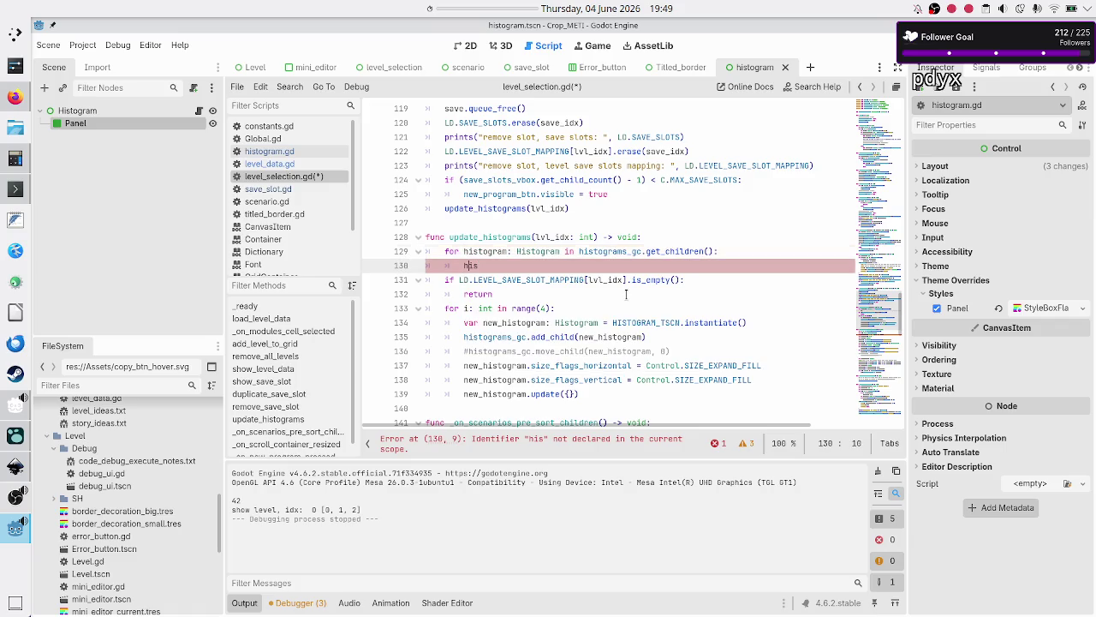
key("Right")
type("to")
key("Return")
type(".")
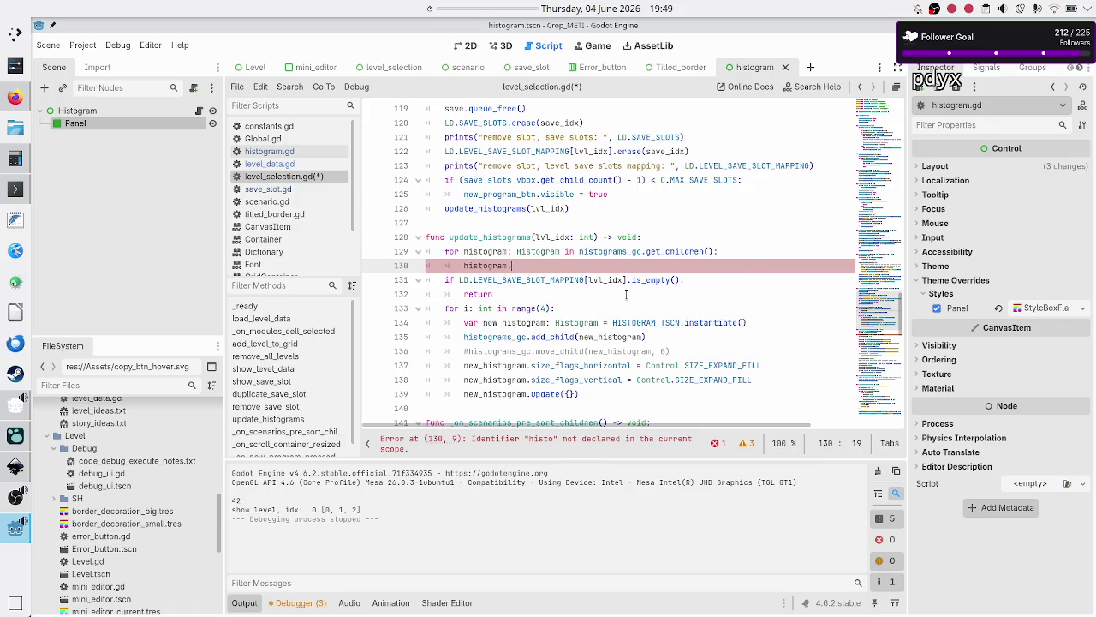
type("remove")
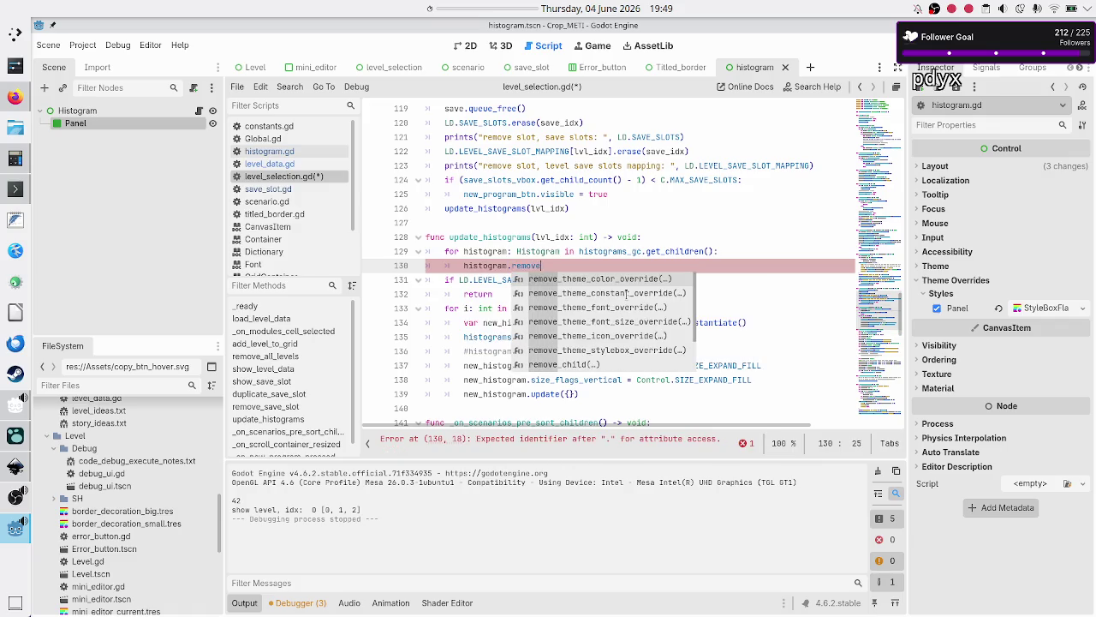
type("_ch")
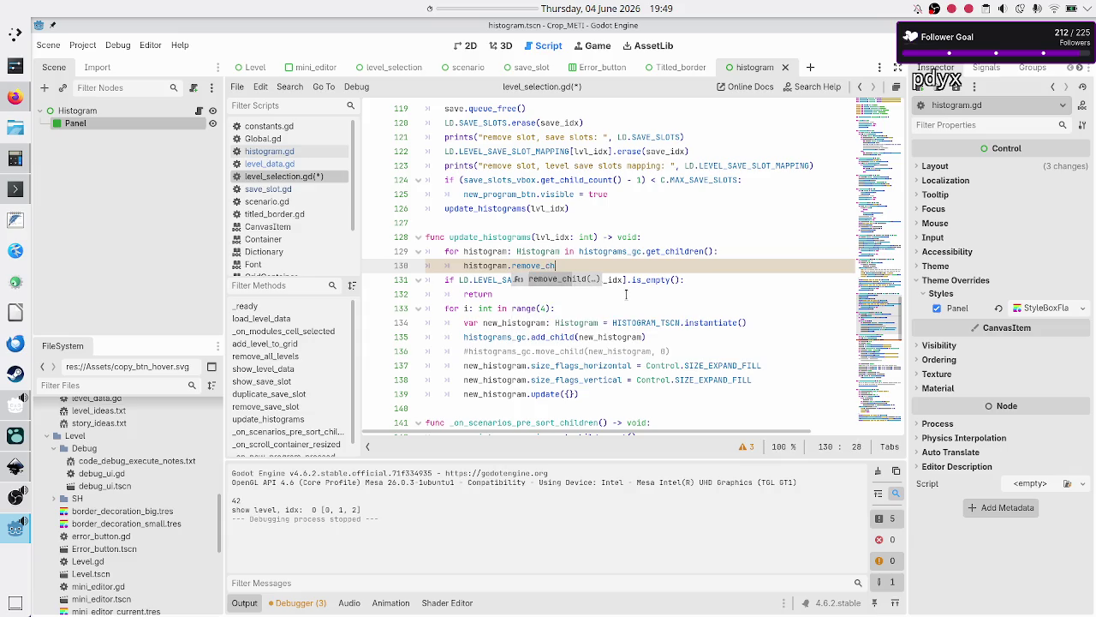
key("Return")
type("his")
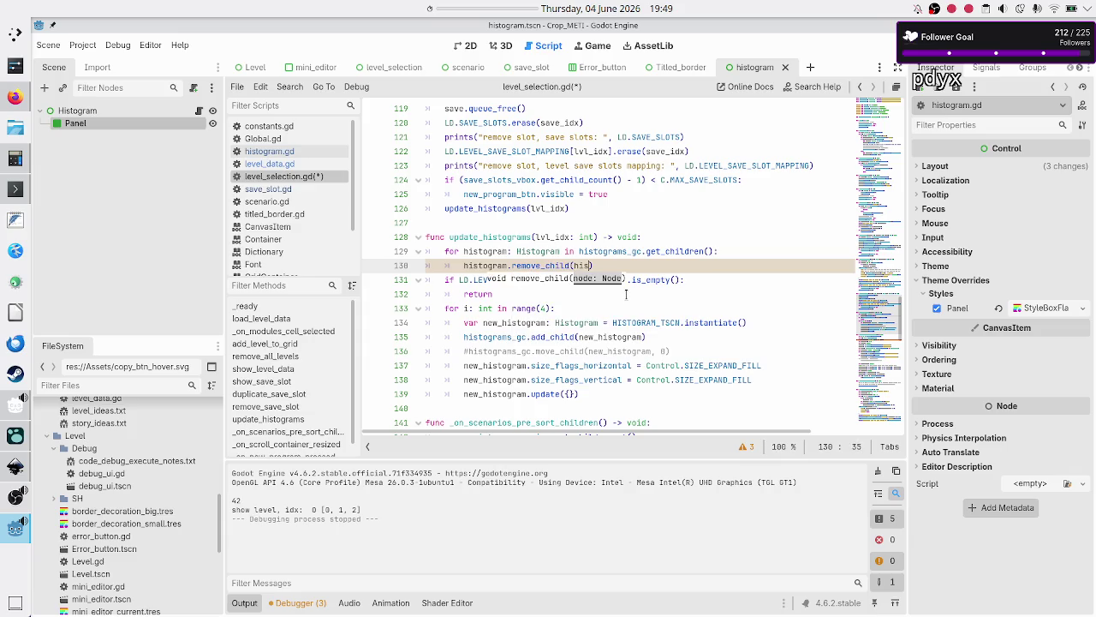
key("Return")
type(")")
key("Return")
- Add histogram.queue_free() to the loop, save level_selection.gd and run the game
type("hist")
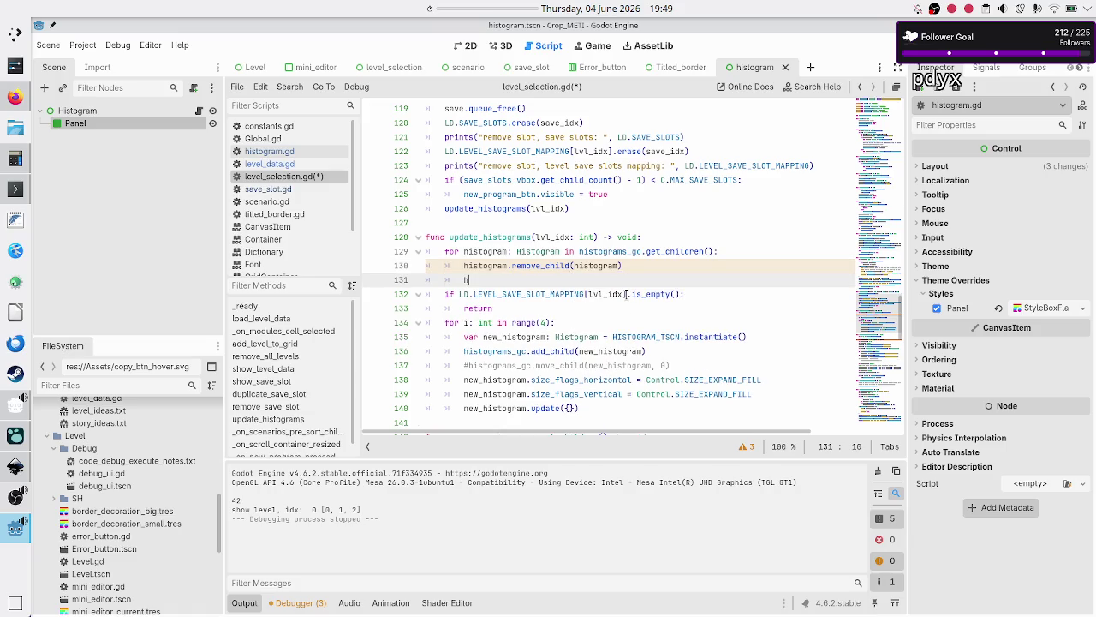
key("Return")
type(".que")
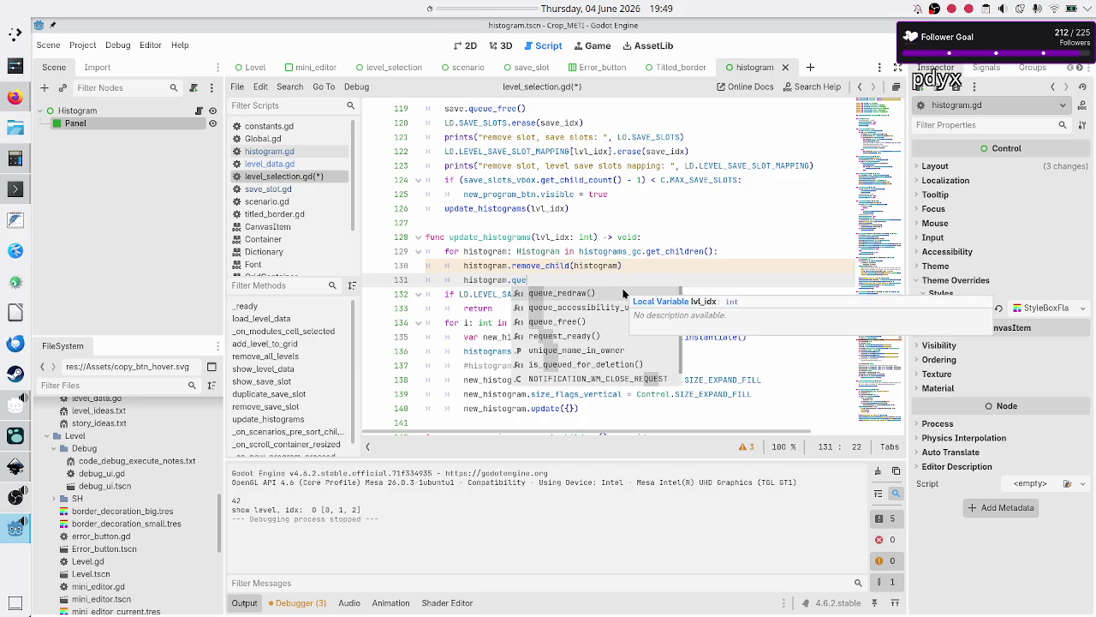
key("Down")
key("Down")
key("Return")
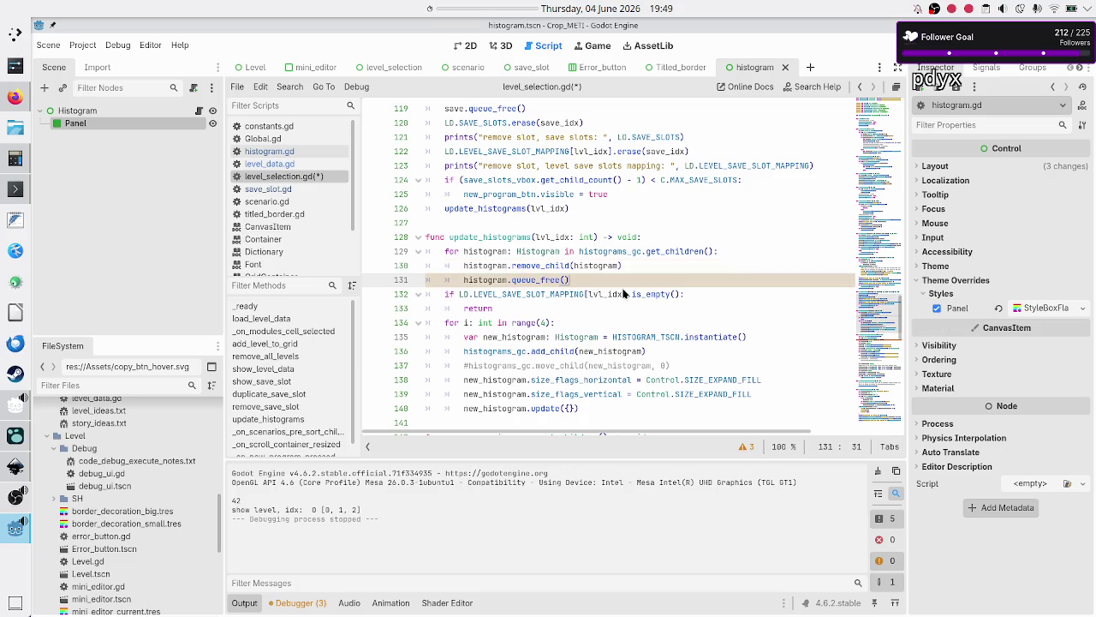
key("ctrl+s")
key("F5")
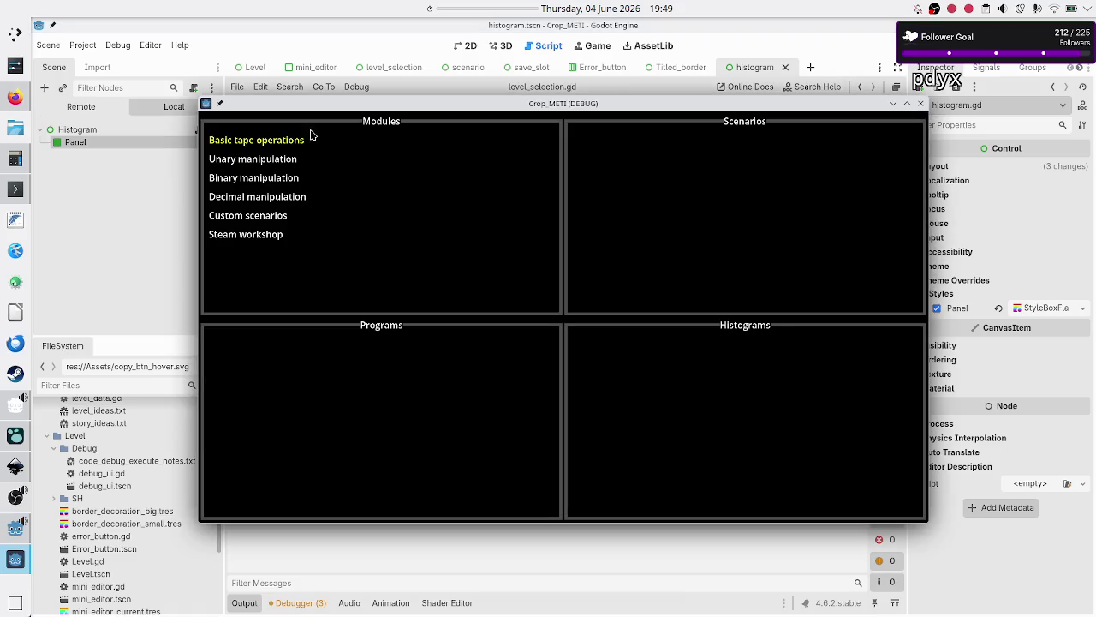
- Open Basic tape operations' Tutorial, then its Normal scenario to confirm no programs, and close the game
left_click(312, 135)
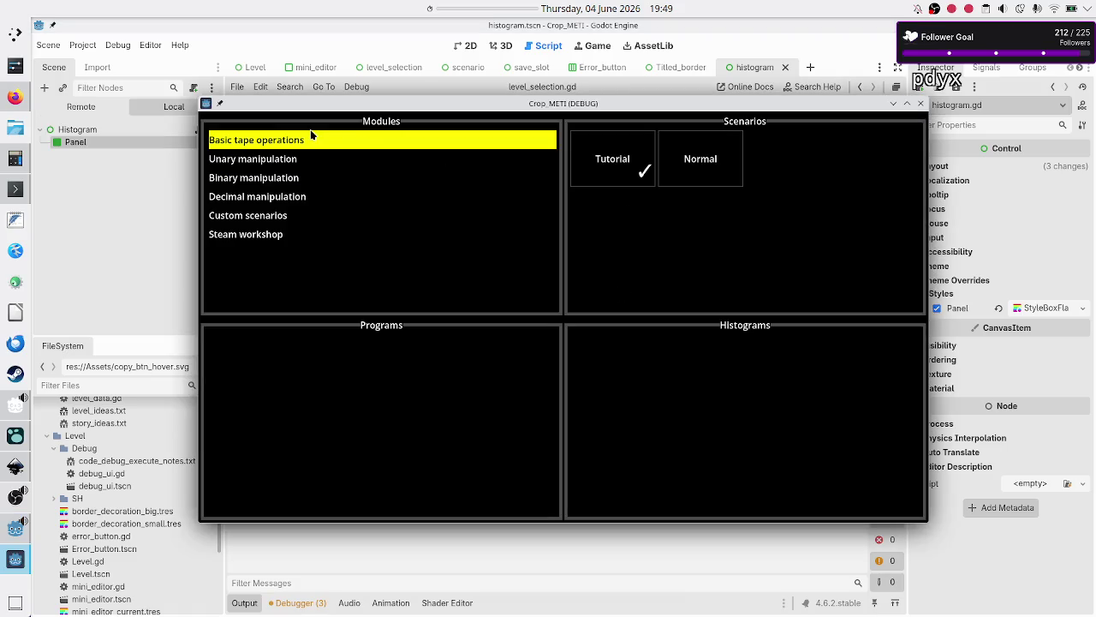
left_click(618, 163)
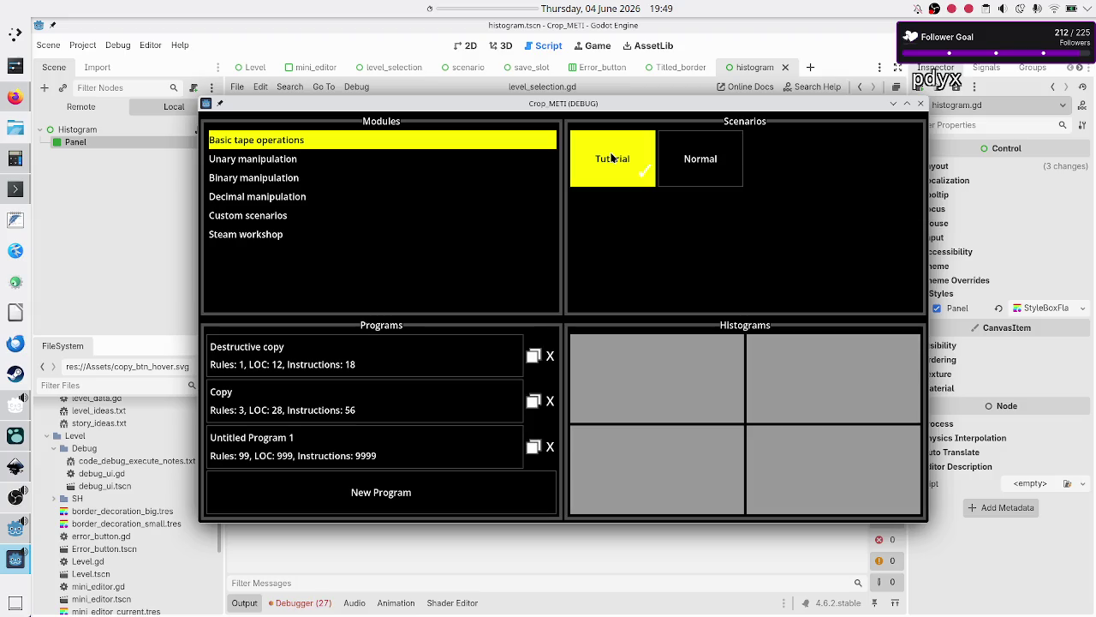
left_click(716, 183)
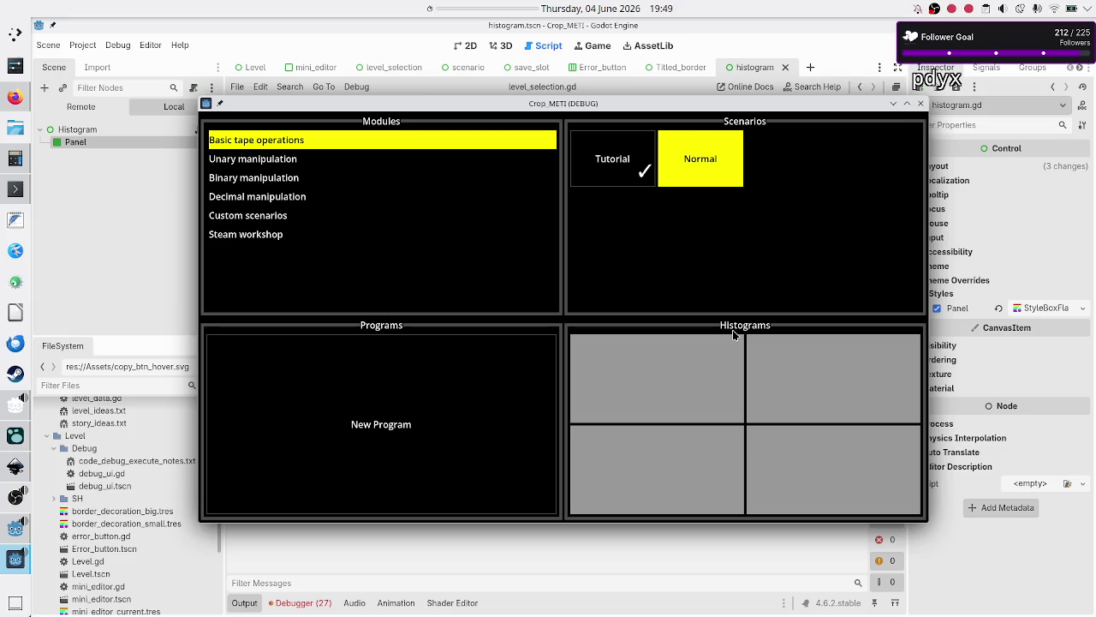
left_click(920, 103)
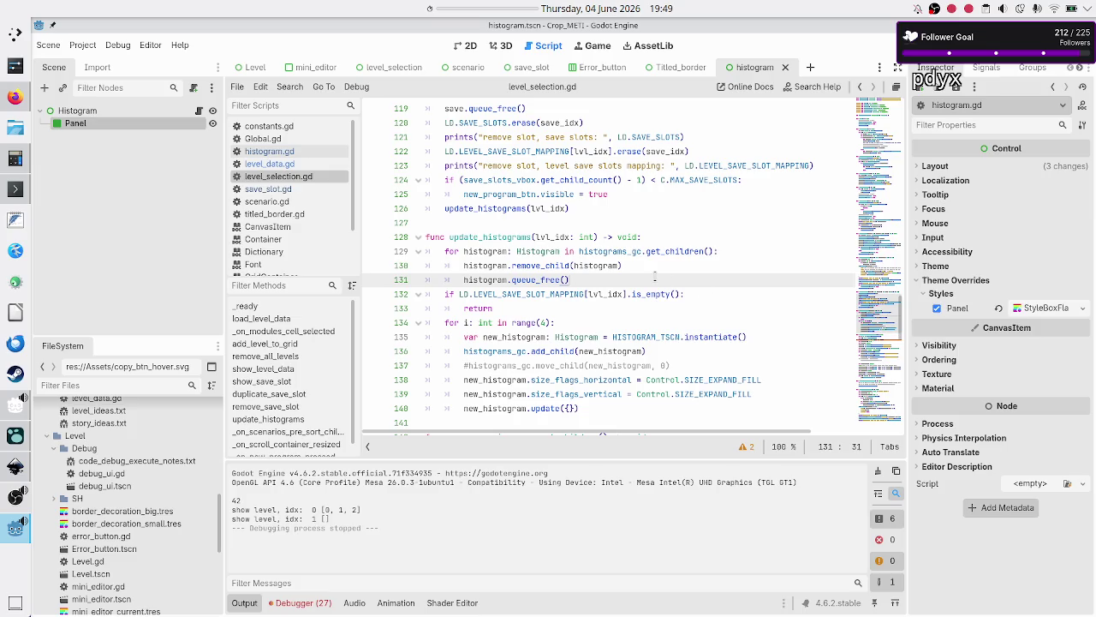
- After the queue_free loop, add a prints call with the message "update histograms, save slots:"
key("Return")
key("BackSpace")
type("pr")
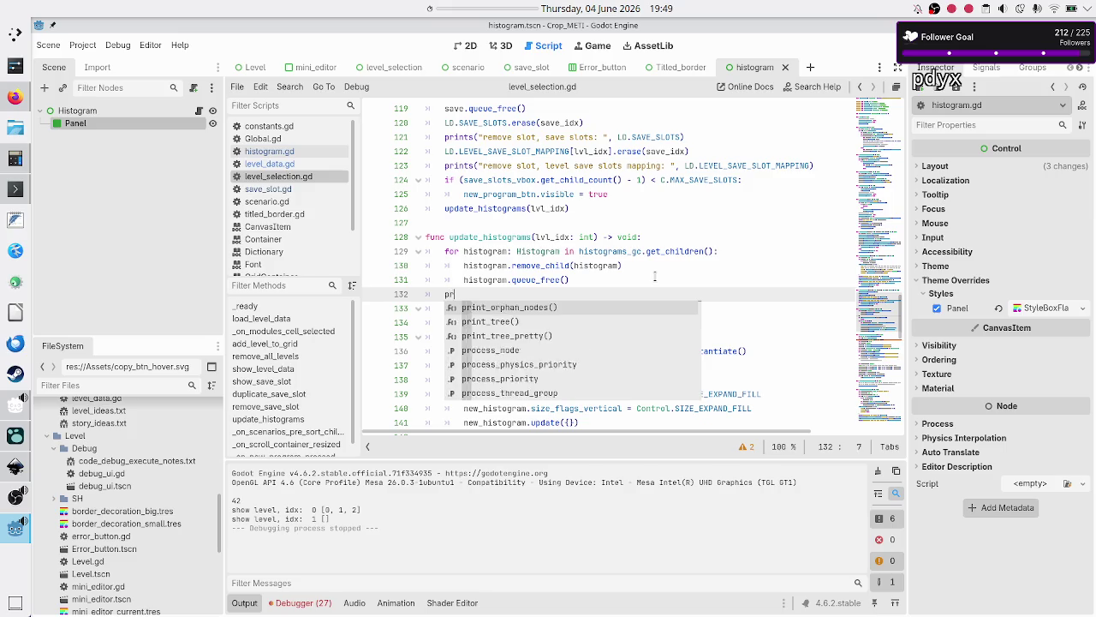
type("ints\"")
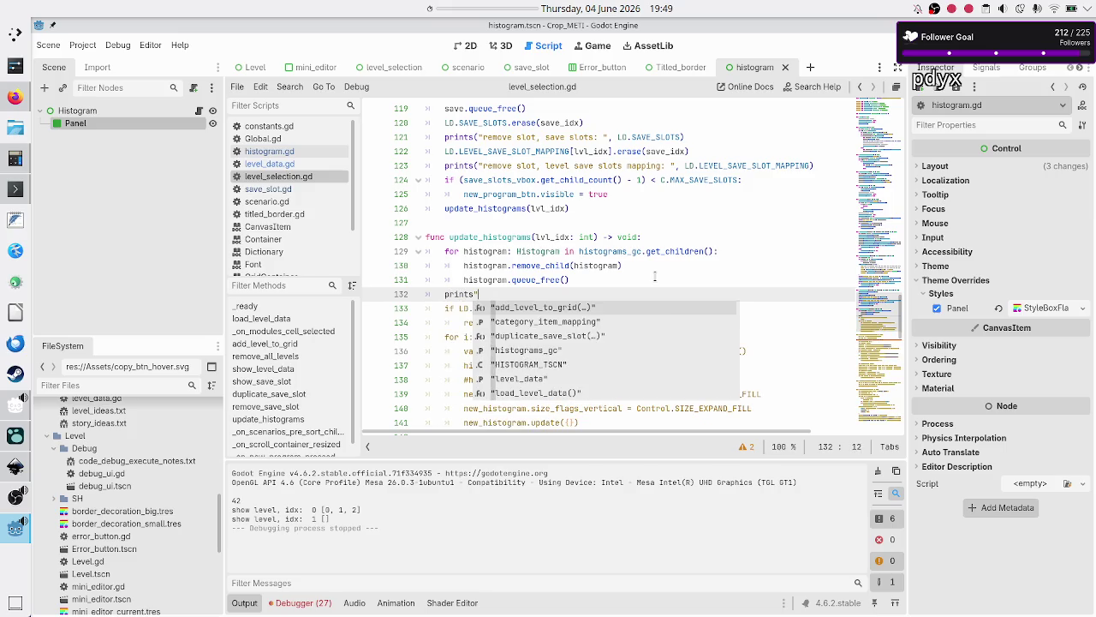
key("BackSpace")
type("(\"upd")
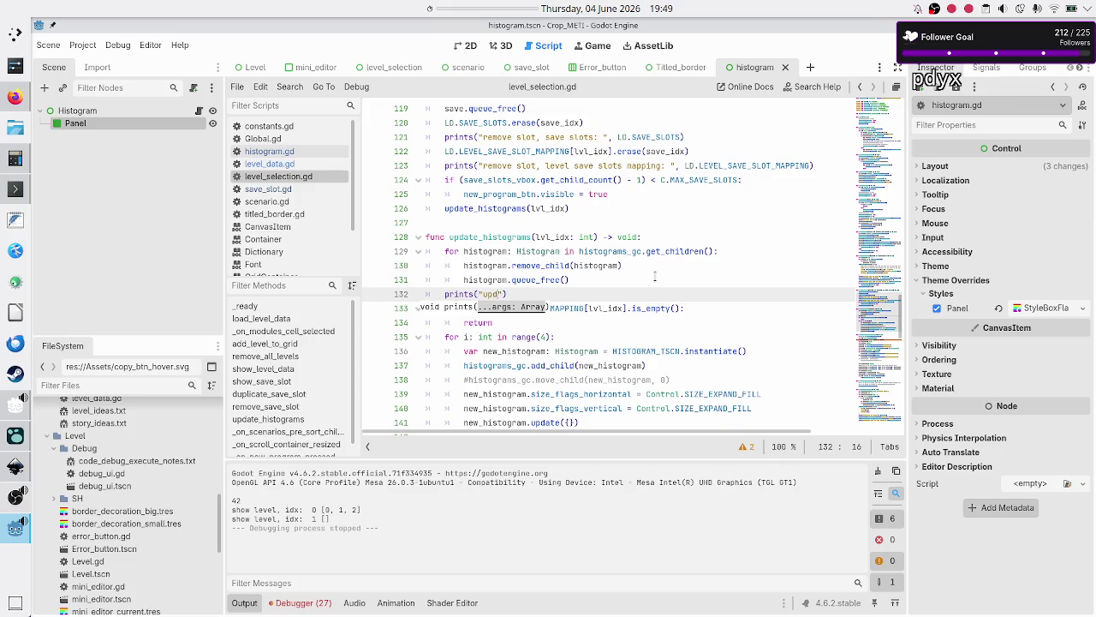
type("ate histogra")
type("ms, ")
type("l")
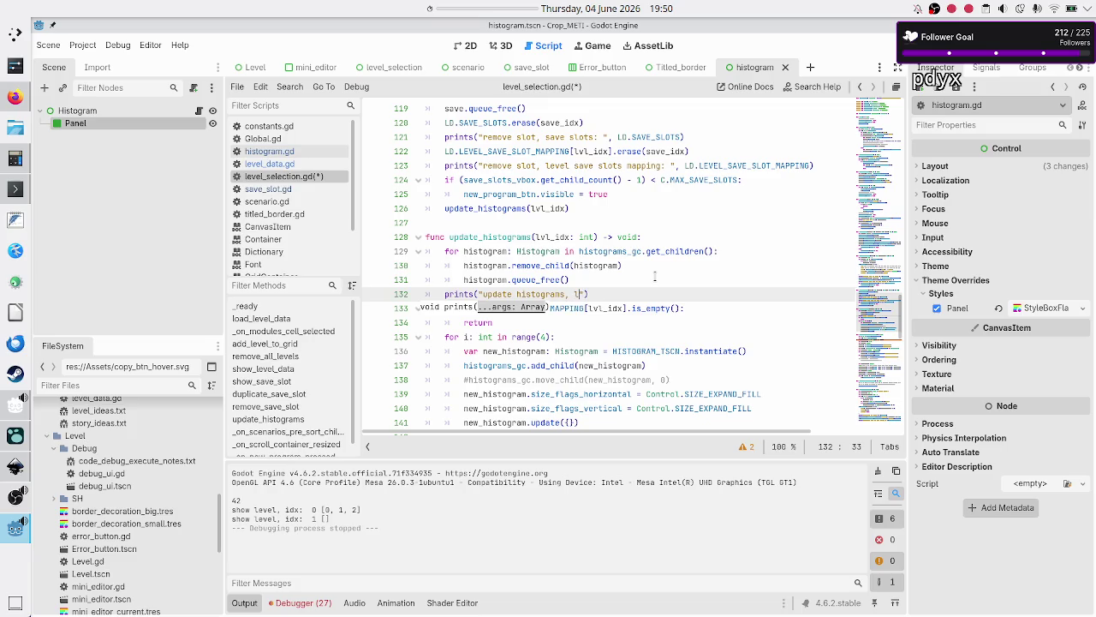
key("Escape")
key("BackSpace")
type("save slo")
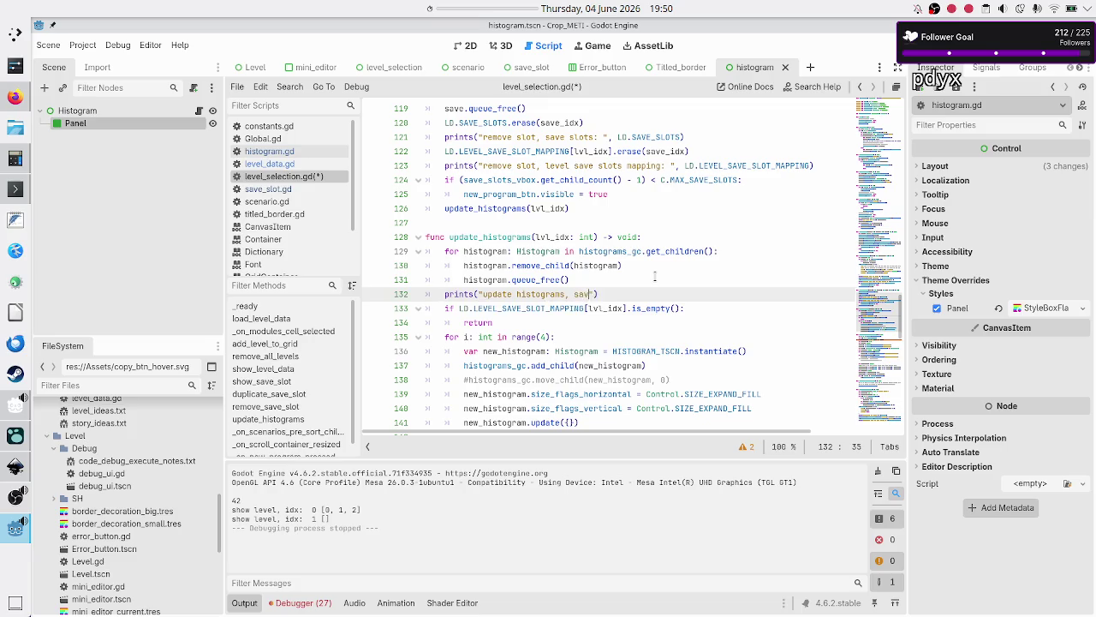
type("ts:")
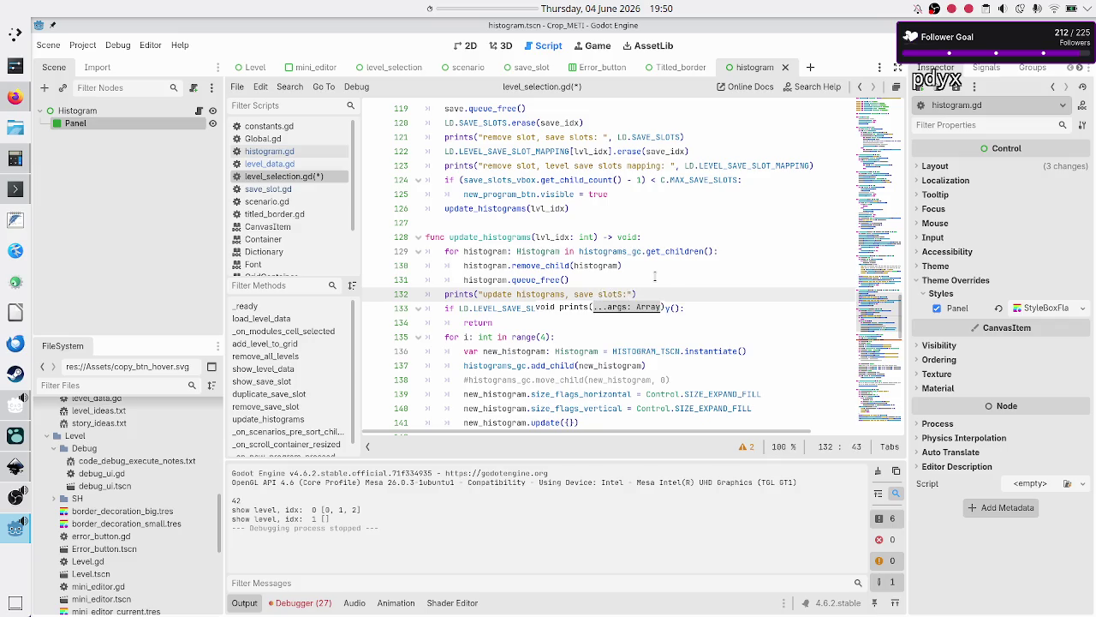
key("Escape")
- Pass LD.LEVEL_SAVE_SLOT_MAPPING[lvl_idx] as the second prints argument, then save and run with F5
key("Down")
key("Home")
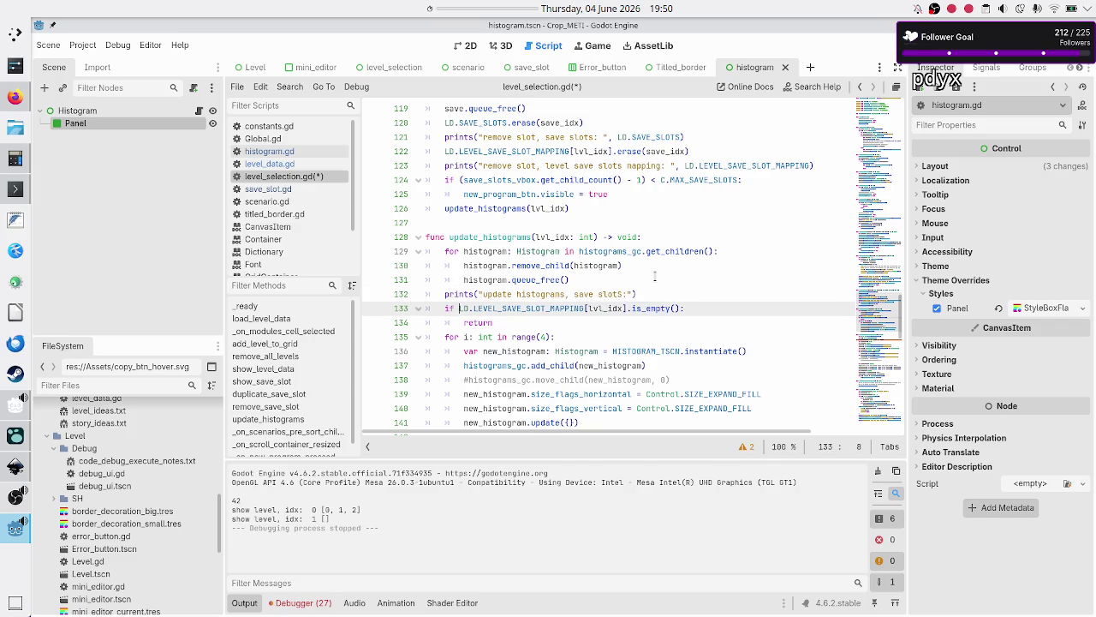
key("shift+Right")
key("shift+Right")
key("shift+Right")
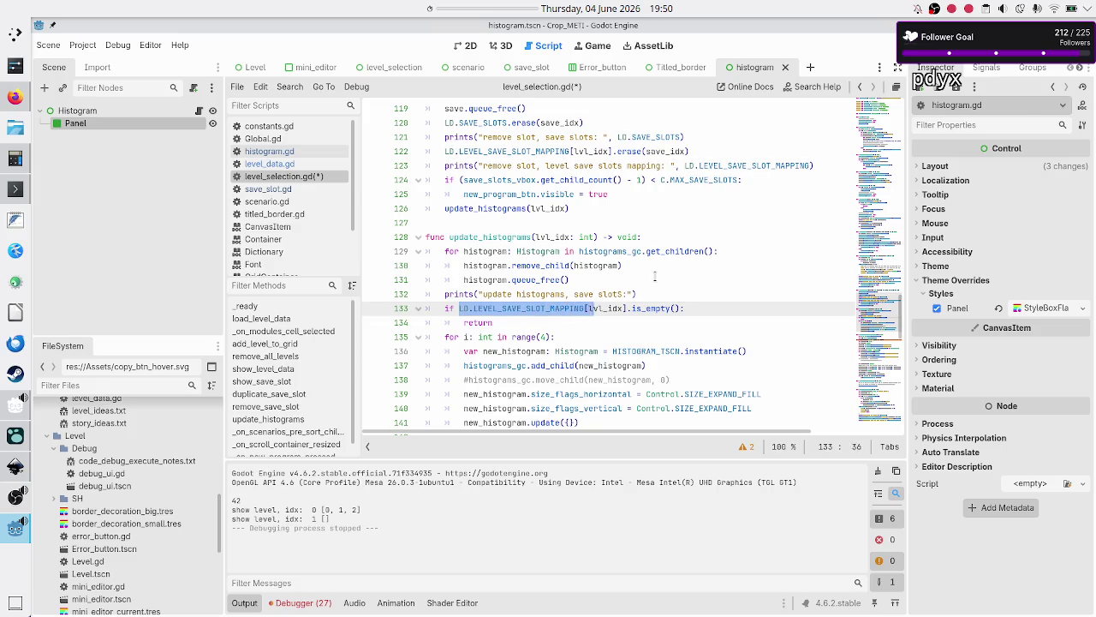
key("shift+Right")
key("shift+Right")
key("shift+Right")
key("ctrl+c")
key("Up")
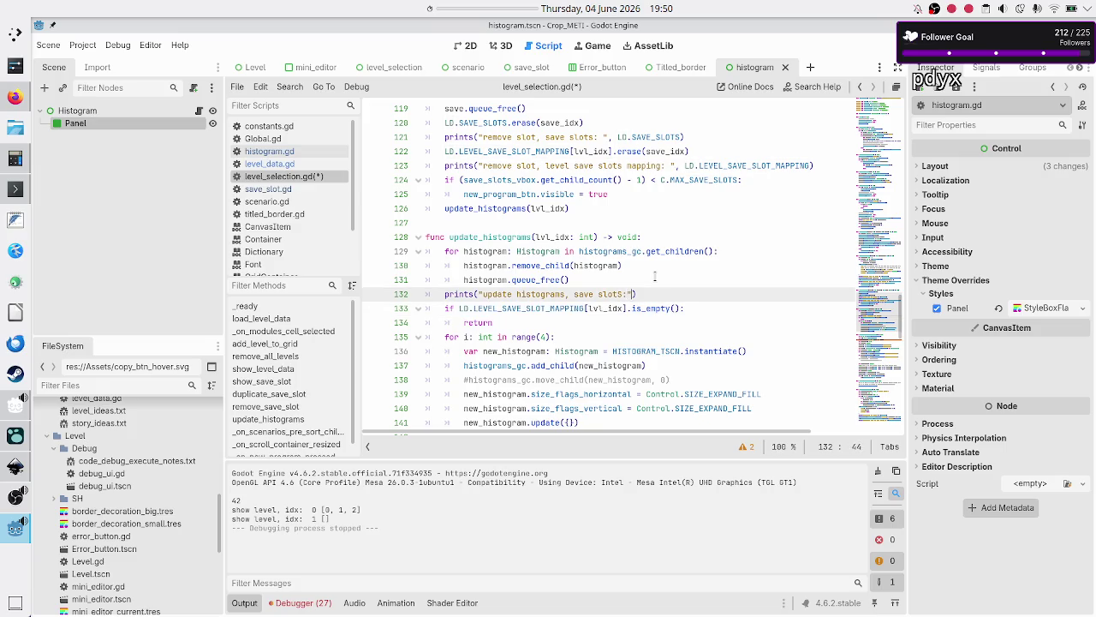
key("Left")
key("Right")
type(",")
key("ctrl+v")
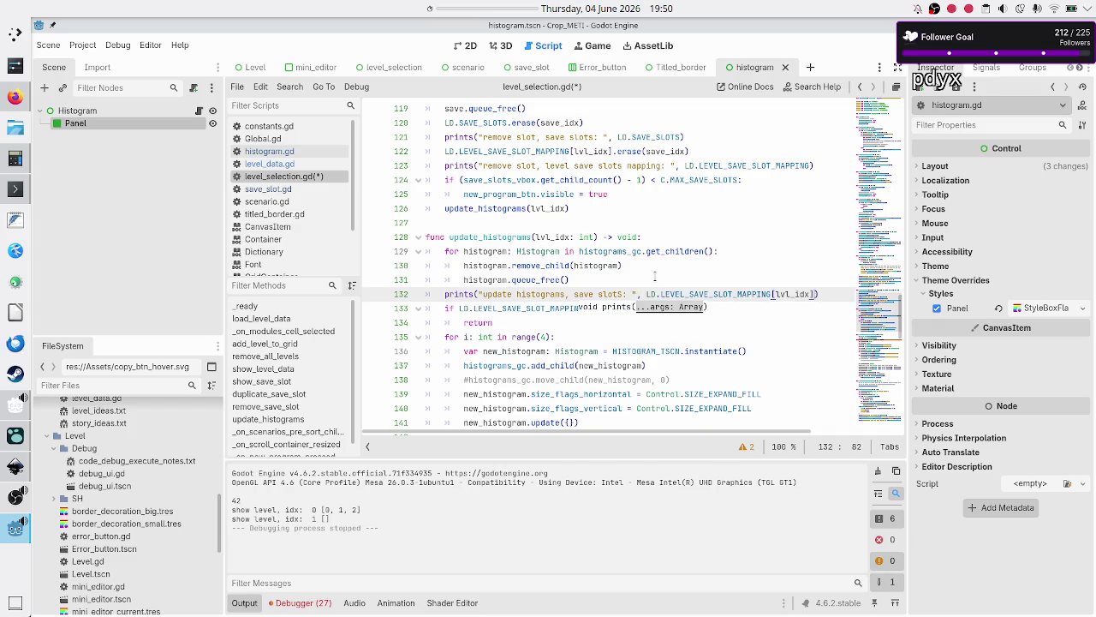
key("F5")
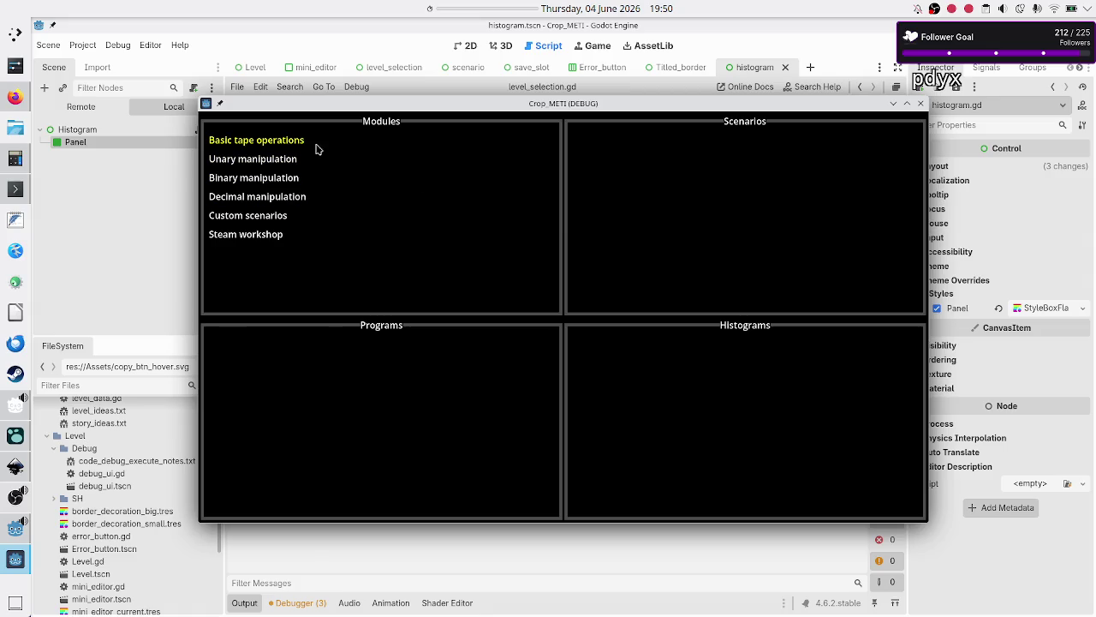
- Choose Basic tape operations, then the Tutorial scenario, then the Normal scenario
left_click(317, 149)
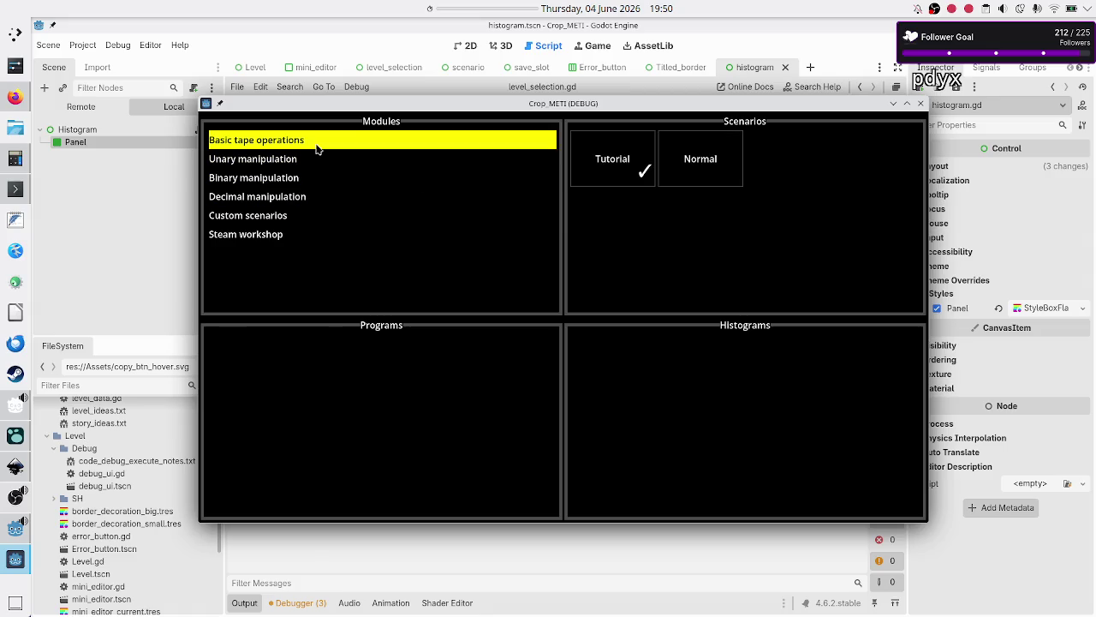
left_click(608, 164)
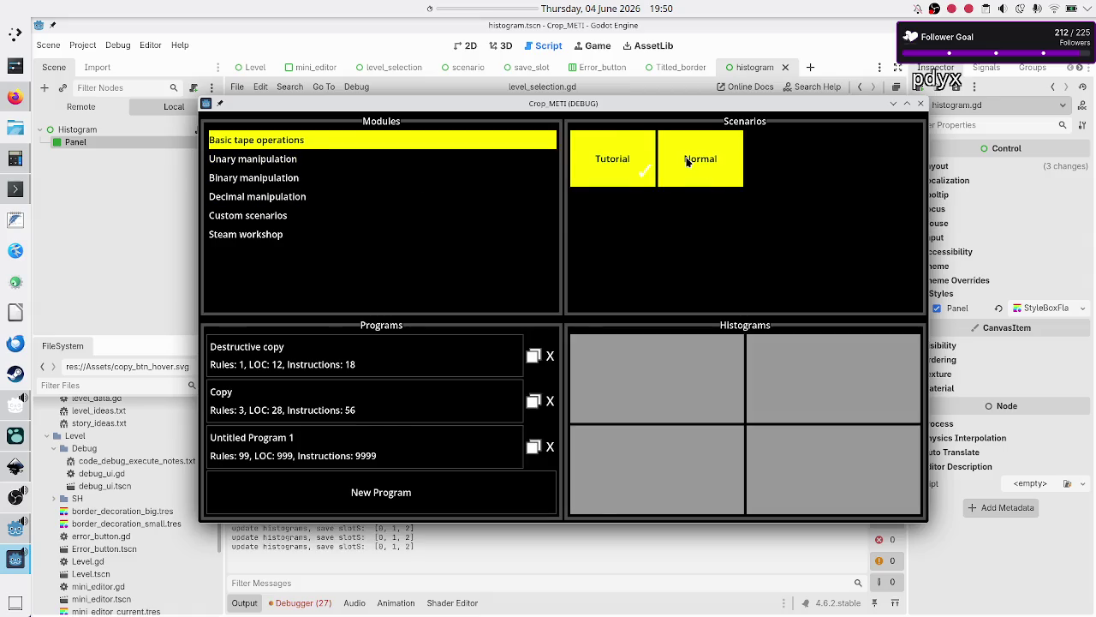
left_click(687, 162)
- Move the game window aside to read the save slots [0, 1, 2] output, then close the game
left_click_drag(531, 107, 589, 99)
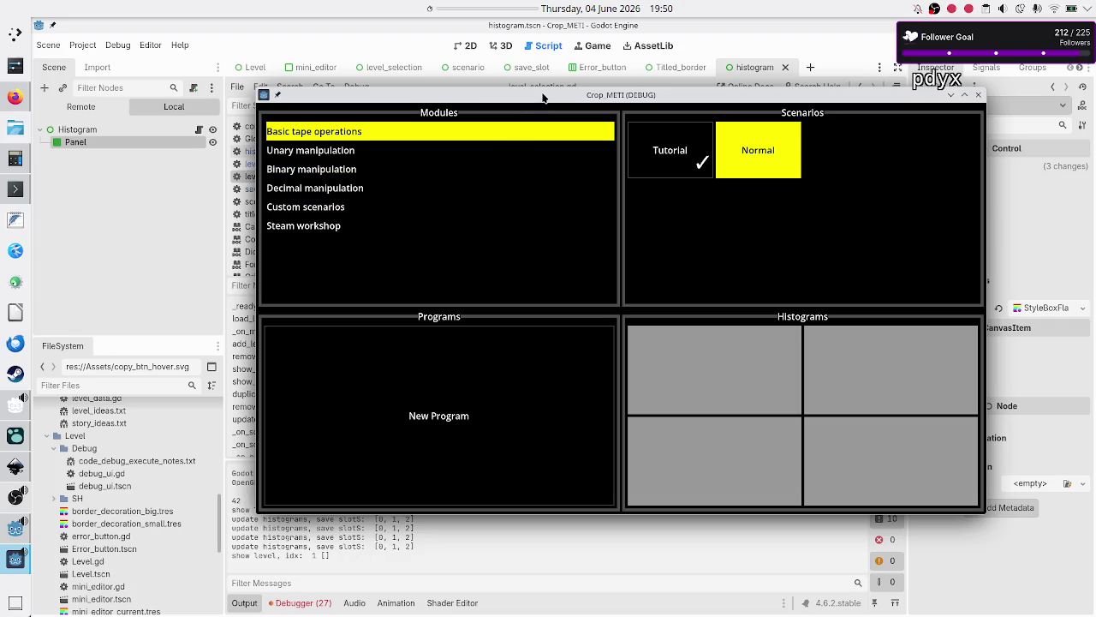
mouse_move(545, 96)
left_mouse_down()
mouse_move(550, 110)
mouse_move(540, 71)
left_mouse_up()
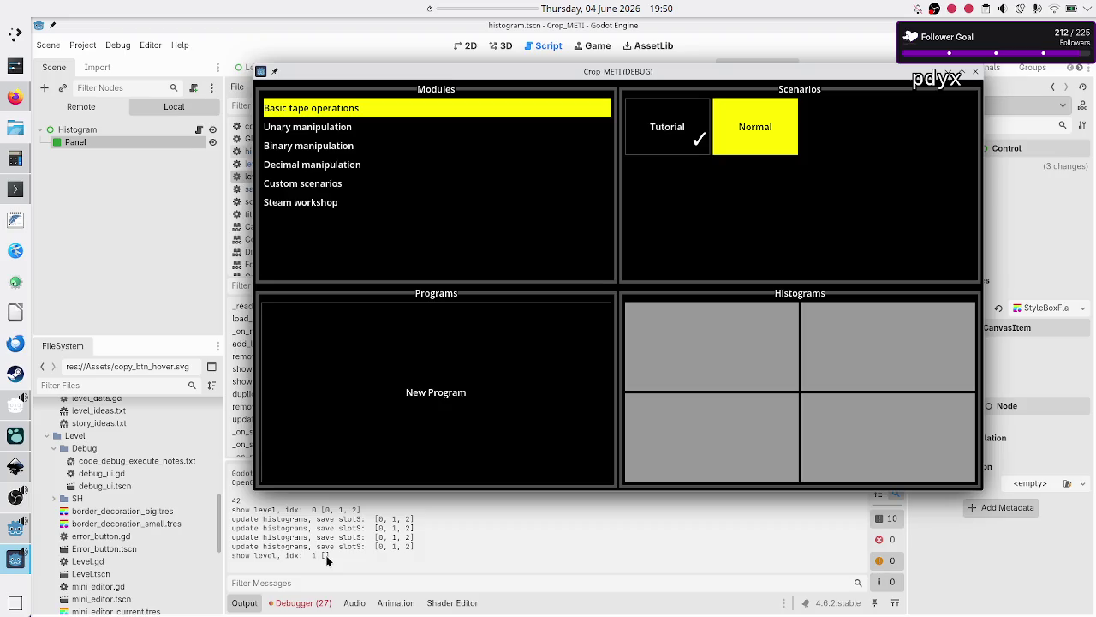
left_click(976, 71)
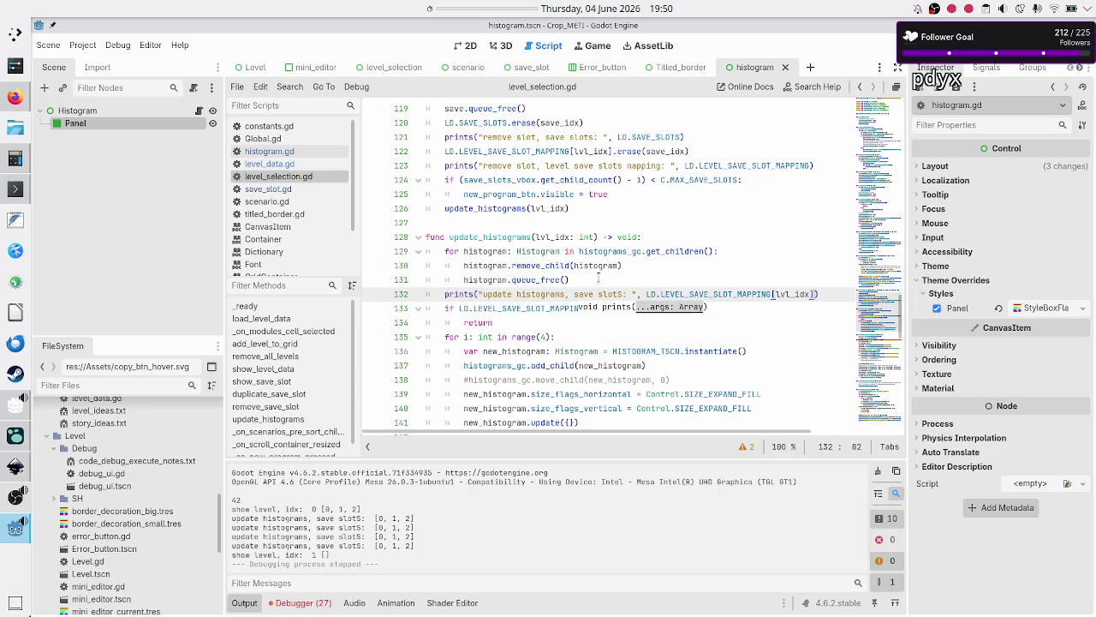
- Review the loop over histogram children and the early return on line 134
left_click(526, 254)
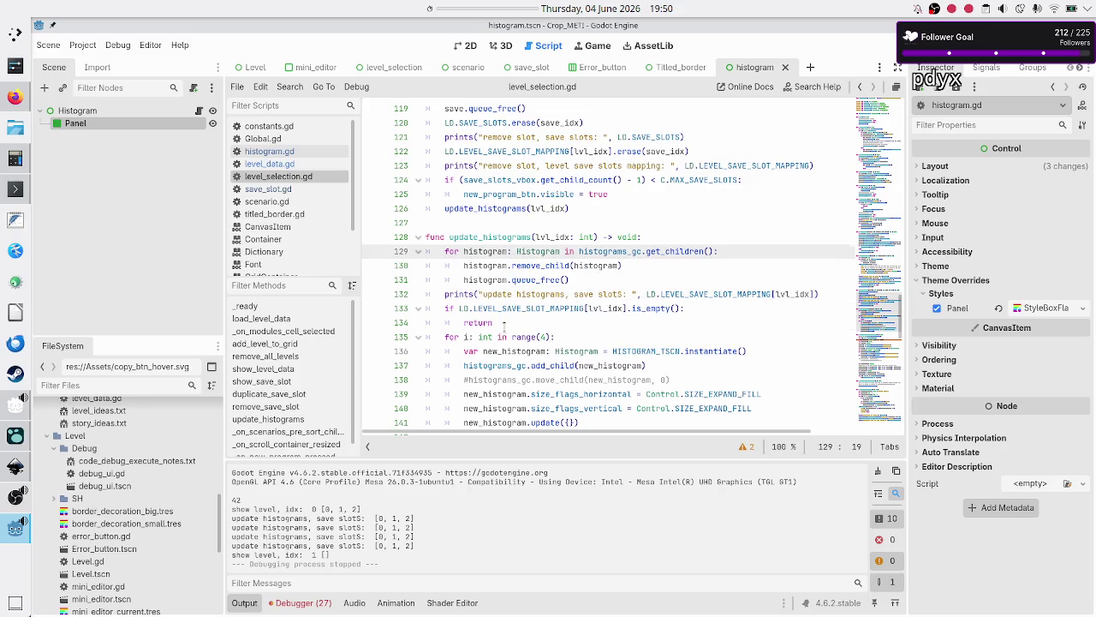
left_click(505, 323)
scroll(504, 323, "down", 5)
scroll(555, 322, "up", 4)
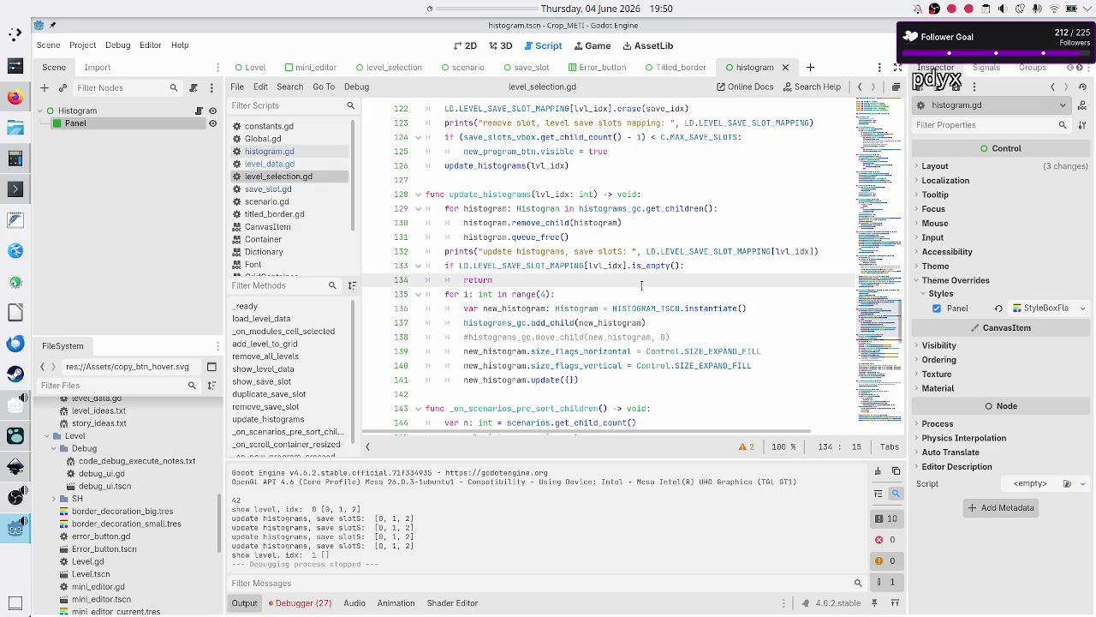
- Inspect LEVEL_SAVE_SLOT_MAPPING, is_empty, return, remove_child and queue_free, reading queue_free's documentation
double_click(731, 251)
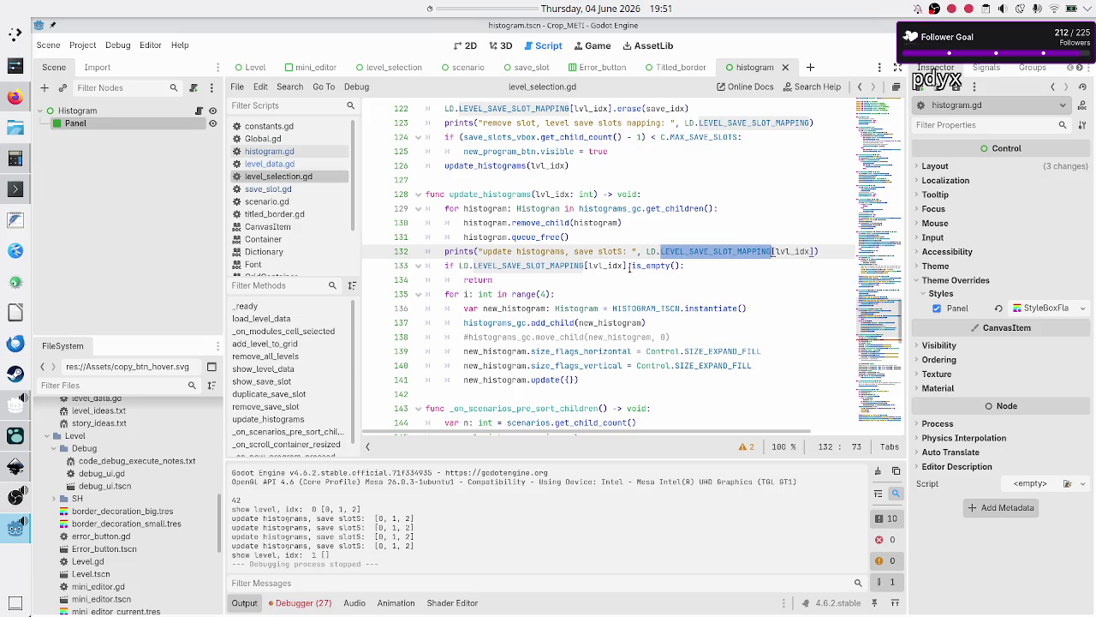
double_click(645, 265)
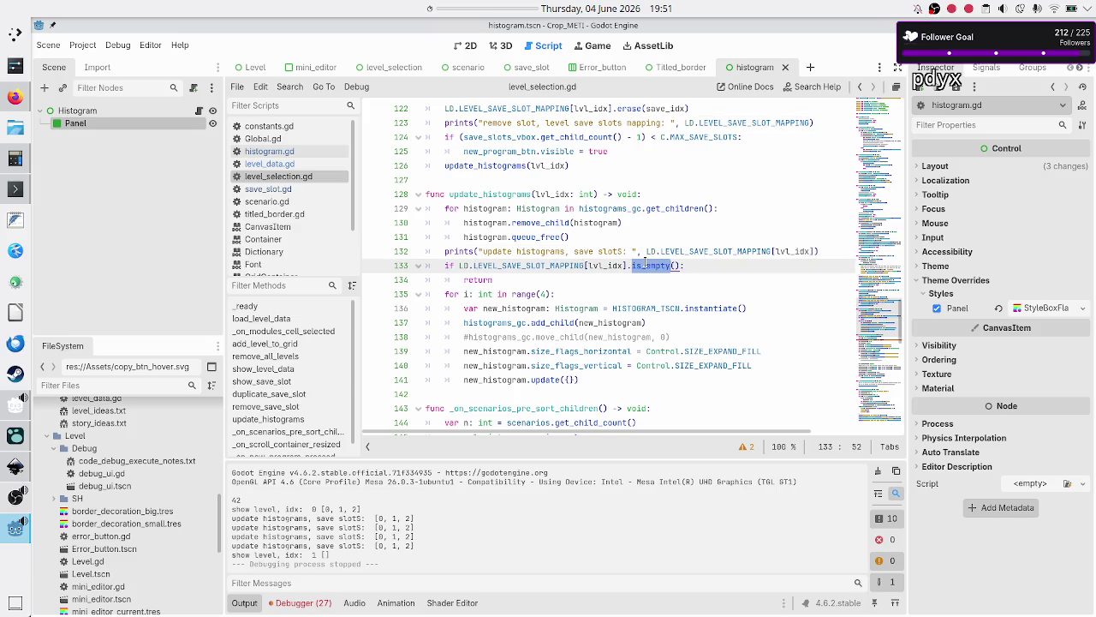
double_click(492, 279)
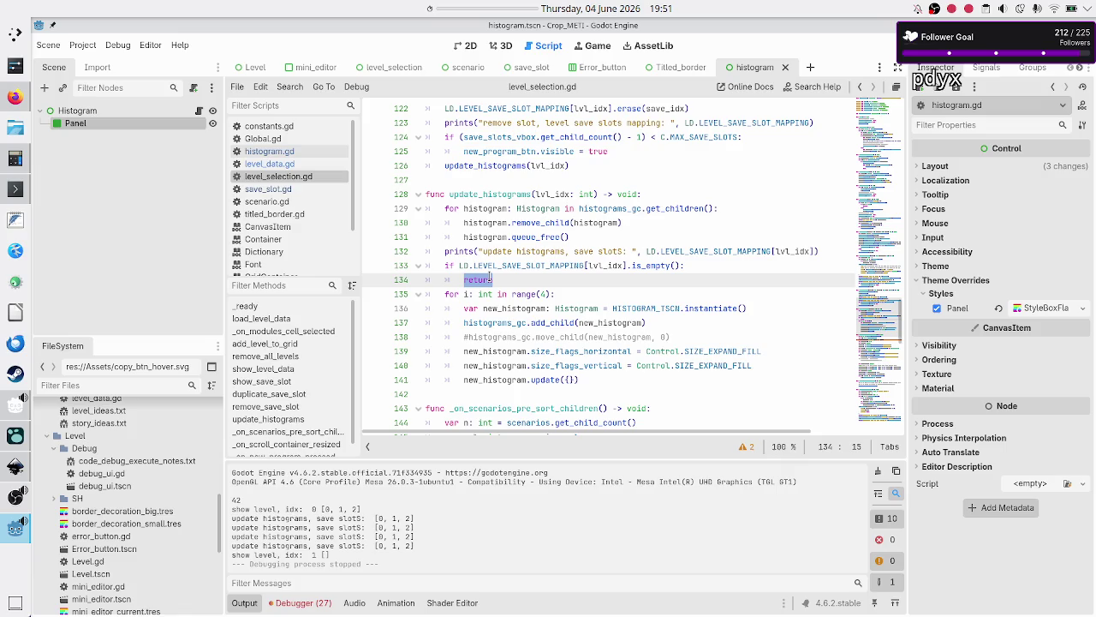
double_click(541, 222)
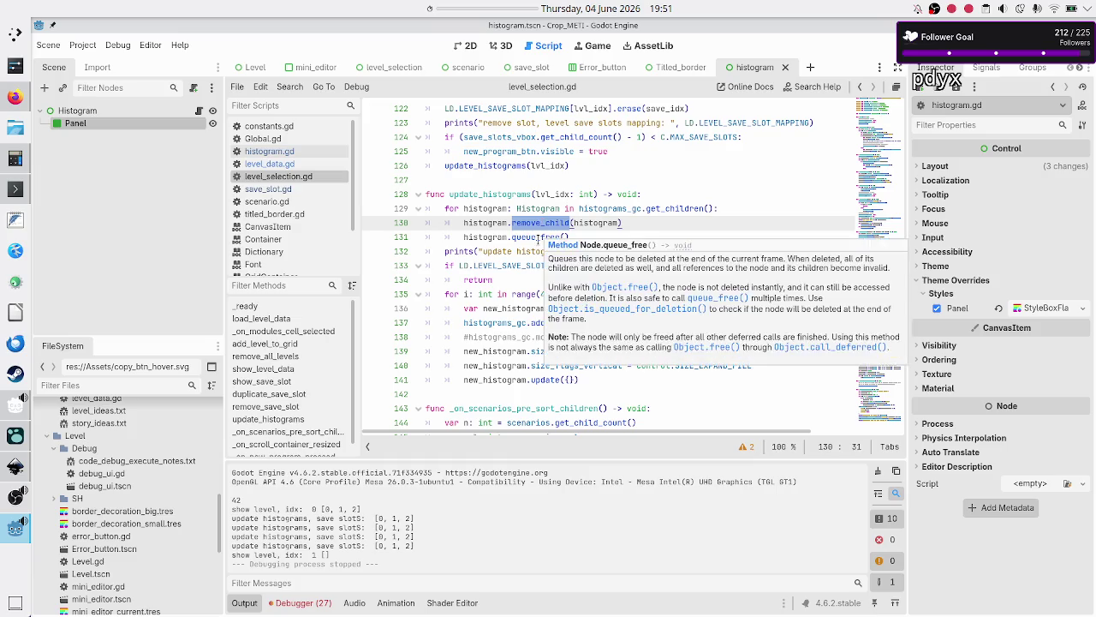
double_click(538, 237)
left_click(585, 236)
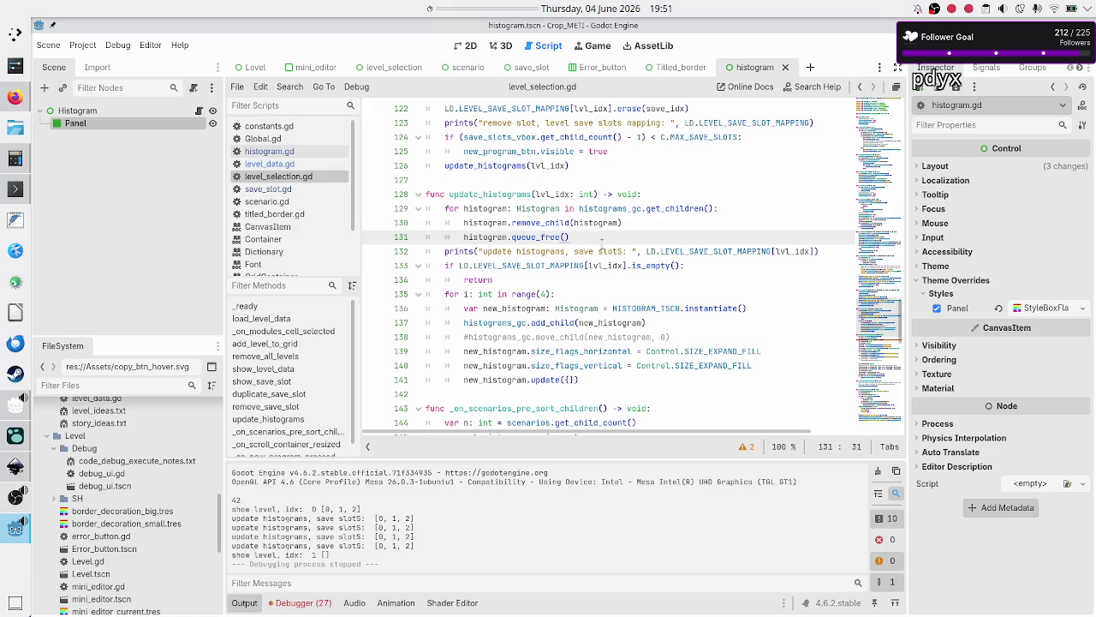
left_click(589, 280)
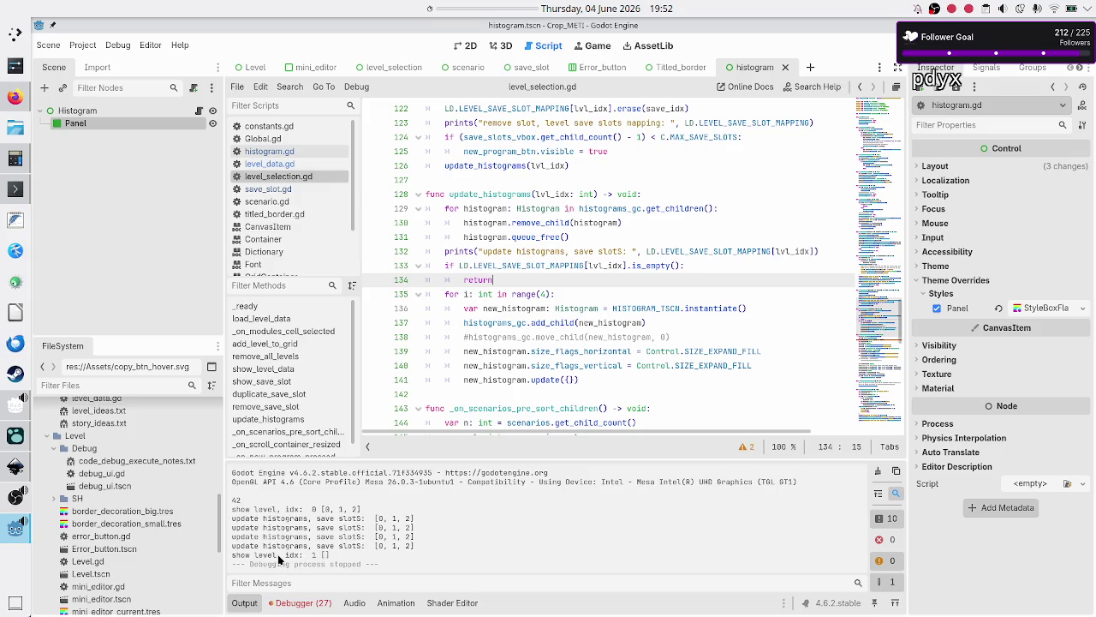
- Review the save_slot_idx uses and the show_level_data function in level_selection.gd
left_click(532, 266)
scroll(558, 189, "up", 1)
scroll(559, 189, "up", 1)
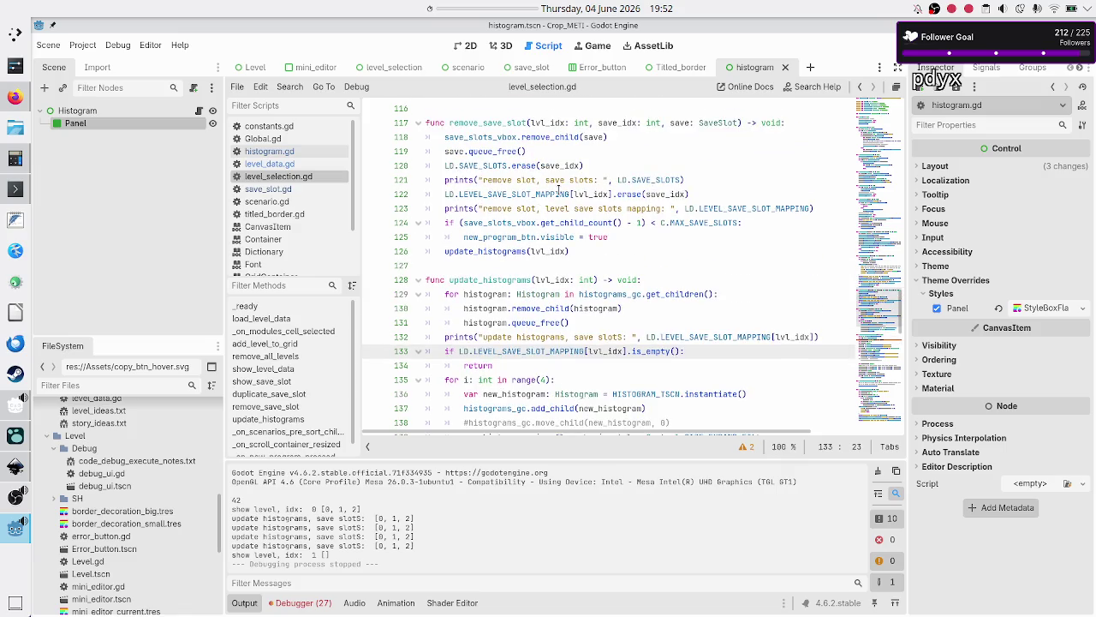
scroll(558, 189, "up", 12)
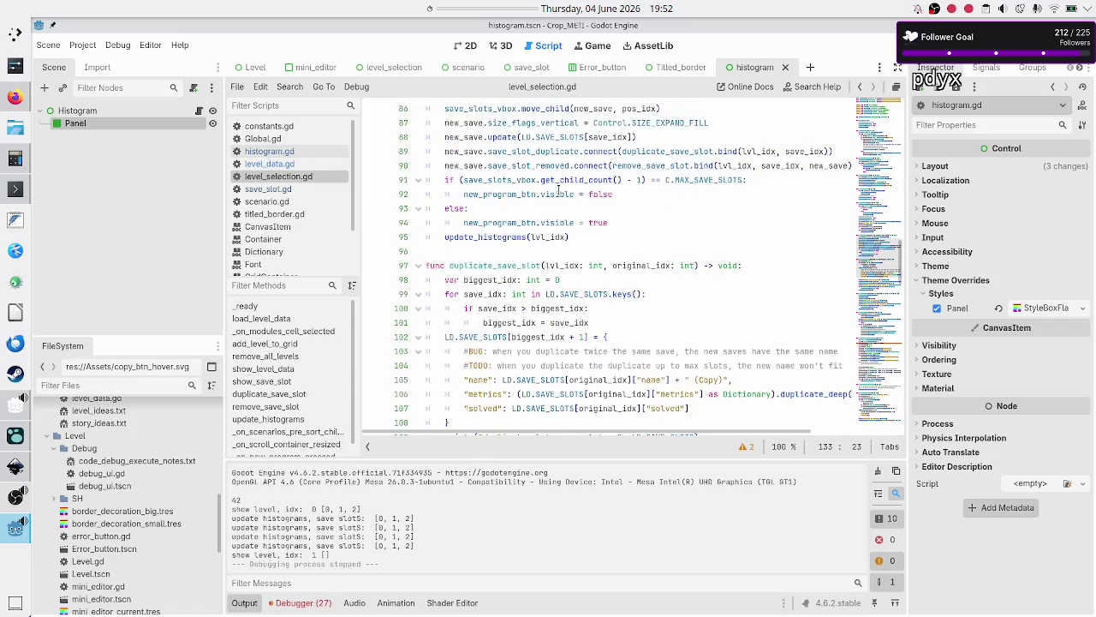
scroll(558, 190, "up", 6)
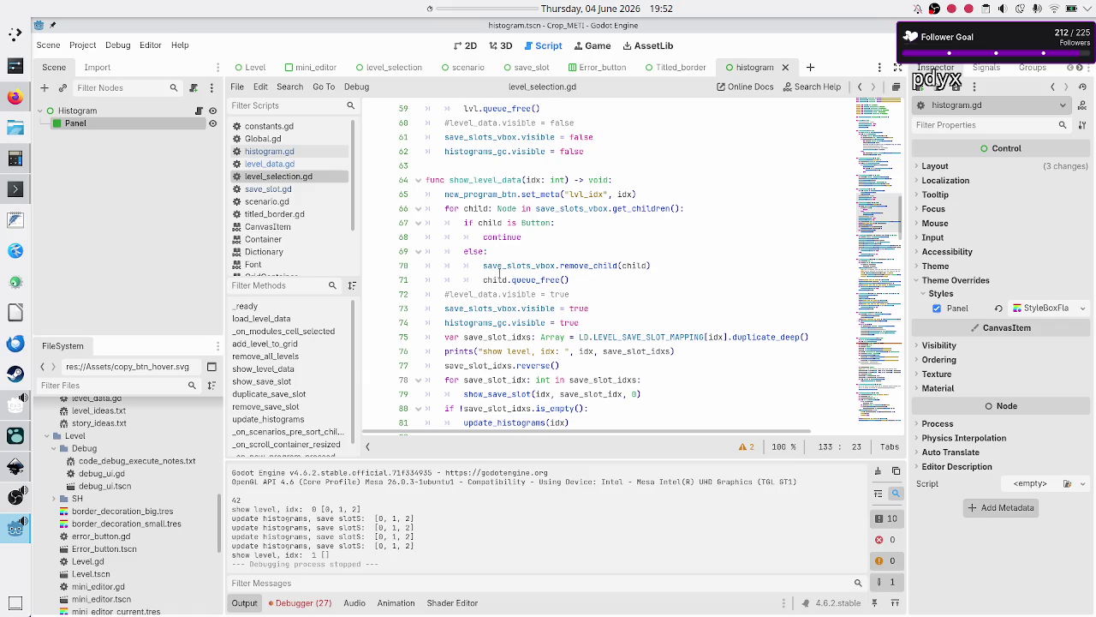
scroll(500, 270, "down", 2)
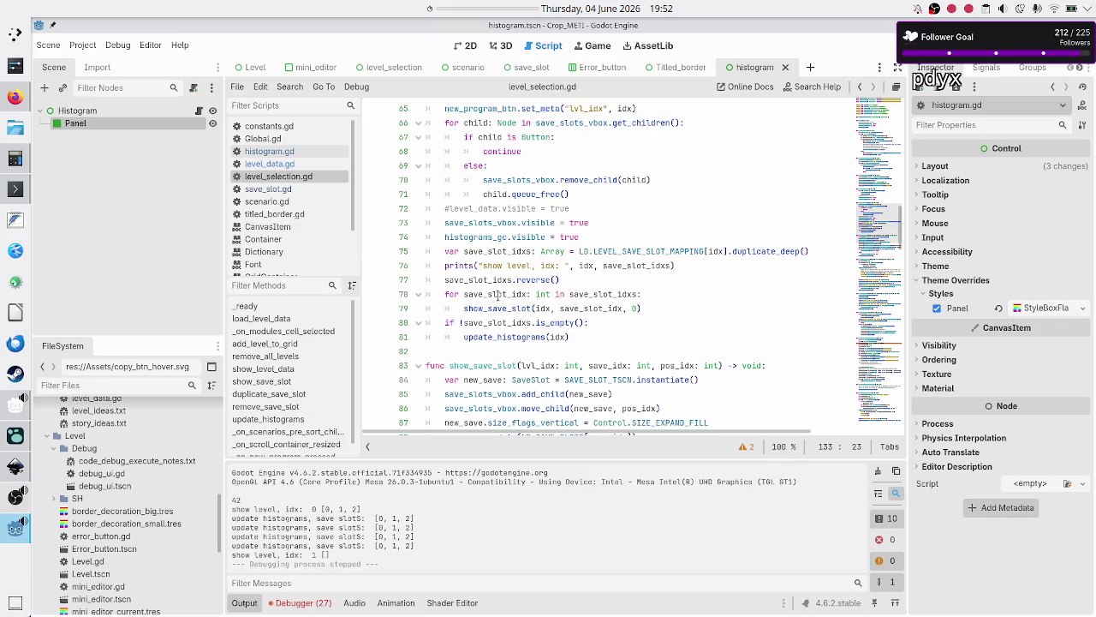
double_click(511, 296)
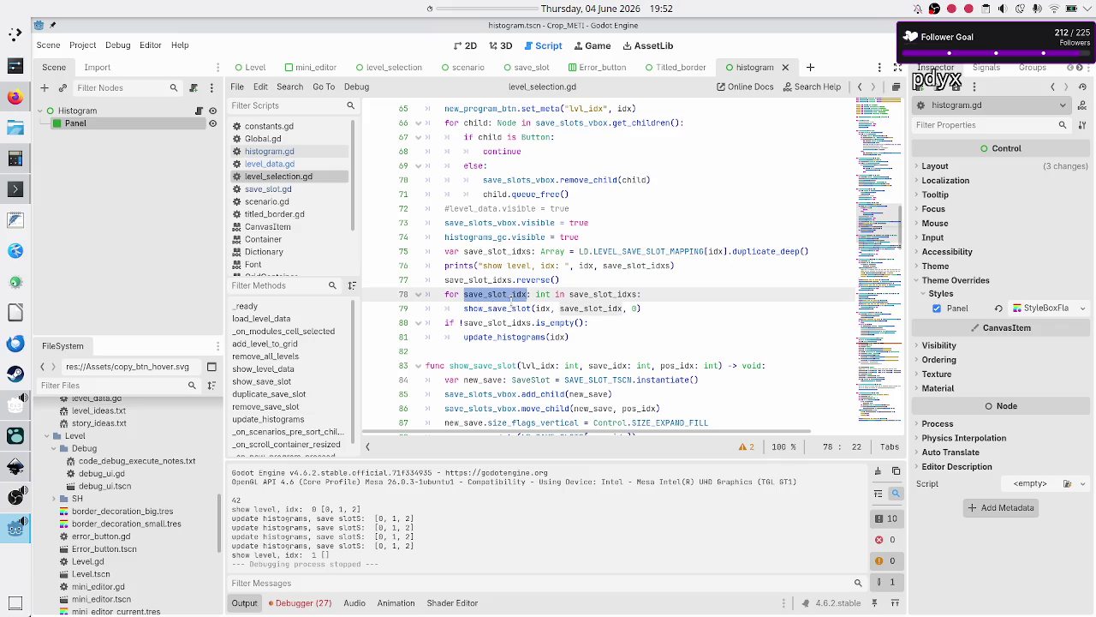
scroll(506, 230, "up", 3)
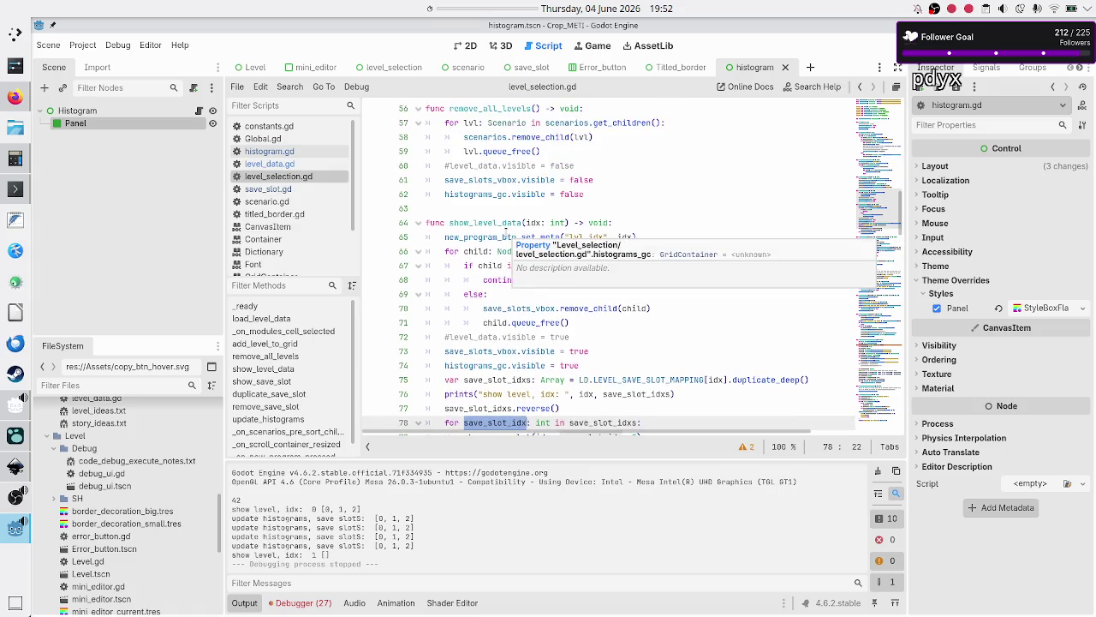
double_click(487, 223)
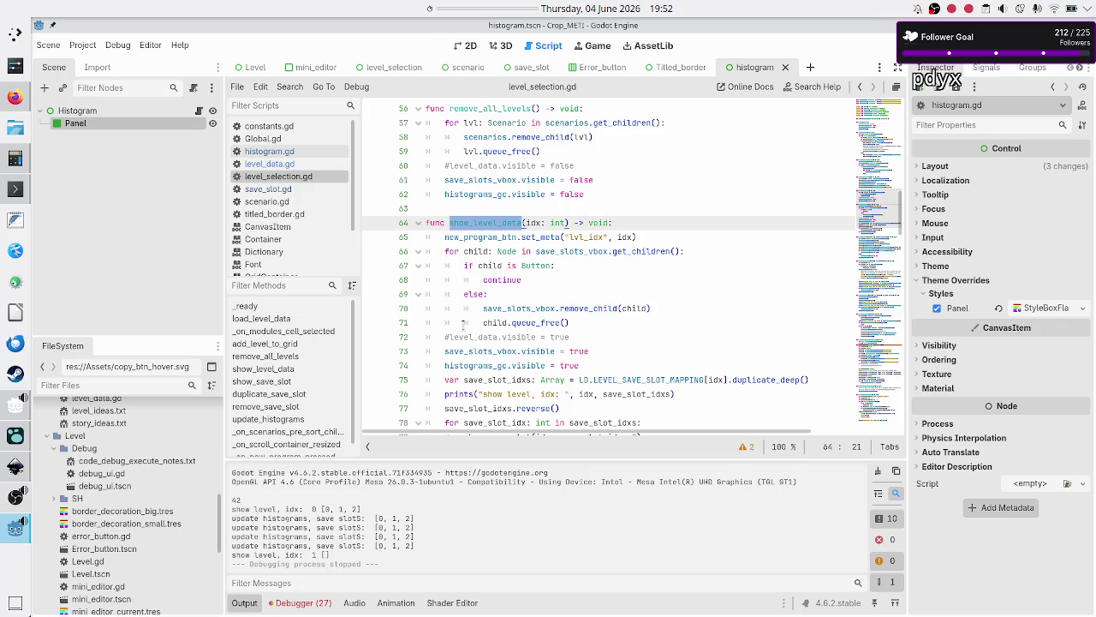
scroll(463, 326, "down", 1)
scroll(464, 325, "down", 1)
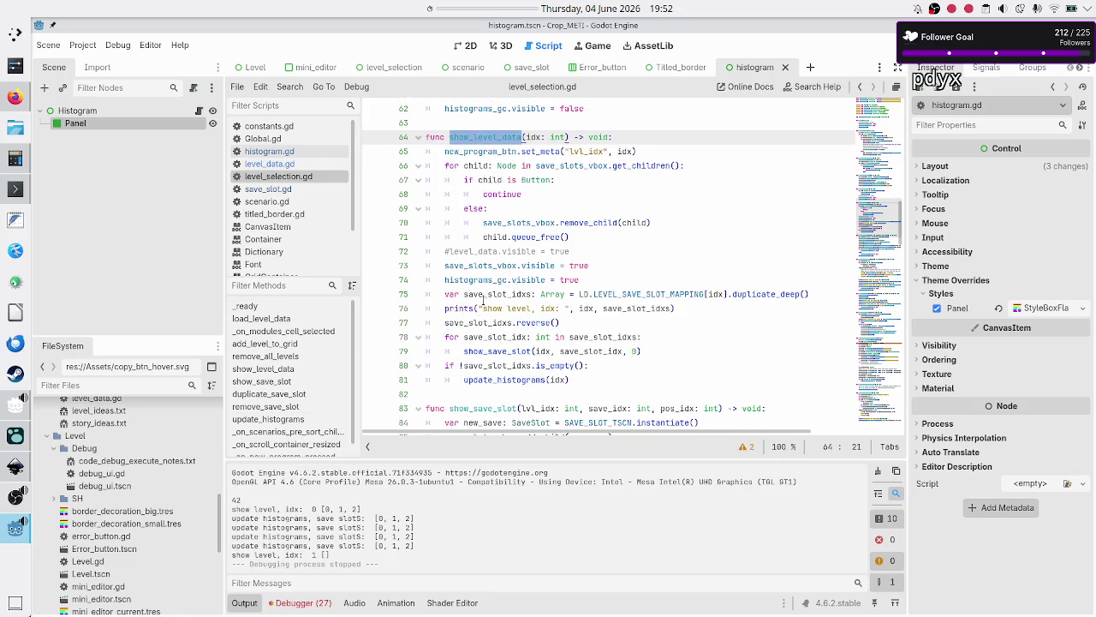
scroll(488, 298, "up", 7)
scroll(497, 296, "right", 2)
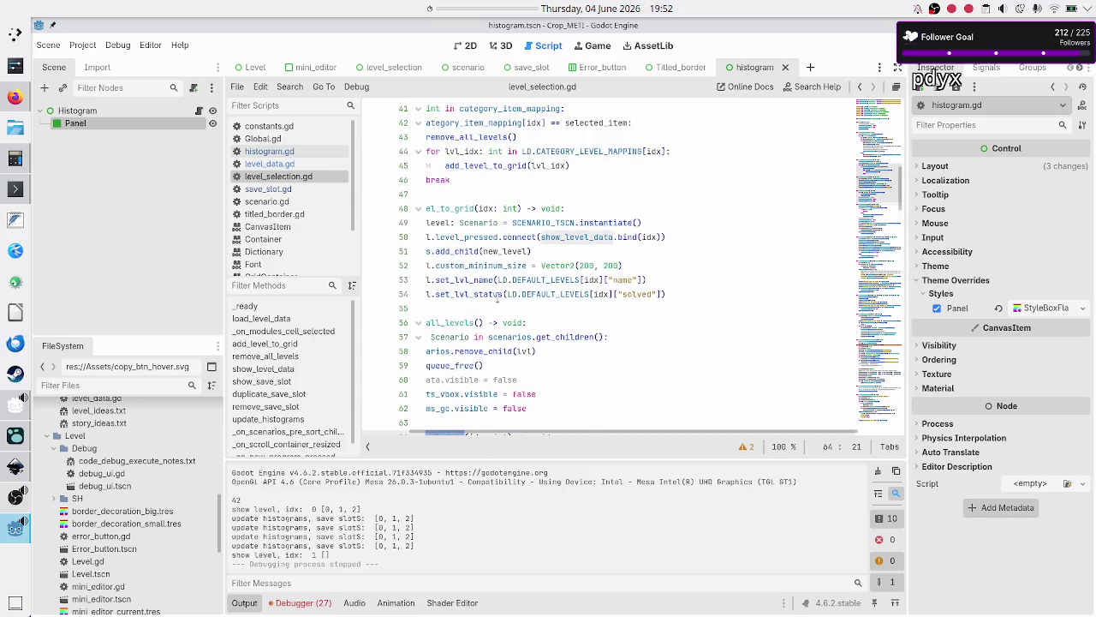
scroll(497, 297, "left", 2)
scroll(496, 298, "up", 1)
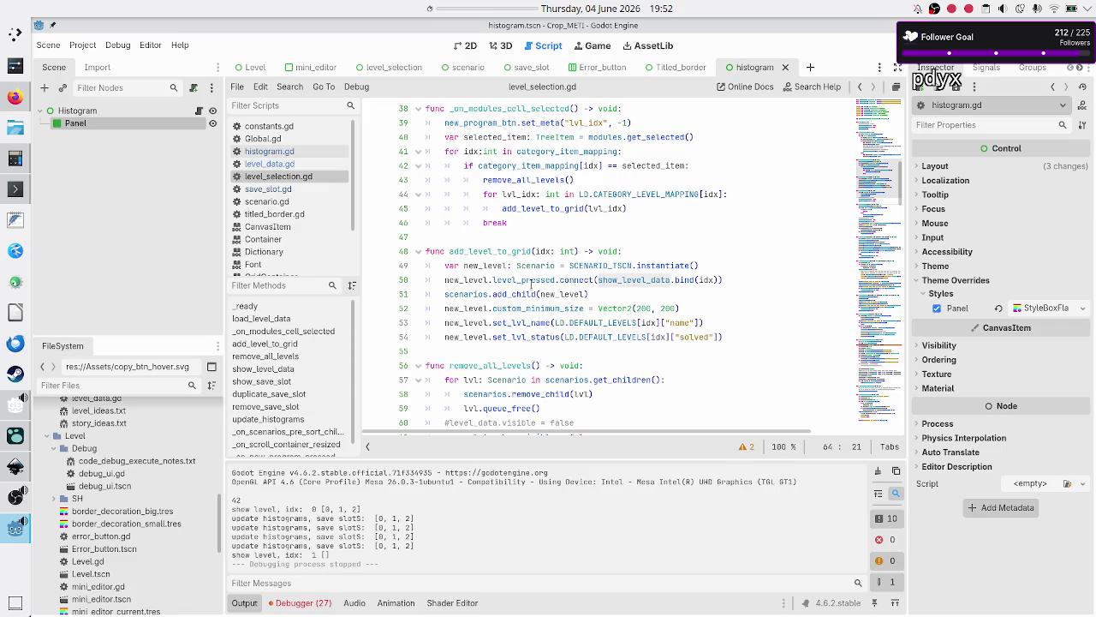
- Inspect where show_level_data is connected to the level_pressed signal
mouse_move(639, 281)
left_click(551, 280)
double_click(651, 280)
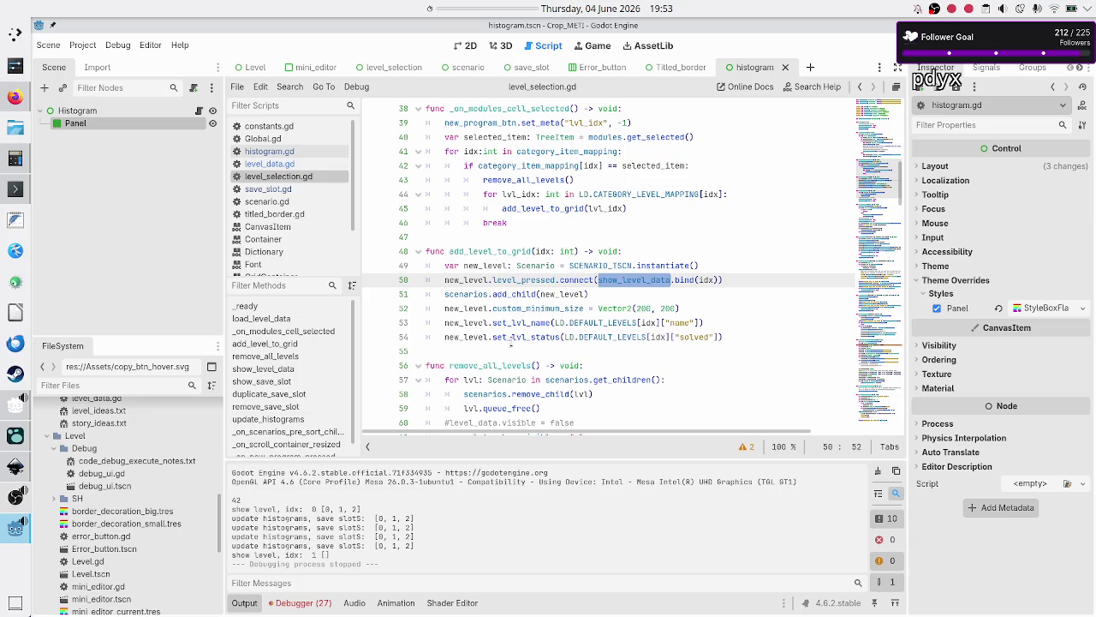
scroll(519, 354, "down", 2)
scroll(519, 352, "down", 5)
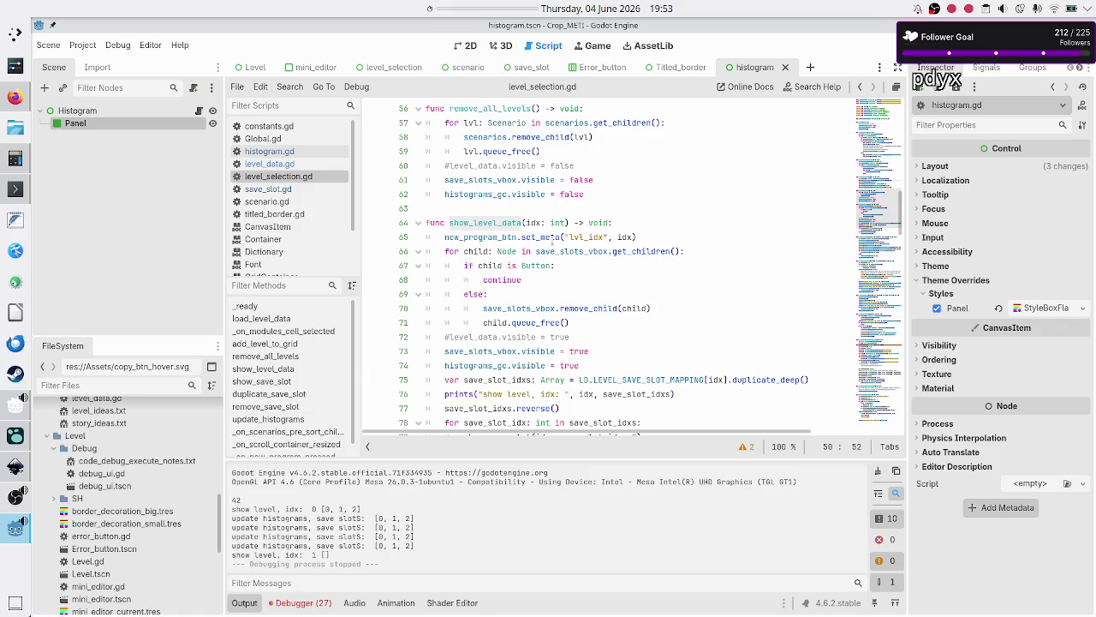
mouse_move(529, 158)
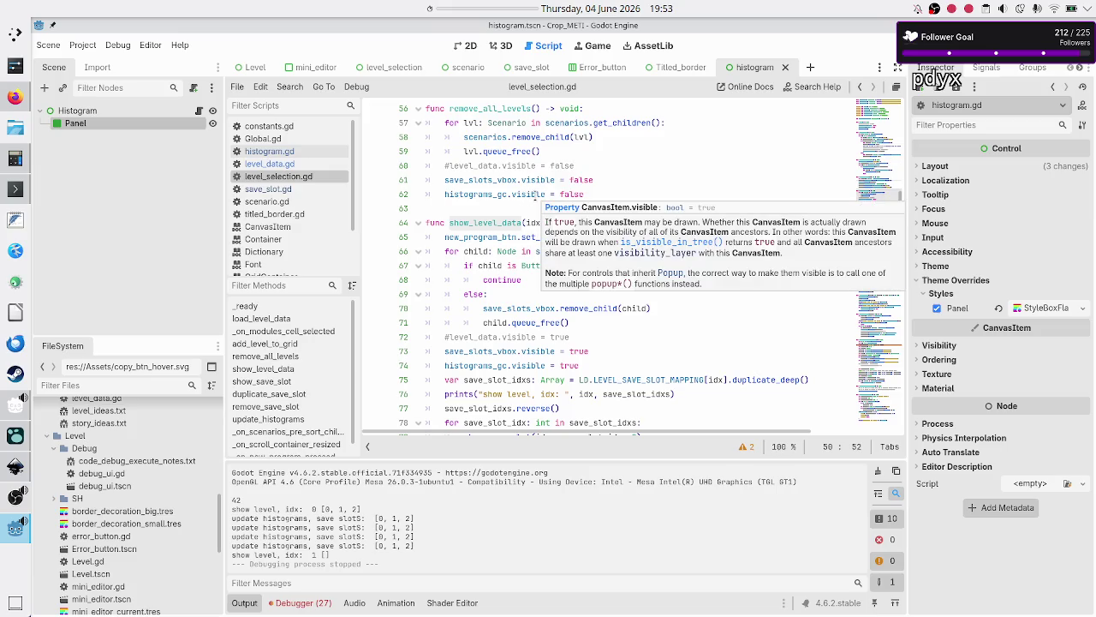
mouse_move(534, 196)
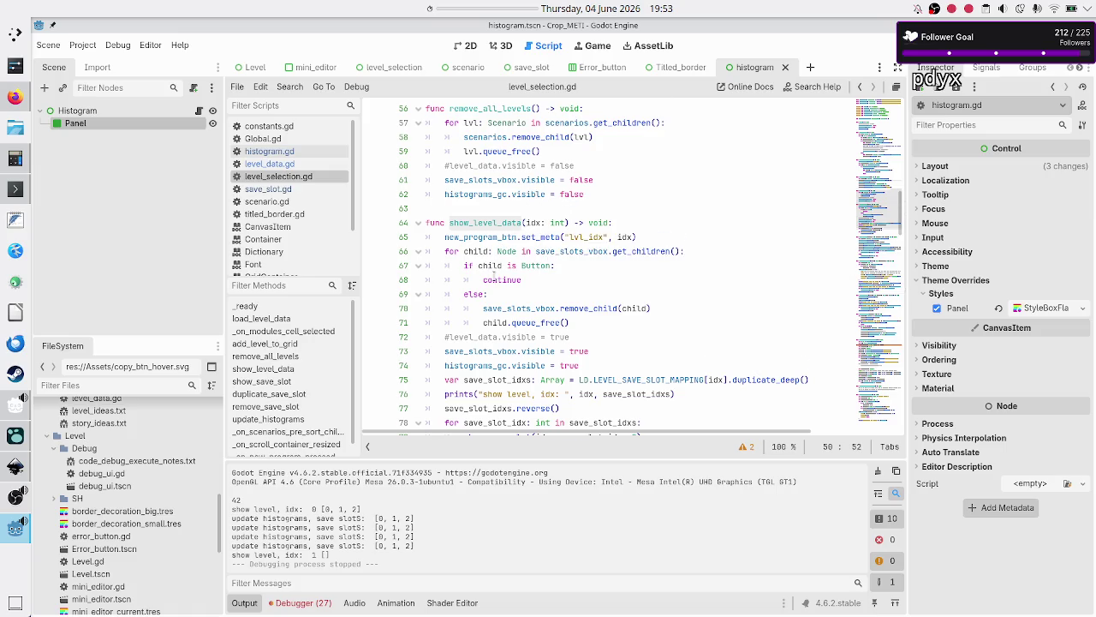
scroll(495, 274, "down", 1)
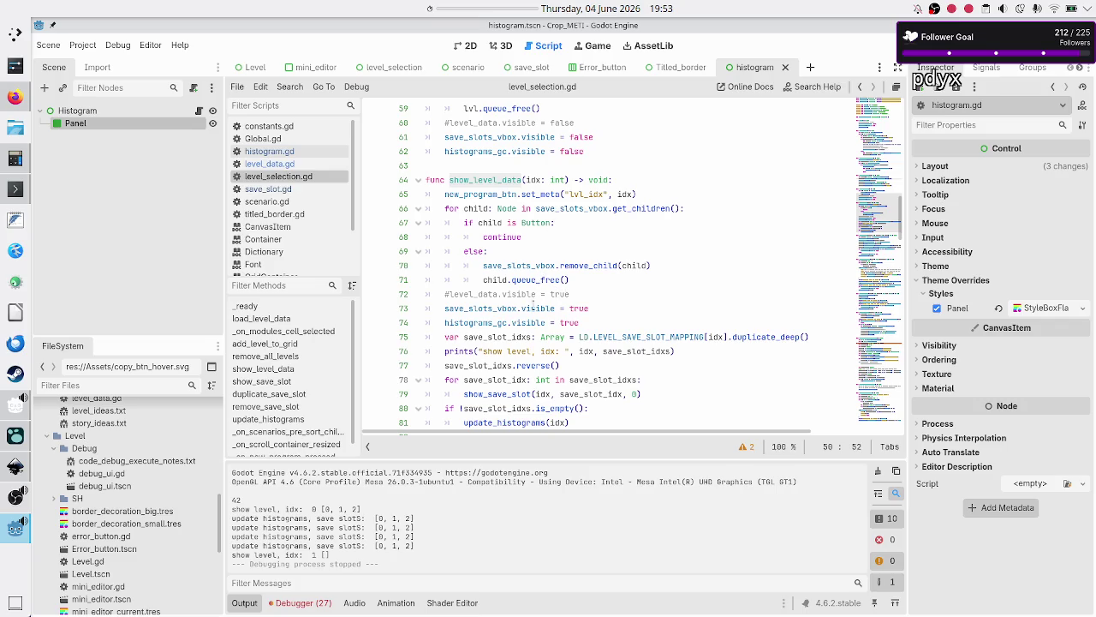
- Check the save_slot_idxs uses and the print message inside show_level_data
left_click(582, 308)
scroll(523, 341, "down", 3)
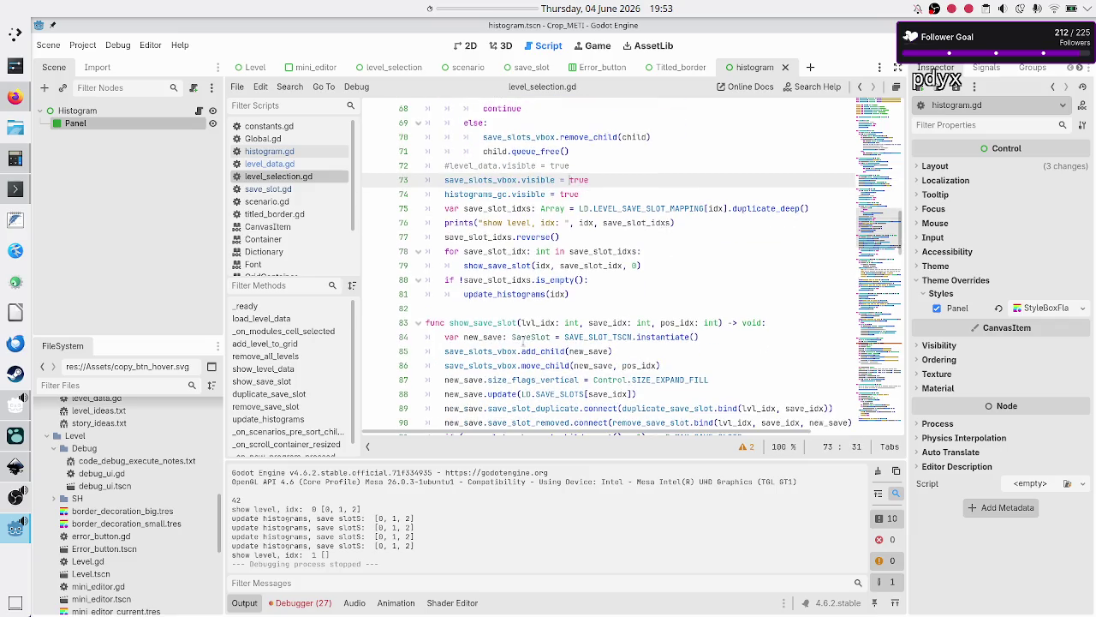
double_click(496, 208)
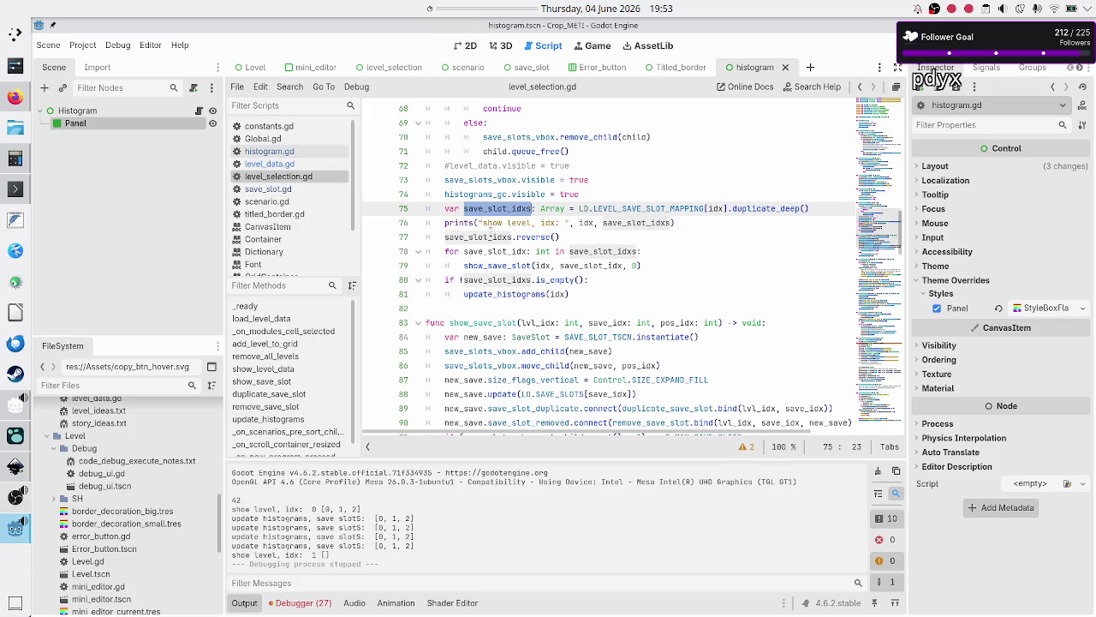
double_click(521, 222)
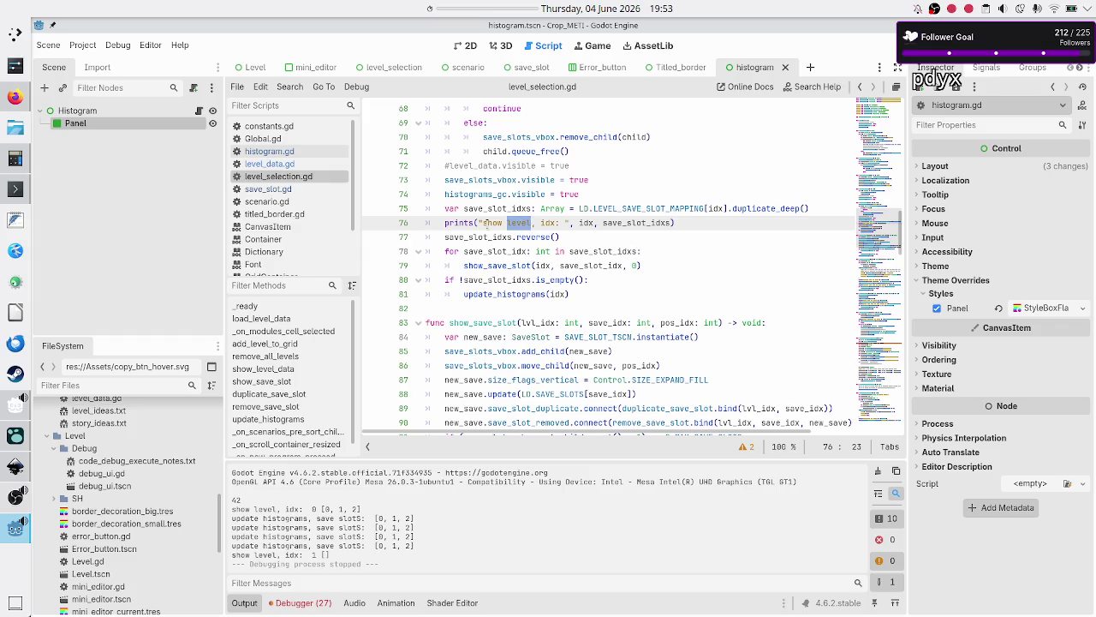
left_click(487, 222)
- Delete the 'if !save_slot_idxs.is_empty():' line, un-indent update_histograms(idx), then save and run
left_click_drag(473, 252, 594, 266)
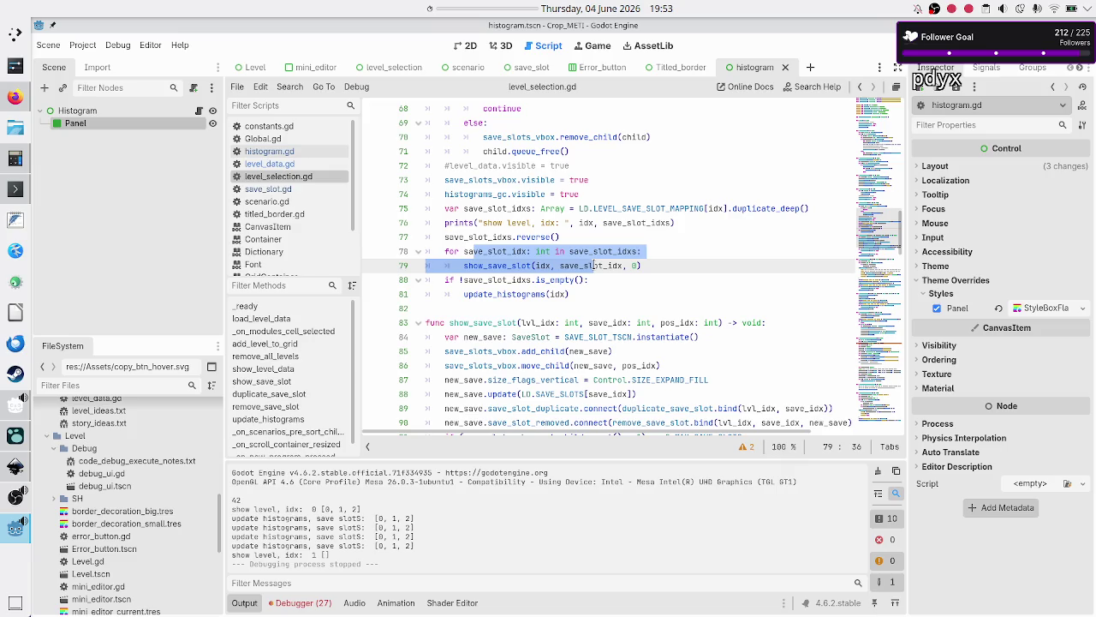
left_click(664, 265)
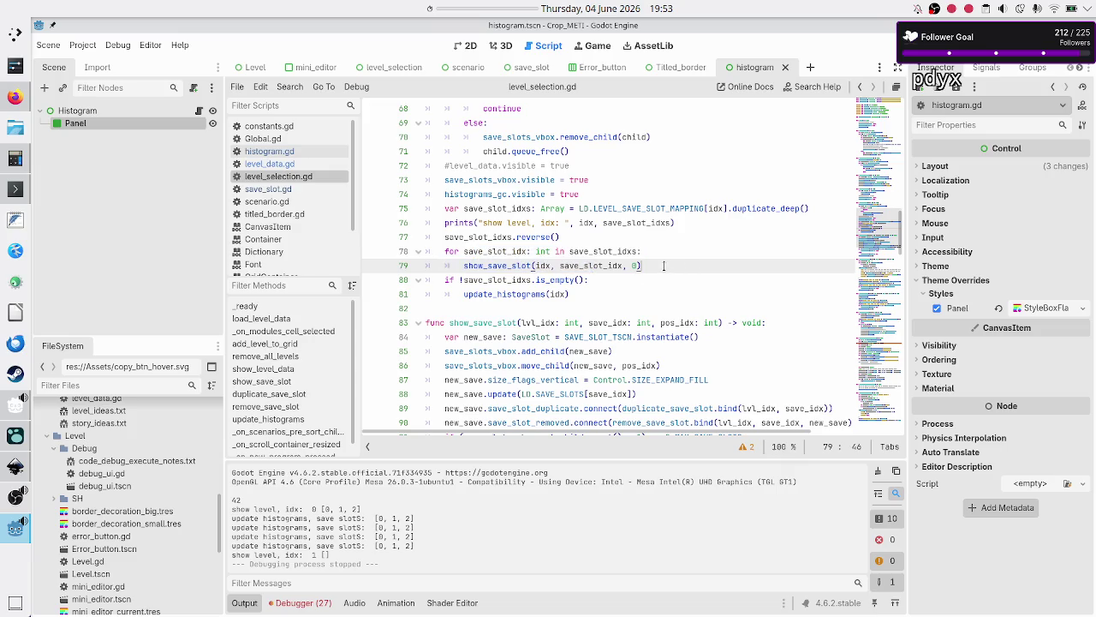
key("Right")
key("shift+End")
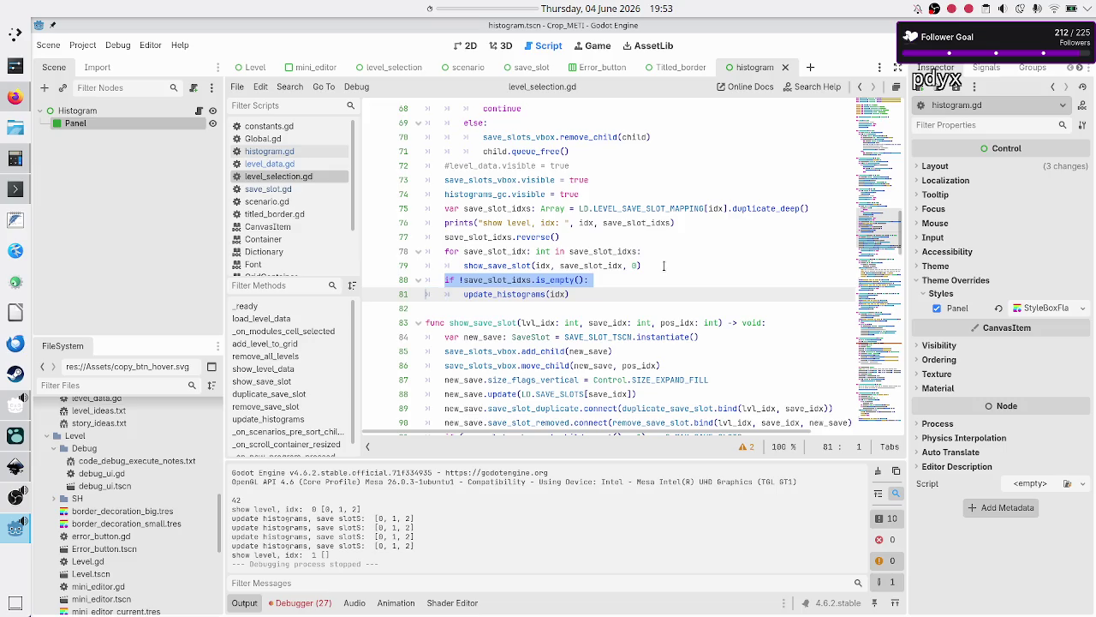
key("BackSpace")
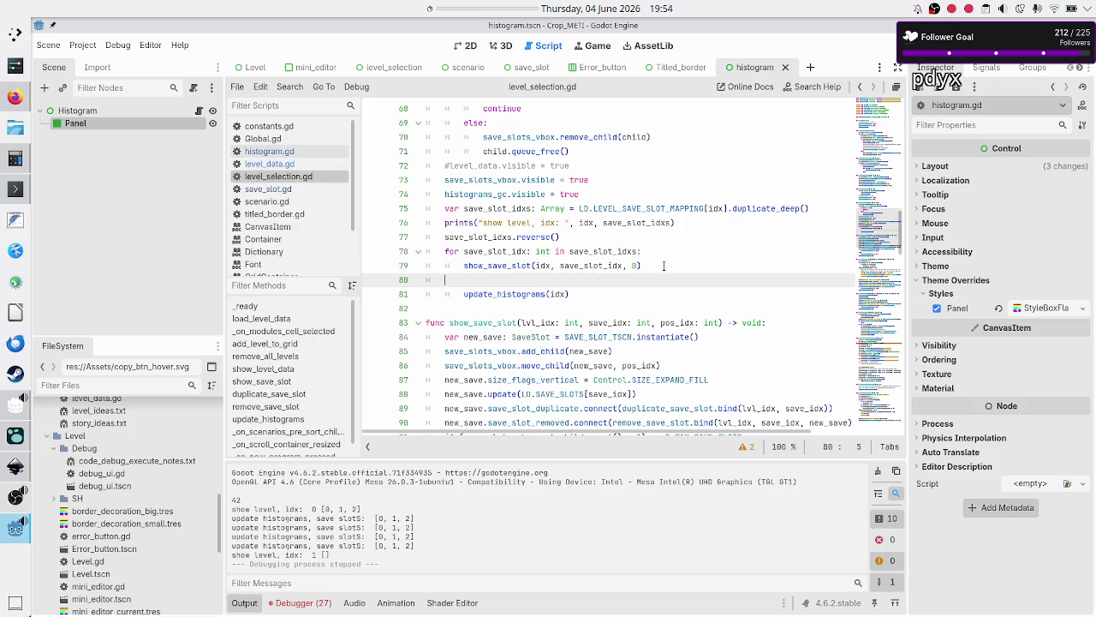
key("Delete")
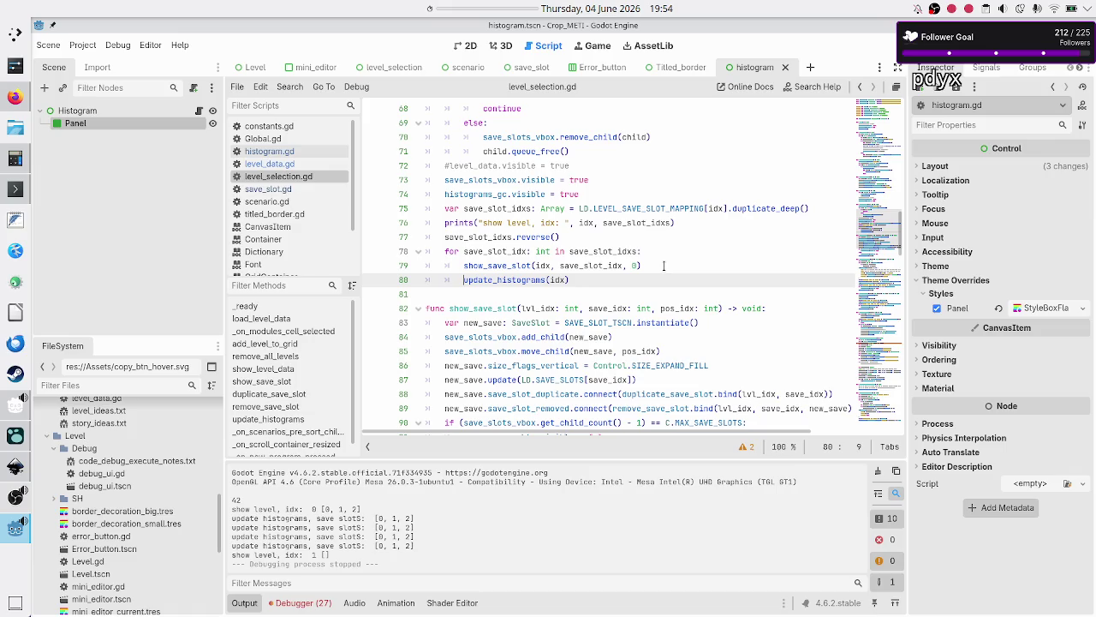
key("shift+Tab")
key("F5")
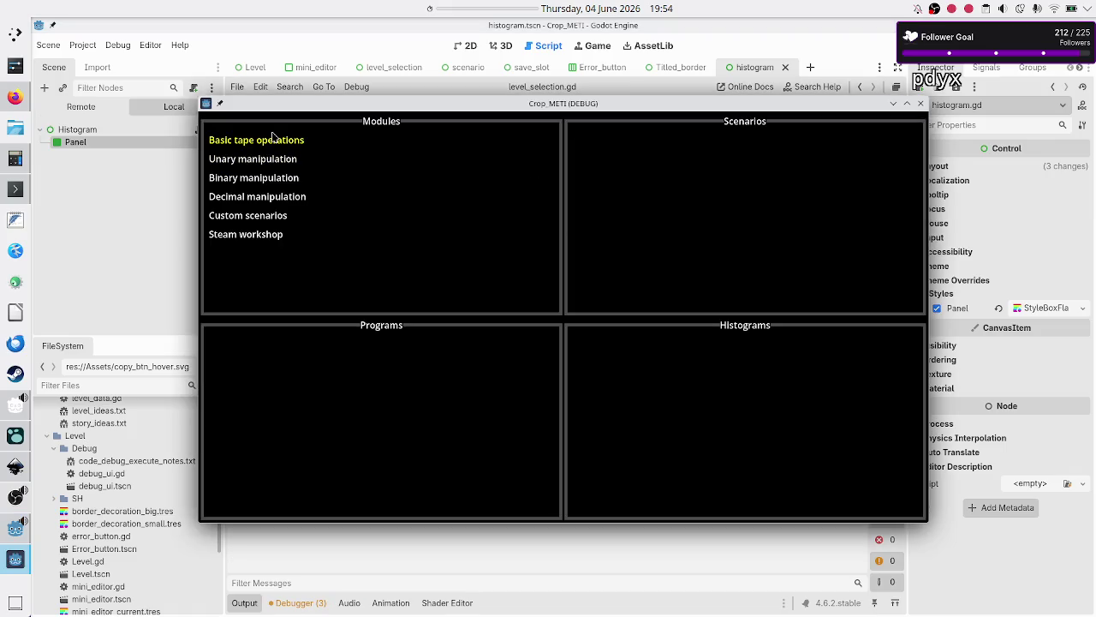
- View the Tutorial histograms in Basic tape operations, add a program under Normal, then close the game
left_click(273, 137)
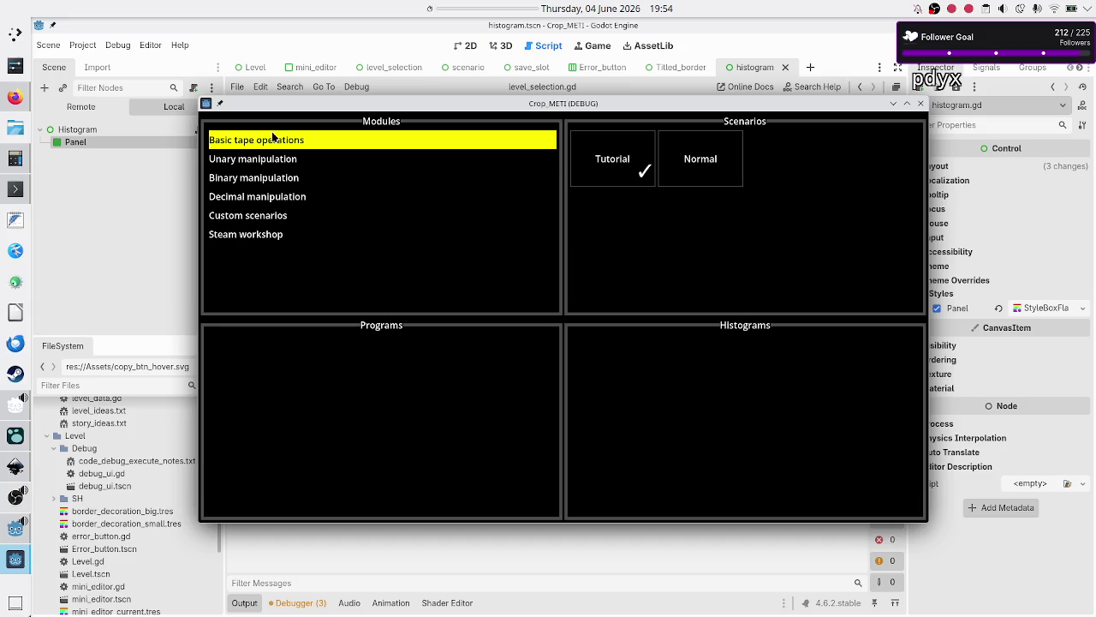
left_click(623, 162)
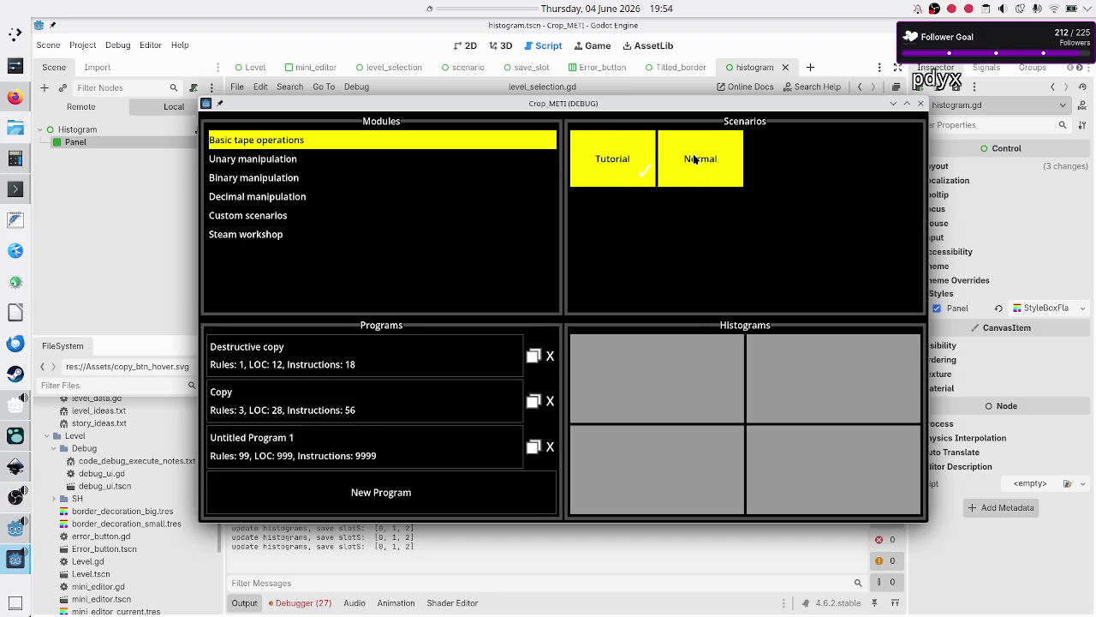
left_click(695, 160)
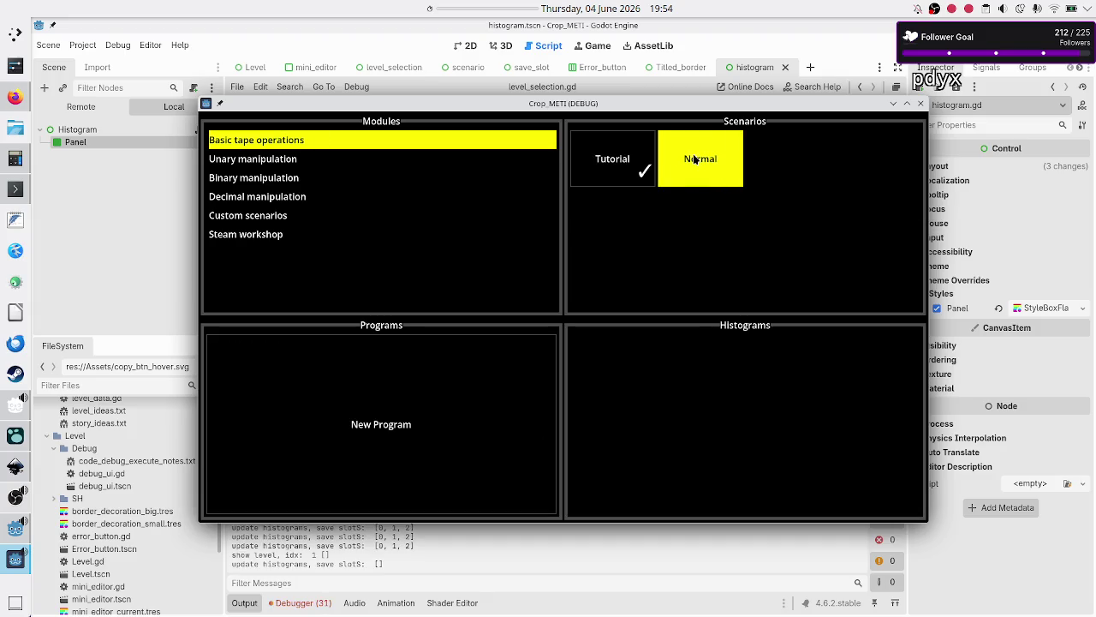
left_click(411, 392)
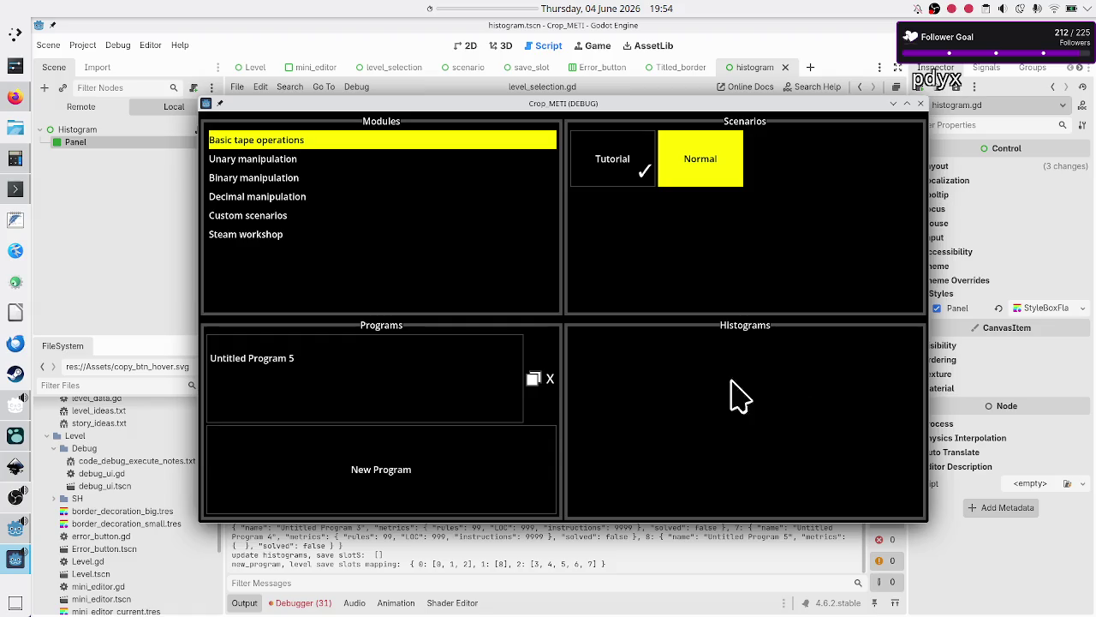
left_click(920, 103)
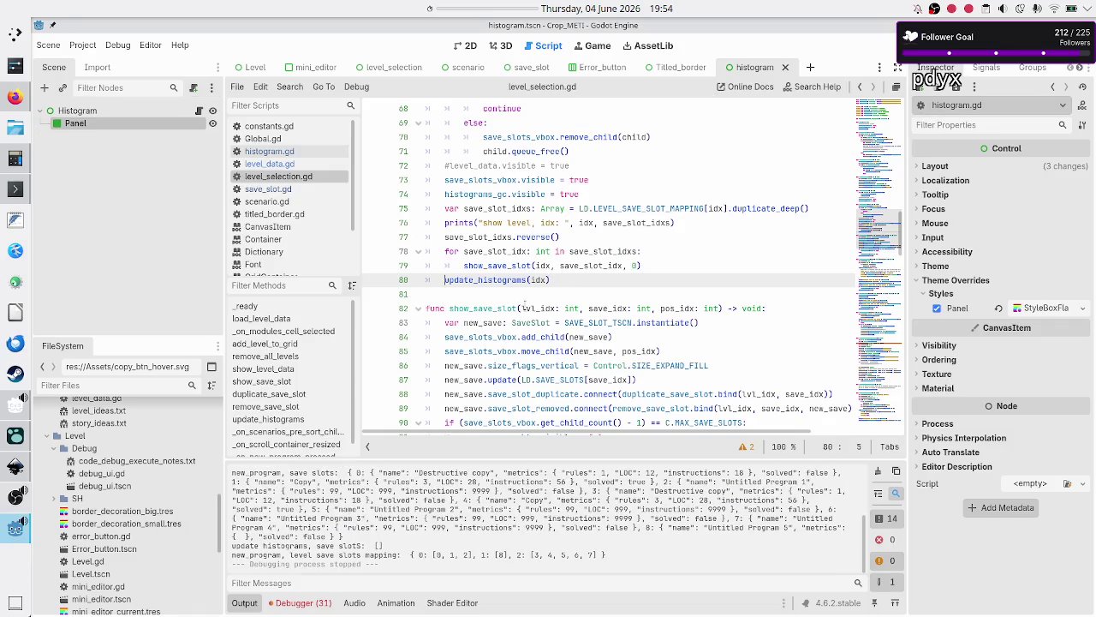
- Cut the LEVEL_SAVE_SLOT_MAPPING push_back line (line 191) out of _on_new_program_pressed
scroll(524, 308, "up", 3)
scroll(523, 308, "down", 5)
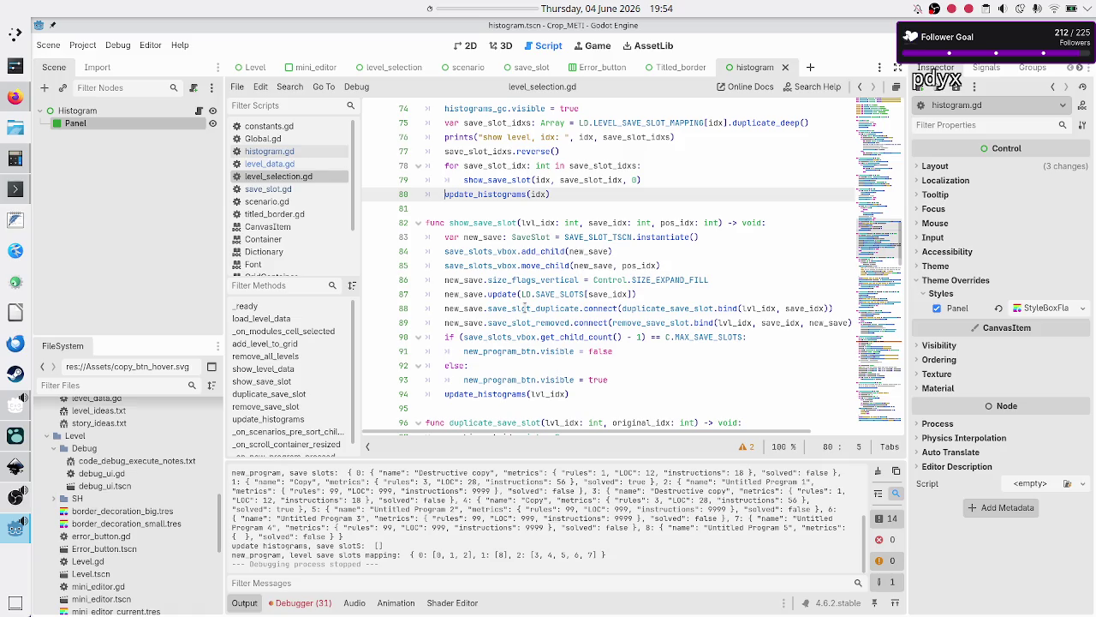
scroll(523, 308, "down", 1)
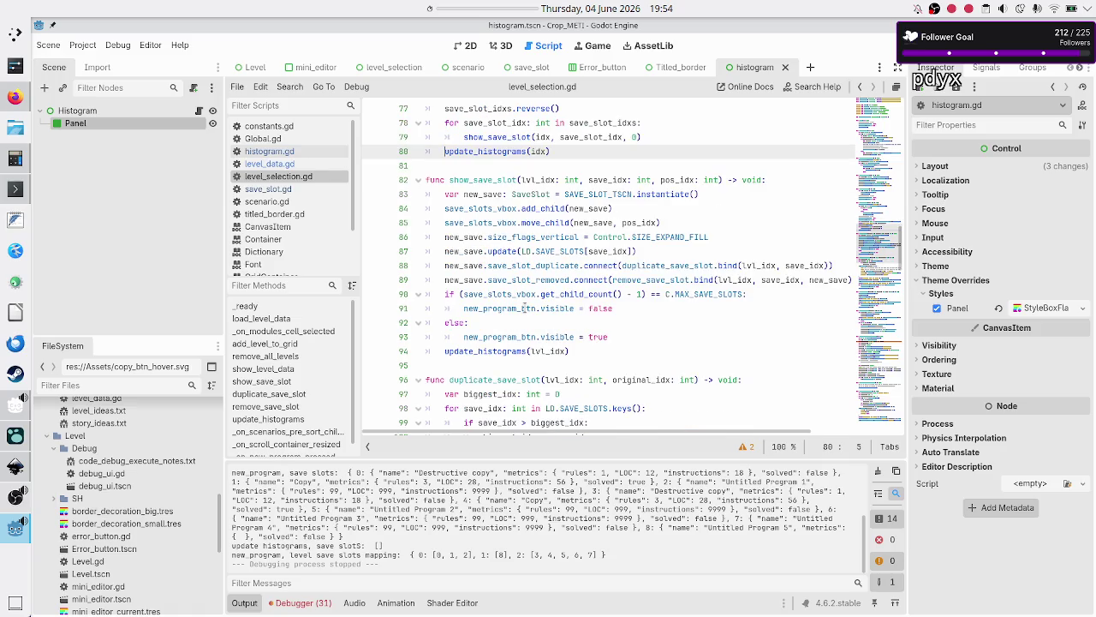
scroll(524, 308, "down", 20)
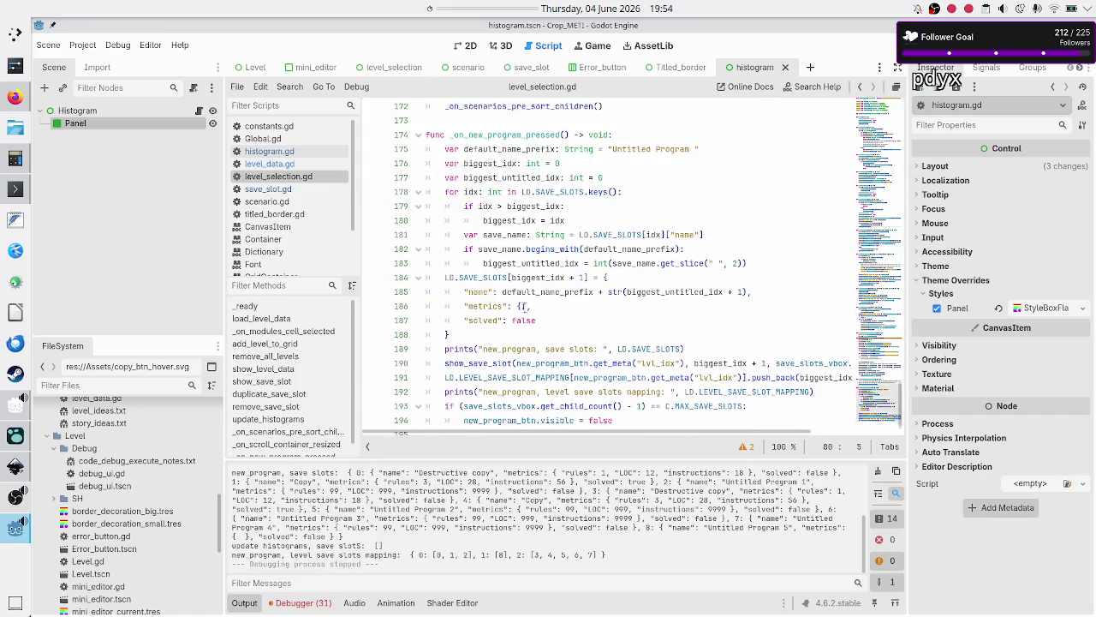
scroll(524, 305, "up", 2)
scroll(524, 308, "down", 2)
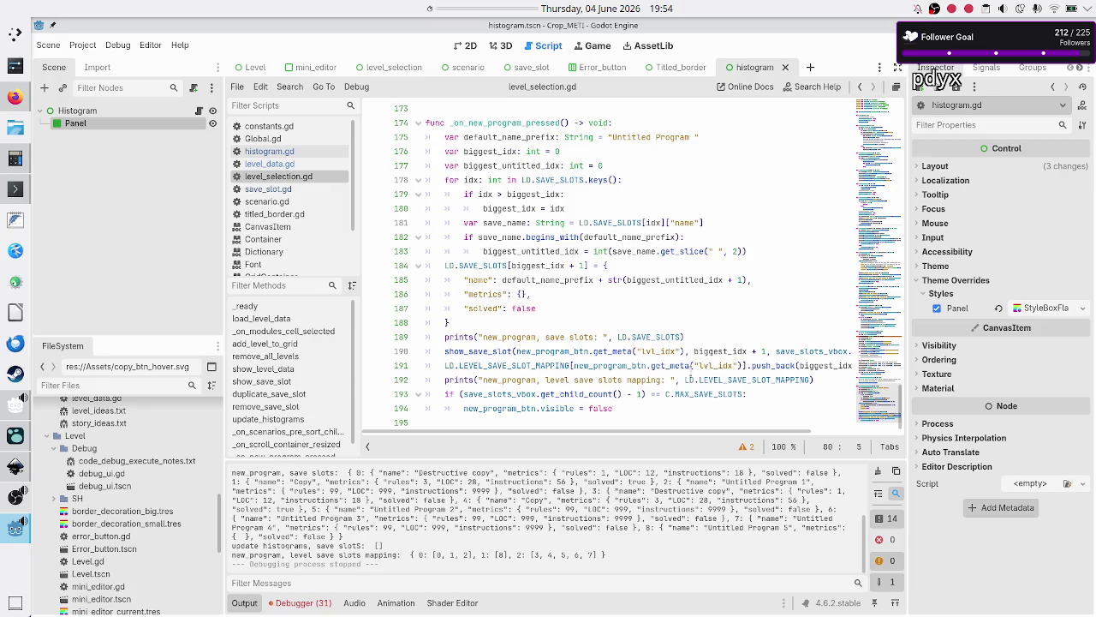
double_click(769, 367)
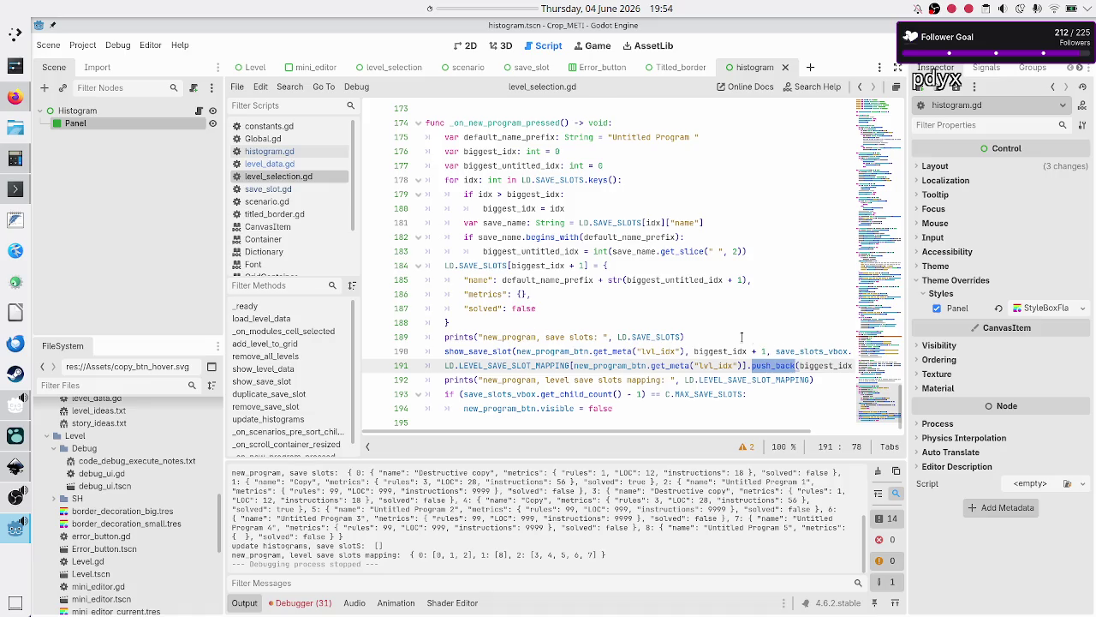
left_click(742, 337)
key("Down")
key("Down")
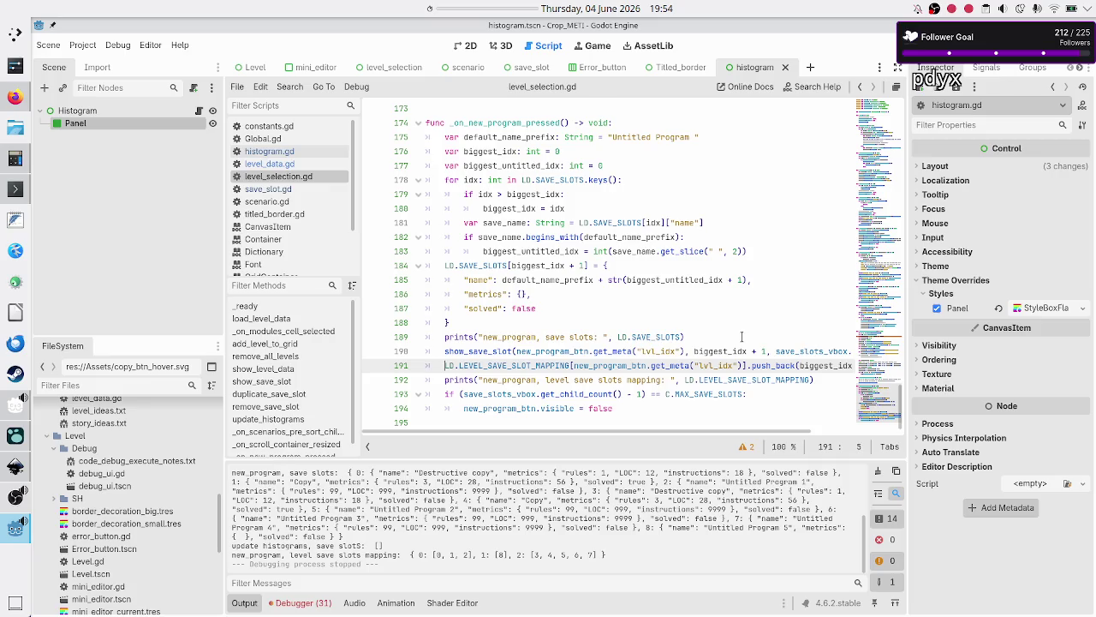
key("Home")
key("shift+Down")
key("shift+Left")
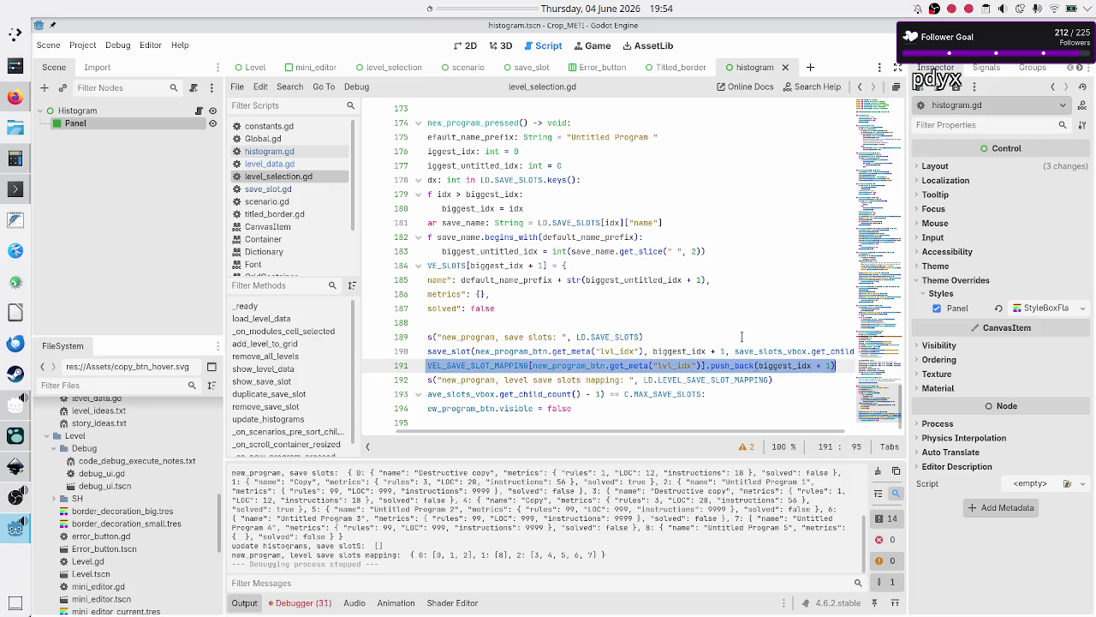
key("BackSpace")
key("BackSpace")
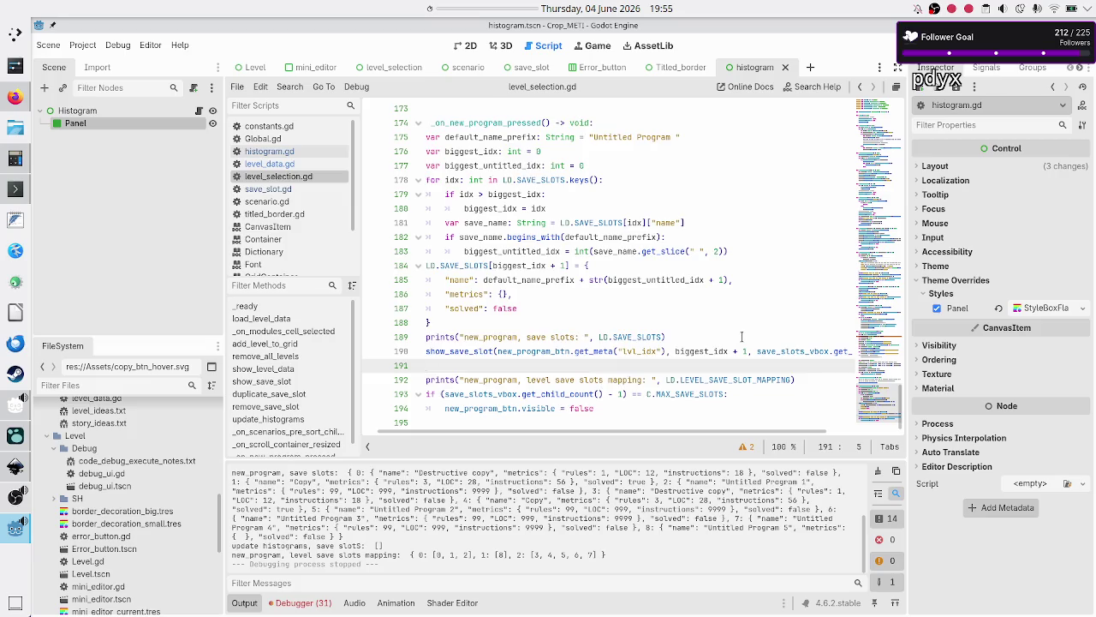
- Paste the mapping line above the show_save_slot call and run the project
key("Home")
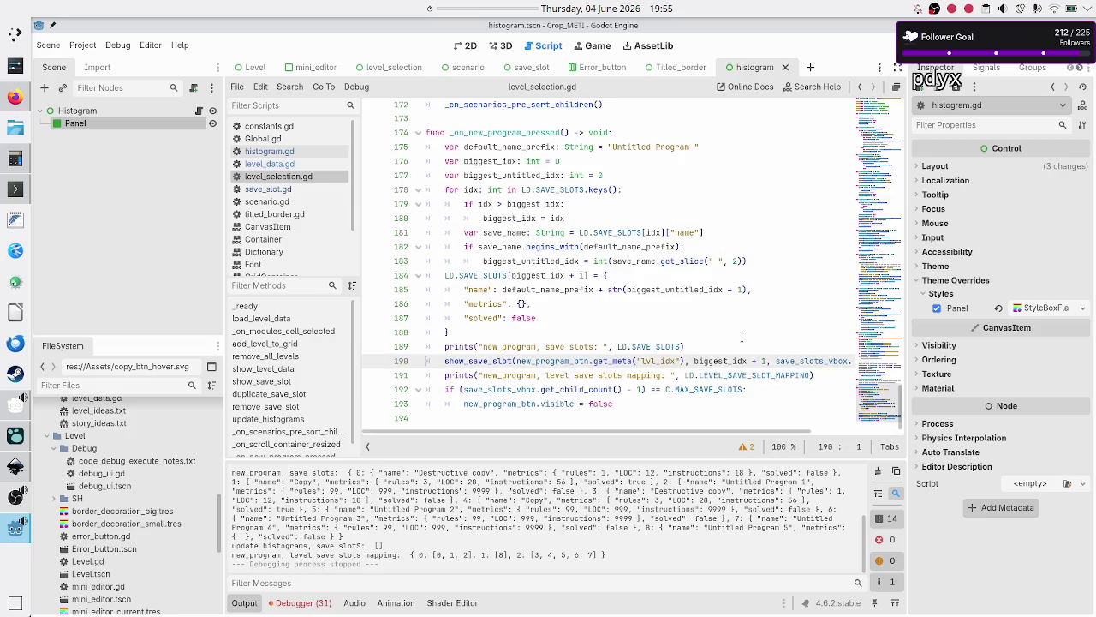
key("Up")
key("End")
key("Return")
type("LD.LEVEL_SAVE_SLOT_MAPPING[new_program_btn.get_meta(\"lvl_idx\")].push_back(biggest_idx + 1)")
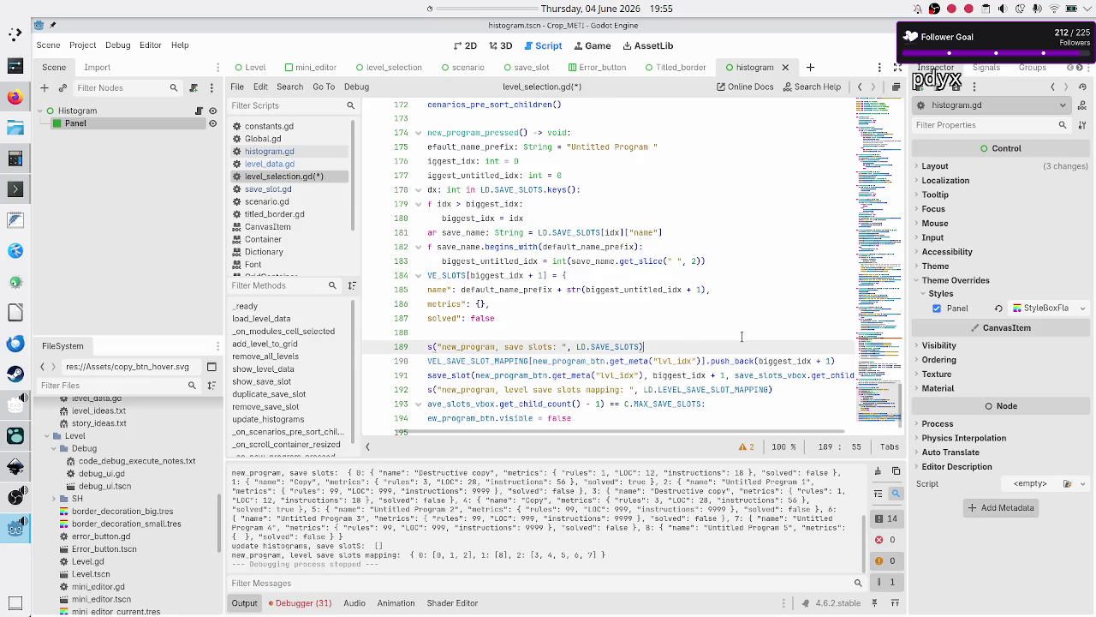
key("Home")
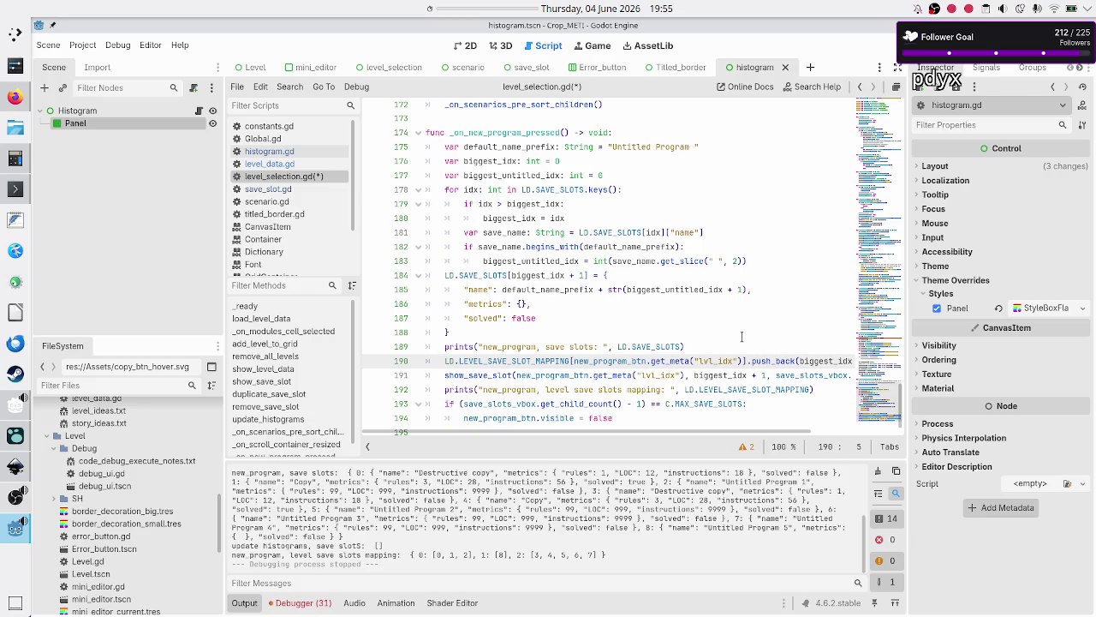
key("Down")
key("F5")
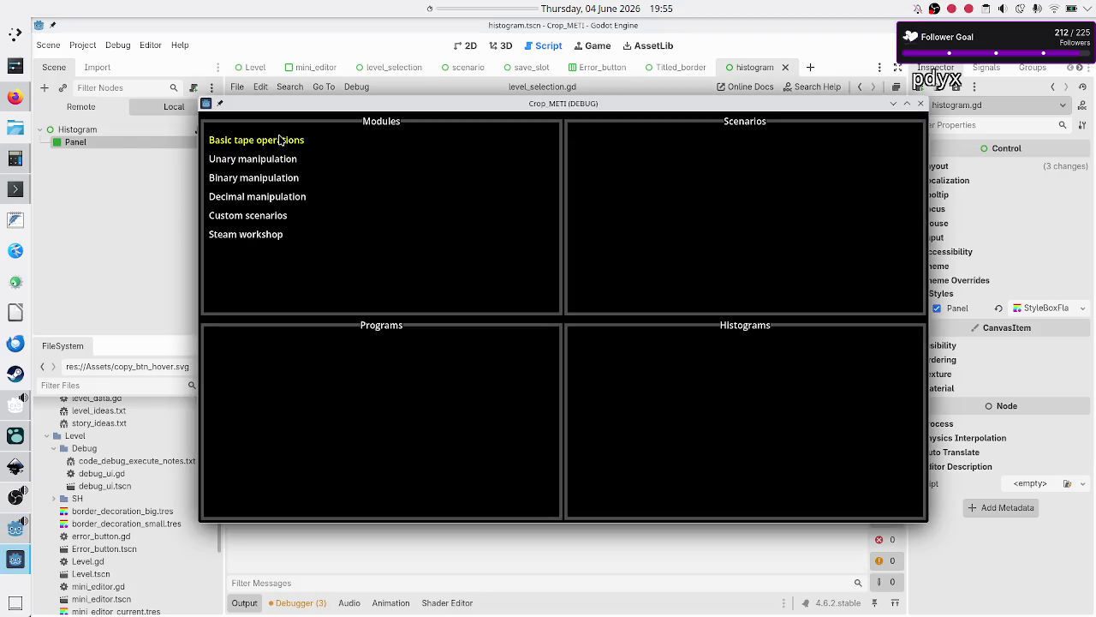
- In Basic tape operations > Normal, add a new program and delete Untitled Program 5
left_click(282, 139)
left_click(712, 169)
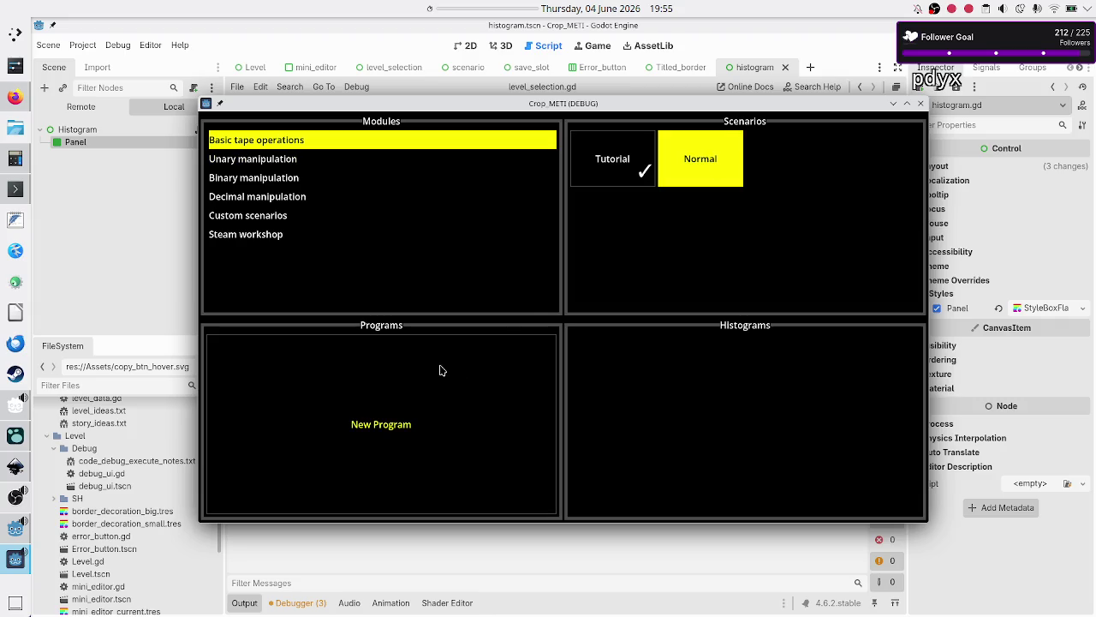
left_click(395, 480)
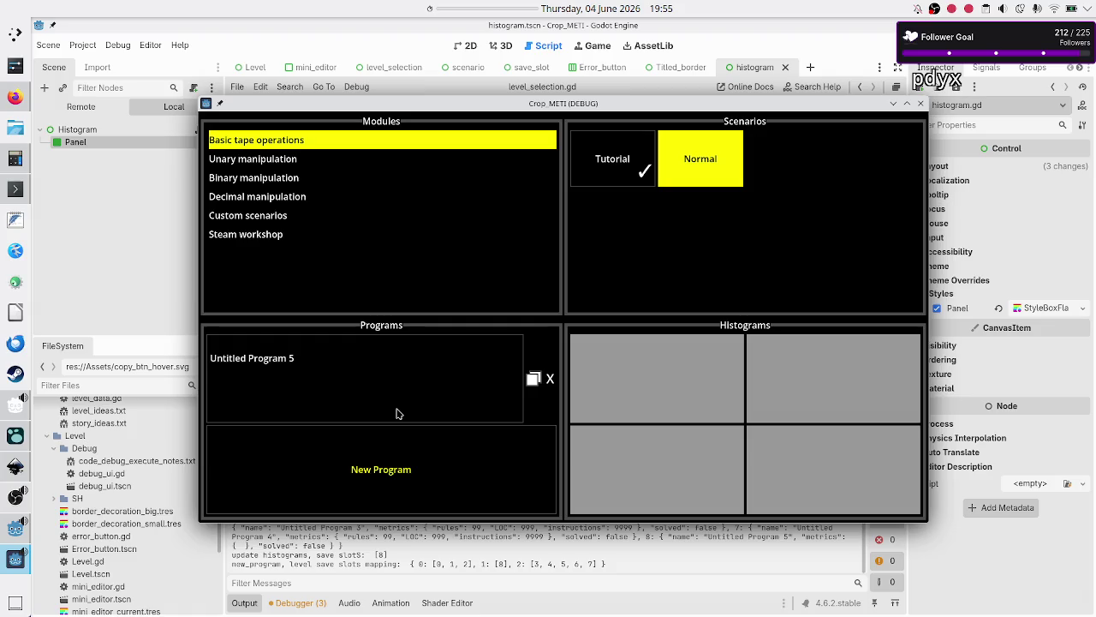
left_click(550, 379)
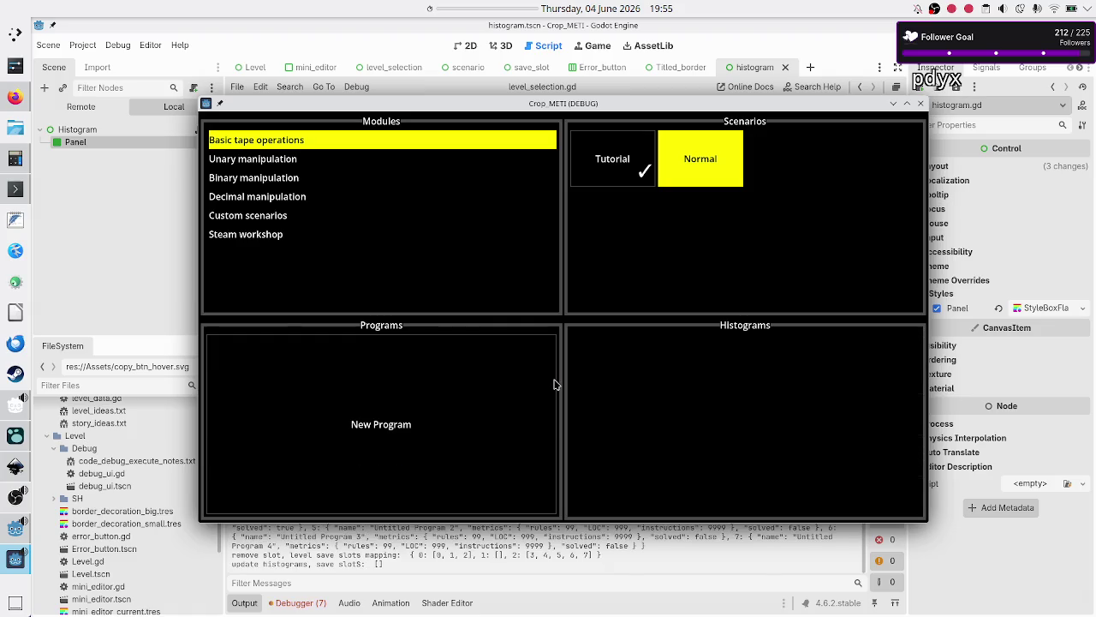
- Delete Copy, Untitled Program 1 and Destructive copy from Tutorial, then add a new Tutorial program
left_click(624, 167)
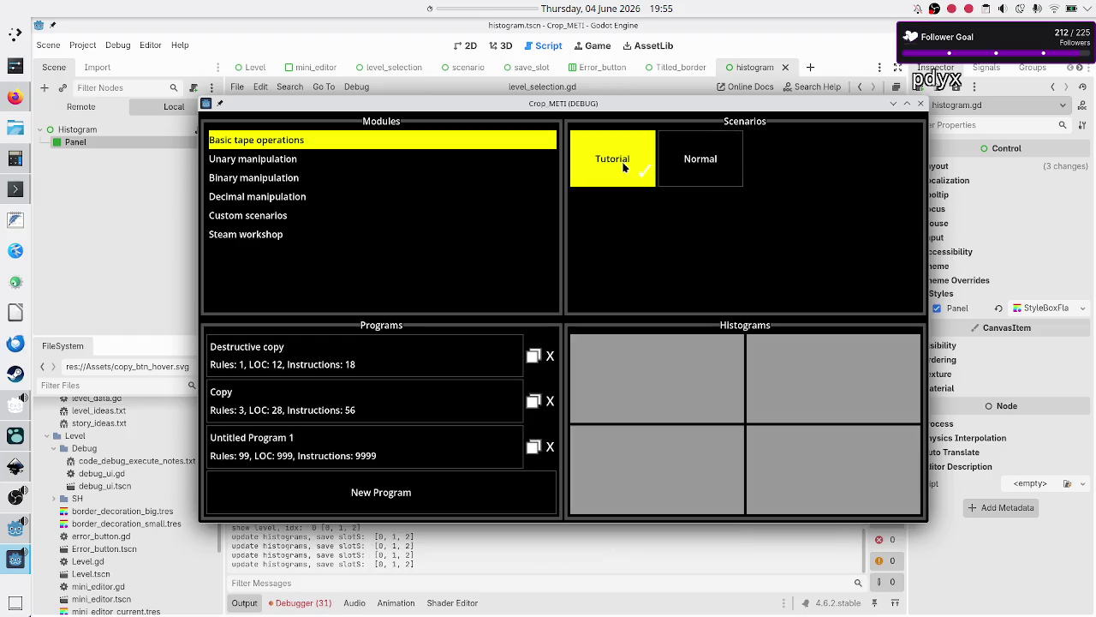
left_click(550, 402)
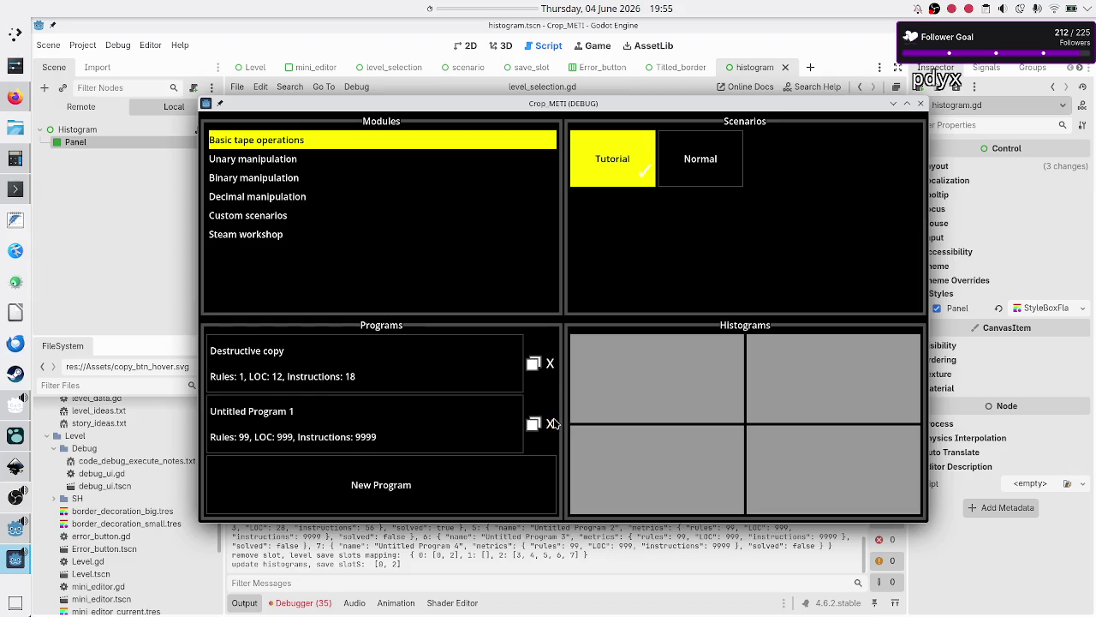
left_click(550, 423)
left_click(551, 390)
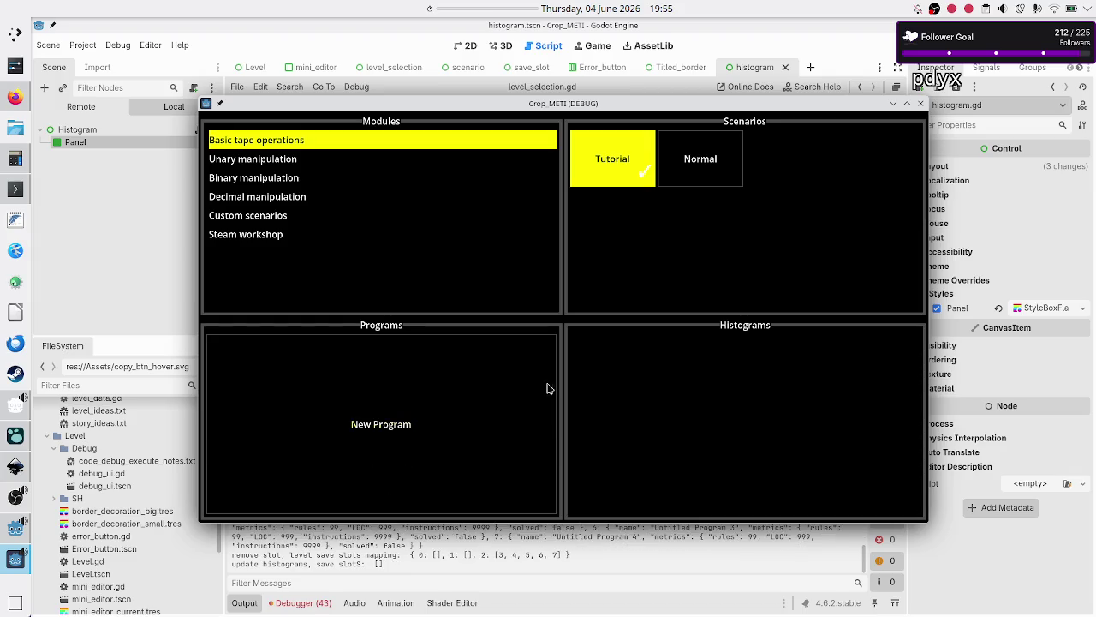
left_click(708, 166)
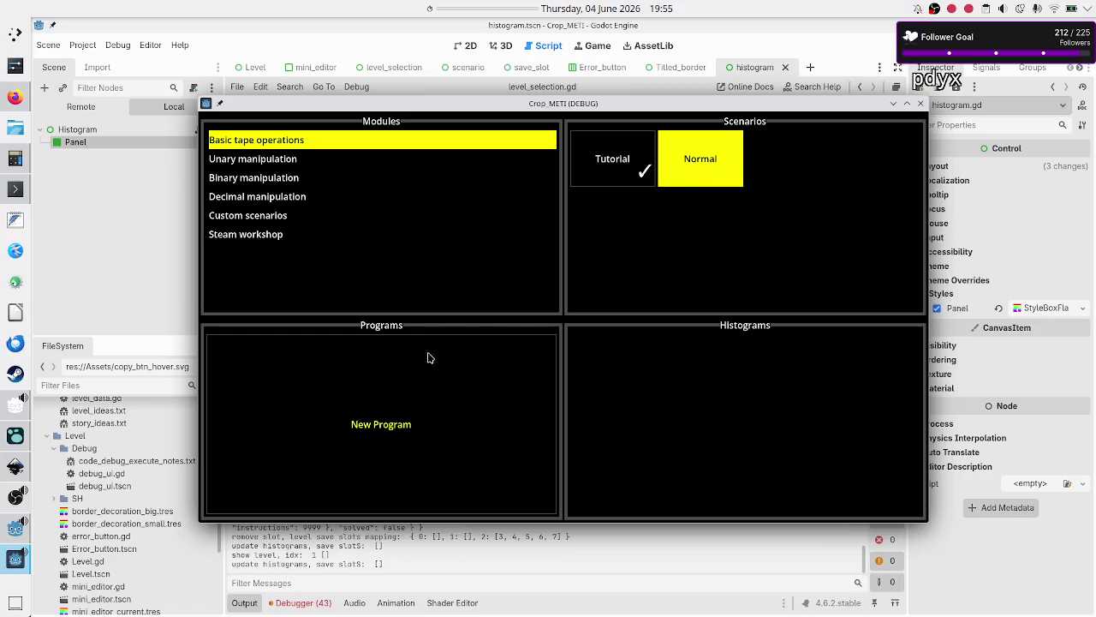
left_click(610, 169)
left_click(462, 403)
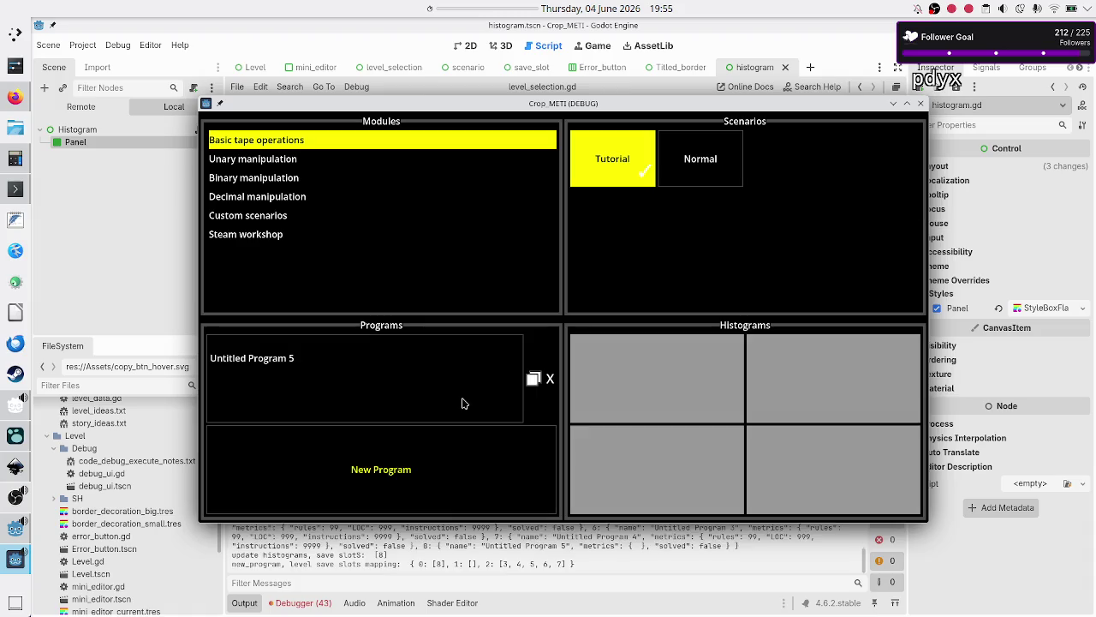
- Add a new program in Unary manipulation > Normal and recheck it after switching modules
left_click(264, 168)
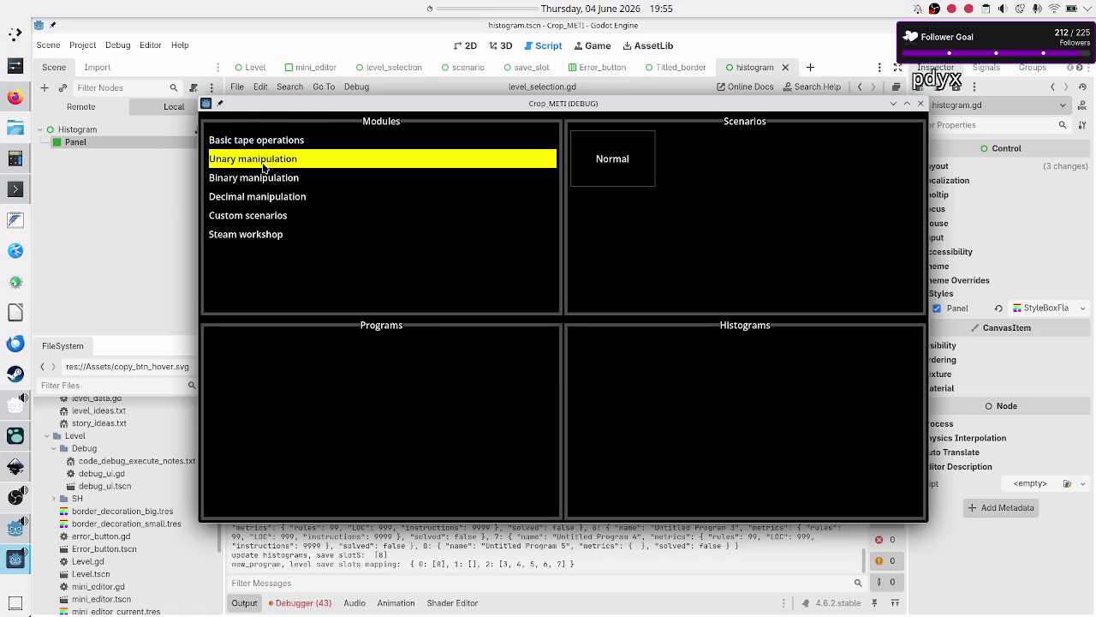
left_click(613, 158)
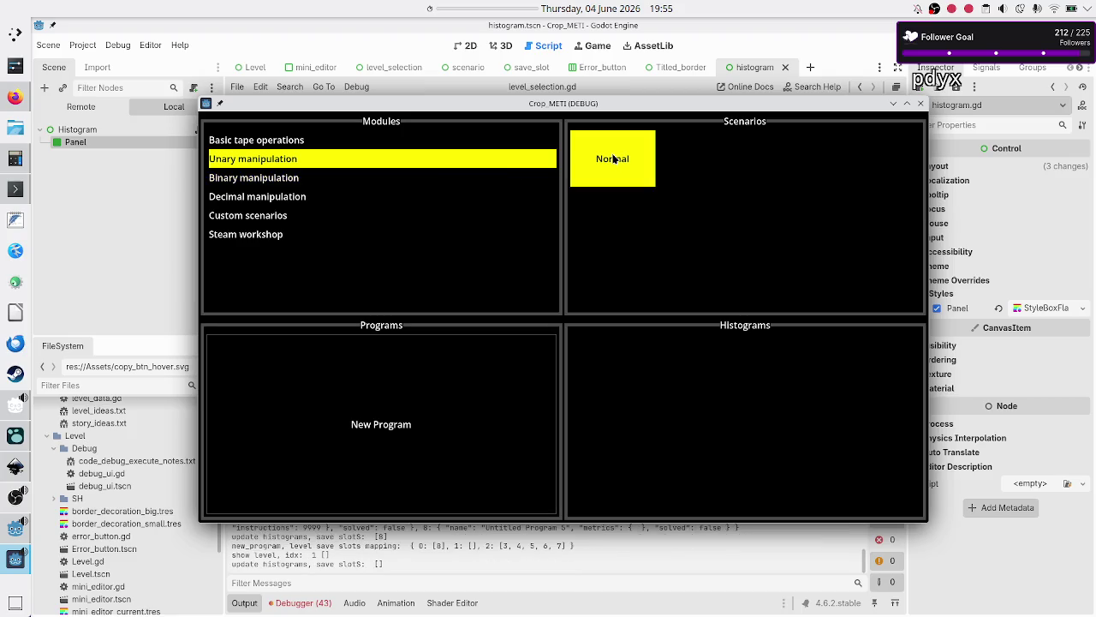
left_click(480, 414)
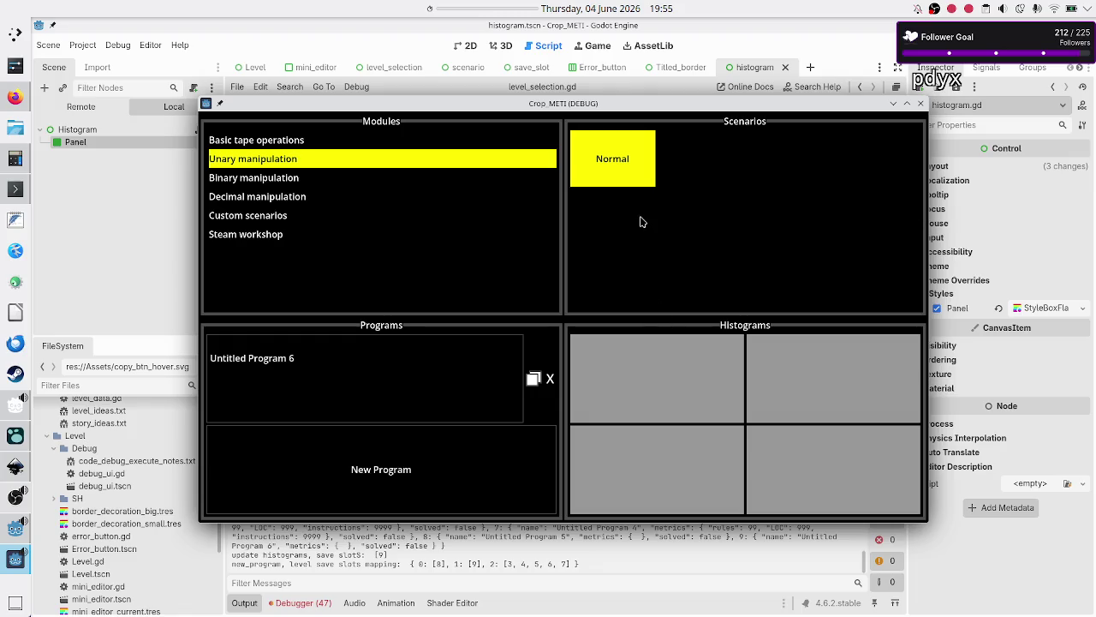
left_click(391, 145)
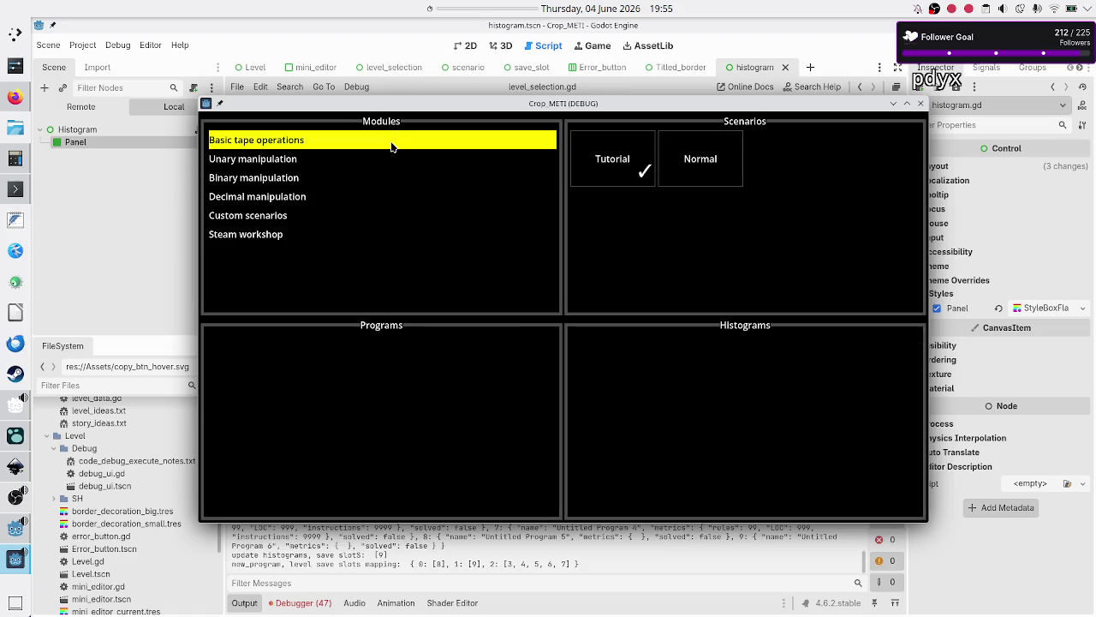
left_click(307, 160)
left_click(618, 172)
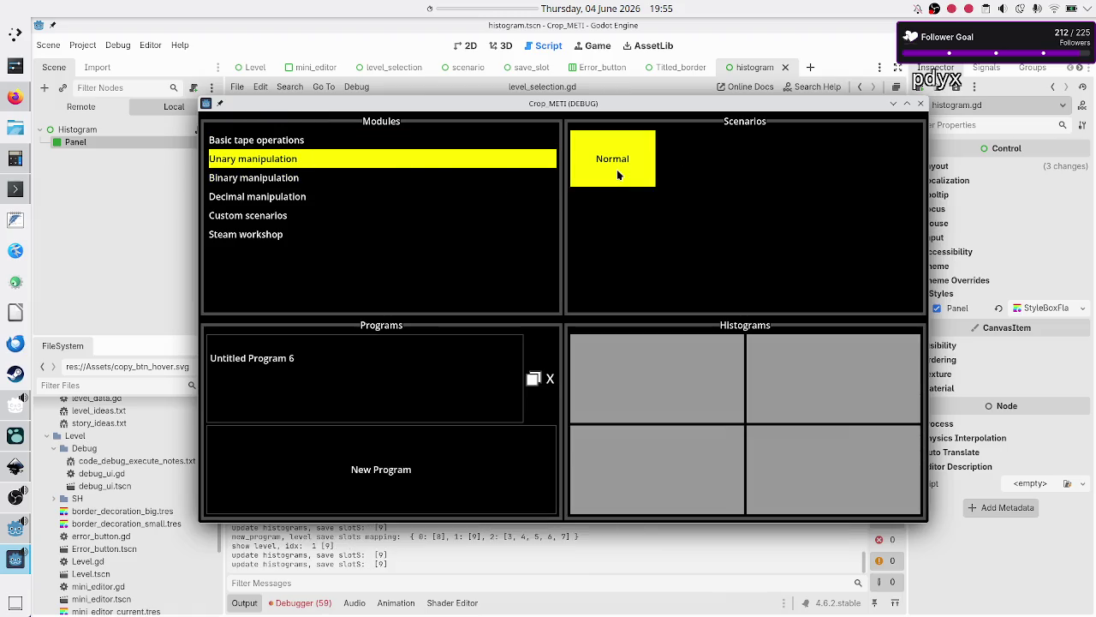
- Browse Binary manipulation and Decimal manipulation's Hard scenario, then close the game window
left_click(295, 179)
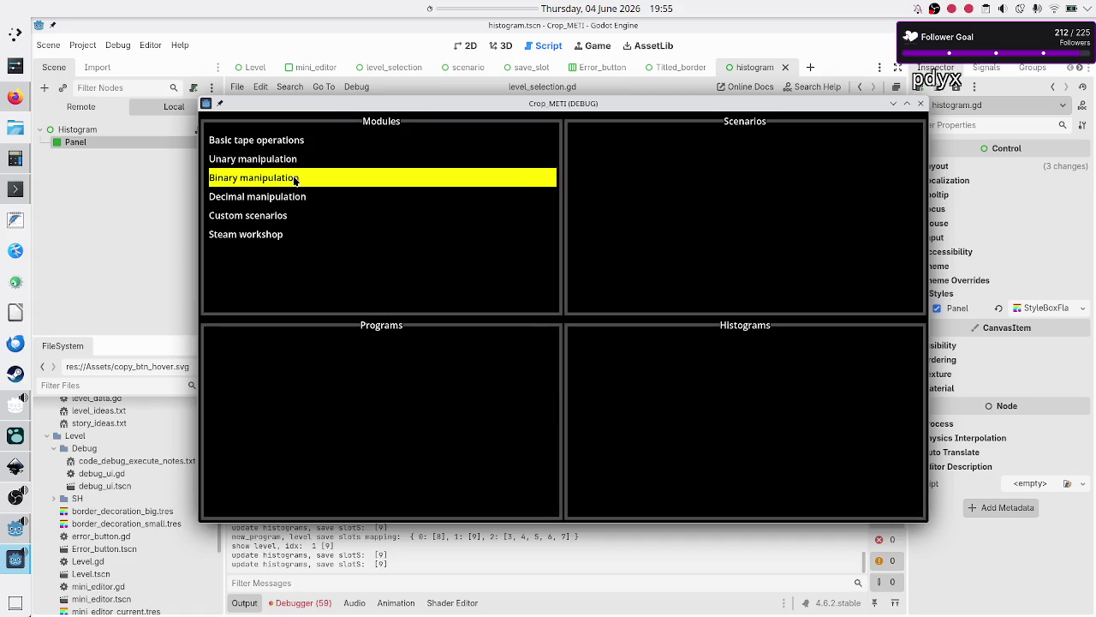
left_click(319, 203)
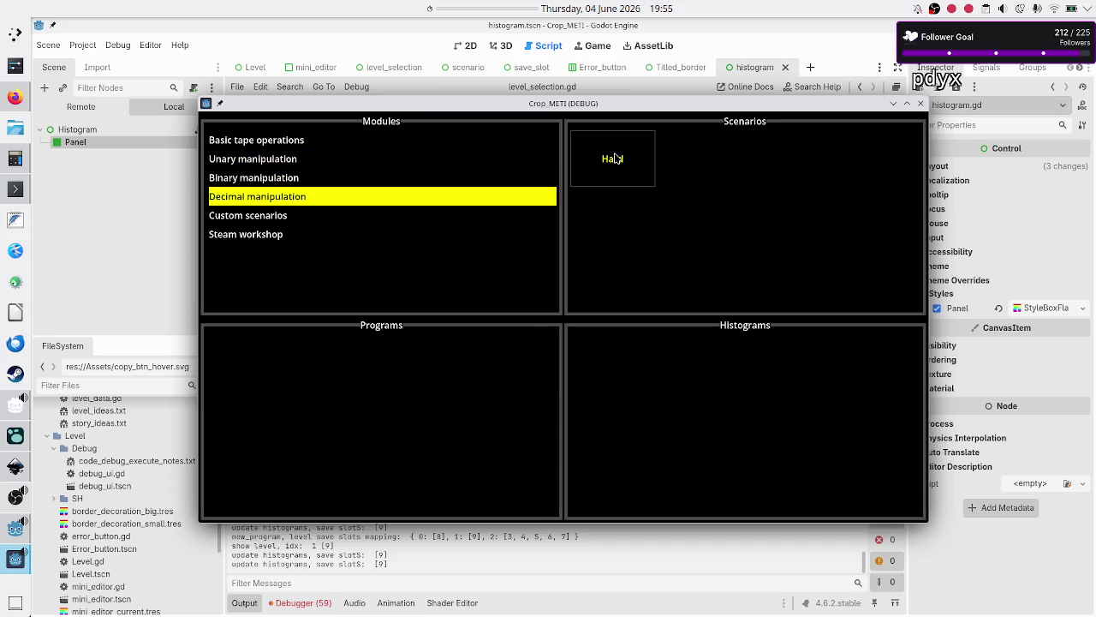
left_click(614, 158)
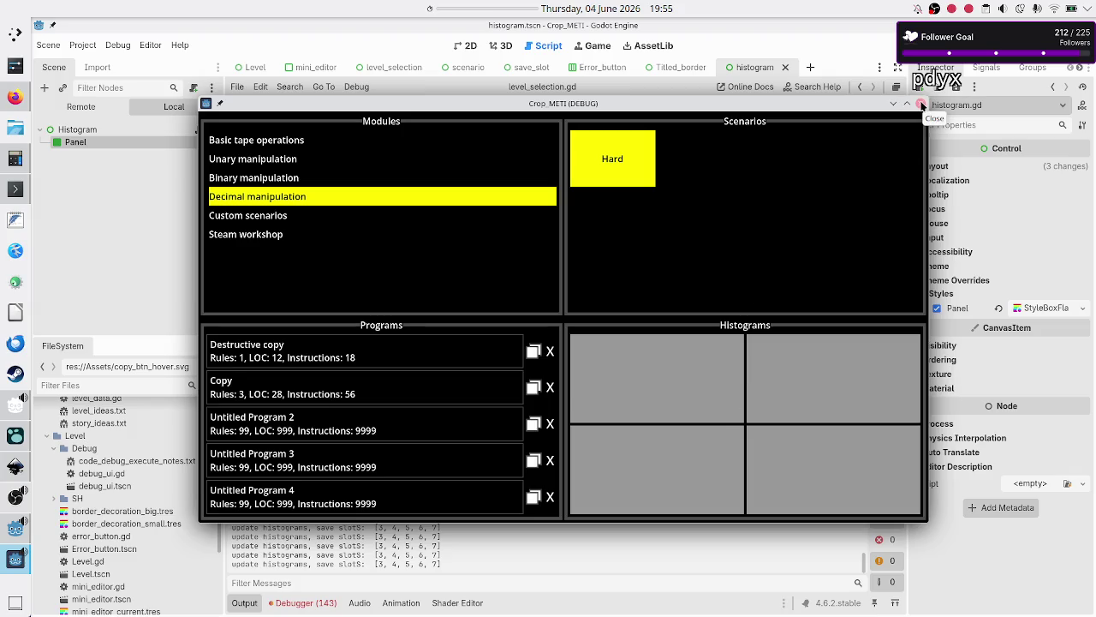
left_click(921, 105)
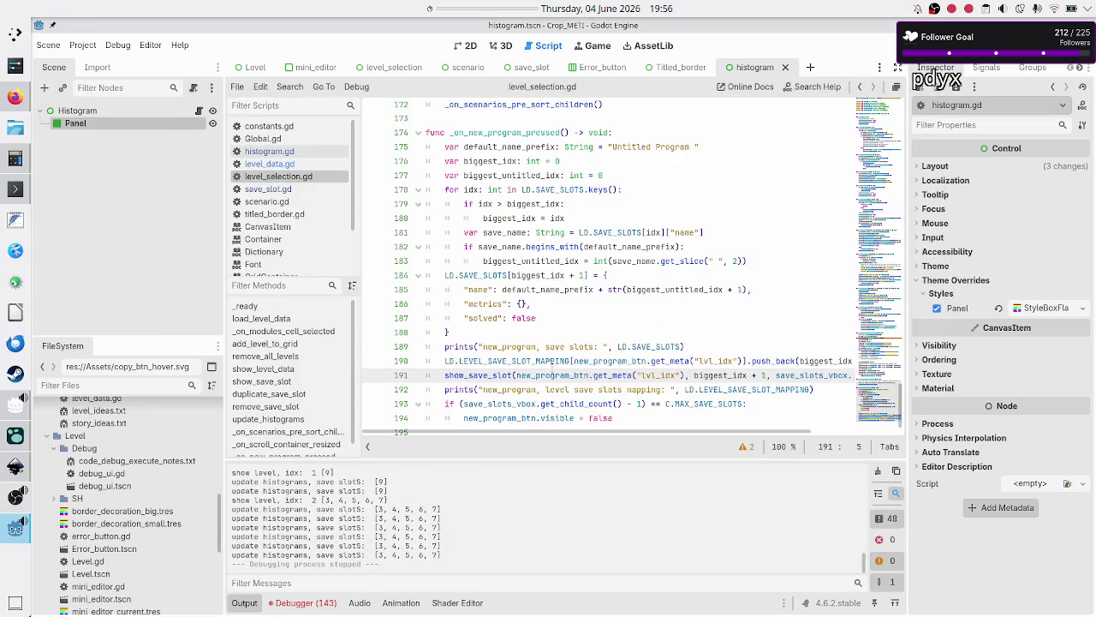
- Run the project from the toolbar to test the level selection screen
left_click(576, 317)
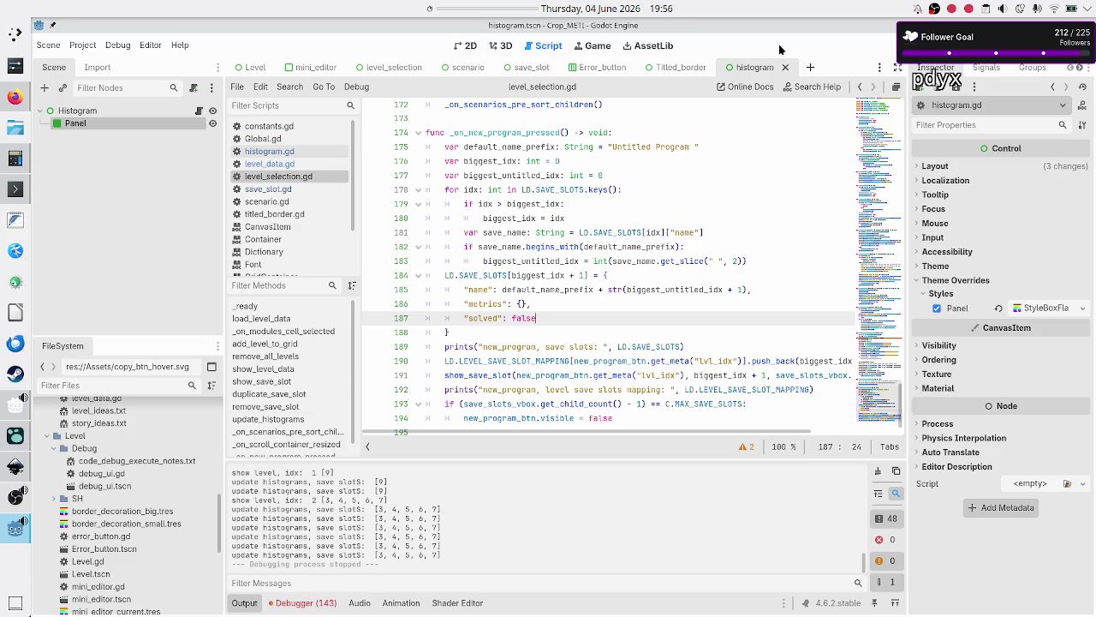
left_click(920, 47)
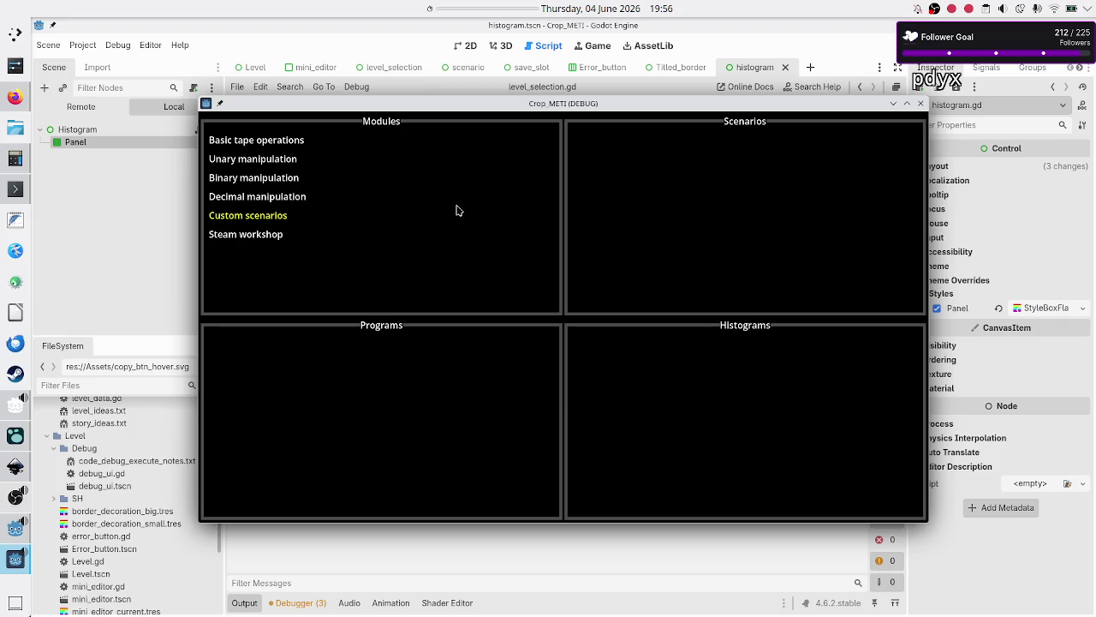
- In Unary manipulation > Normal, create a program, duplicate Untitled Program 5, then delete both
left_click(276, 155)
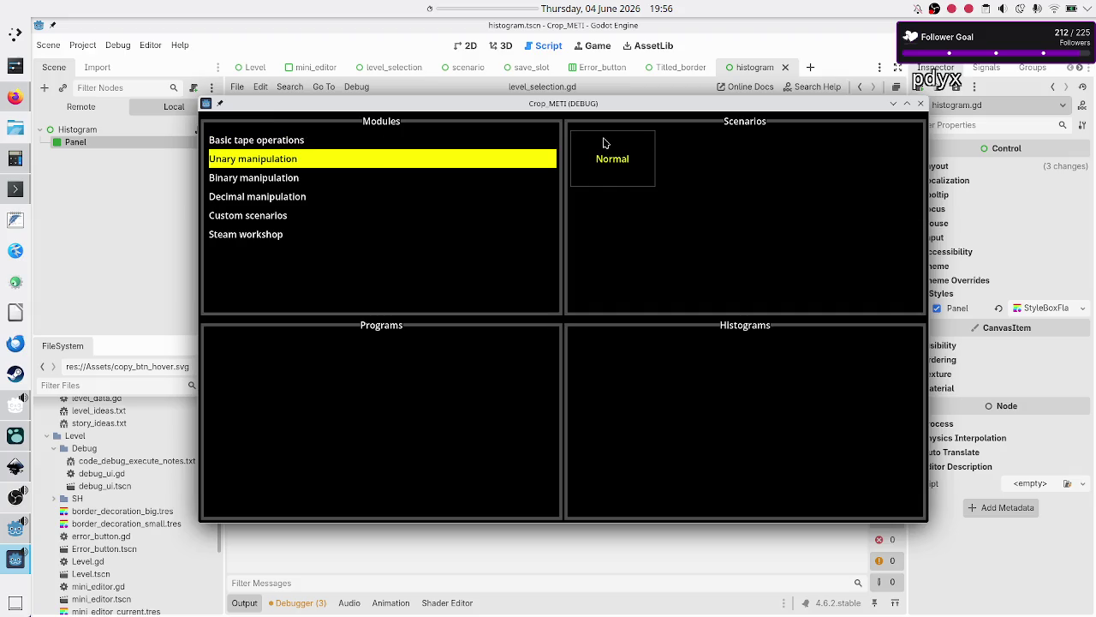
left_click(603, 140)
left_click(408, 411)
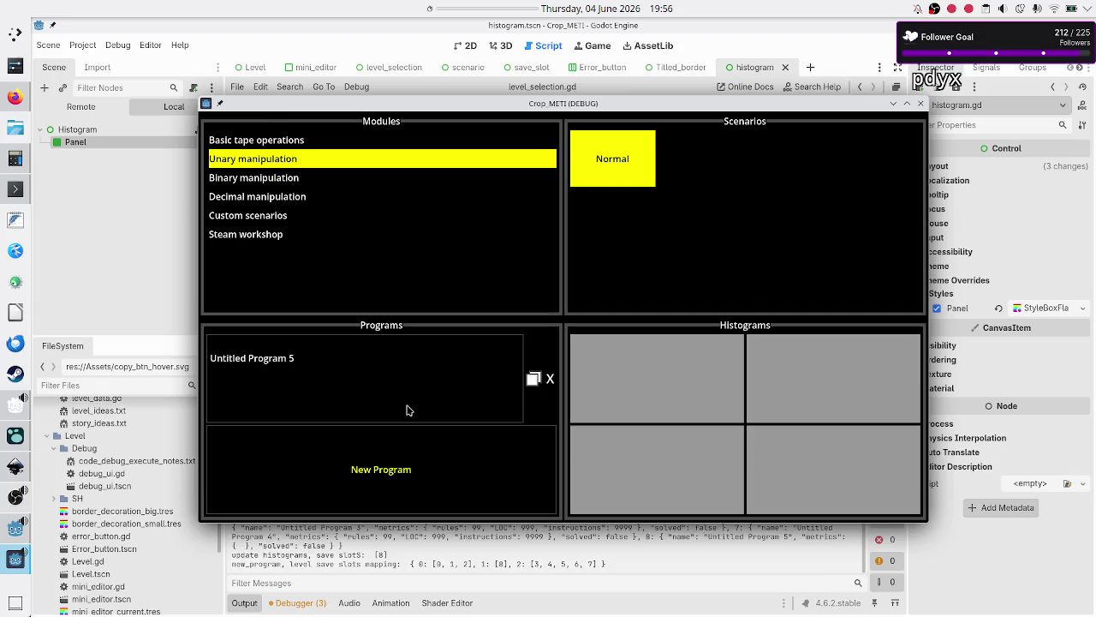
left_click(533, 379)
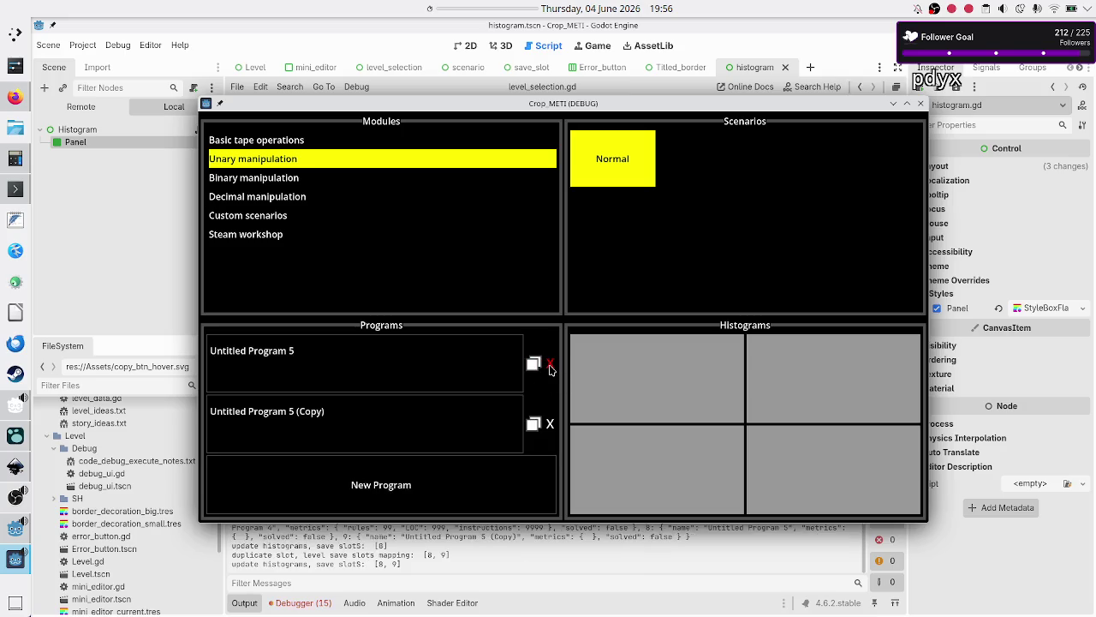
left_click(551, 364)
left_click(551, 376)
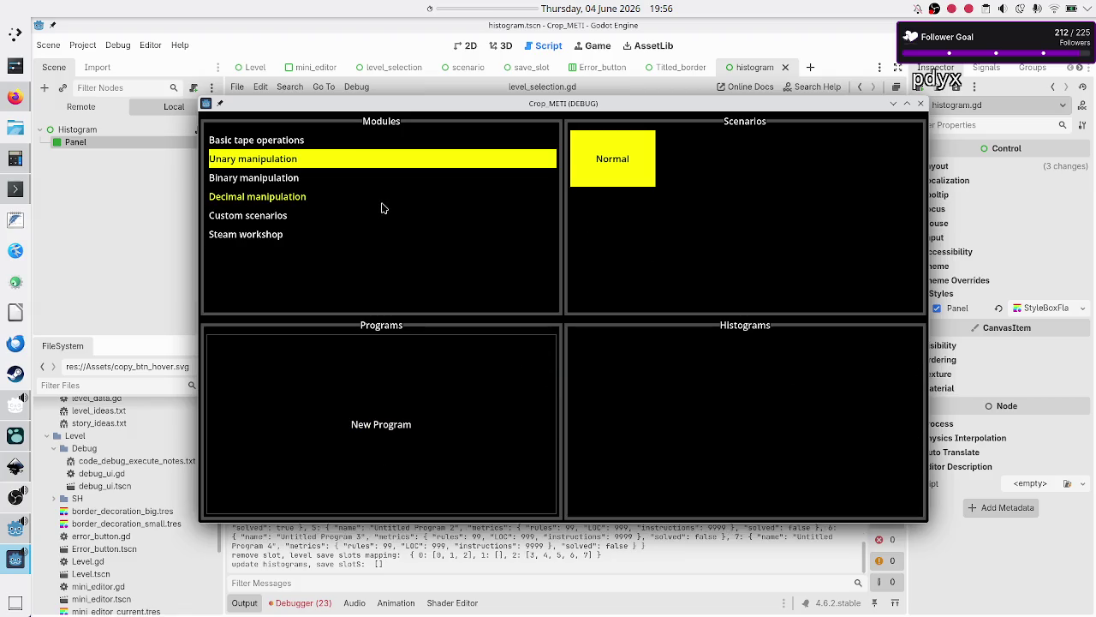
- Add another Normal program, recheck it after switching modules, then open Basic tape operations > Tutorial
left_click(357, 185)
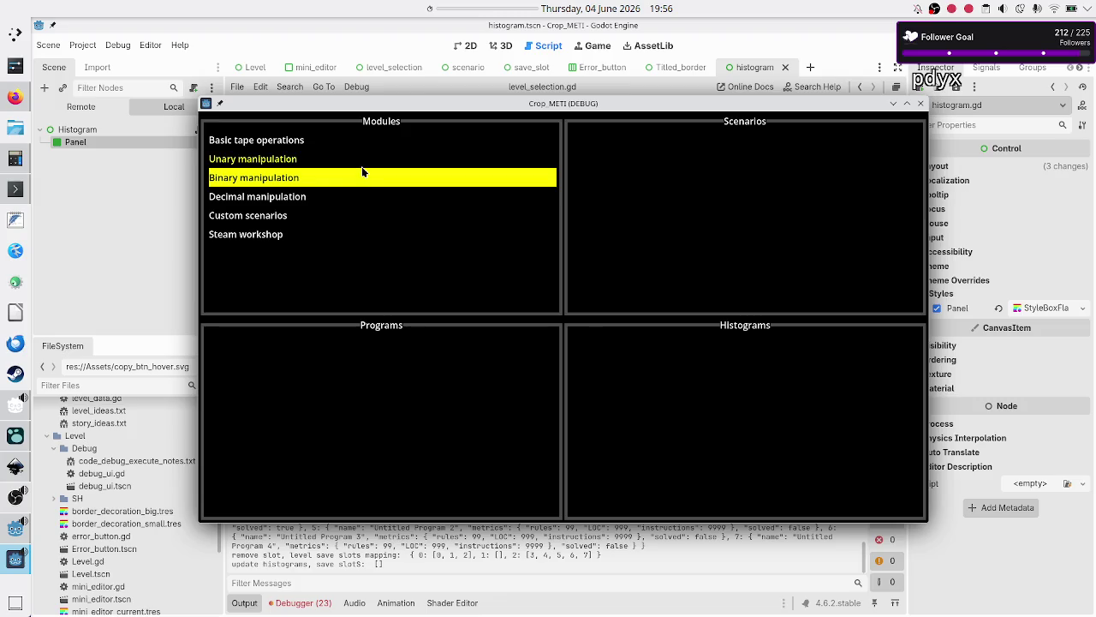
left_click(361, 165)
left_click(607, 156)
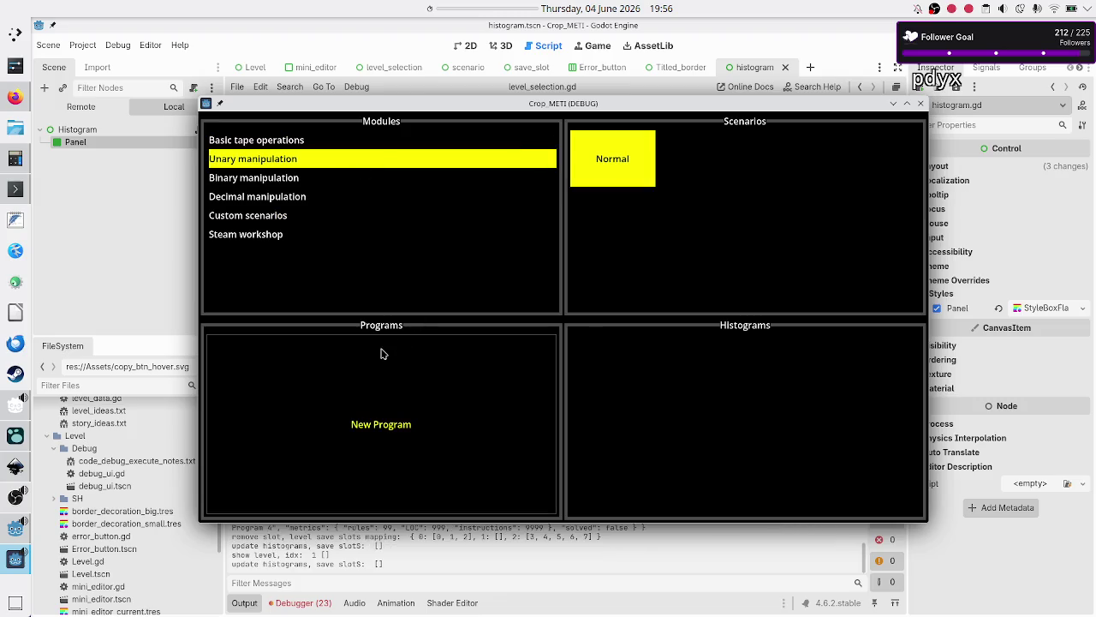
left_click(379, 372)
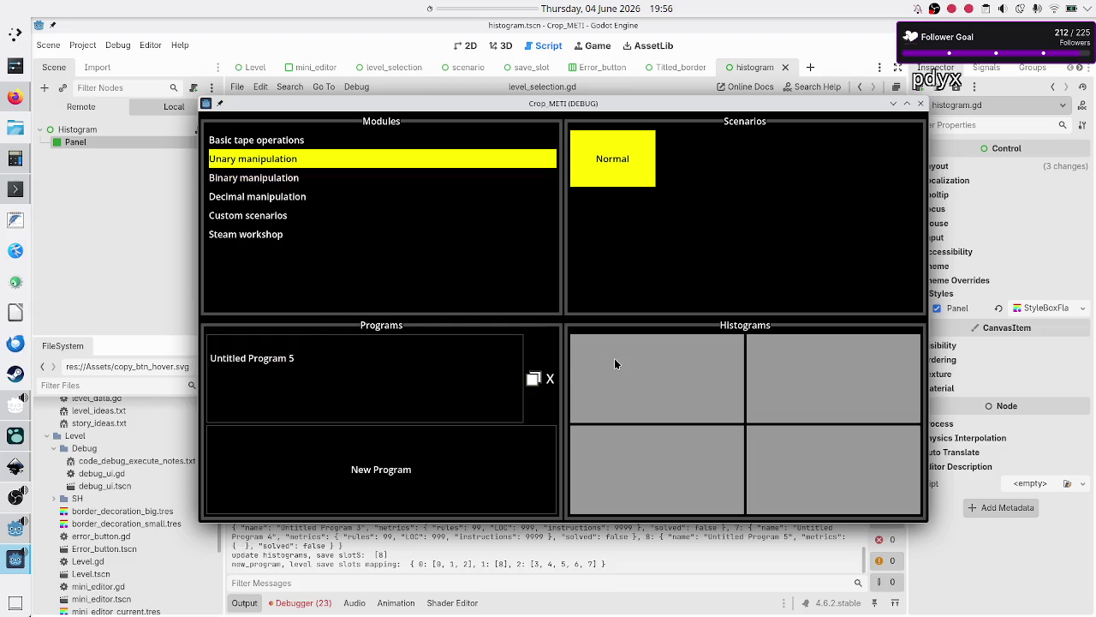
left_click(265, 180)
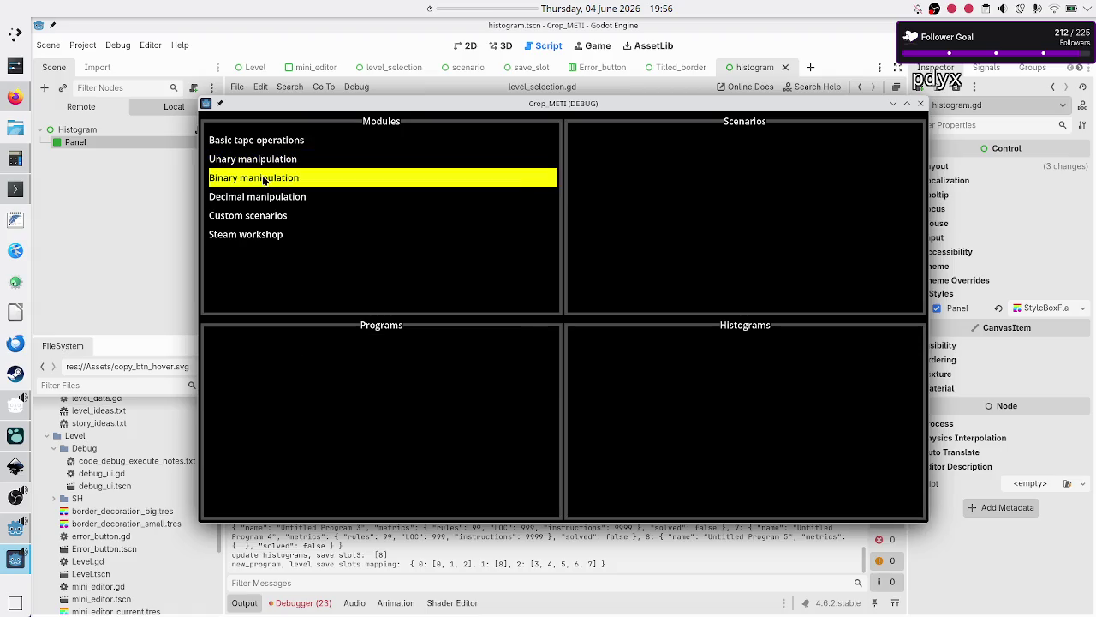
left_click(301, 160)
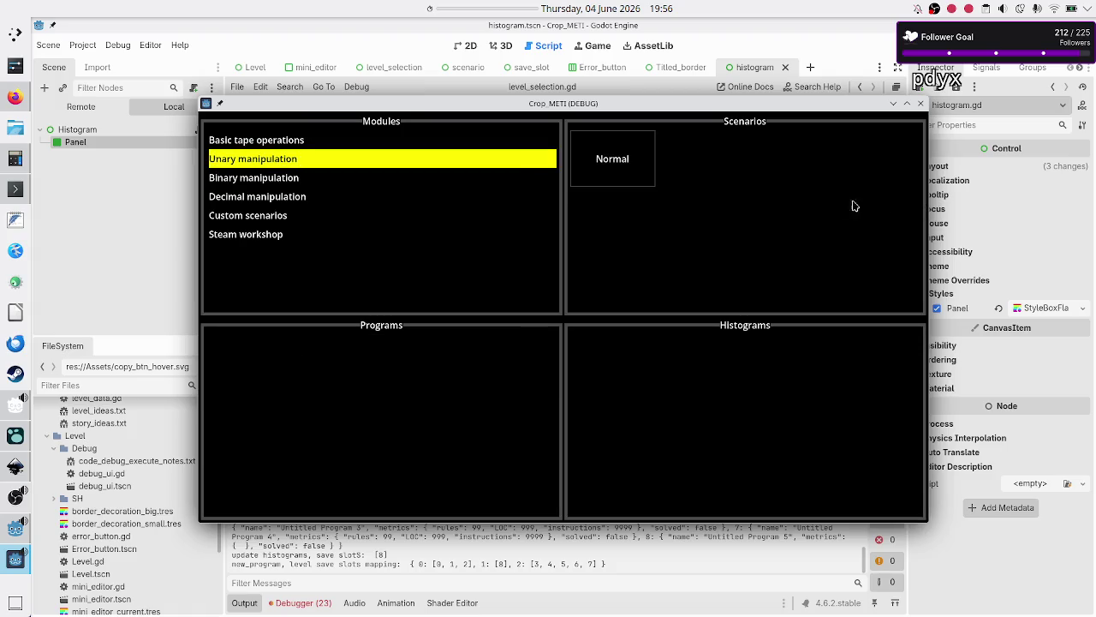
left_click(648, 175)
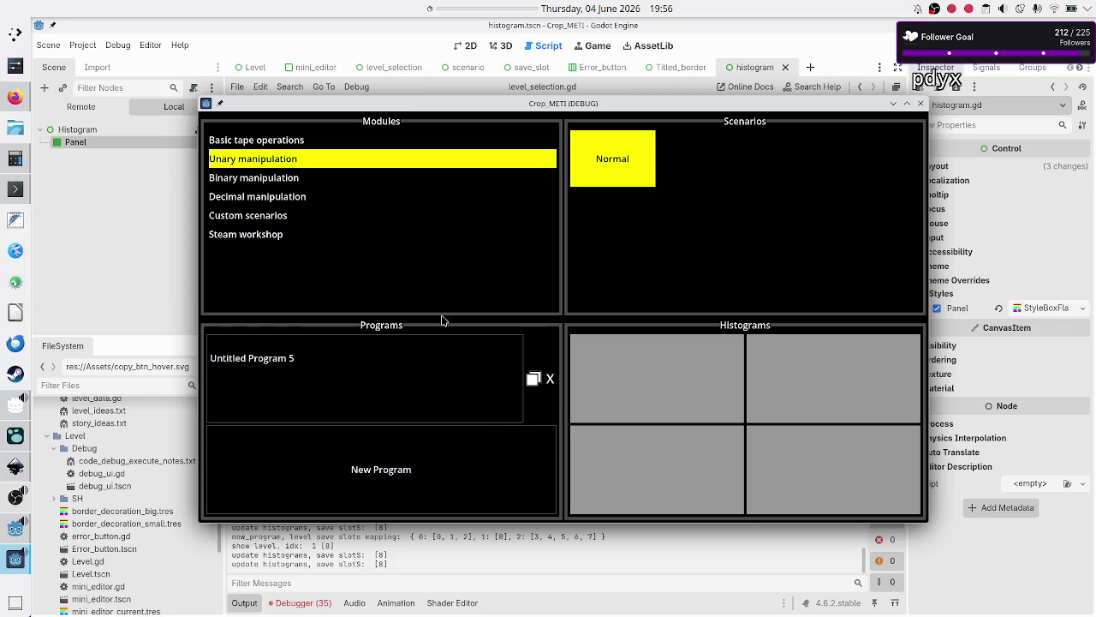
left_click(320, 143)
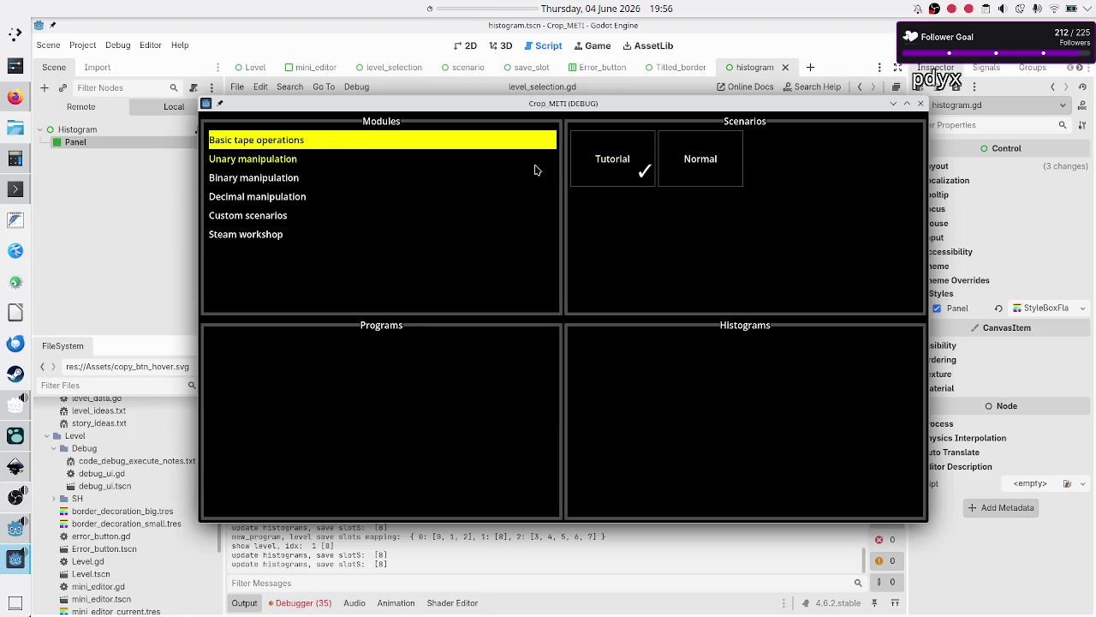
left_click(604, 162)
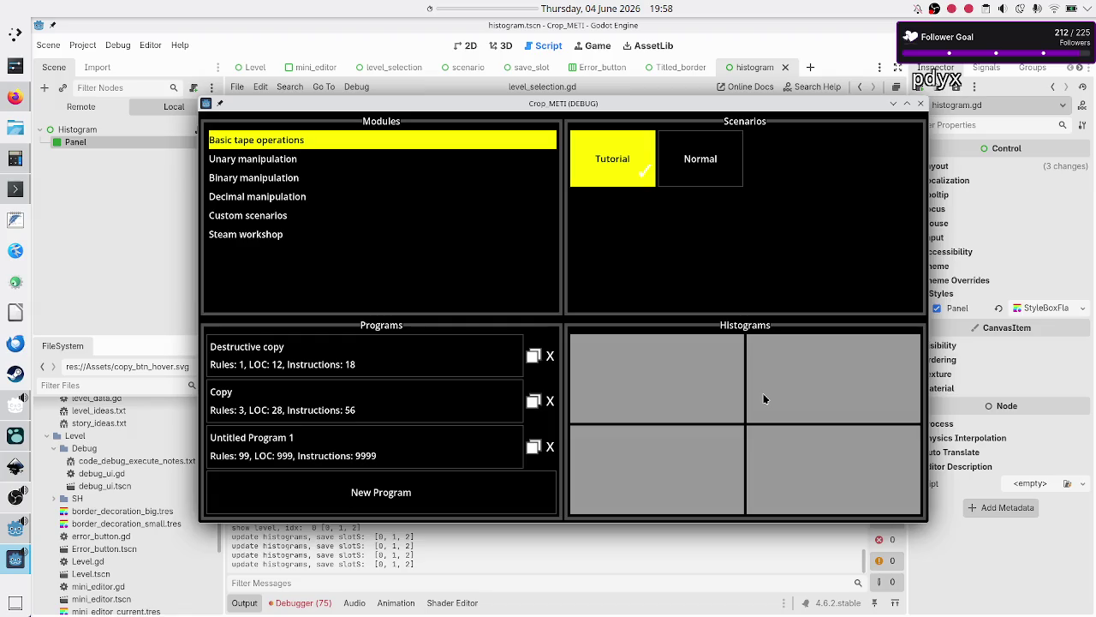
- Add Untitled Program 6 to the Tutorial level, then stop the running game
left_click(377, 500)
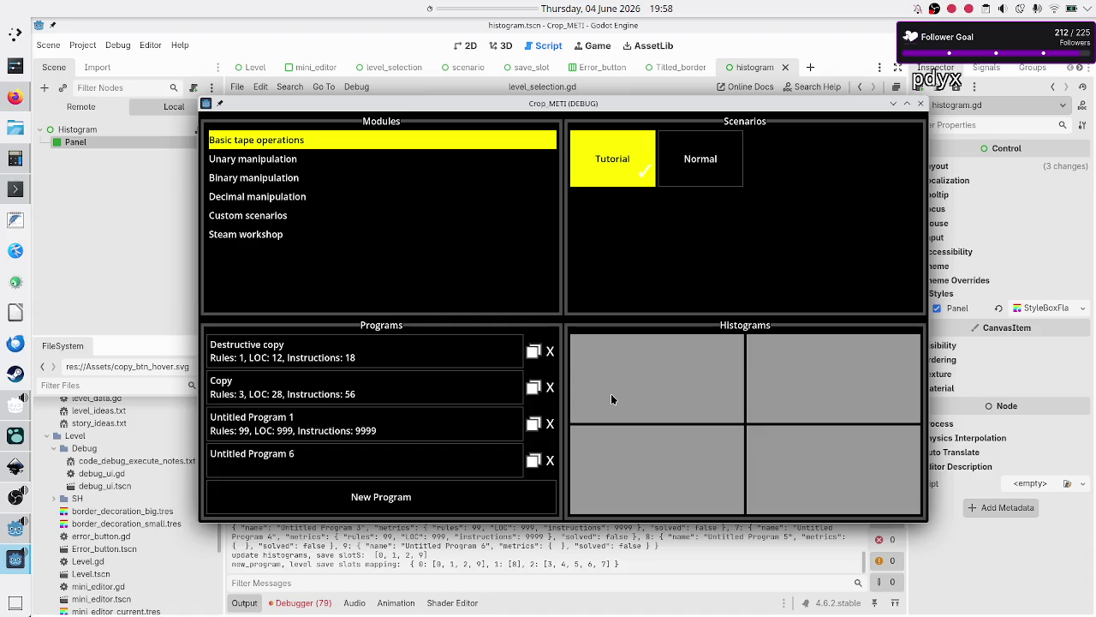
left_click(921, 106)
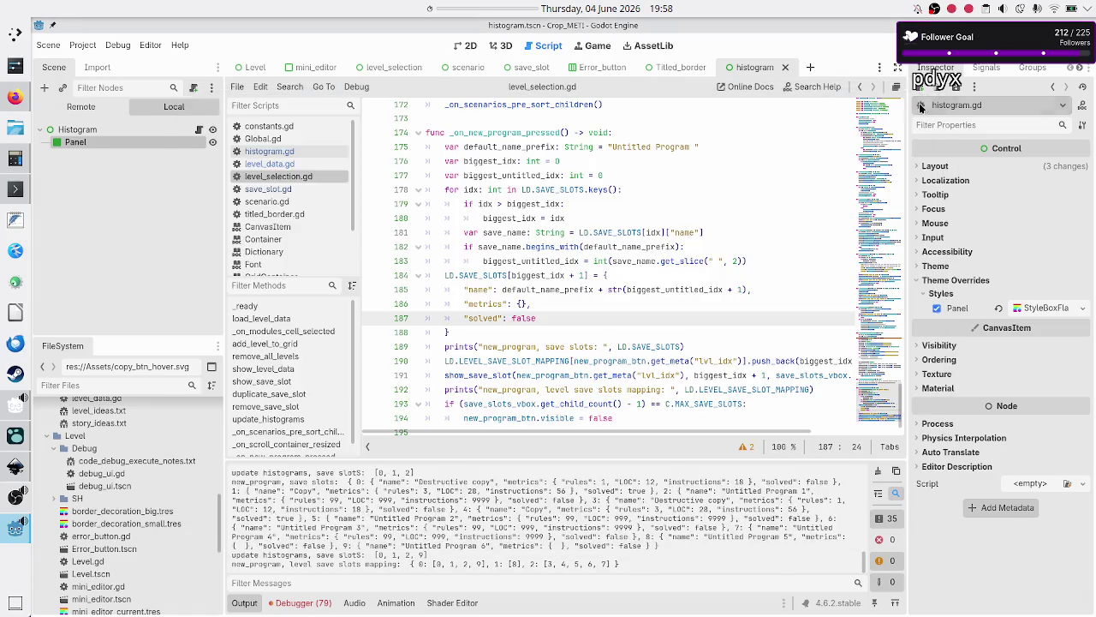
left_click(273, 164)
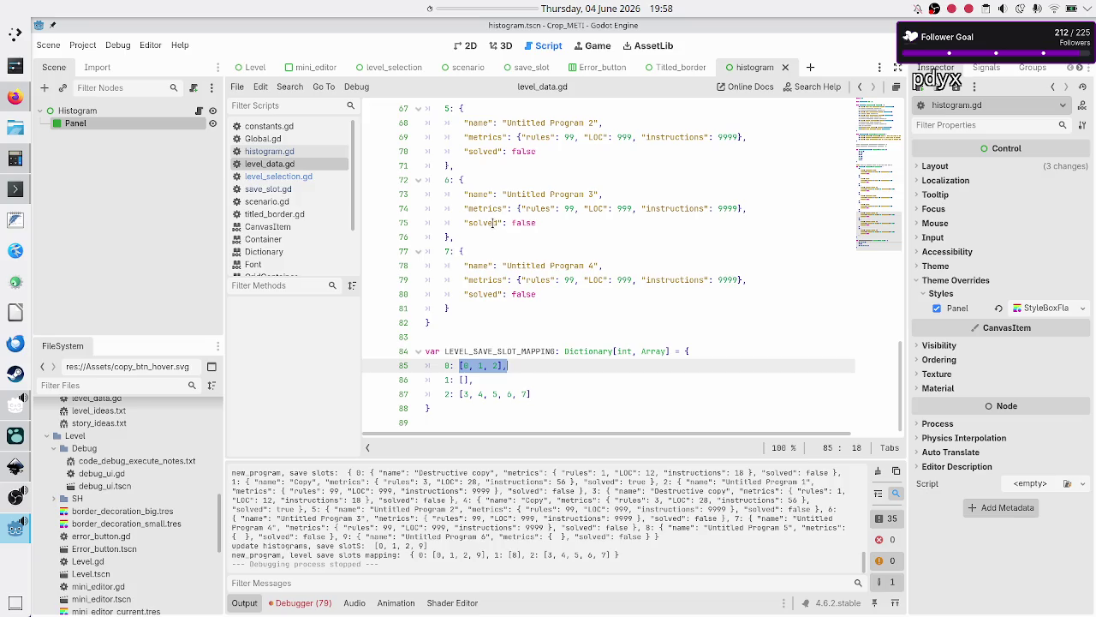
left_click(493, 222)
scroll(566, 241, "up", 4)
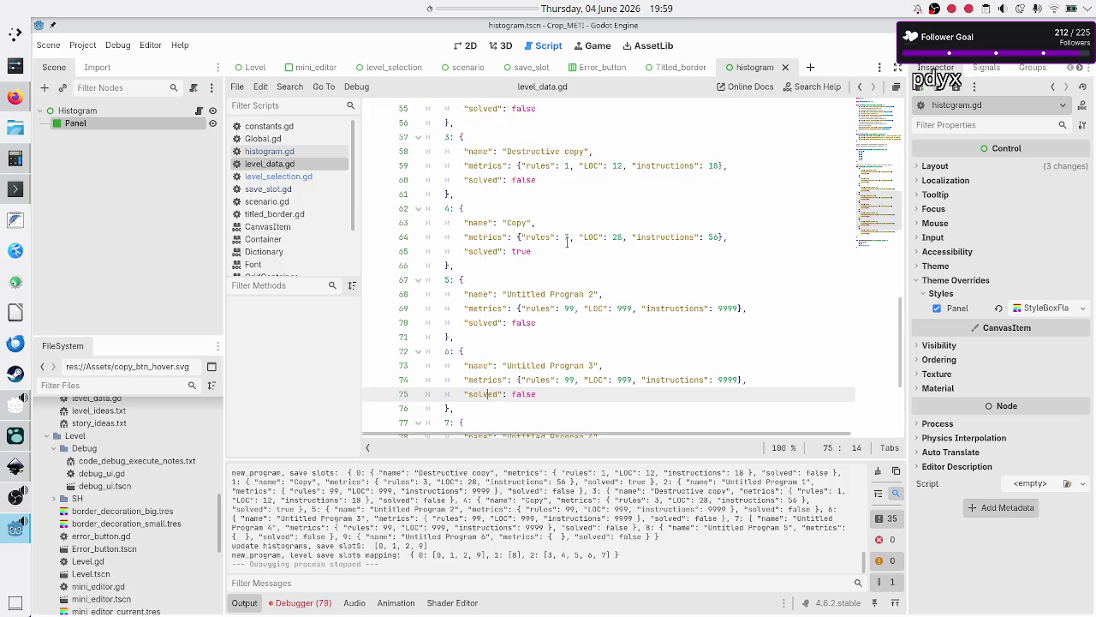
scroll(566, 242, "up", 6)
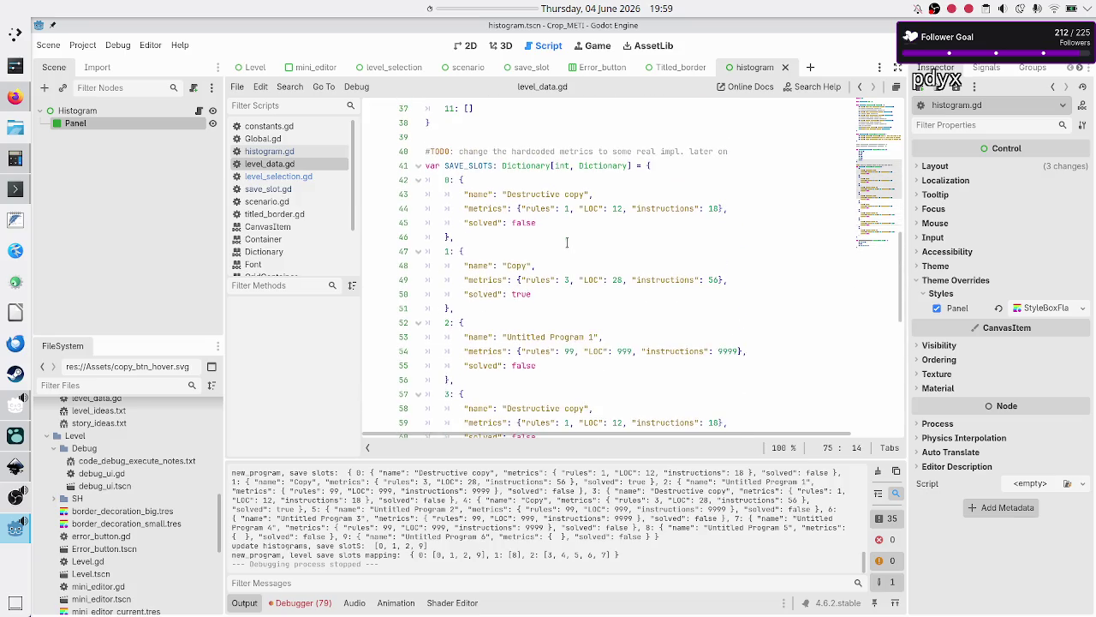
double_click(482, 223)
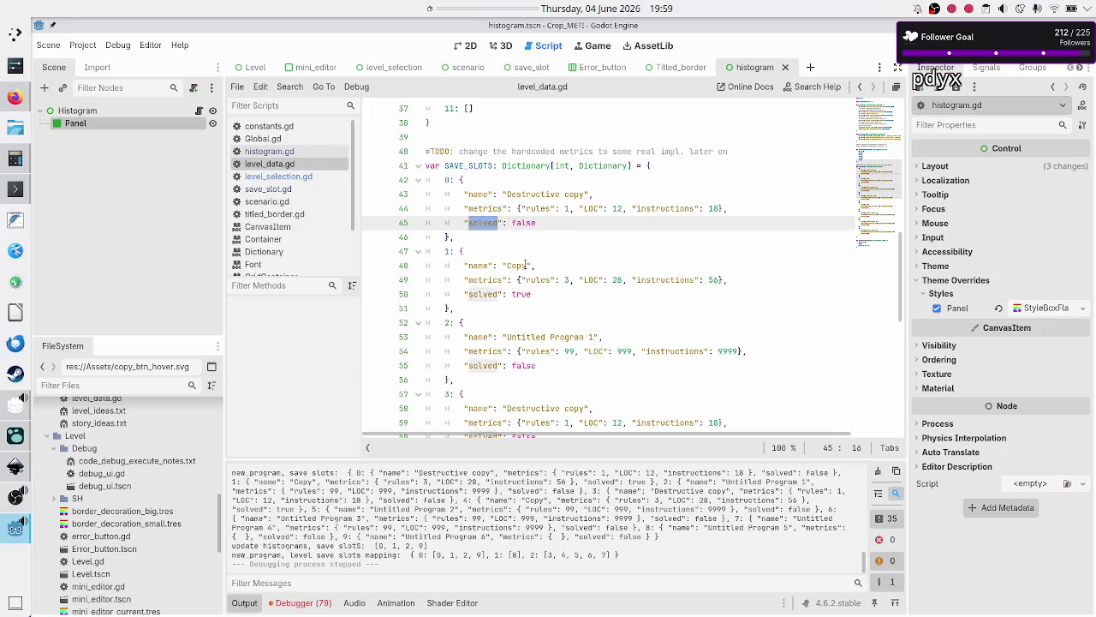
left_click(534, 293)
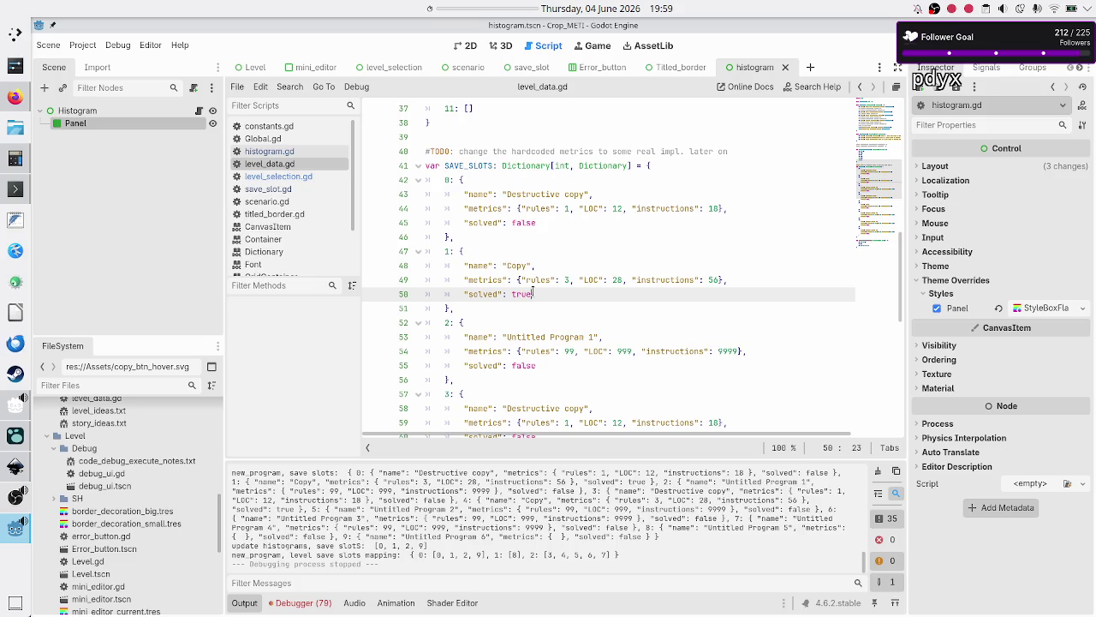
left_click(293, 175)
scroll(573, 311, "down", 1)
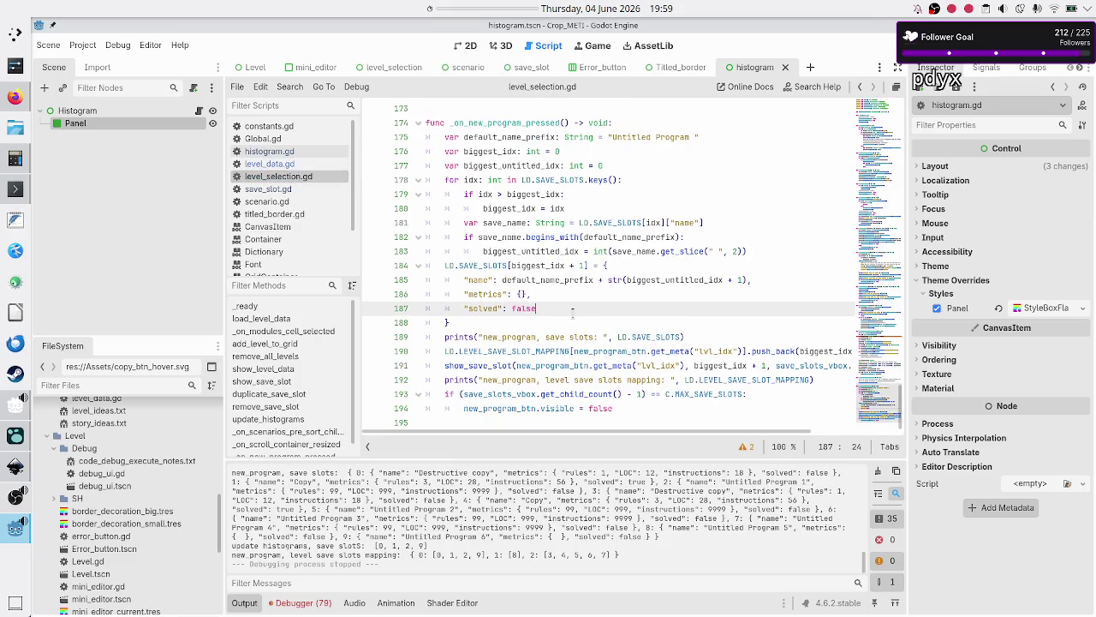
- Insert a new line after update_histograms' early return and start a 'var' declaration on line 134
scroll(572, 311, "up", 6)
scroll(572, 314, "up", 9)
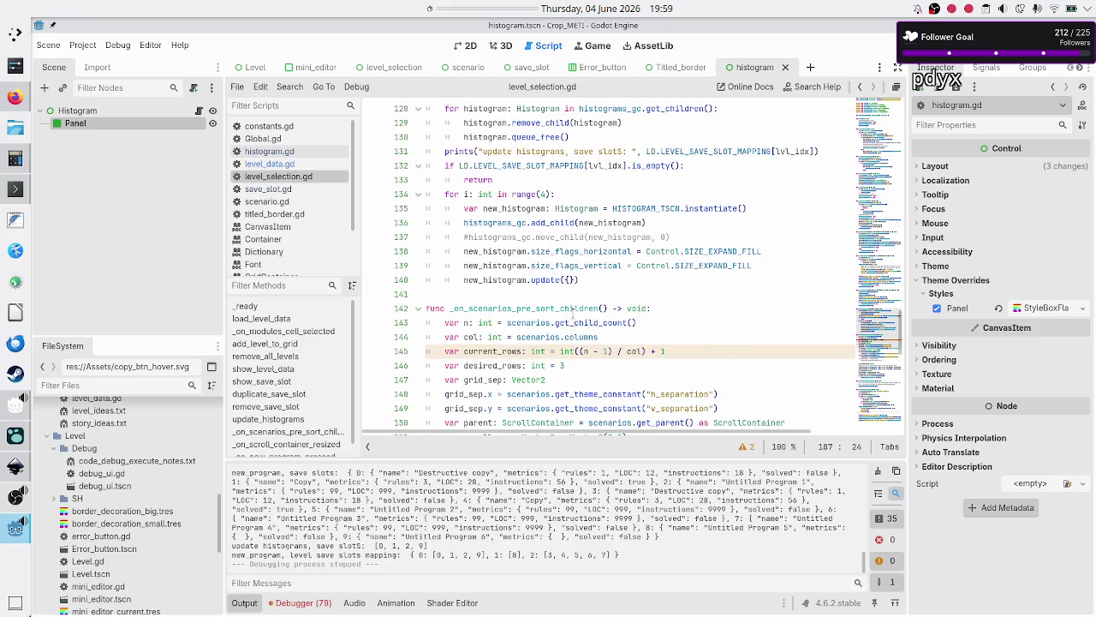
scroll(572, 313, "up", 4)
scroll(573, 313, "down", 1)
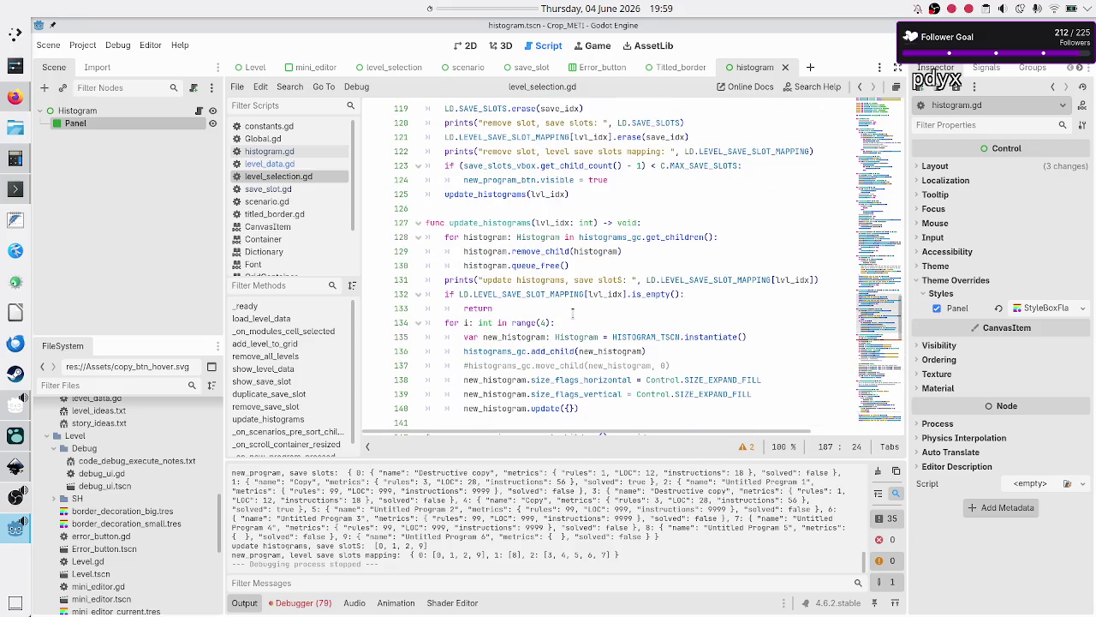
left_click(501, 224)
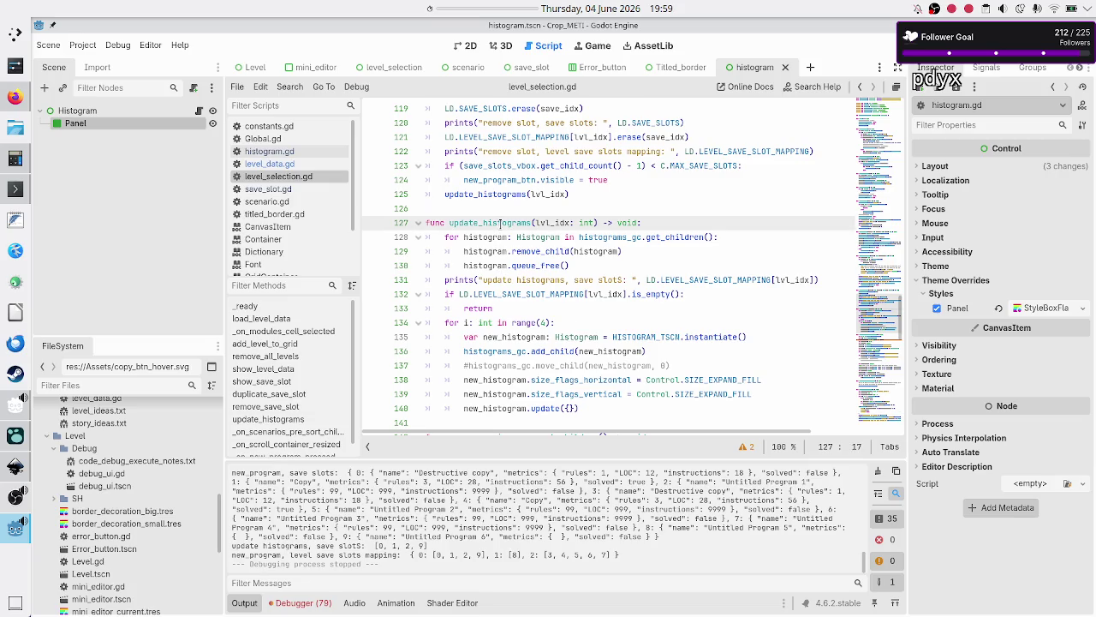
key("Down")
key("Down")
key("Down")
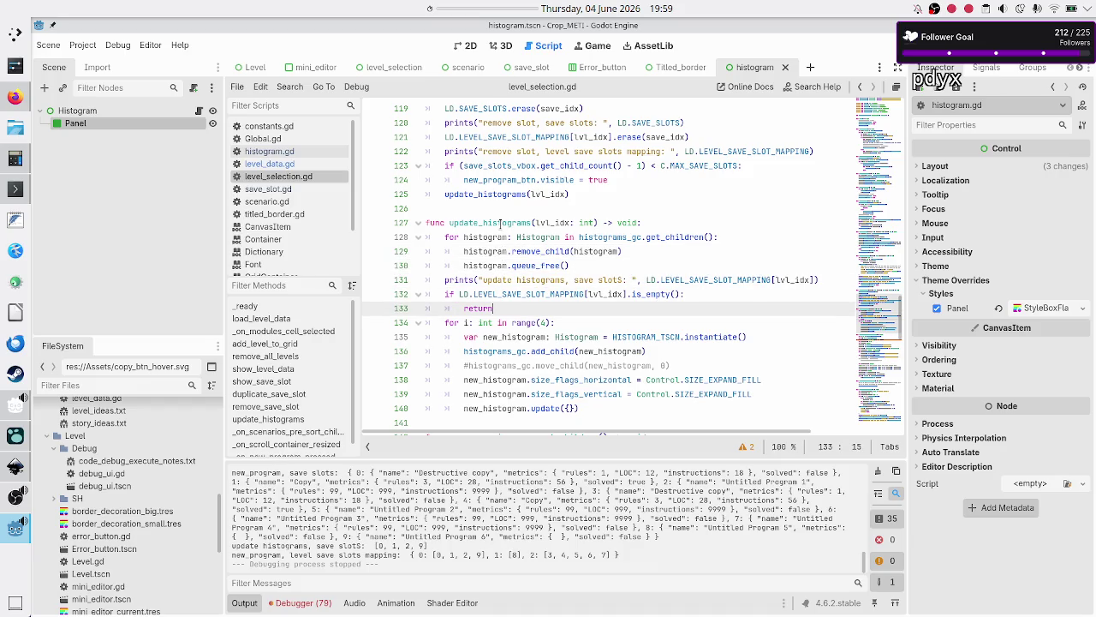
key("Return")
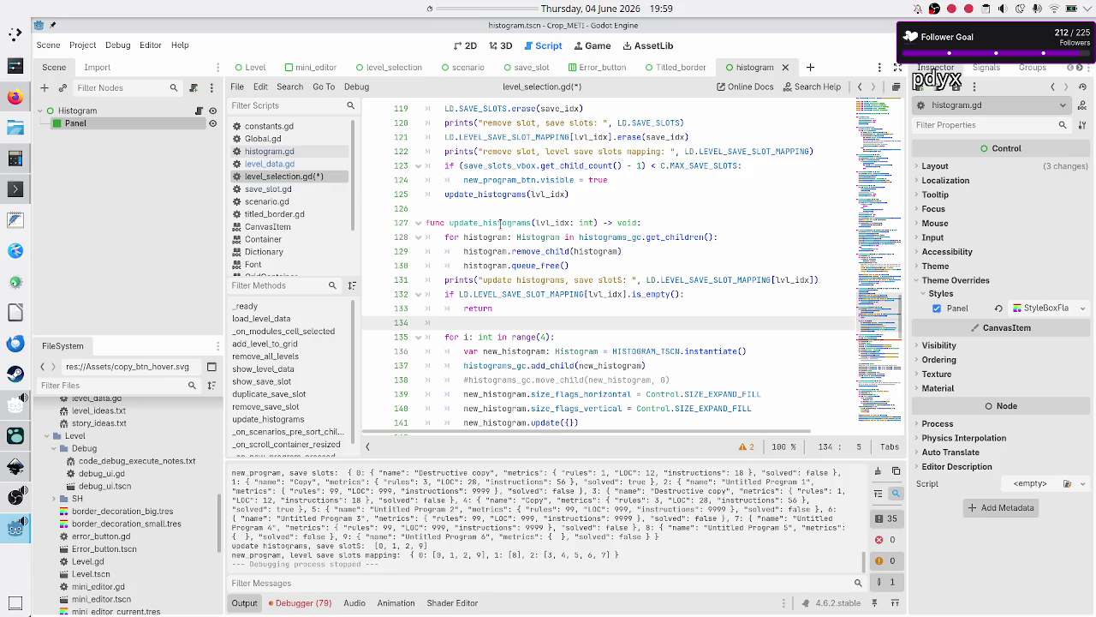
type("var")
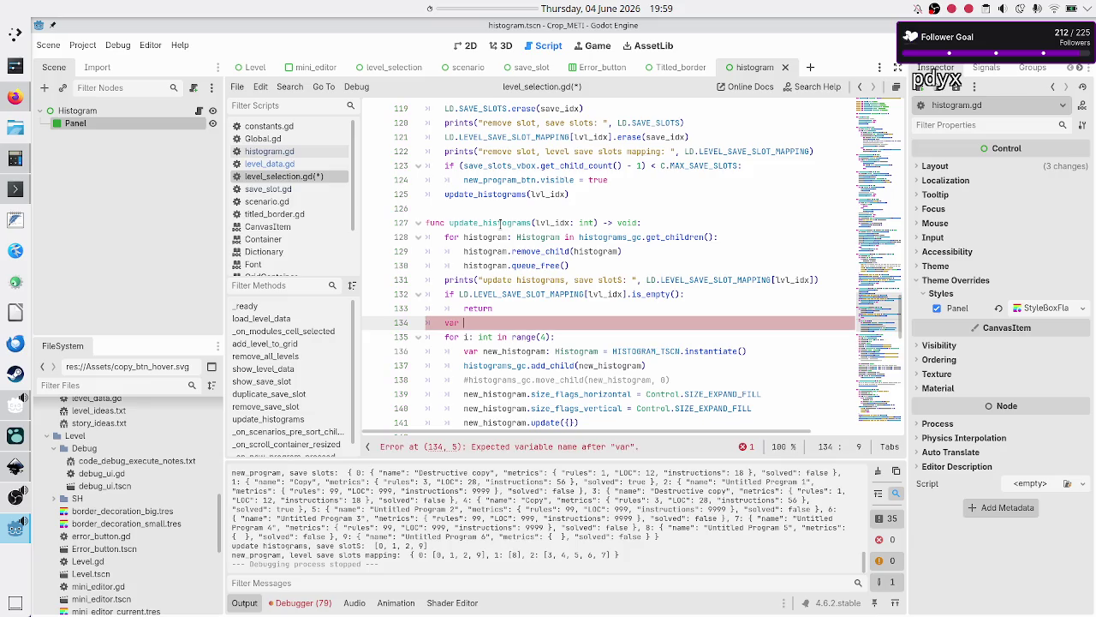
type("new_")
key("BackSpace")
key("BackSpace")
key("BackSpace")
- Open scenario.gd from the scenario scene, inspect set_lvl_name and set_lvl_status, then return to level_selection.gd
left_click(450, 67)
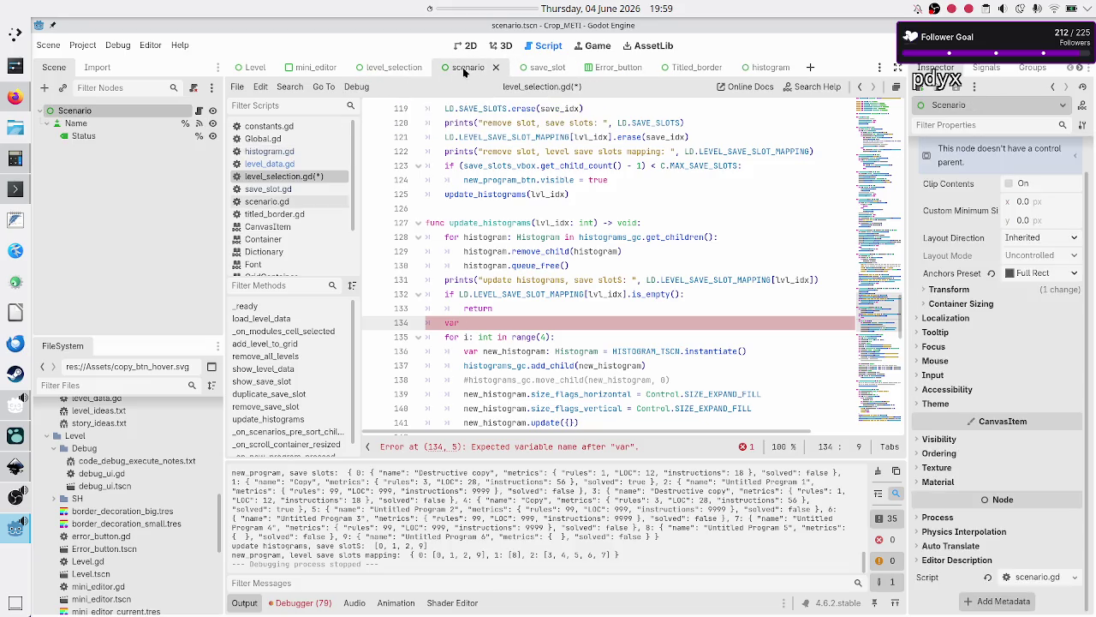
left_click(200, 112)
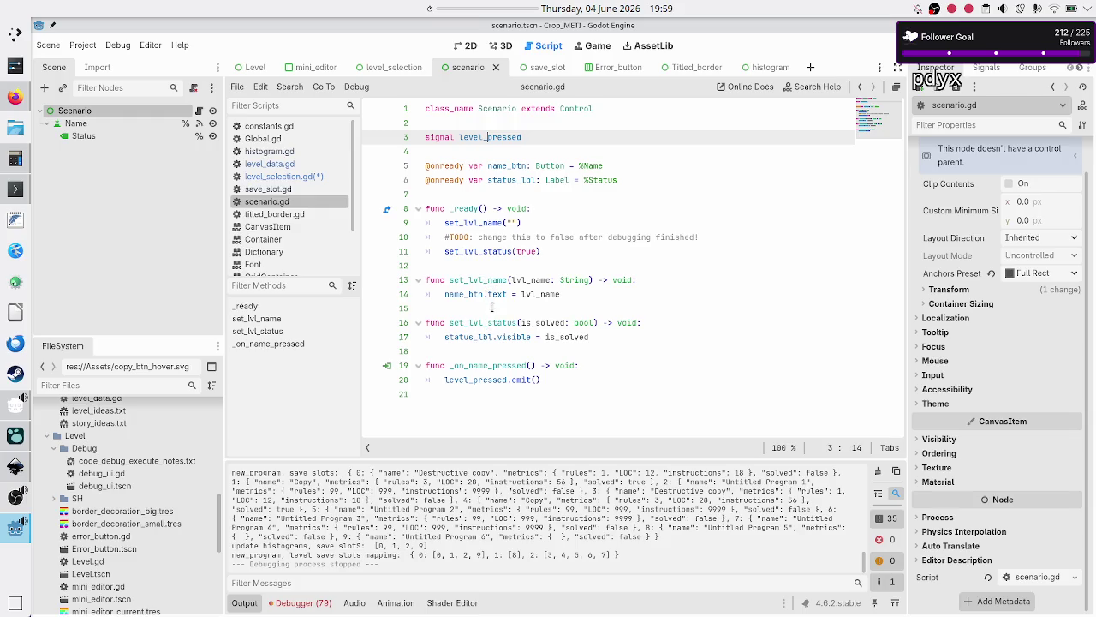
double_click(503, 337)
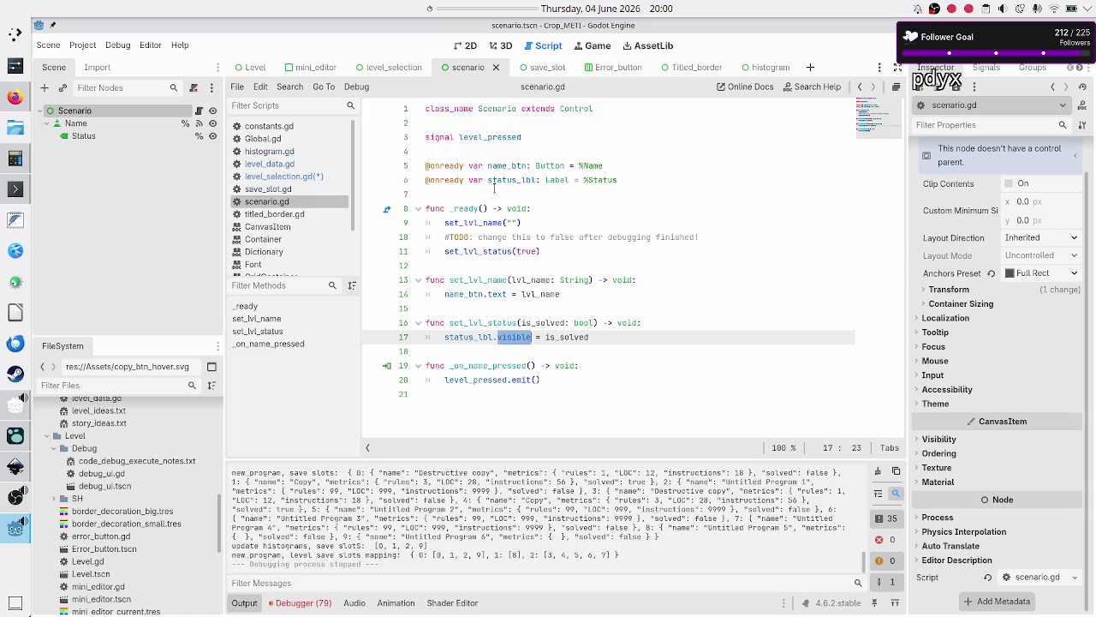
double_click(492, 280)
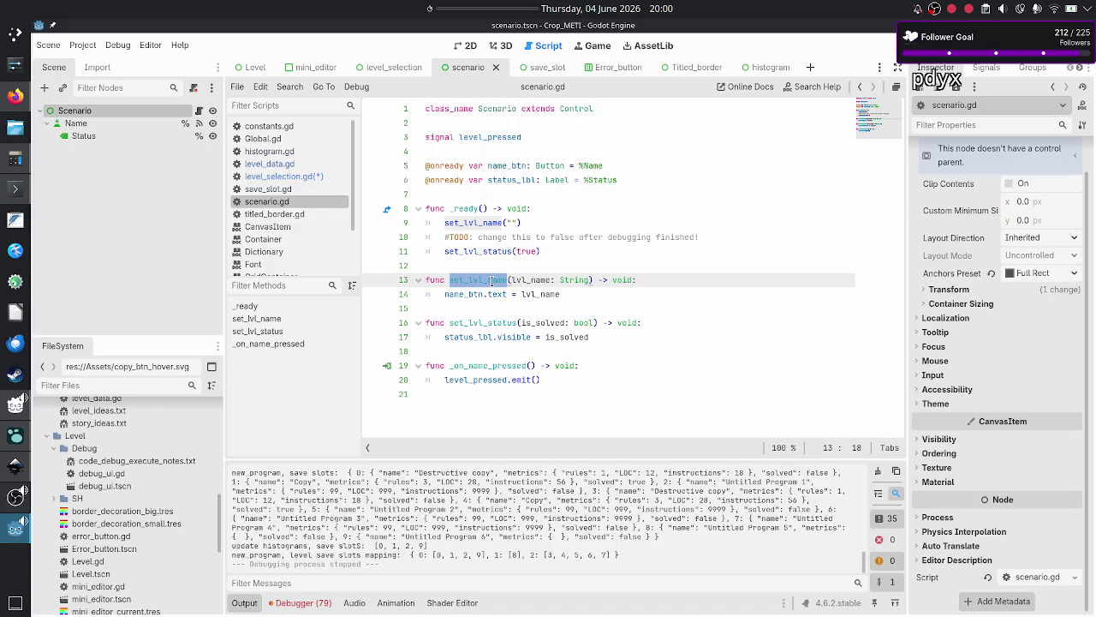
key("Down")
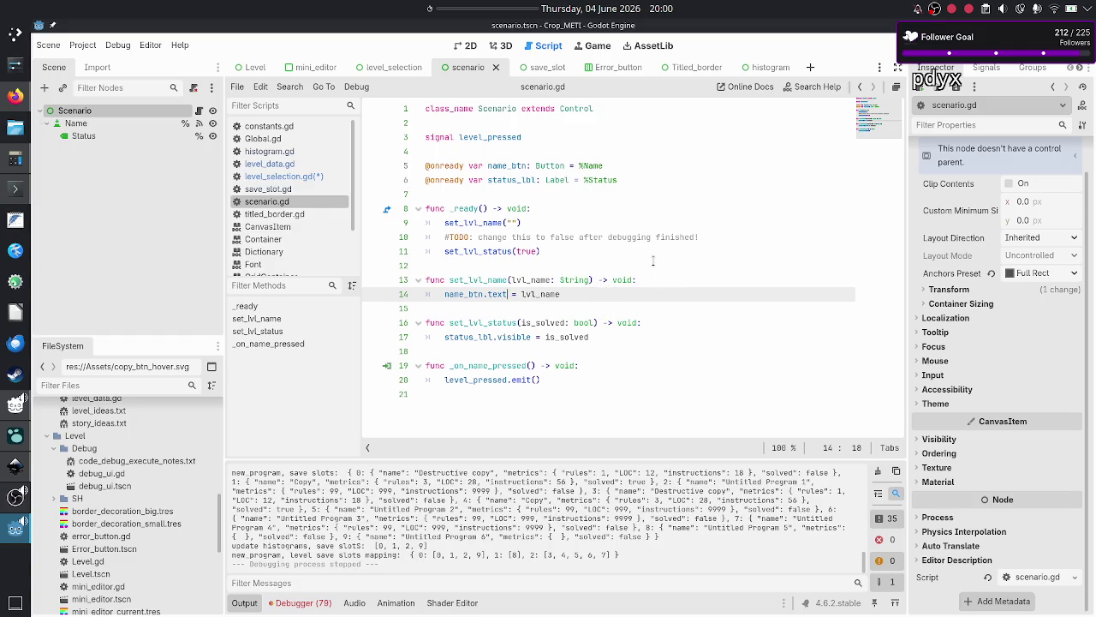
left_click(670, 279)
key("Down")
key("Up")
key("Up")
key("Up")
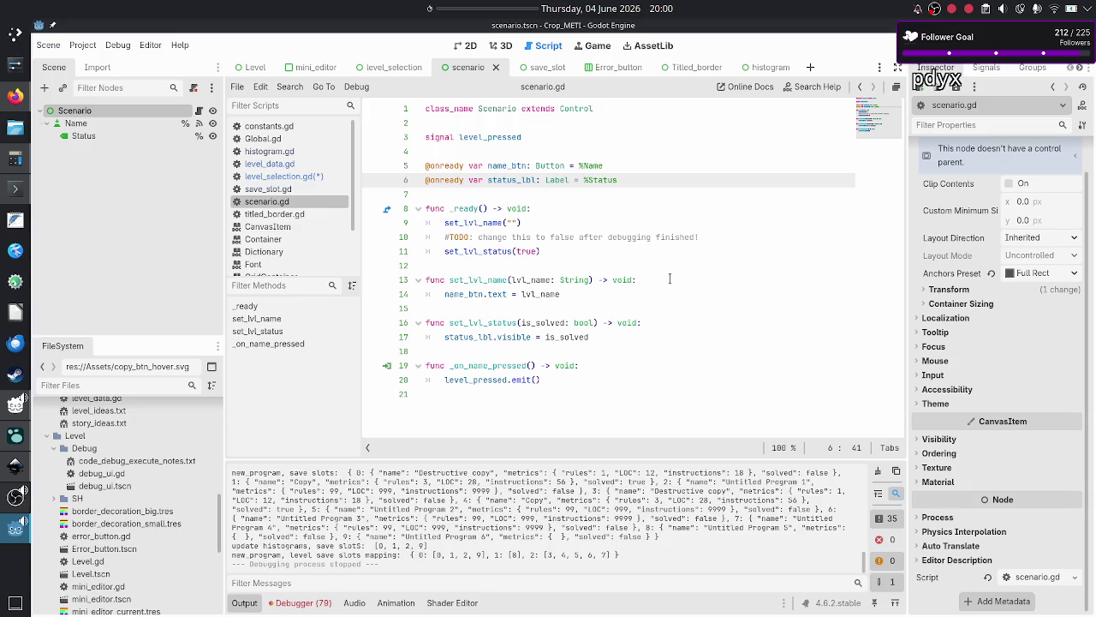
key("Down")
key("Down")
key("Down")
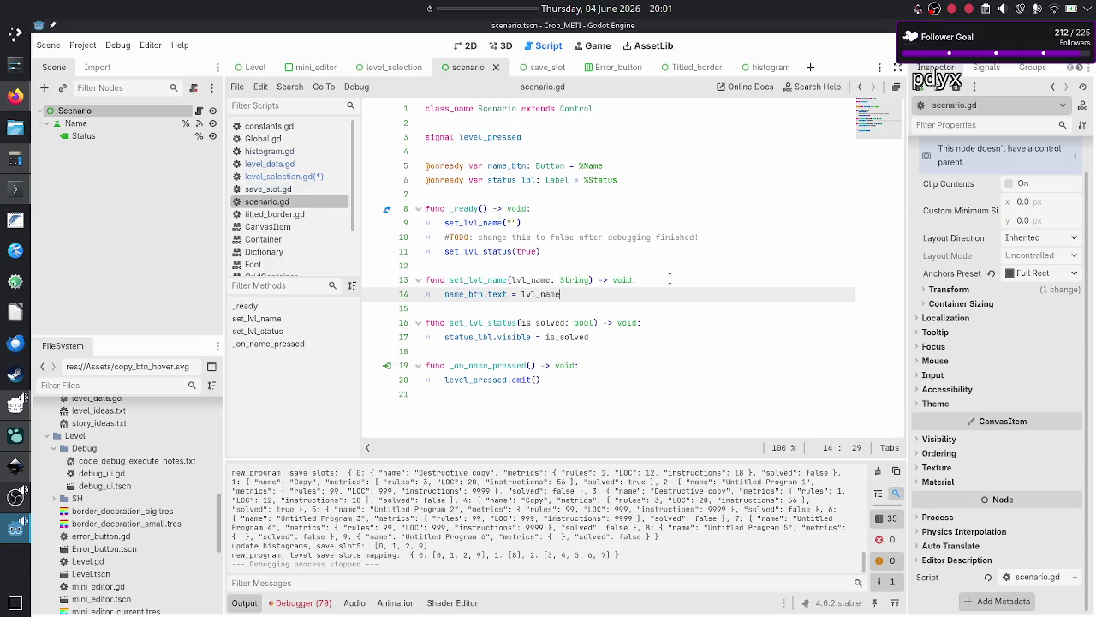
key("Down")
key("Down")
key("Down")
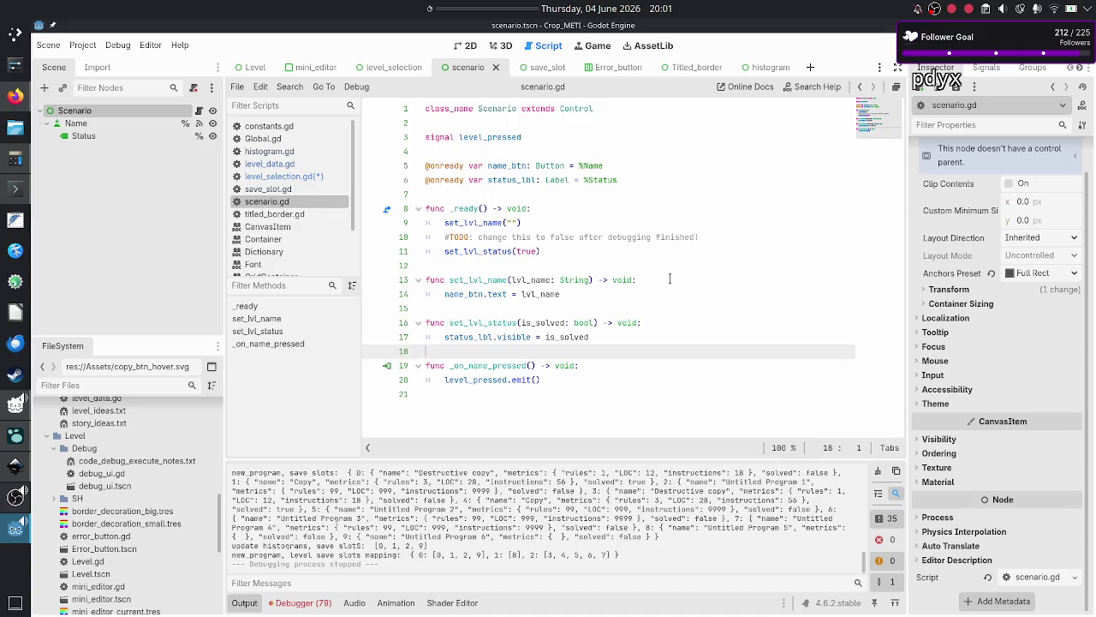
left_click(283, 176)
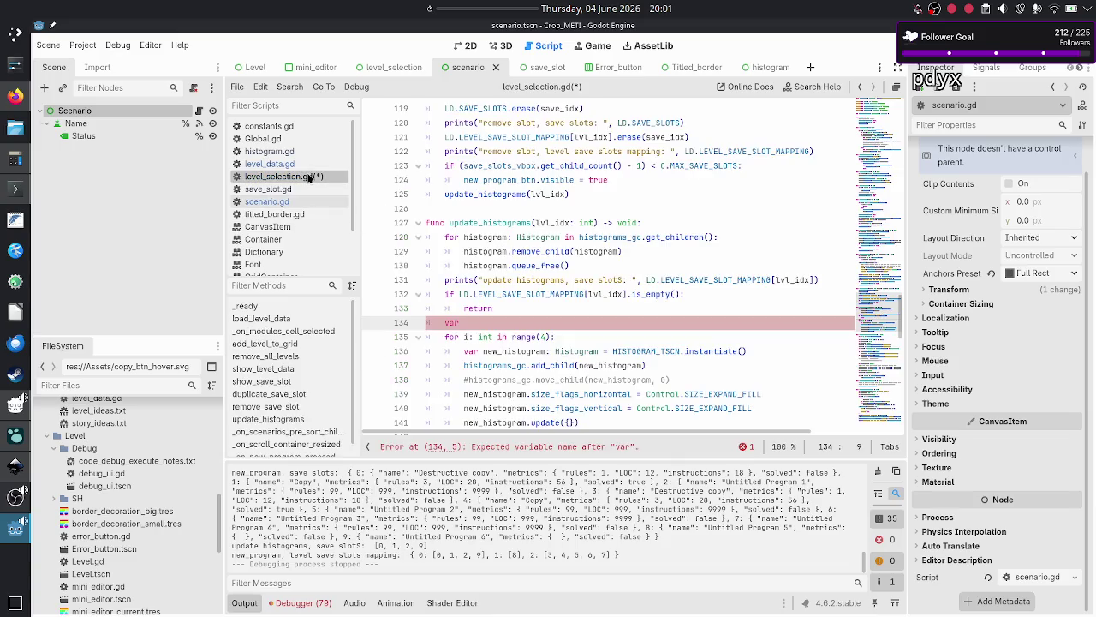
- Replace line 134's bare var with the comment '#TODO: isn't it simpler to check th', then open level_data.gd
key("BackSpace")
key("BackSpace")
type("#TODO: s")
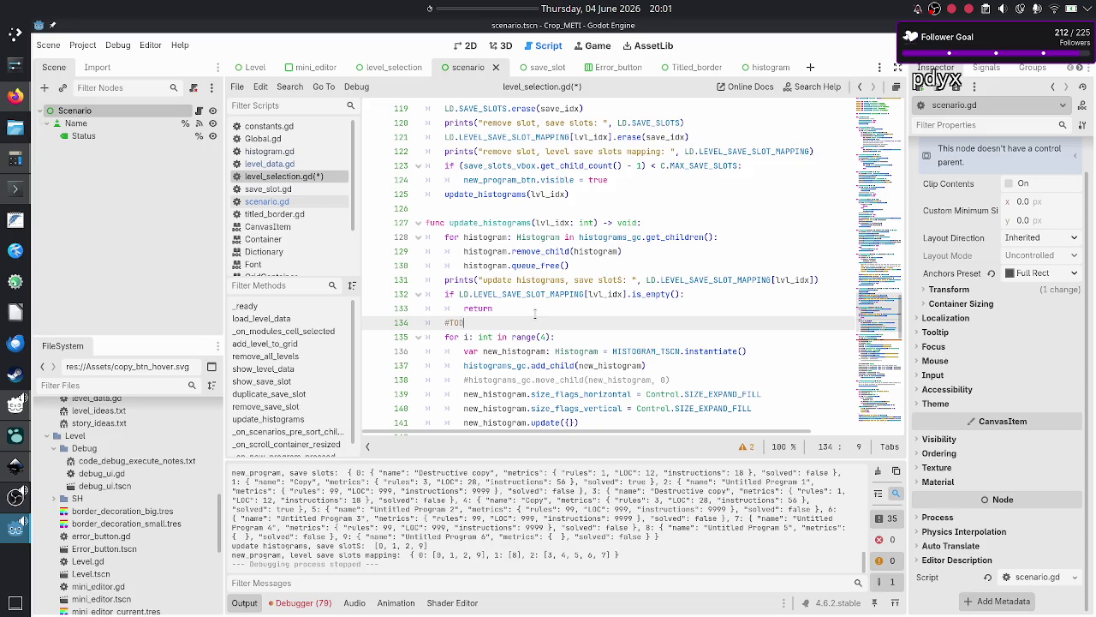
key("BackSpace")
type("isn't it simpler ")
type("to c")
type("heck if th")
type("e level is so")
type("lved?")
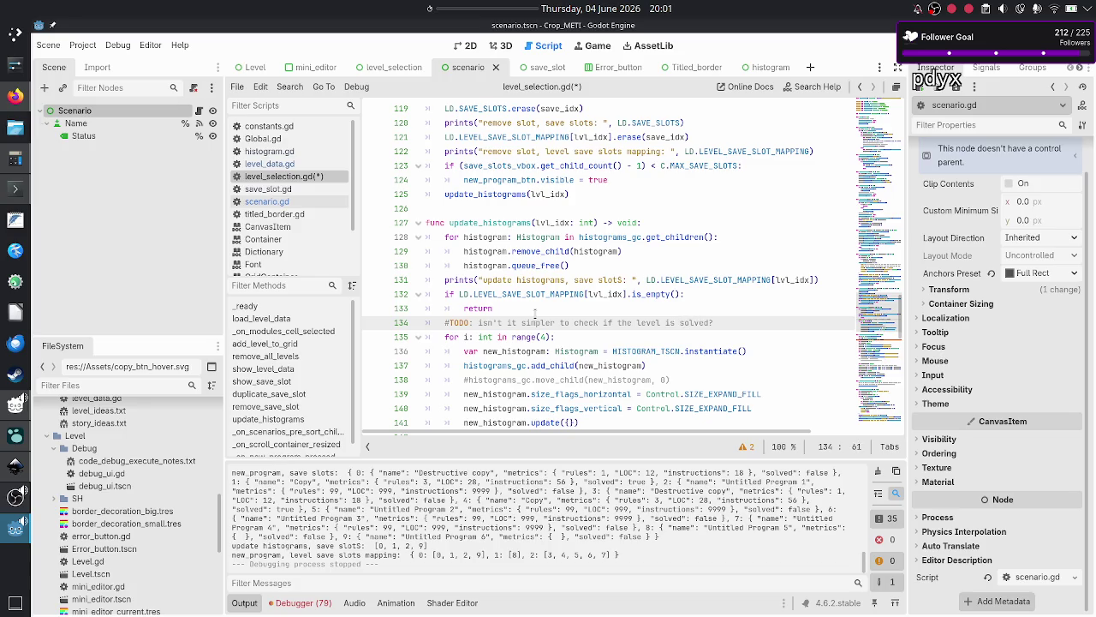
key("BackSpace")
key("BackSpace")
key("BackSpace")
type("h")
key("Up")
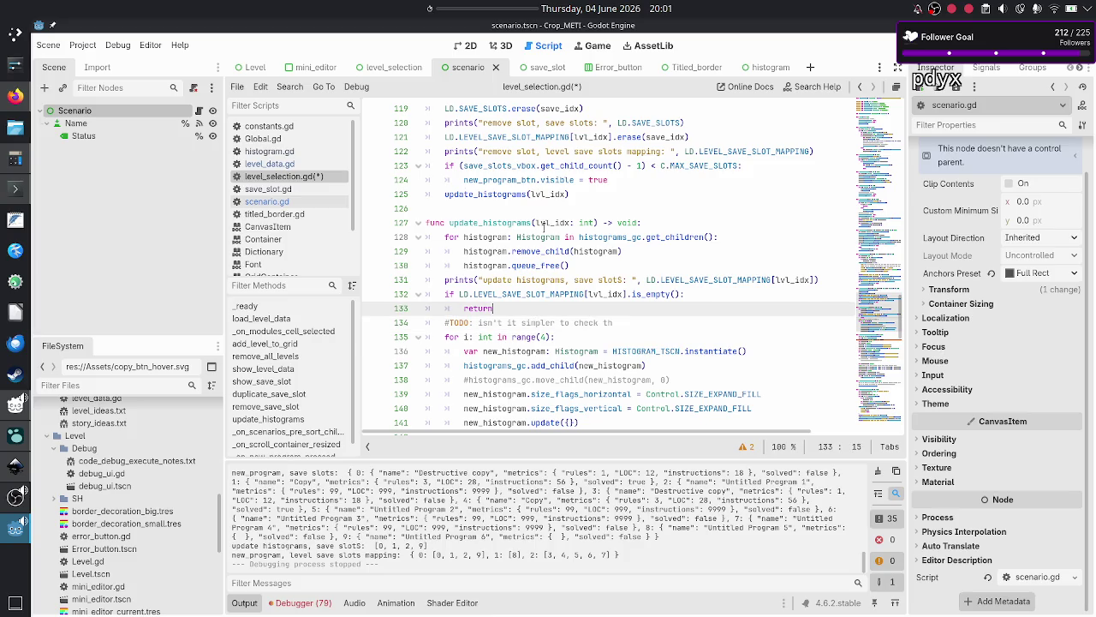
left_click(299, 163)
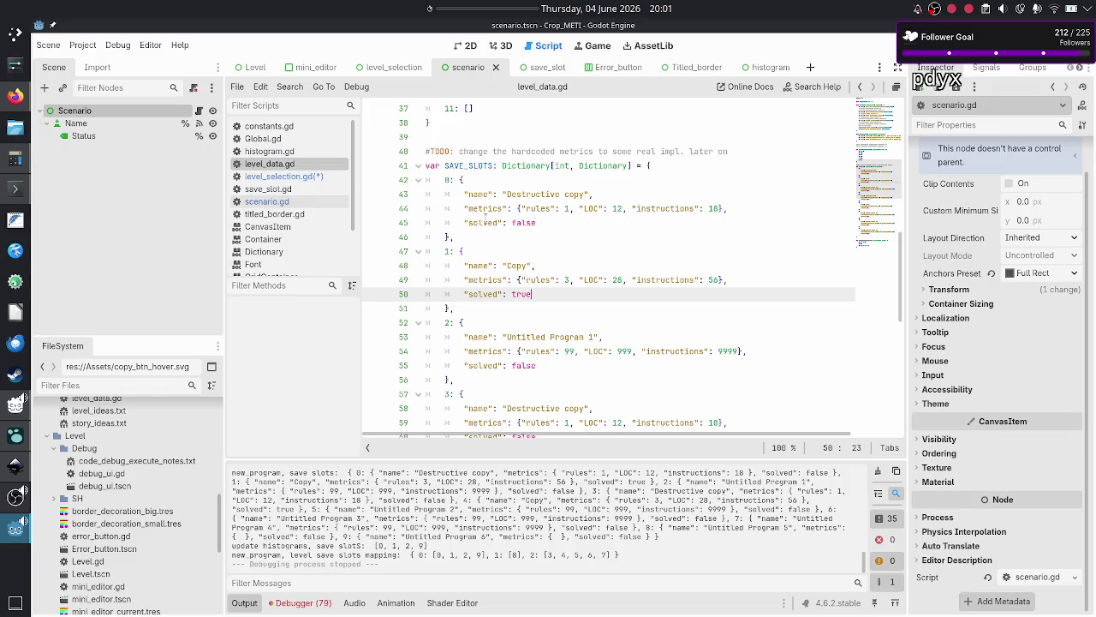
- Find the Tutorial entry in DEFAULT_LEVELS and highlight its solved flag
scroll(485, 218, "up", 8)
scroll(552, 251, "right", 2)
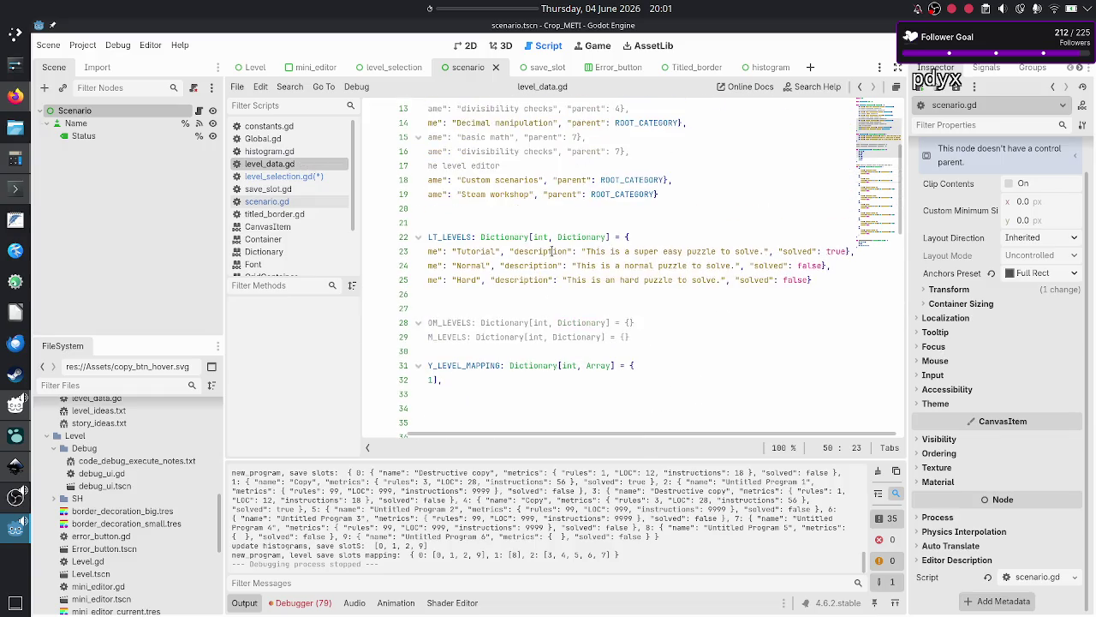
scroll(552, 251, "left", 2)
scroll(553, 251, "up", 1)
scroll(551, 251, "right", 2)
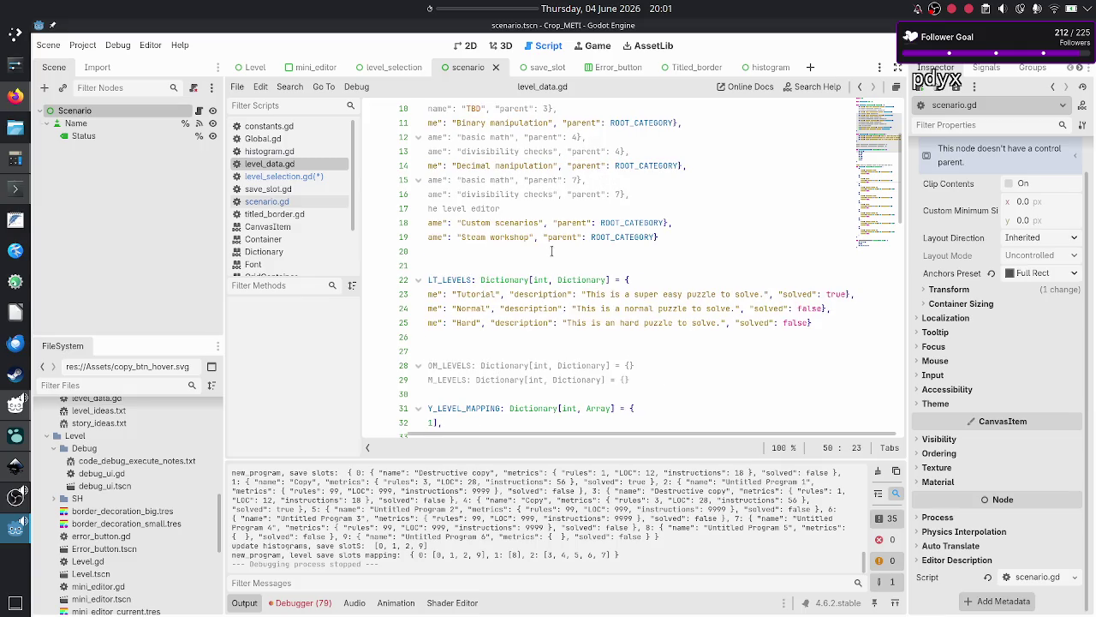
double_click(797, 291)
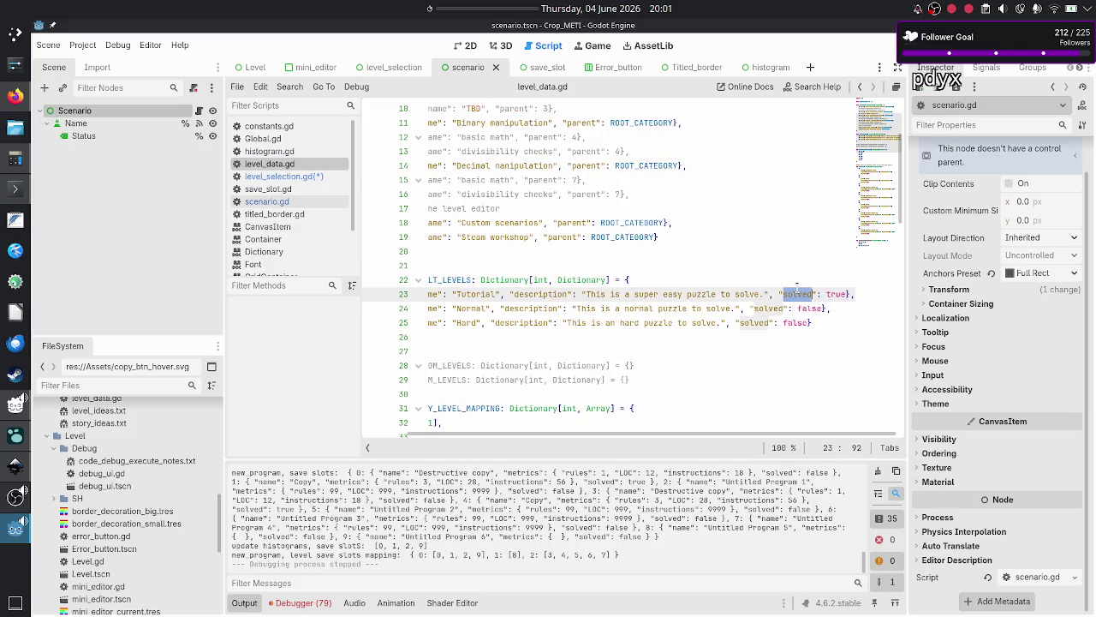
- Inspect the save-slot mapping: level 2's save slots and Untitled Program 4's solved value
scroll(598, 282, "left", 2)
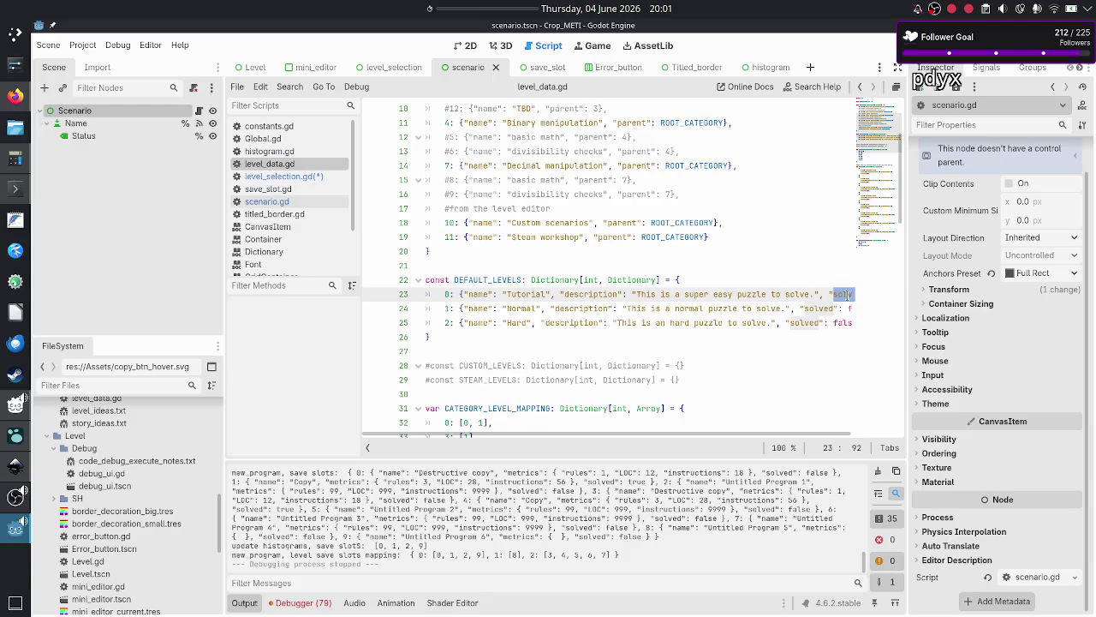
scroll(605, 294, "down", 5)
scroll(604, 293, "right", 2)
scroll(605, 294, "up", 2)
scroll(604, 293, "left", 2)
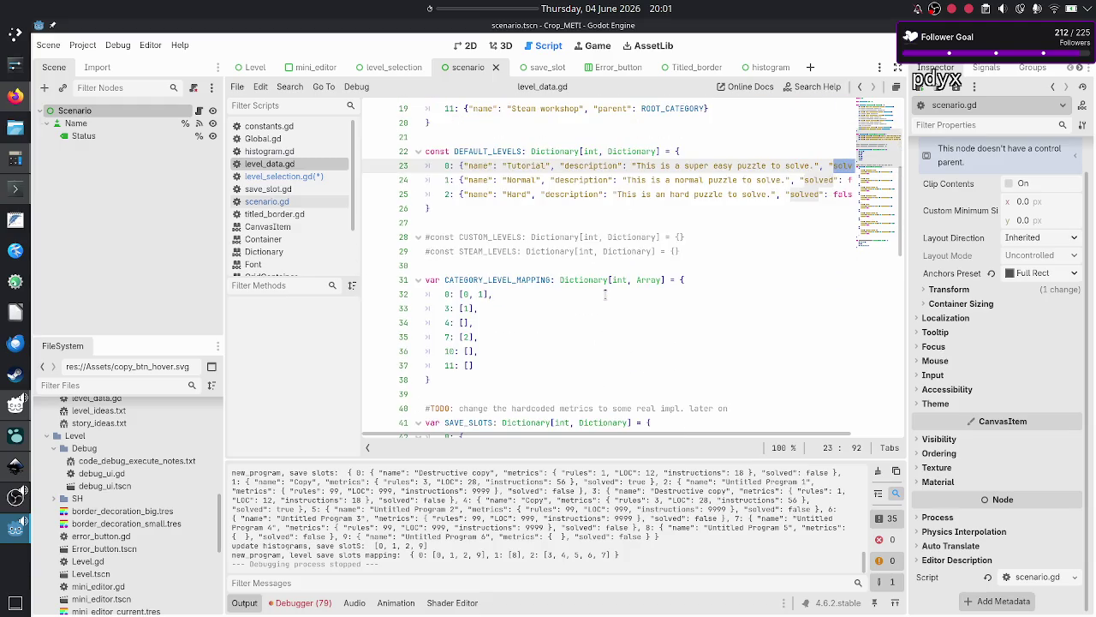
scroll(604, 294, "down", 4)
scroll(489, 281, "down", 4)
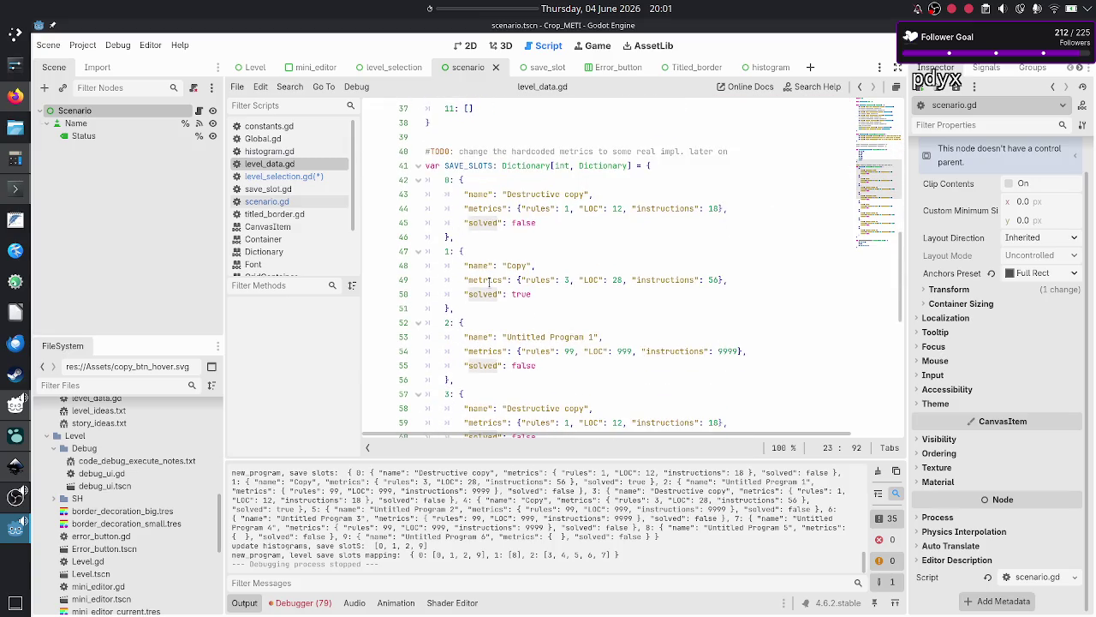
scroll(489, 282, "right", 2)
scroll(489, 282, "down", 7)
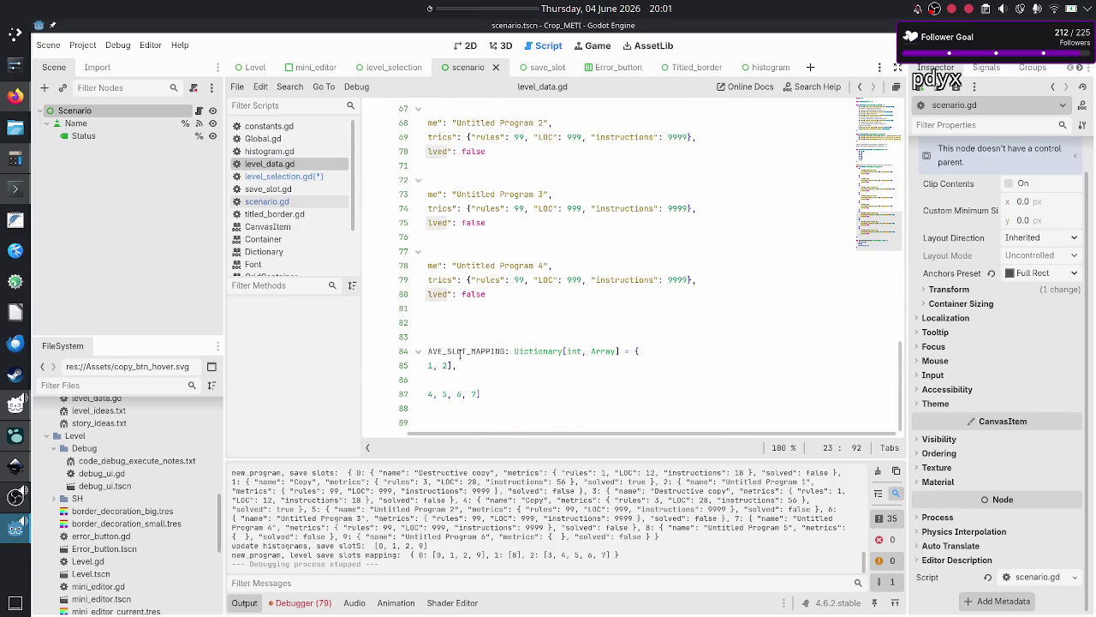
scroll(458, 353, "left", 2)
left_click_drag(531, 397, 460, 395)
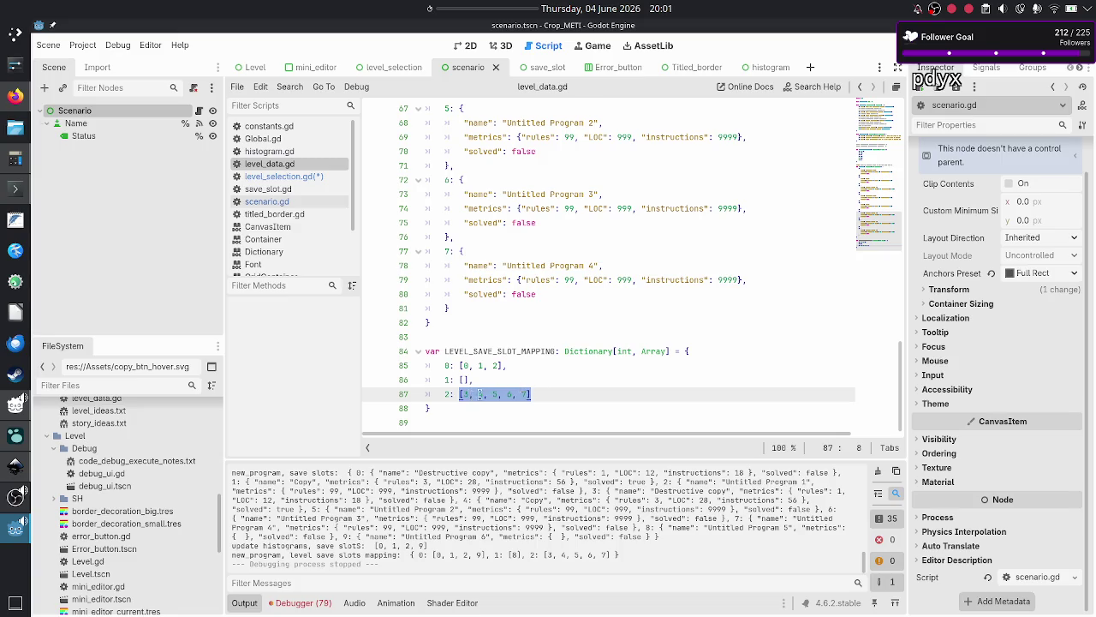
left_click(510, 395)
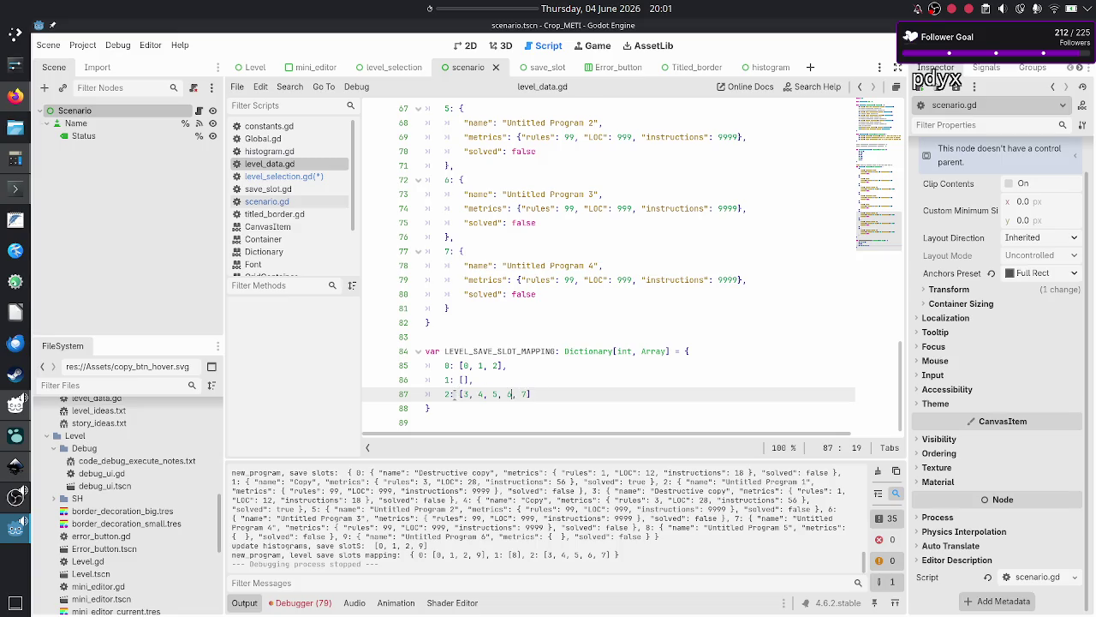
left_click_drag(455, 395, 439, 394)
double_click(517, 295)
left_click(637, 237)
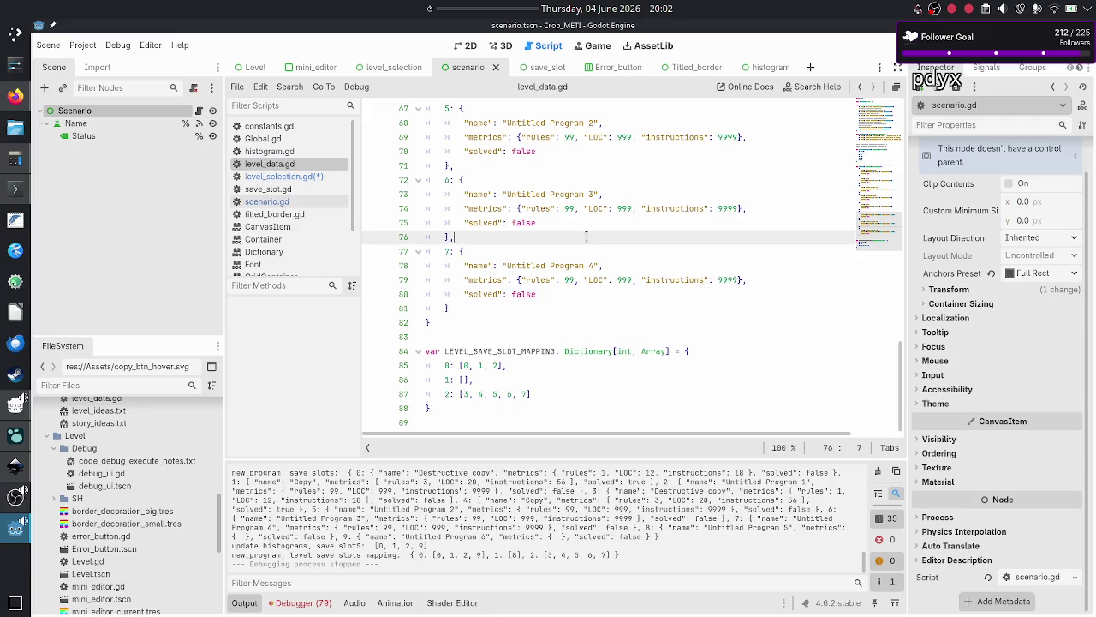
- Check the Normal and Hard levels' solved flags, then return to level_selection.gd
scroll(637, 237, "up", 1)
scroll(637, 237, "up", 15)
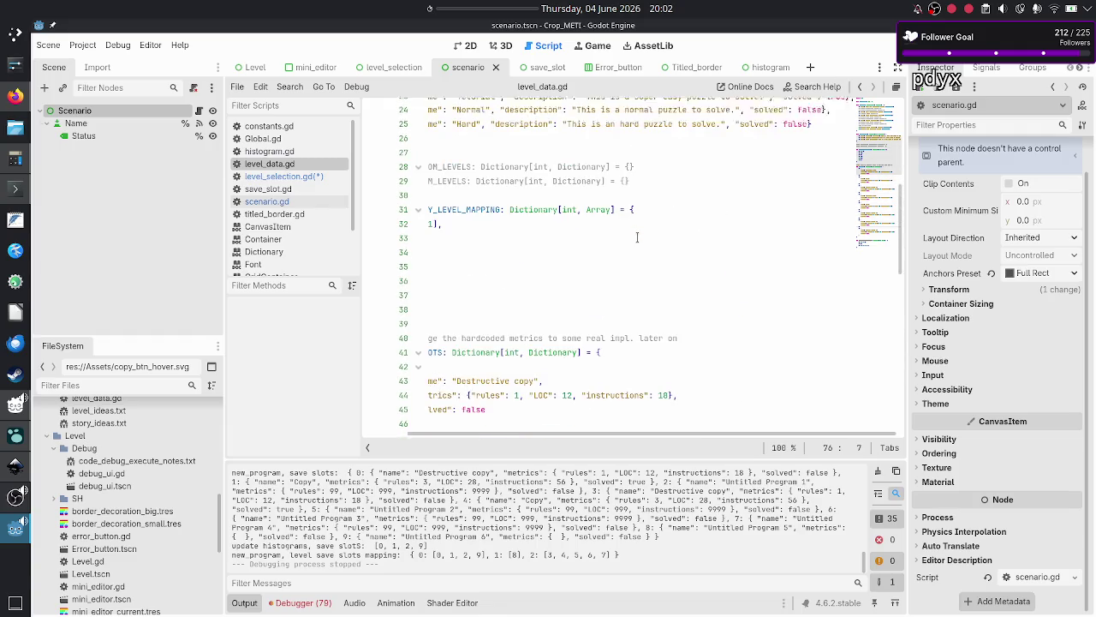
scroll(637, 237, "up", 1)
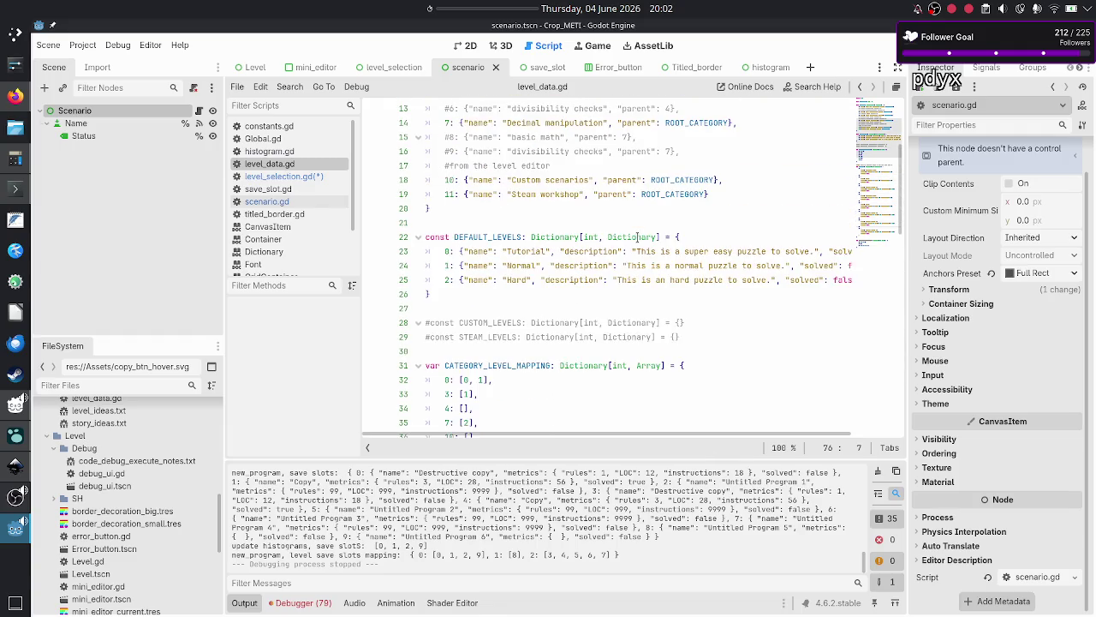
left_click(449, 266)
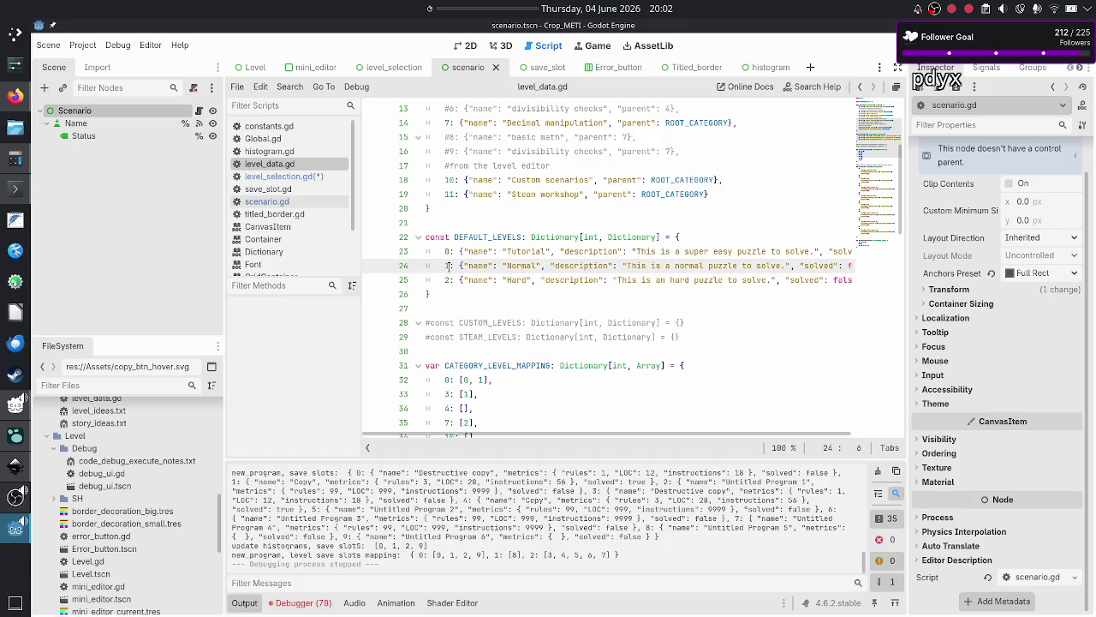
scroll(759, 274, "right", 2)
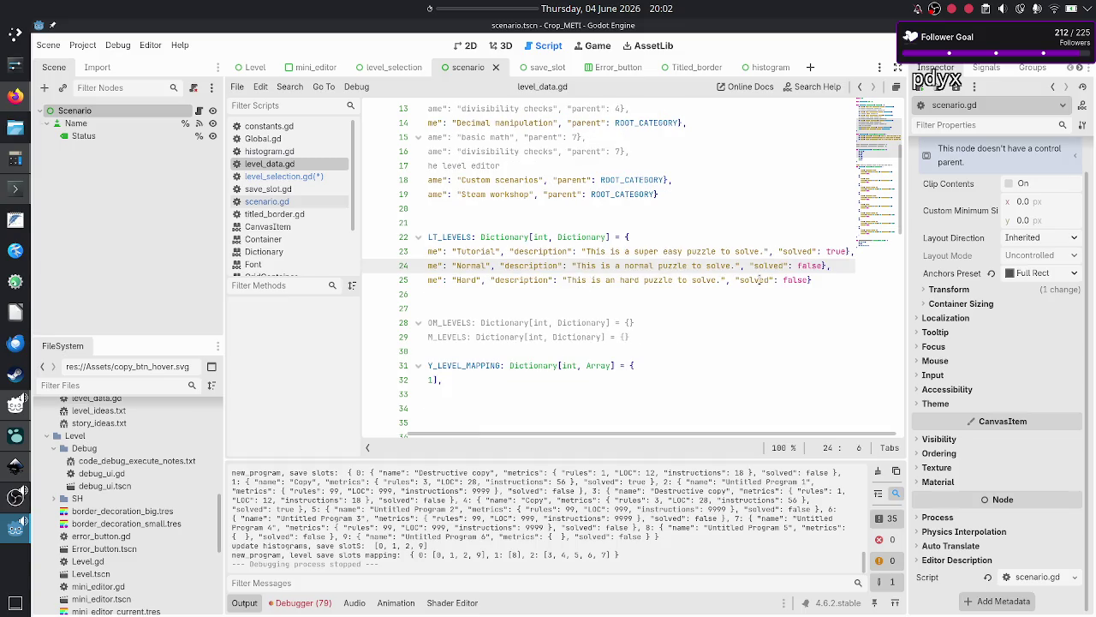
double_click(759, 280)
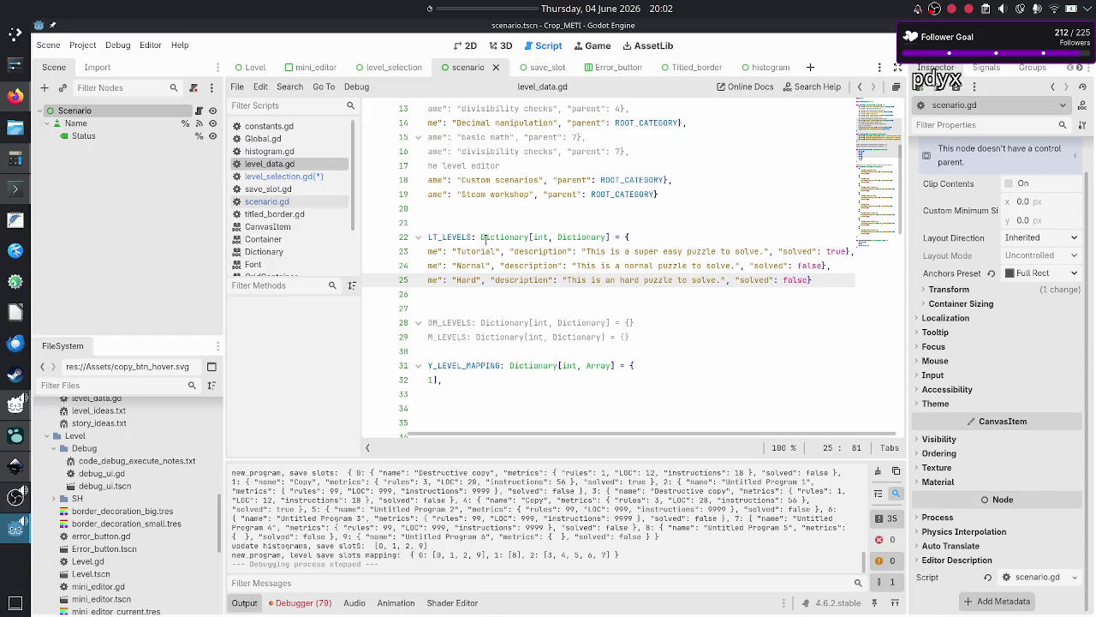
left_click(320, 176)
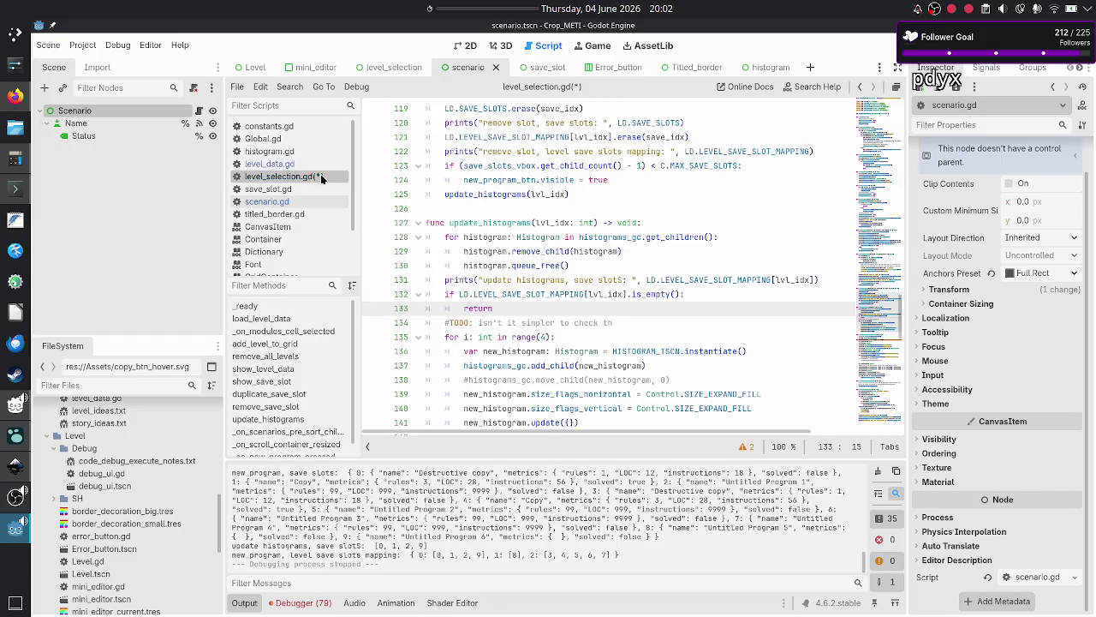
- Replace the TODO comment with 'if LD.DEFAULT_LEVELS[lvl_idx]["solved"]', checking level_data.gd's field name
left_click(640, 327)
key("BackSpace")
key("BackSpace")
key("BackSpace")
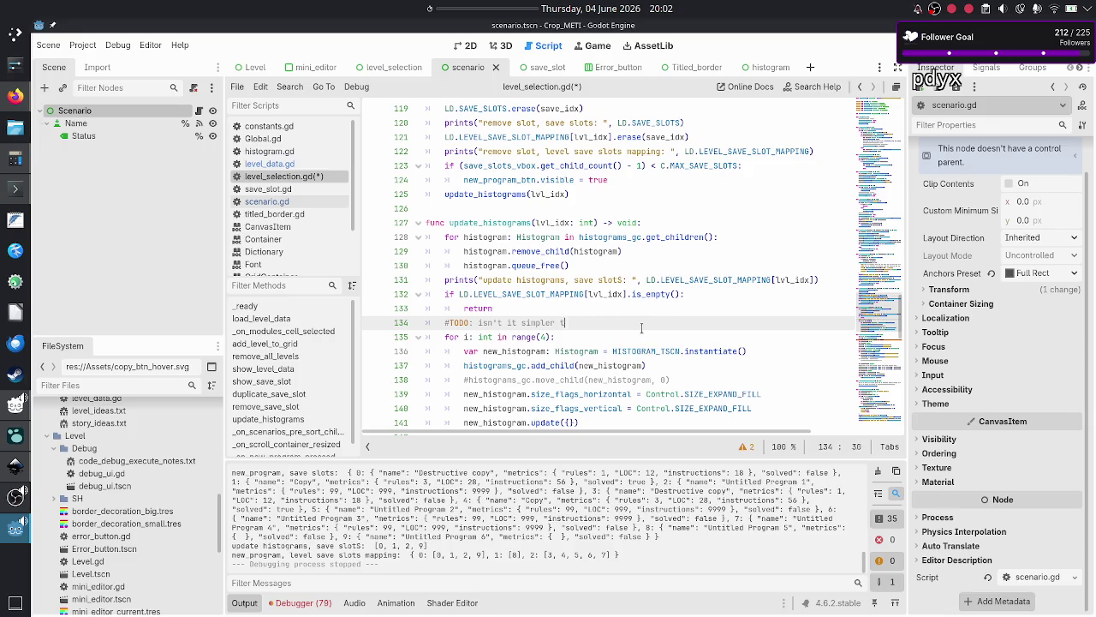
key("BackSpace")
key("BackSpace")
key("BackSpace")
type("if LD")
type(".DE")
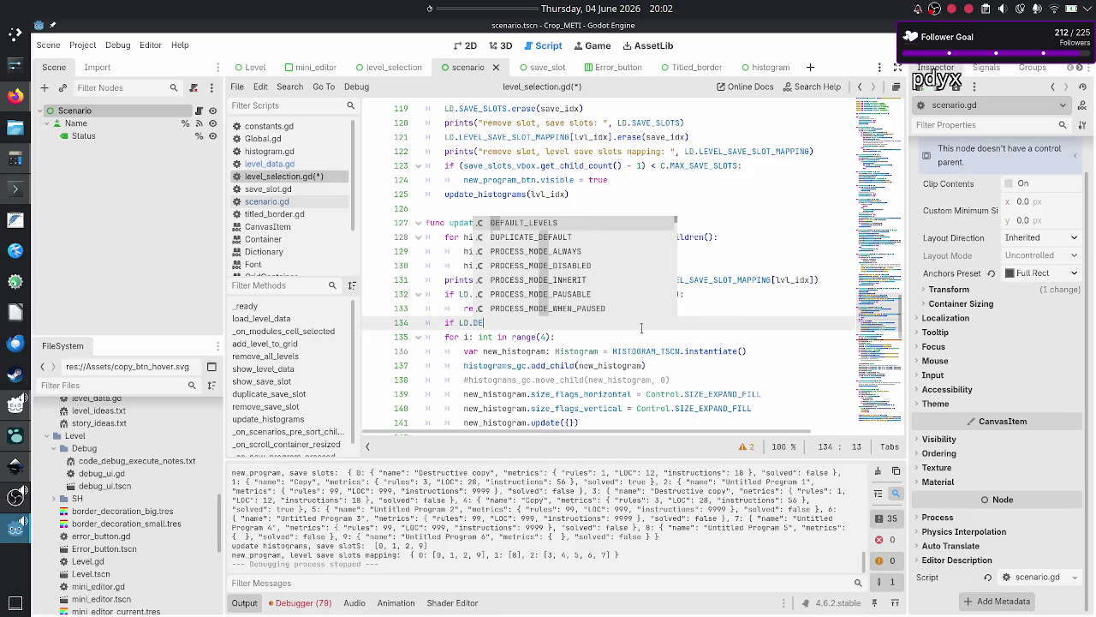
key("Return")
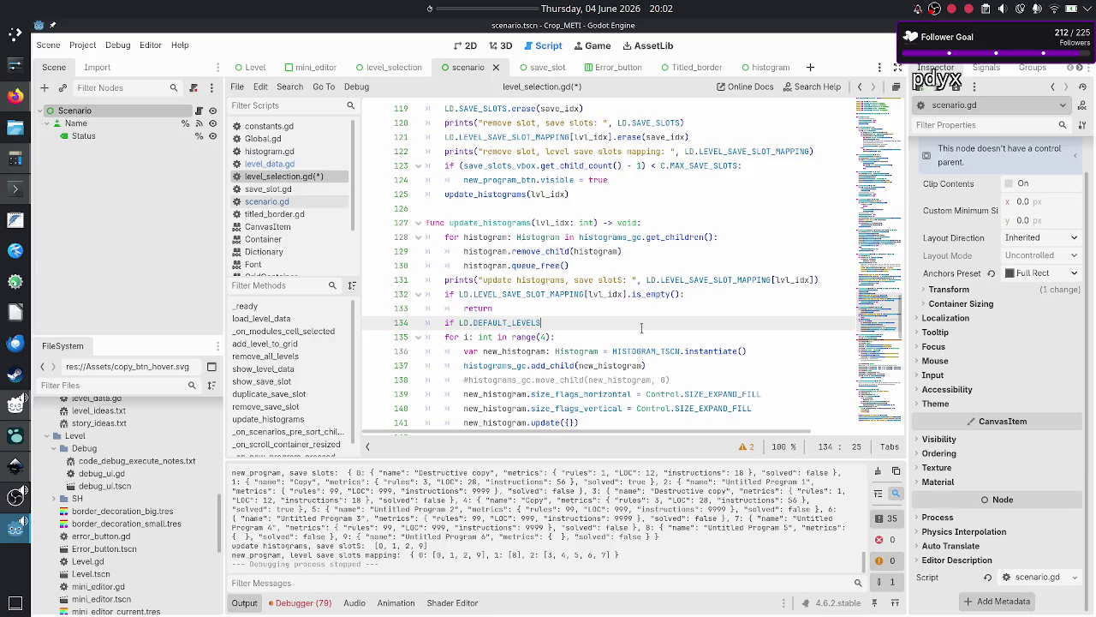
type("[lvl_i")
type("dx].")
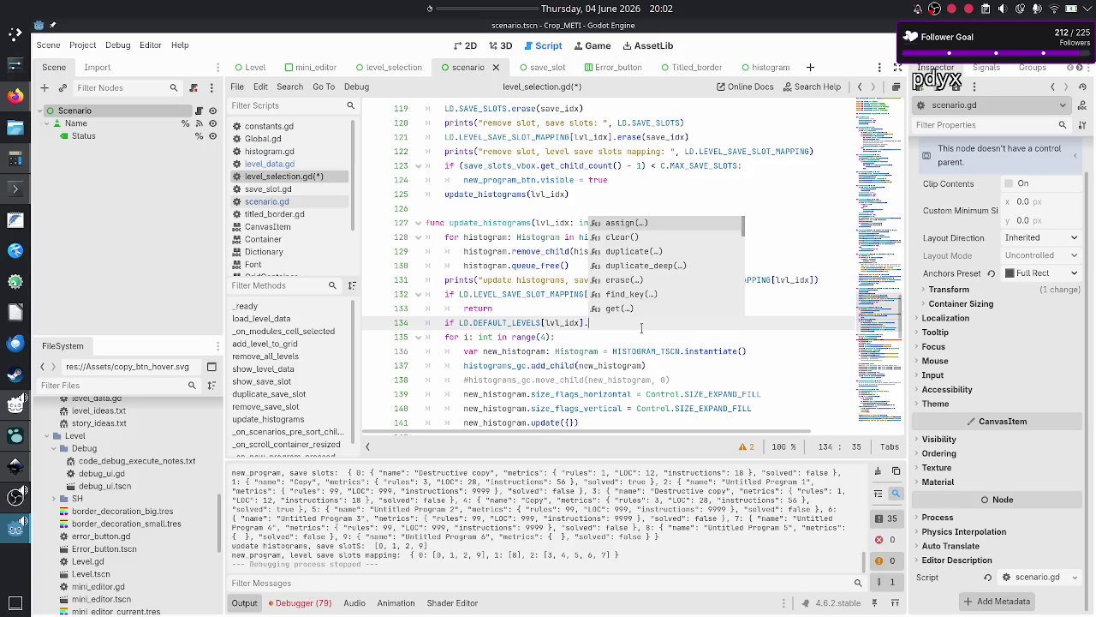
key("BackSpace")
type("[")
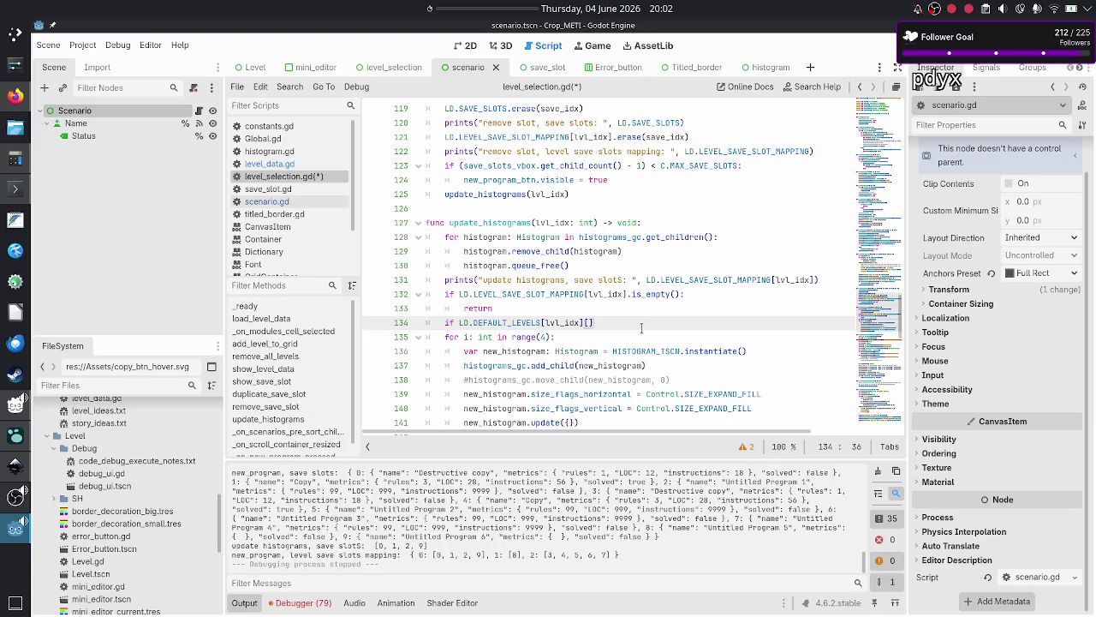
type("\"")
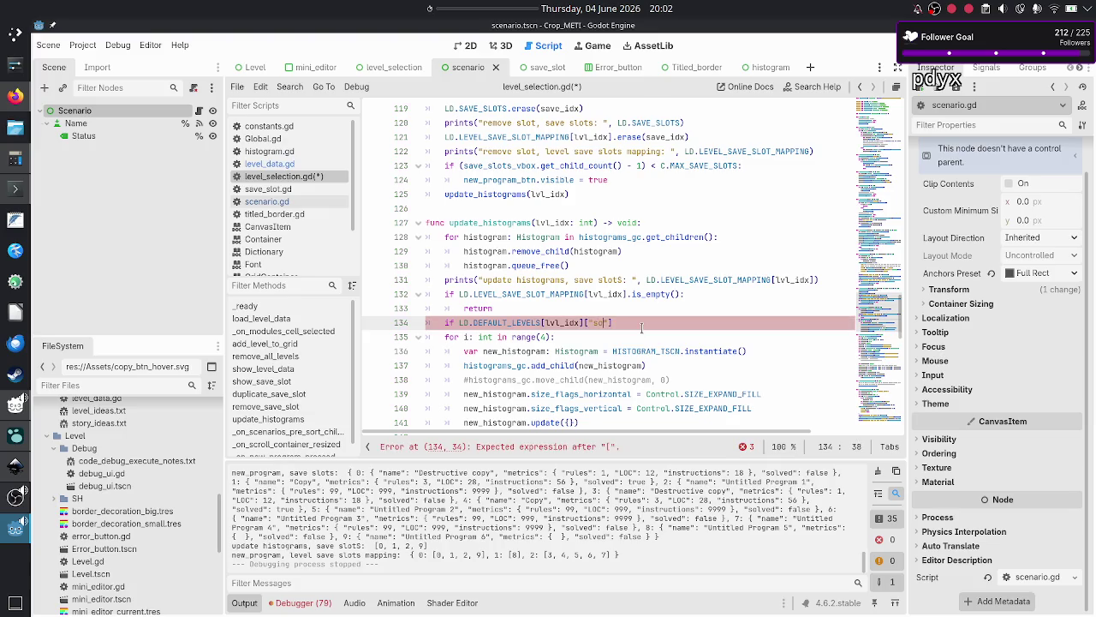
left_click(268, 166)
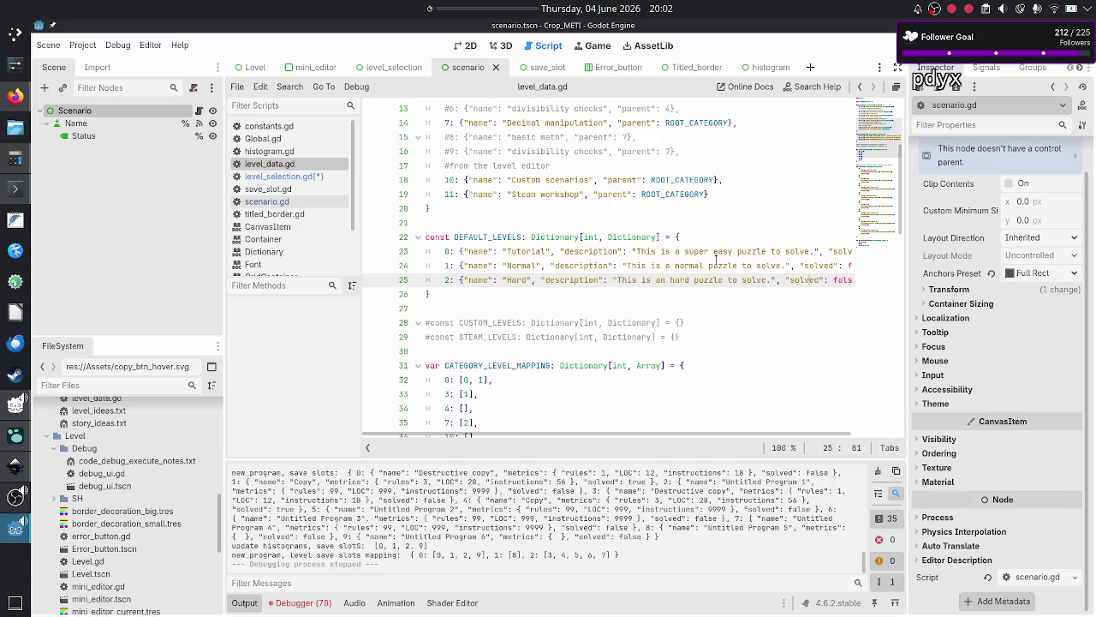
scroll(724, 261, "right", 2)
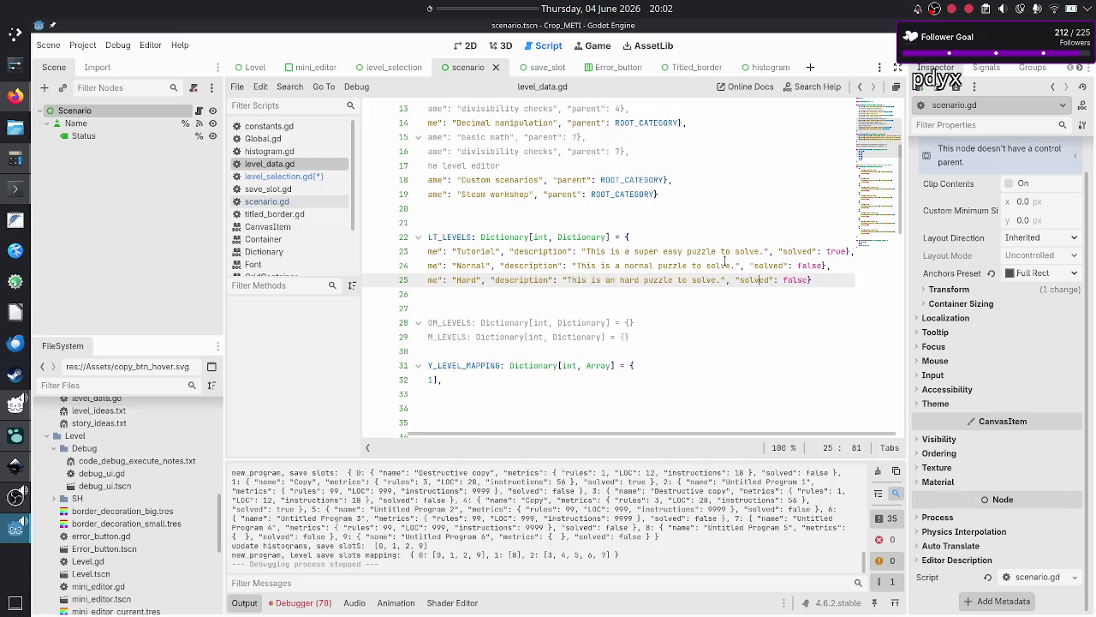
left_click(297, 177)
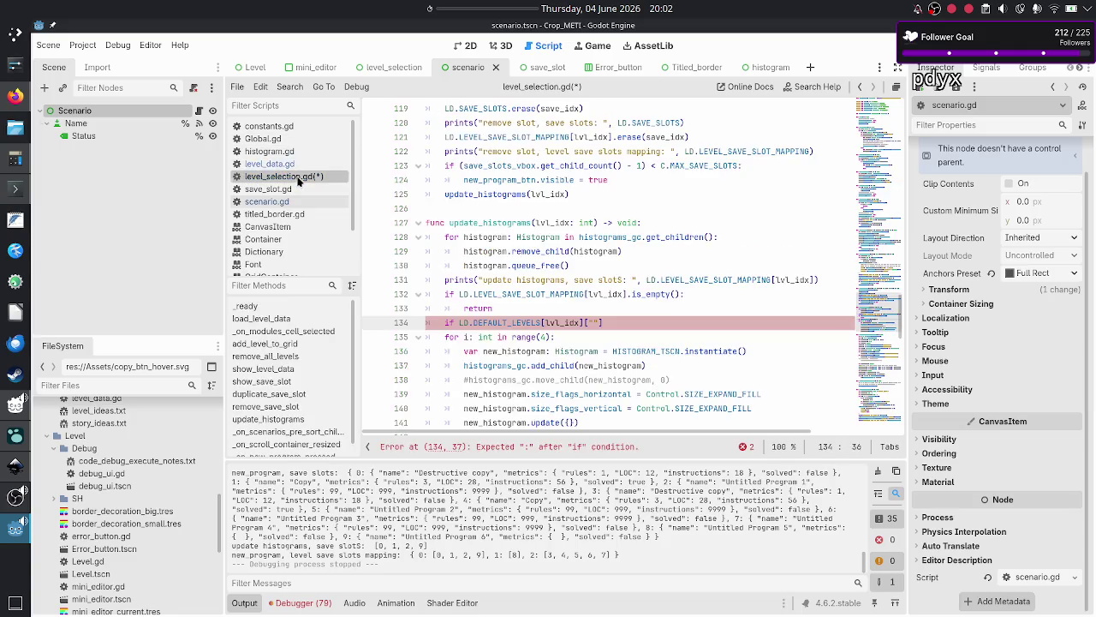
type("solved\"")
- Negate the condition with '!', add an indented 'return' below it, and save level_selection.gd
key("Home")
type("!")
key("Up")
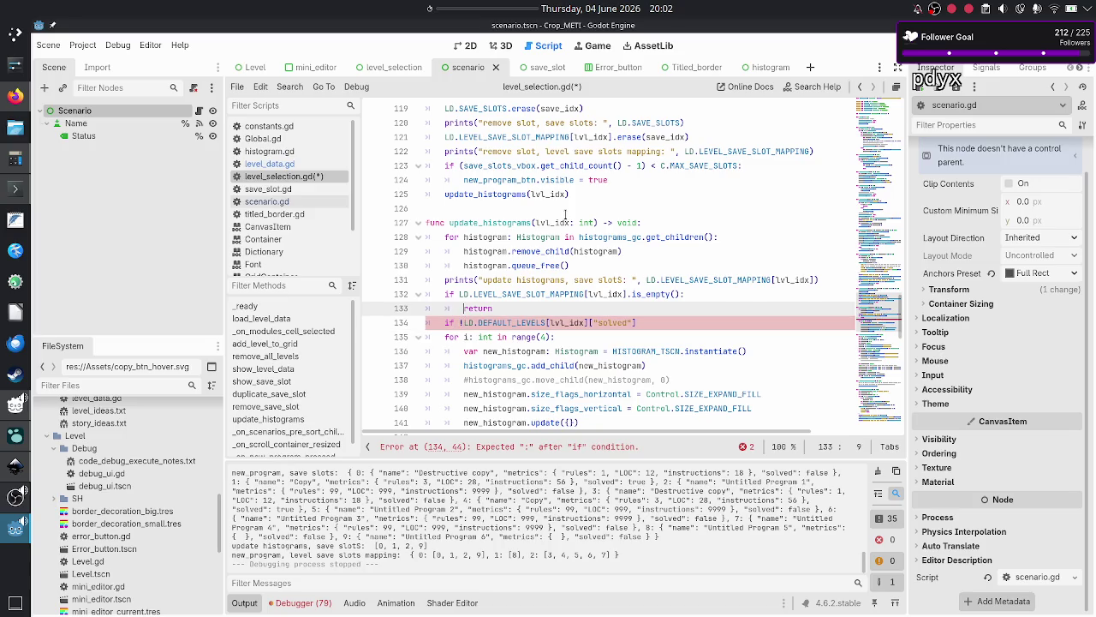
key("Down")
key("End")
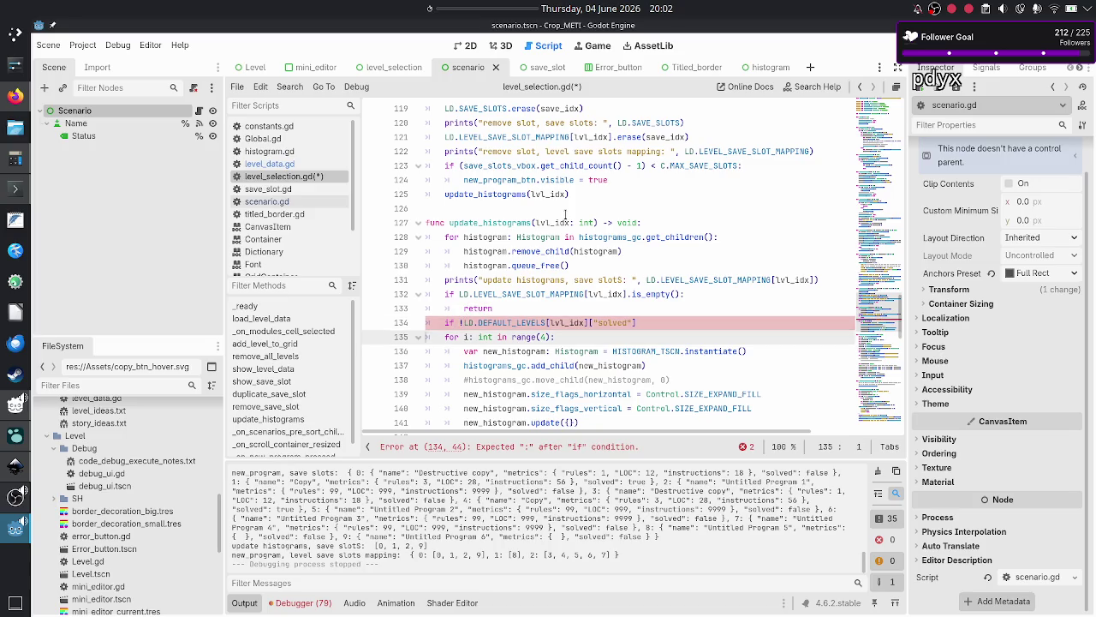
type(":")
key("Return")
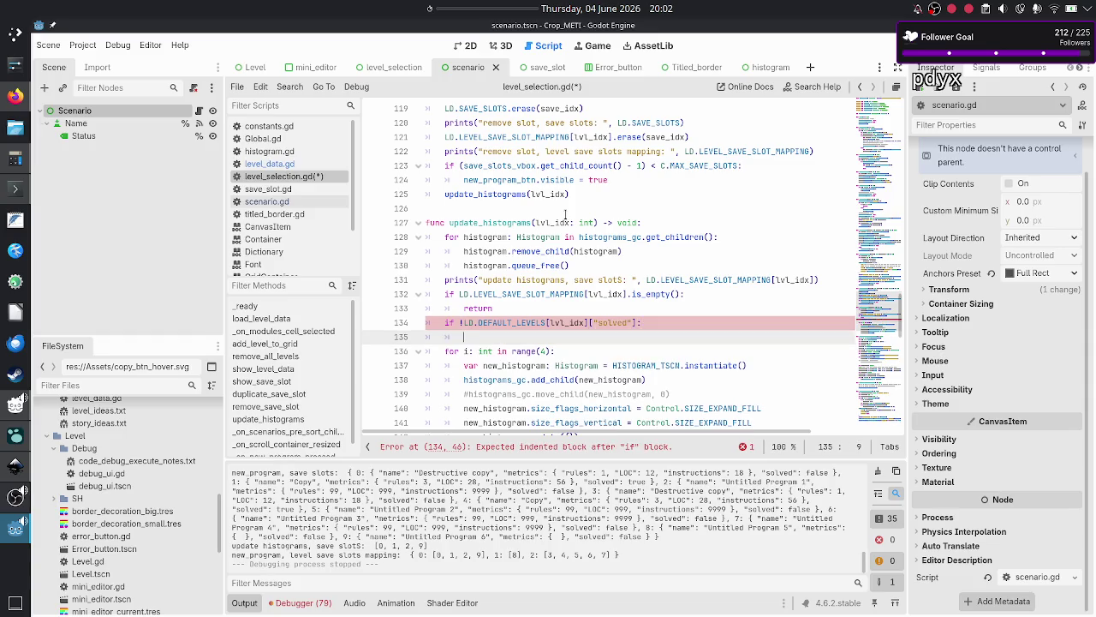
type("return")
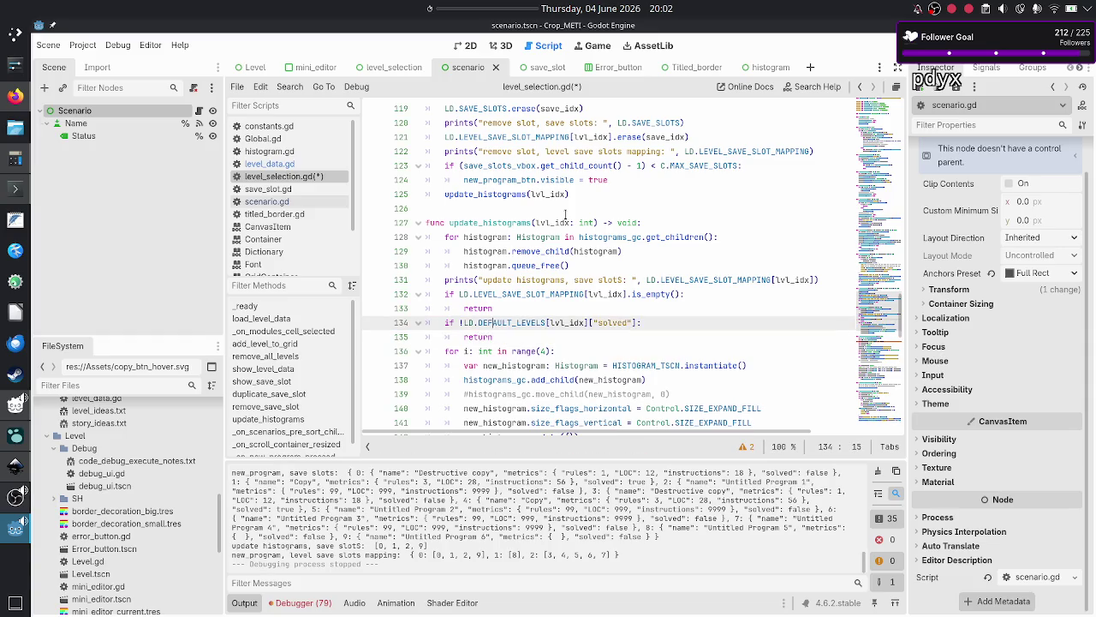
key("Up")
key("Up")
key("Up")
key("ctrl+s")
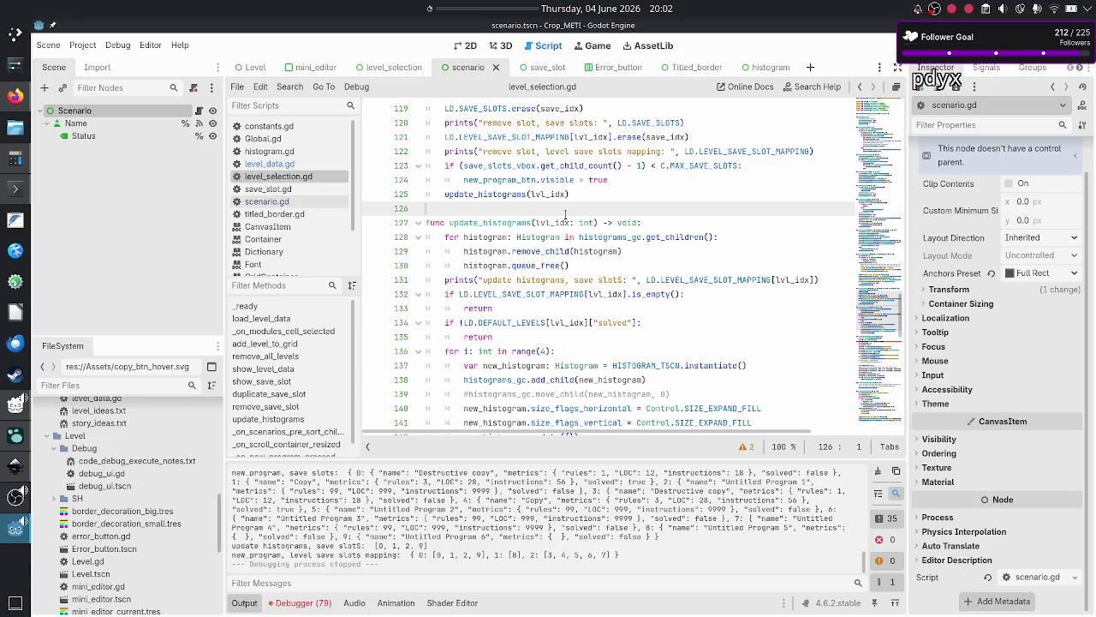
left_click(299, 167)
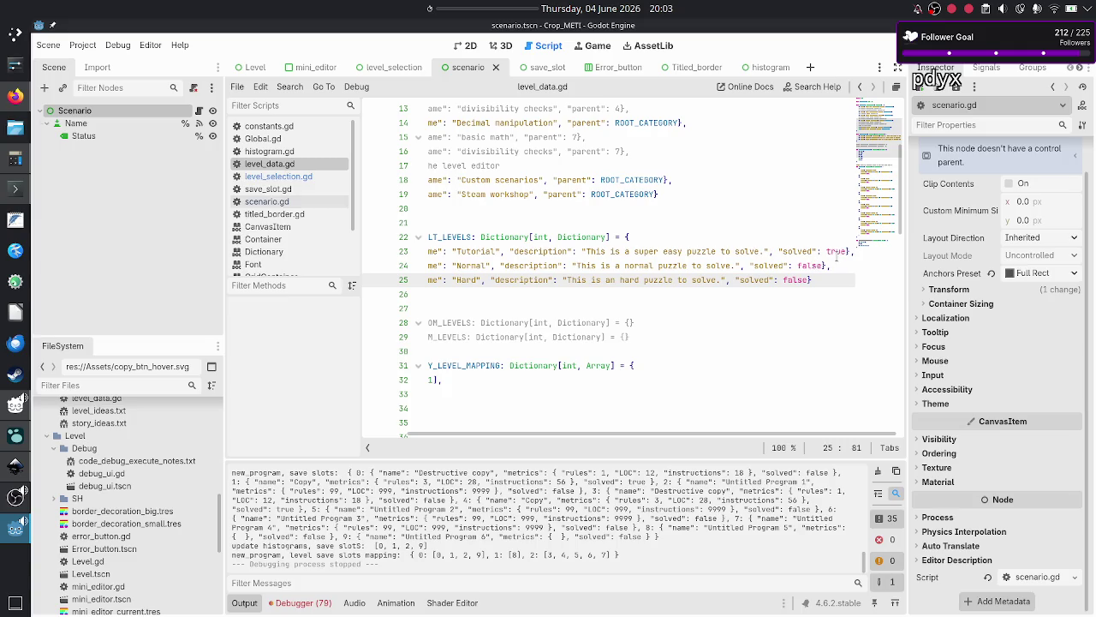
- Go to the Tutorial entry in level_data.gd and run the project
key("Up")
key("Up")
key("Home")
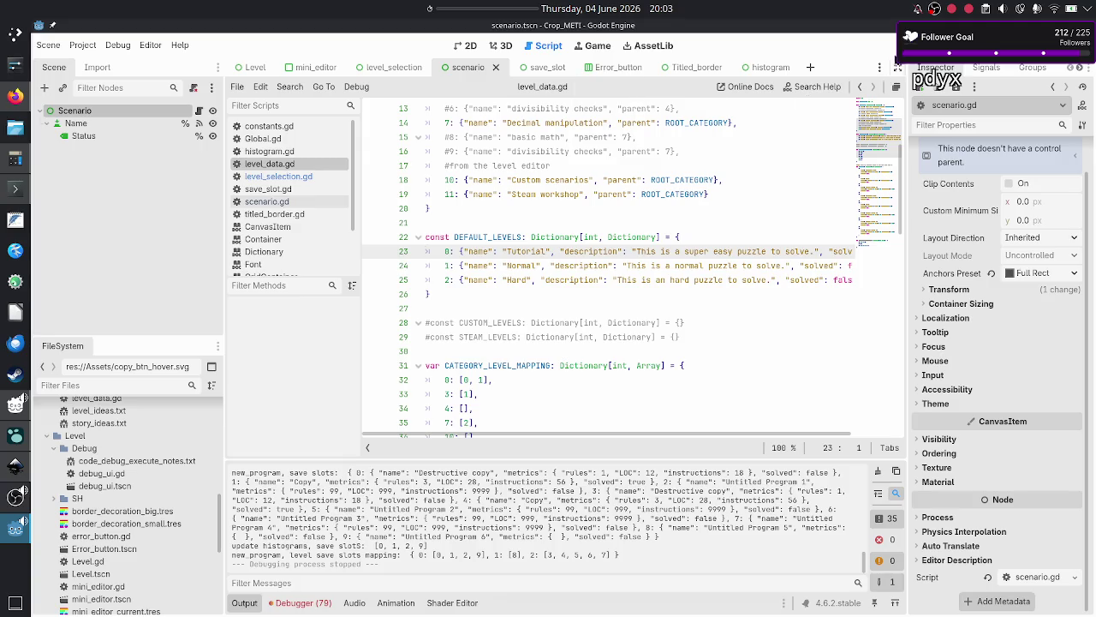
left_click(896, 45)
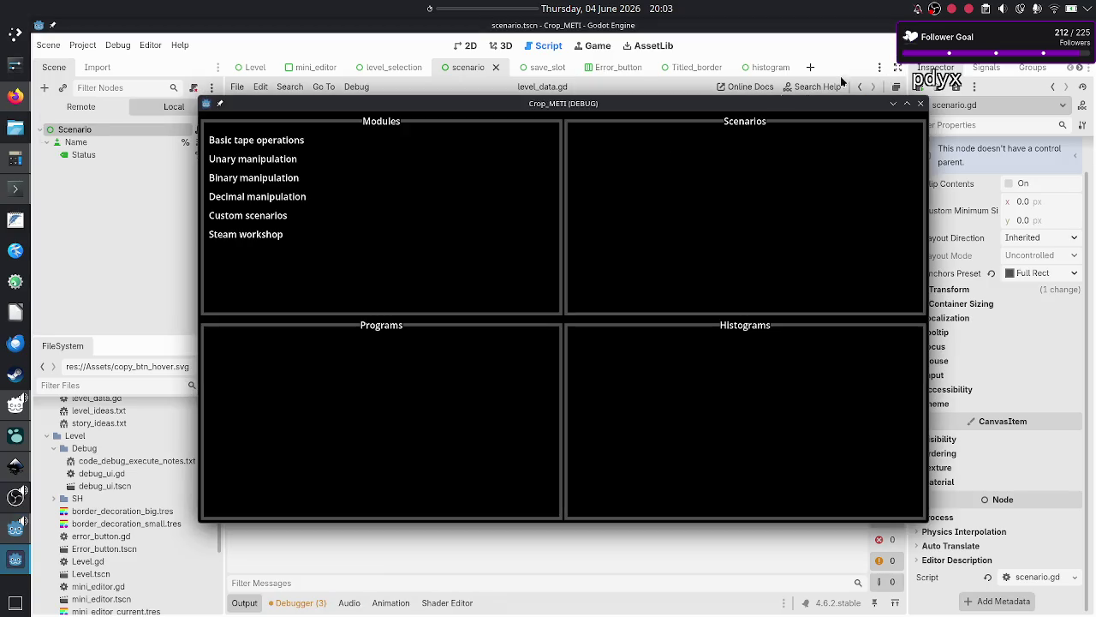
- Compare histograms for Basic tape operations' Normal and Tutorial and Decimal manipulation's Hard scenarios
left_click(304, 140)
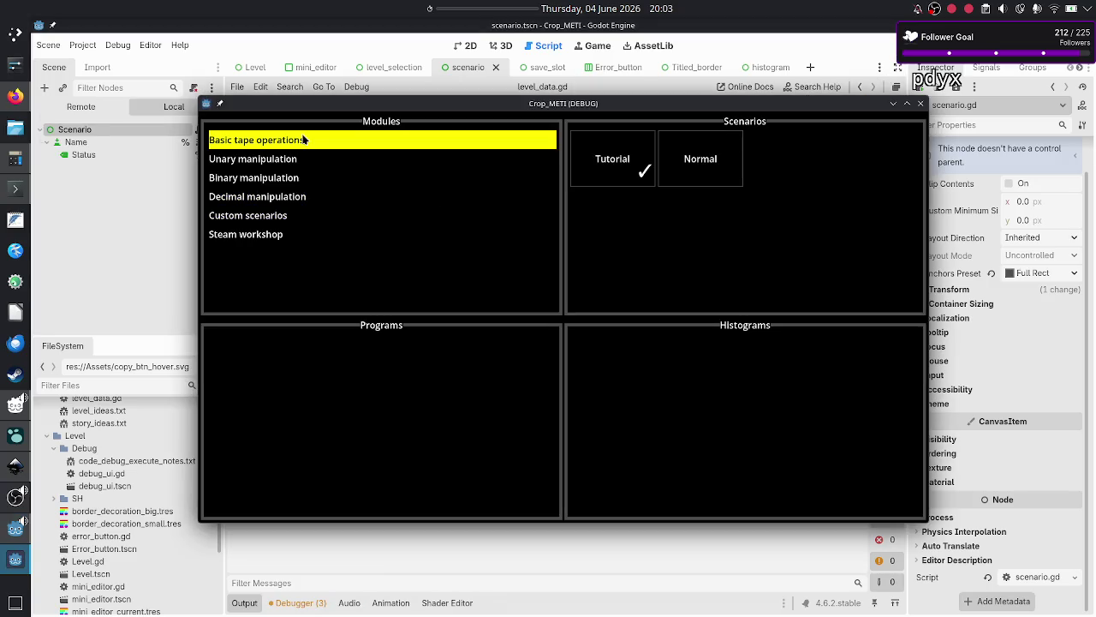
left_click(708, 169)
left_click(400, 436)
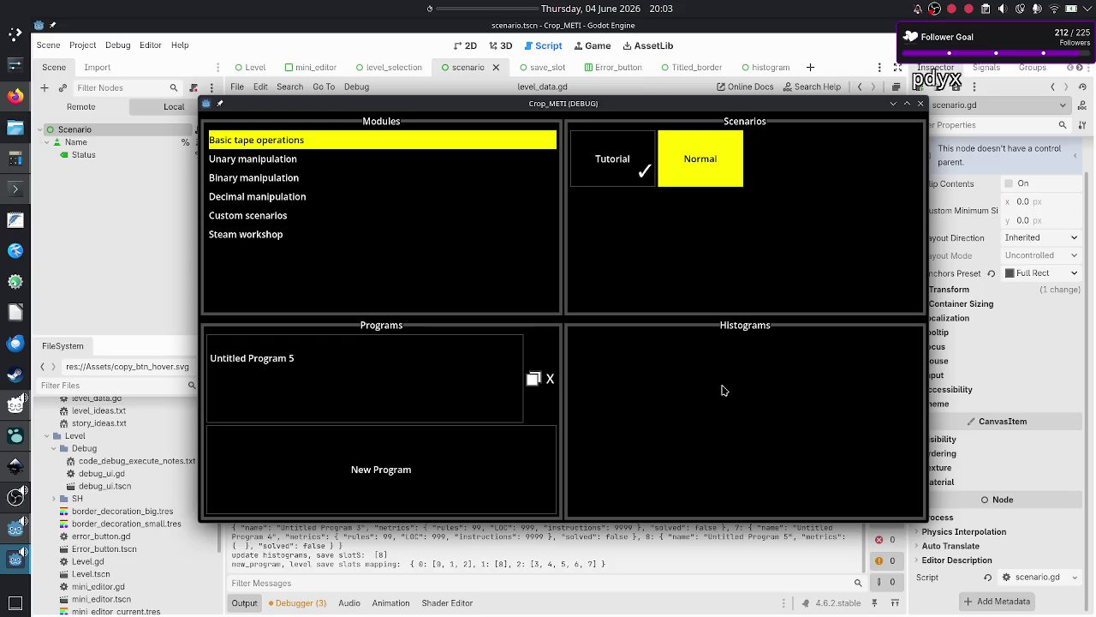
left_click(616, 164)
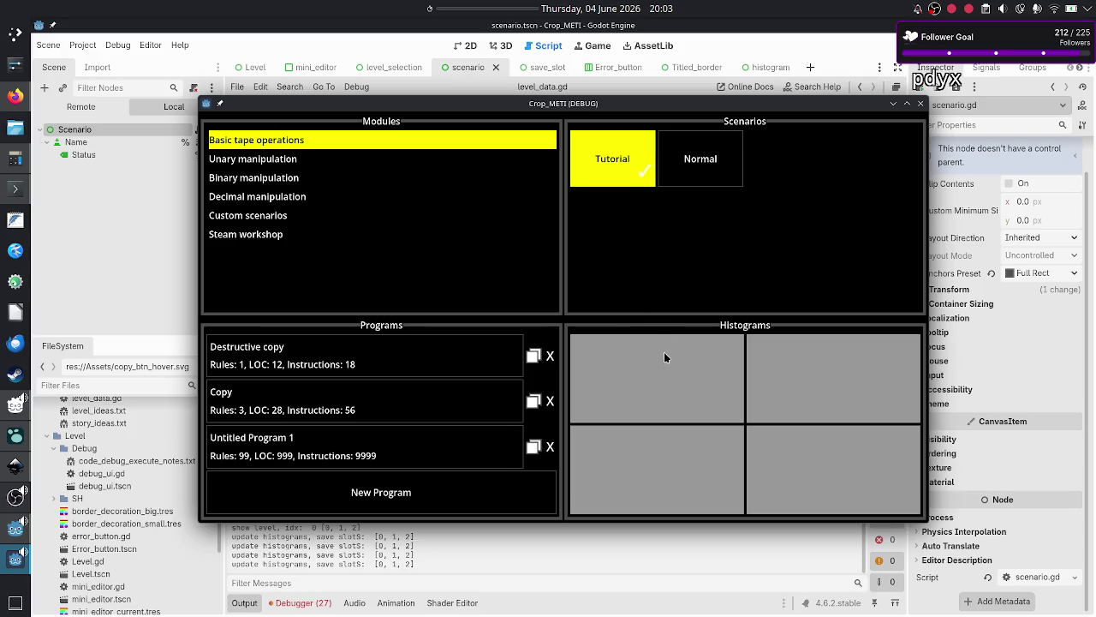
left_click(317, 184)
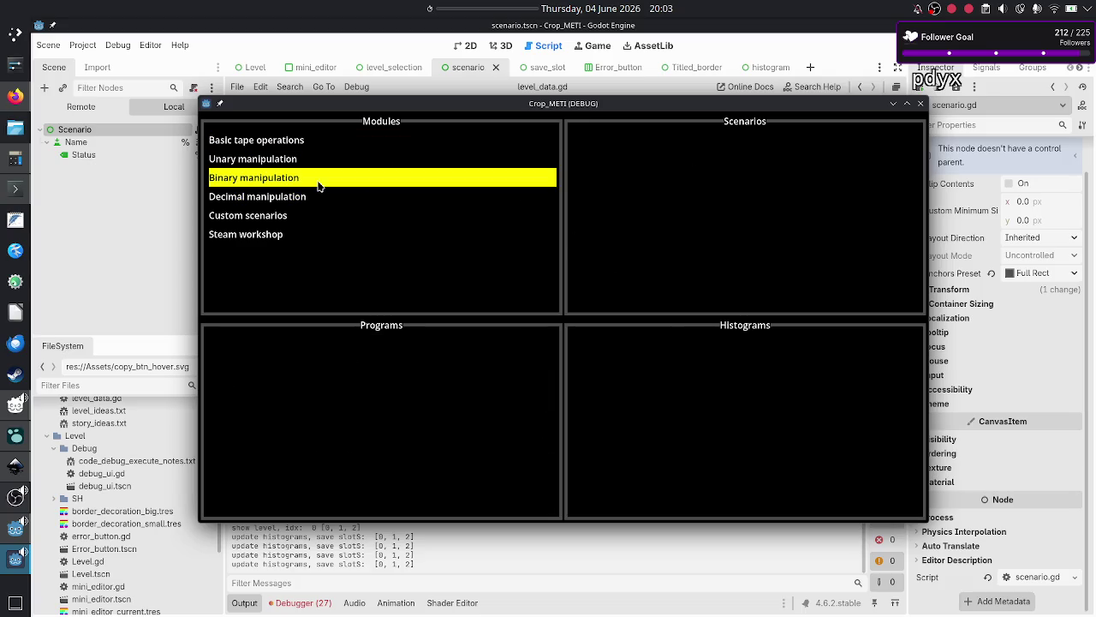
left_click(312, 196)
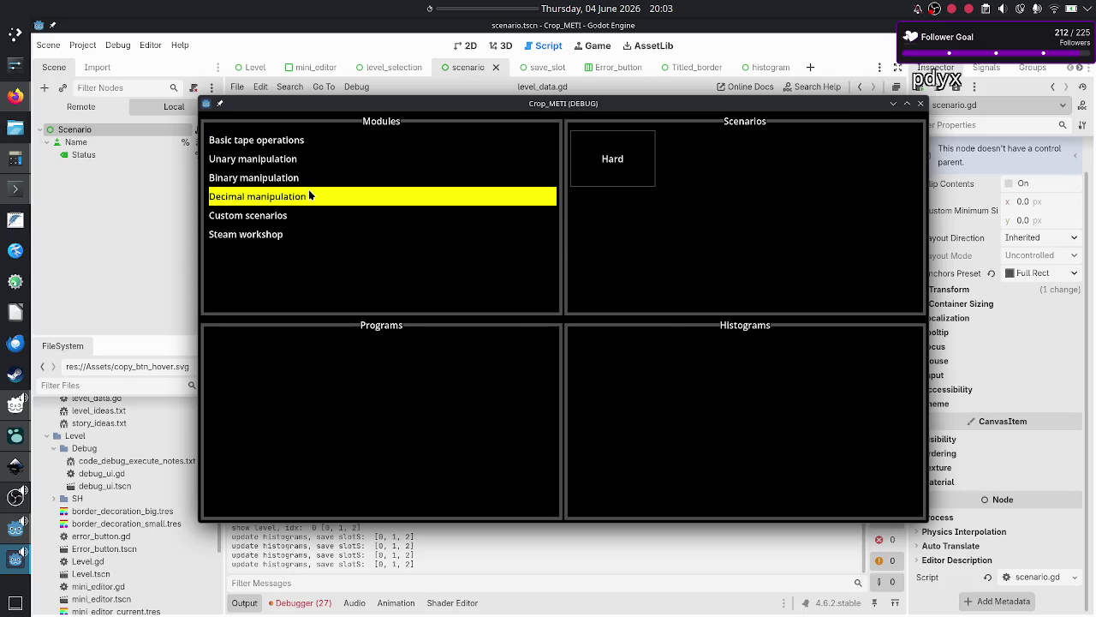
left_click(635, 173)
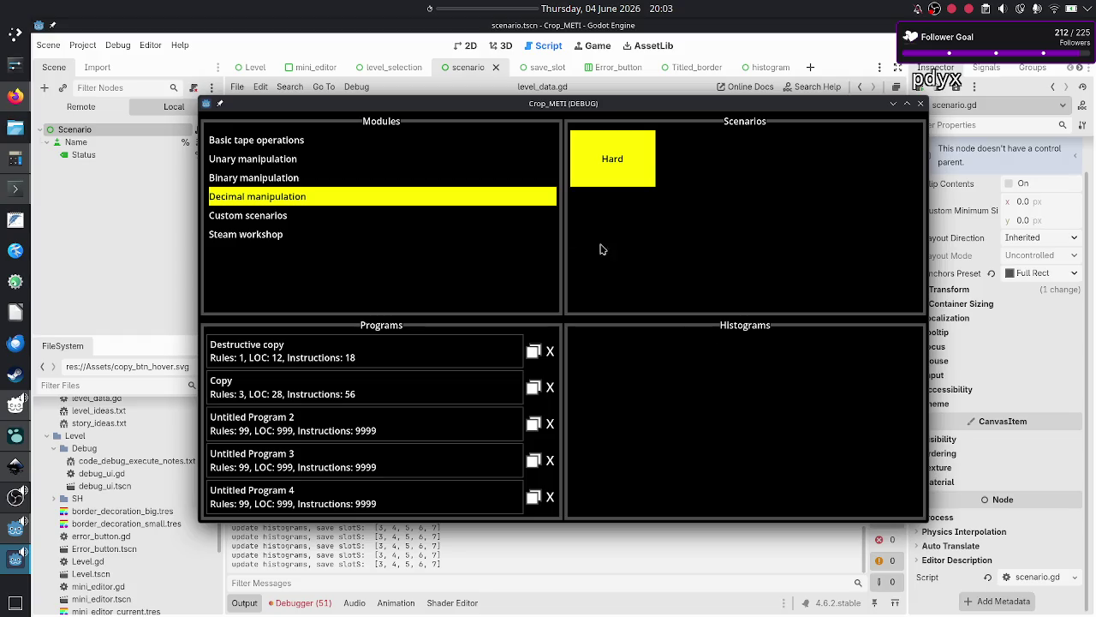
left_click(299, 146)
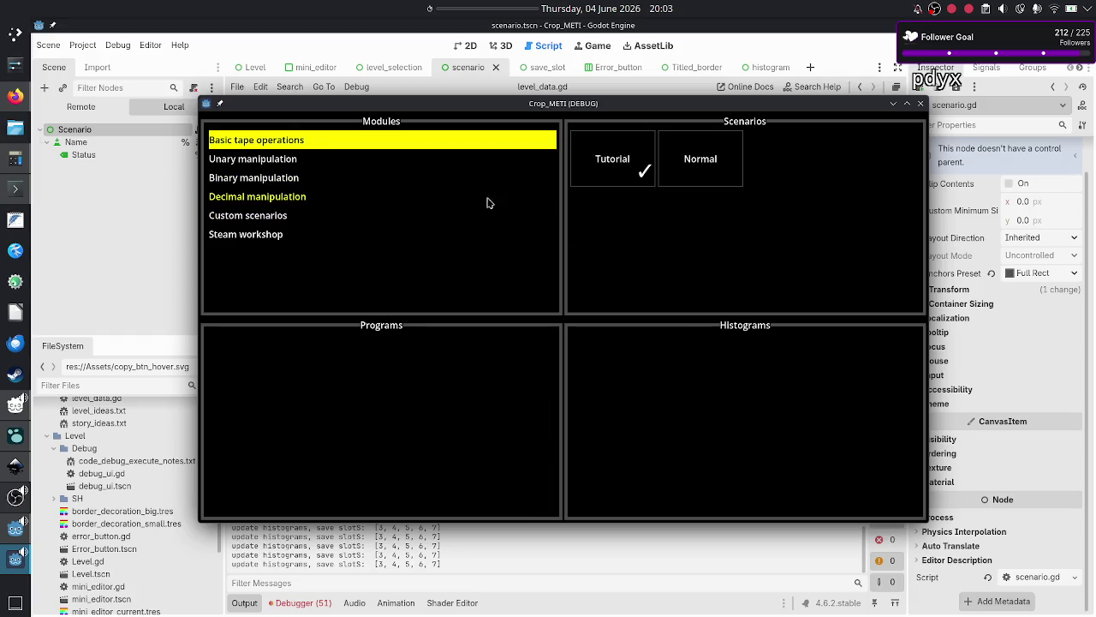
left_click(610, 181)
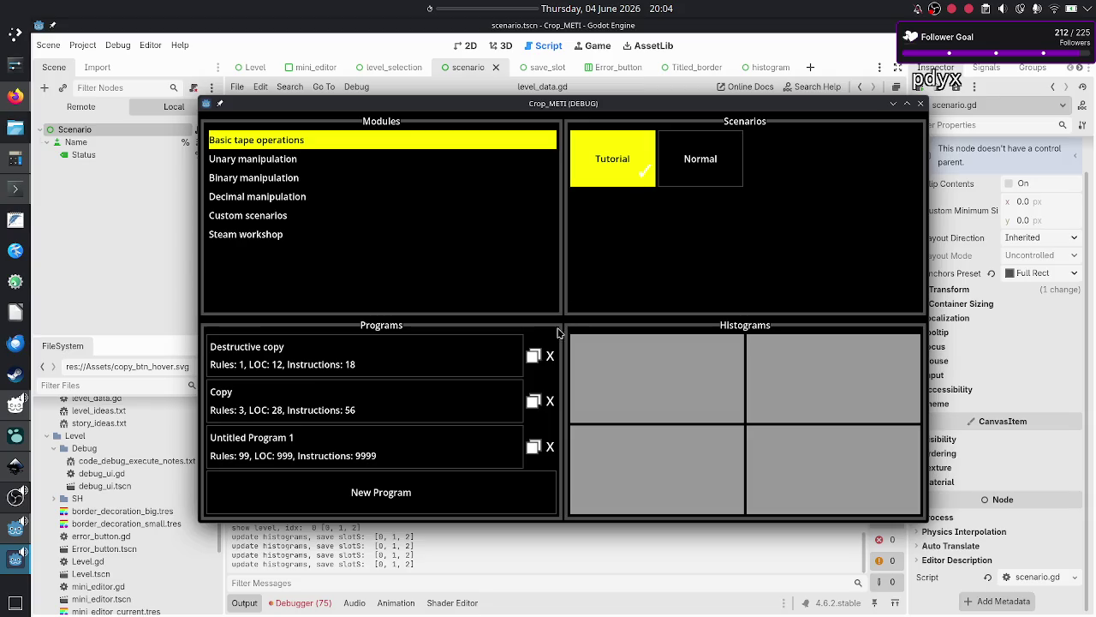
- Delete the Destructive copy, Copy and Untitled Program 1 programs from Tutorial
left_click(551, 363)
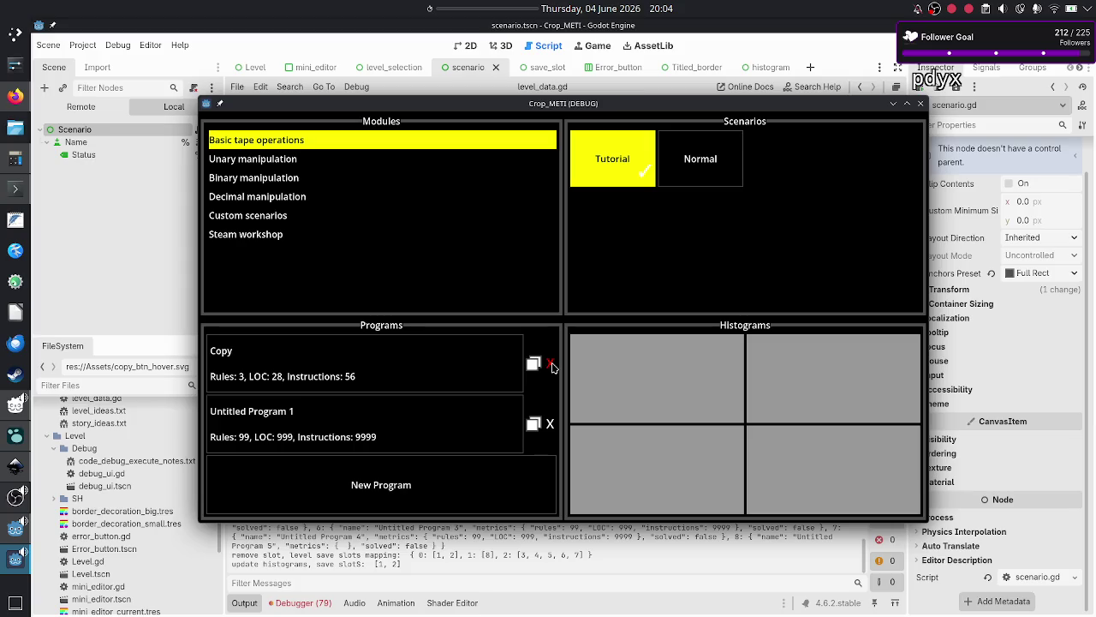
left_click(552, 364)
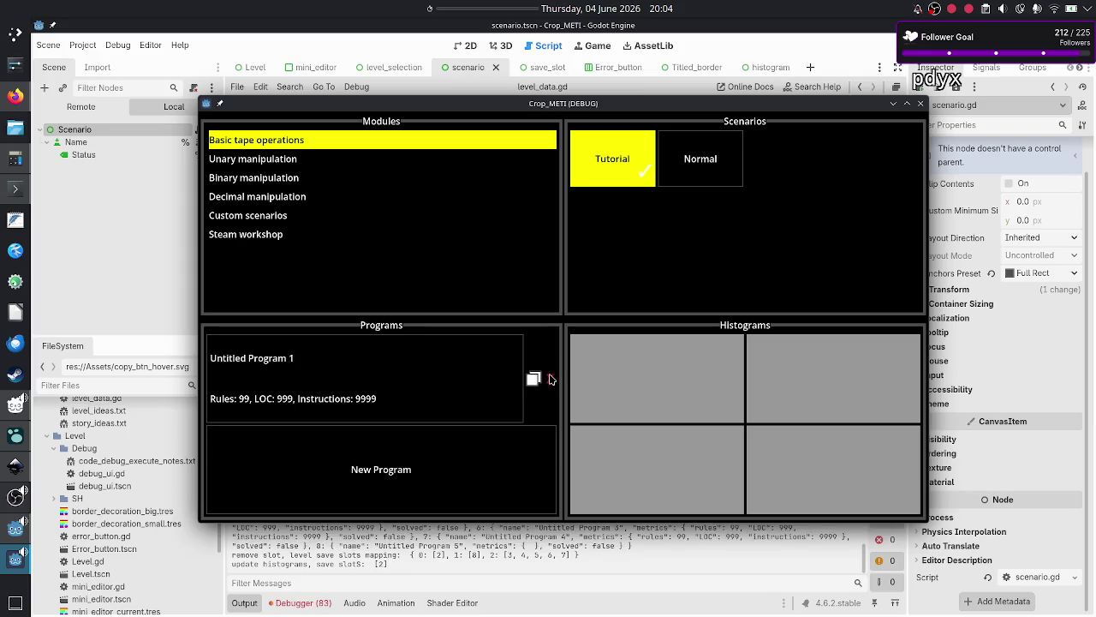
left_click(551, 379)
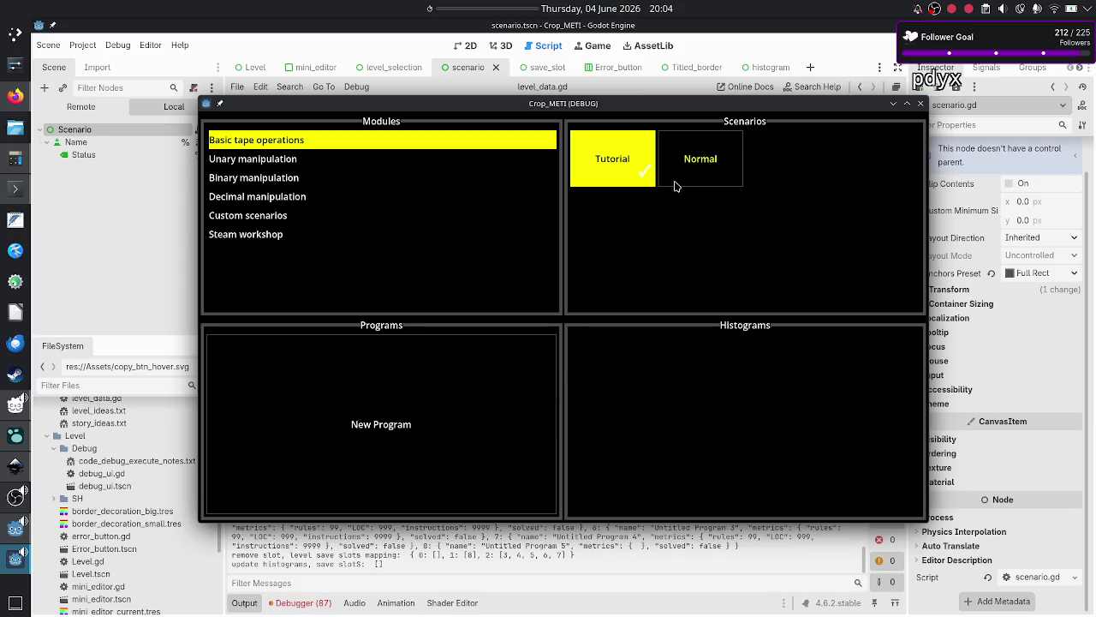